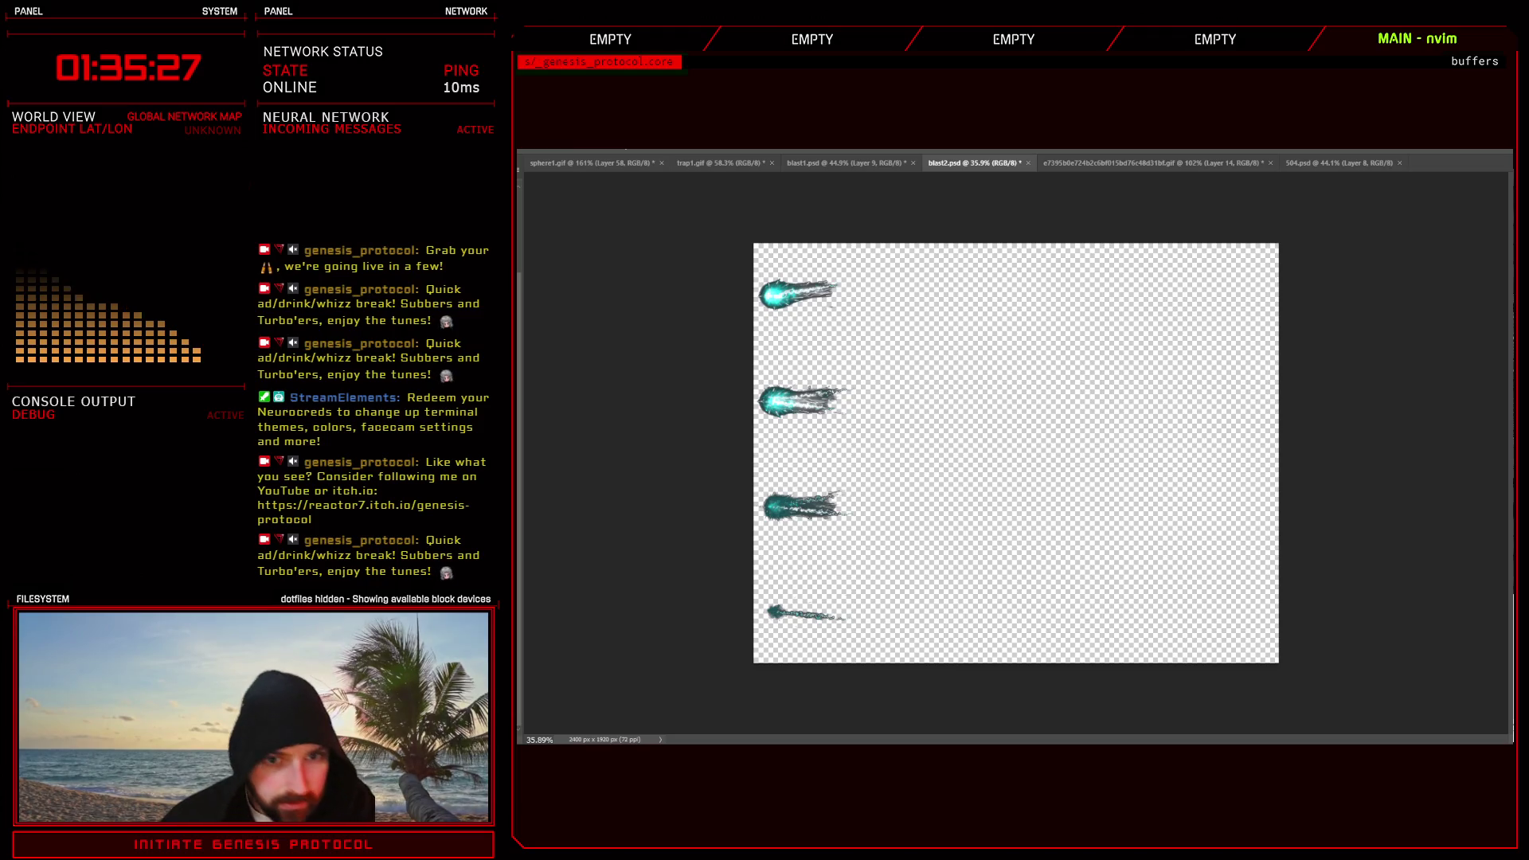
- Duplicate the blast sprites and shift each copy right to fill five frame columns in every row
{"action": "key", "text": "ctrl+v"}
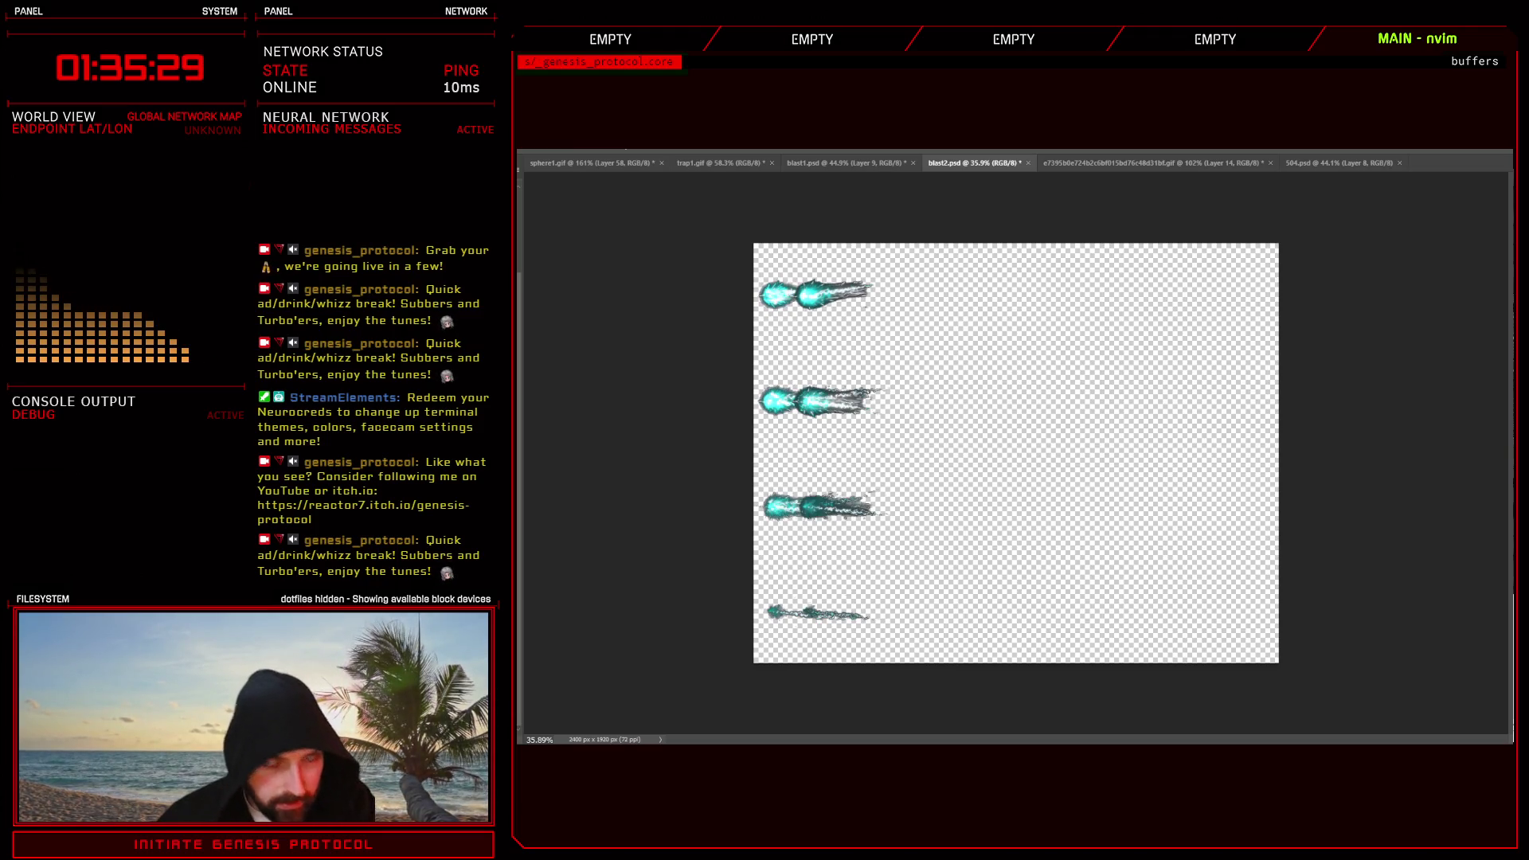
{"action": "key", "text": "shift+Right"}
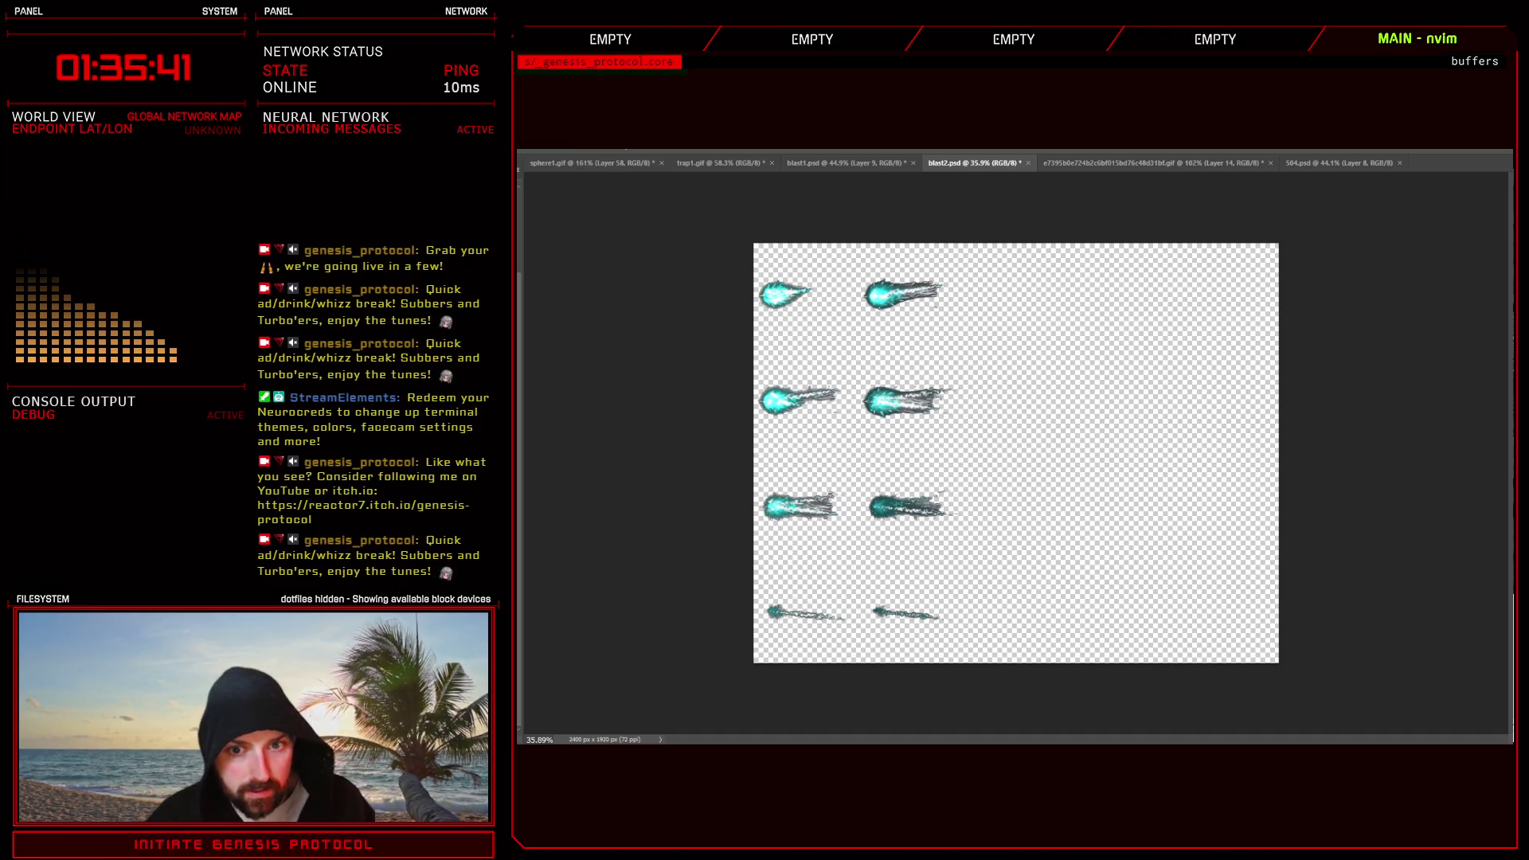
{"action": "key", "text": "ctrl+v"}
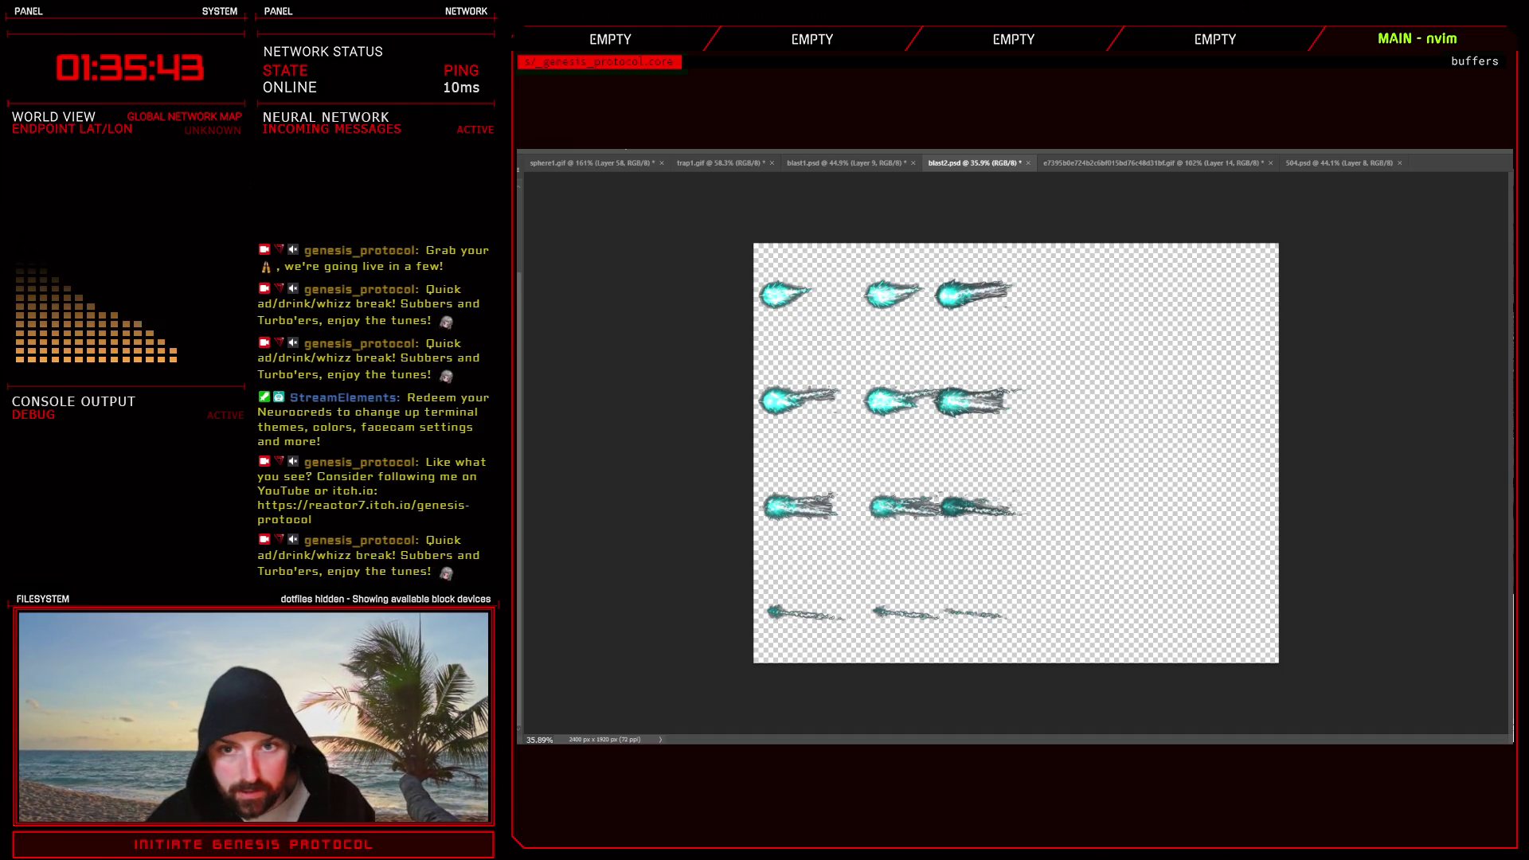
{"action": "key", "text": "shift+Right"}
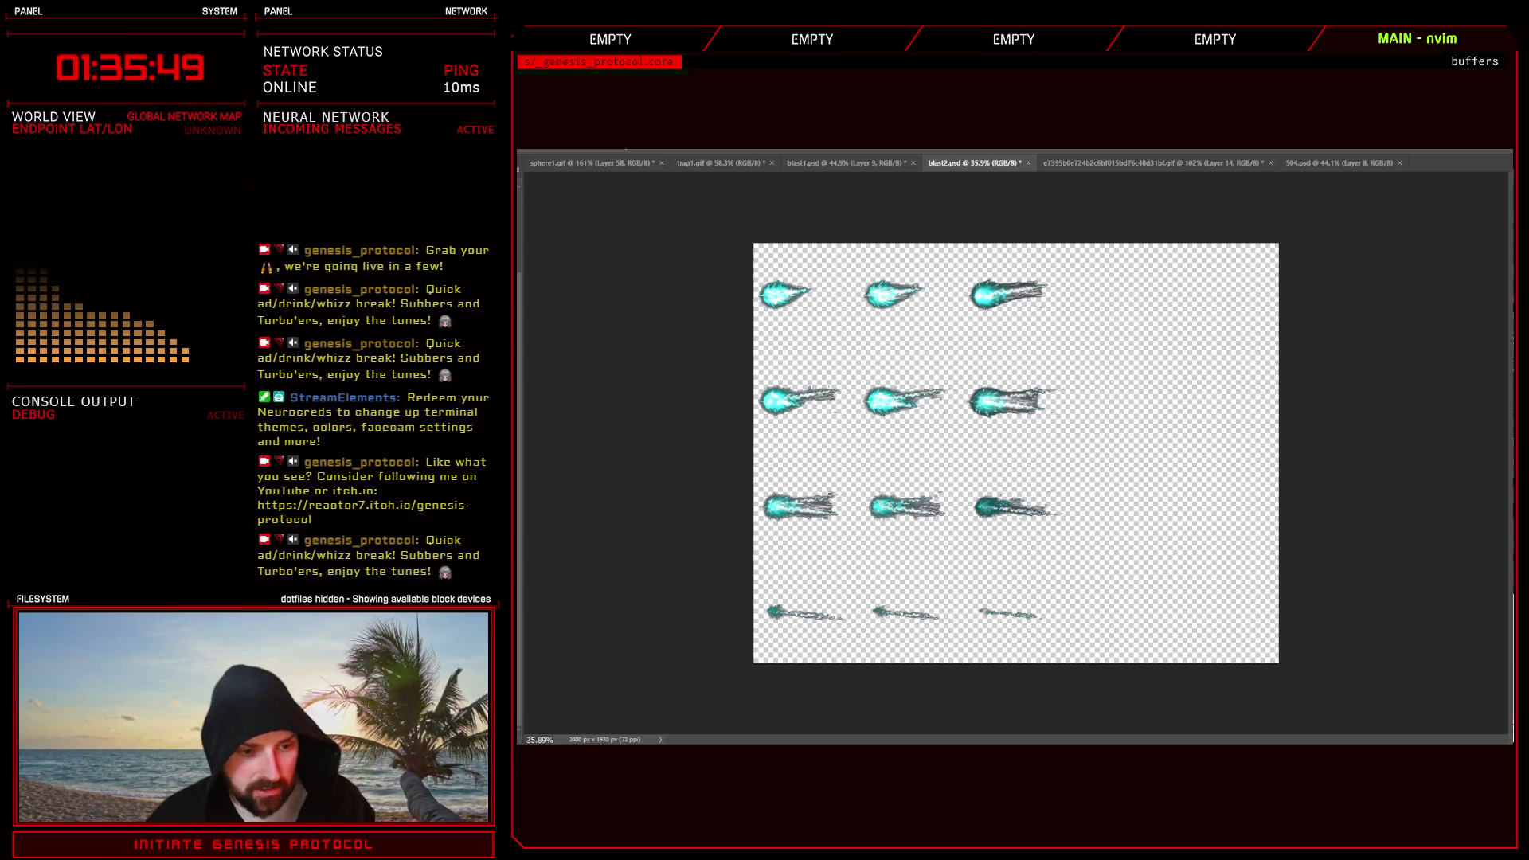
{"action": "key", "text": "ctrl+v"}
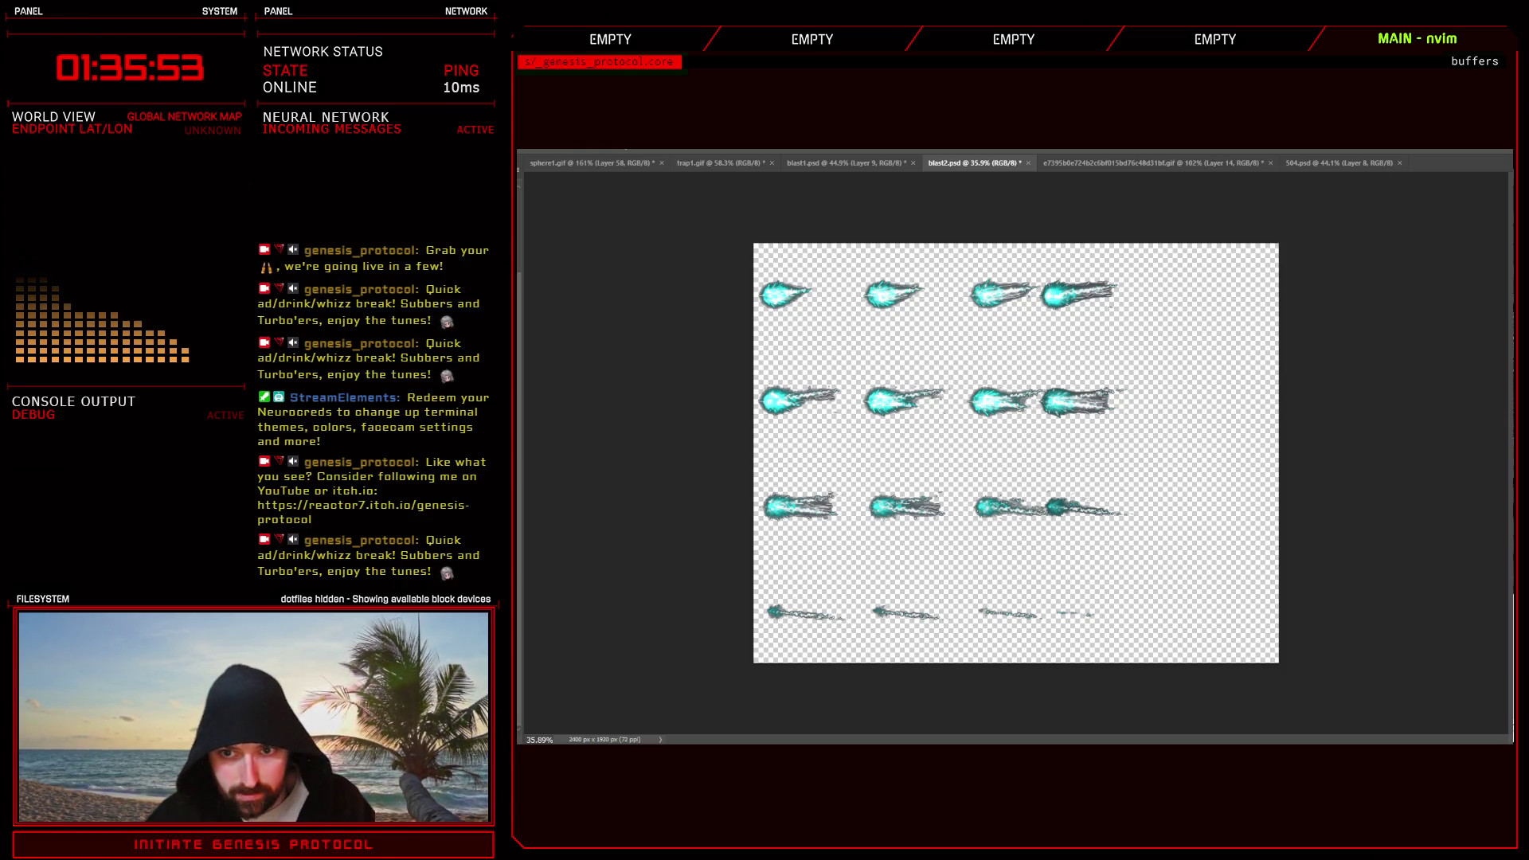
{"action": "key", "text": "shift+Right"}
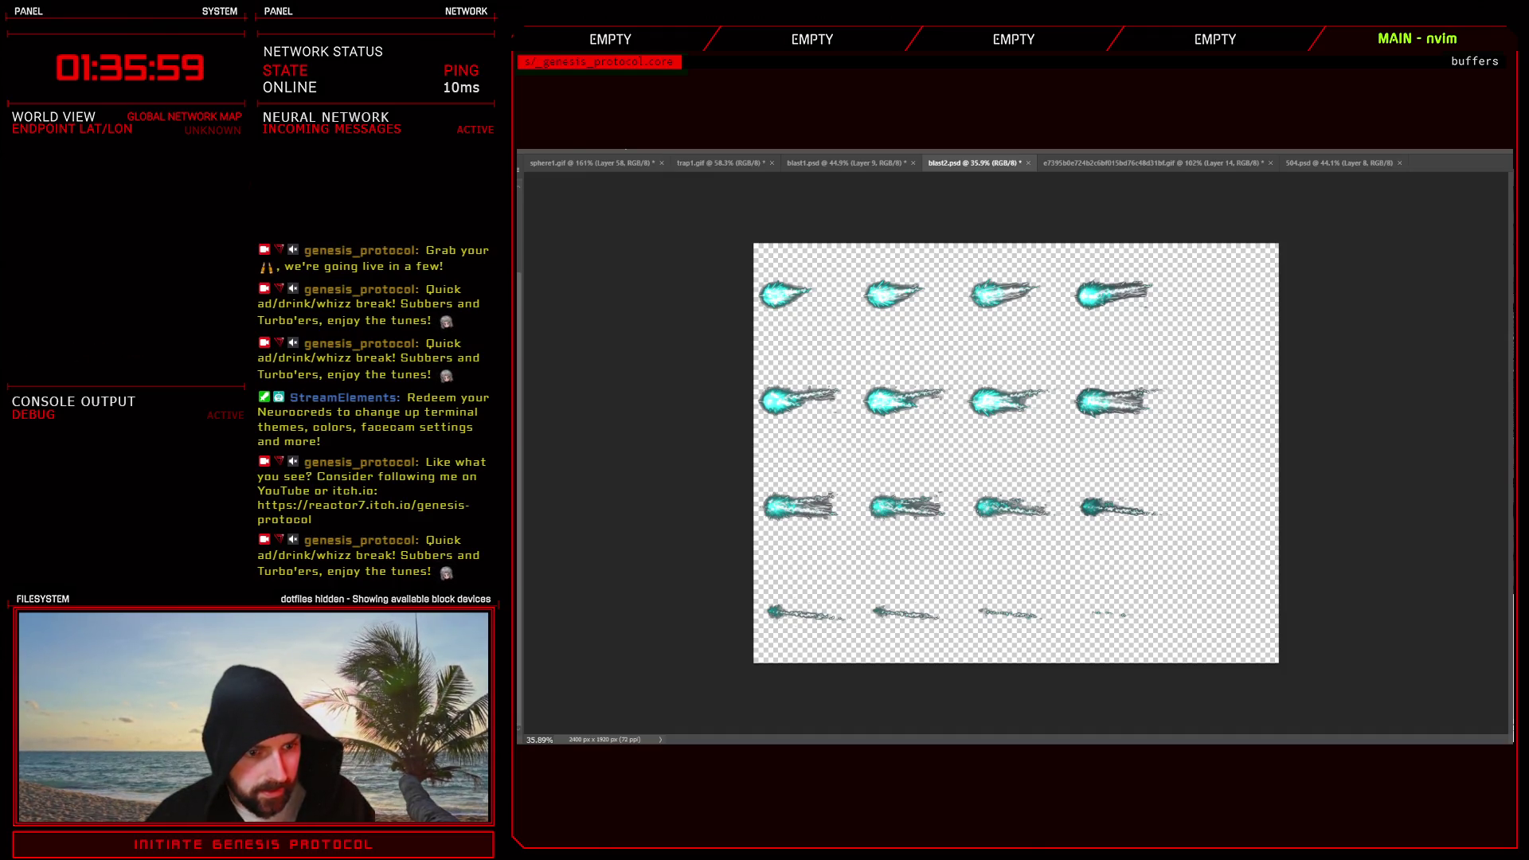
{"action": "key", "text": "ctrl+v"}
{"action": "key", "text": "shift+Right"}
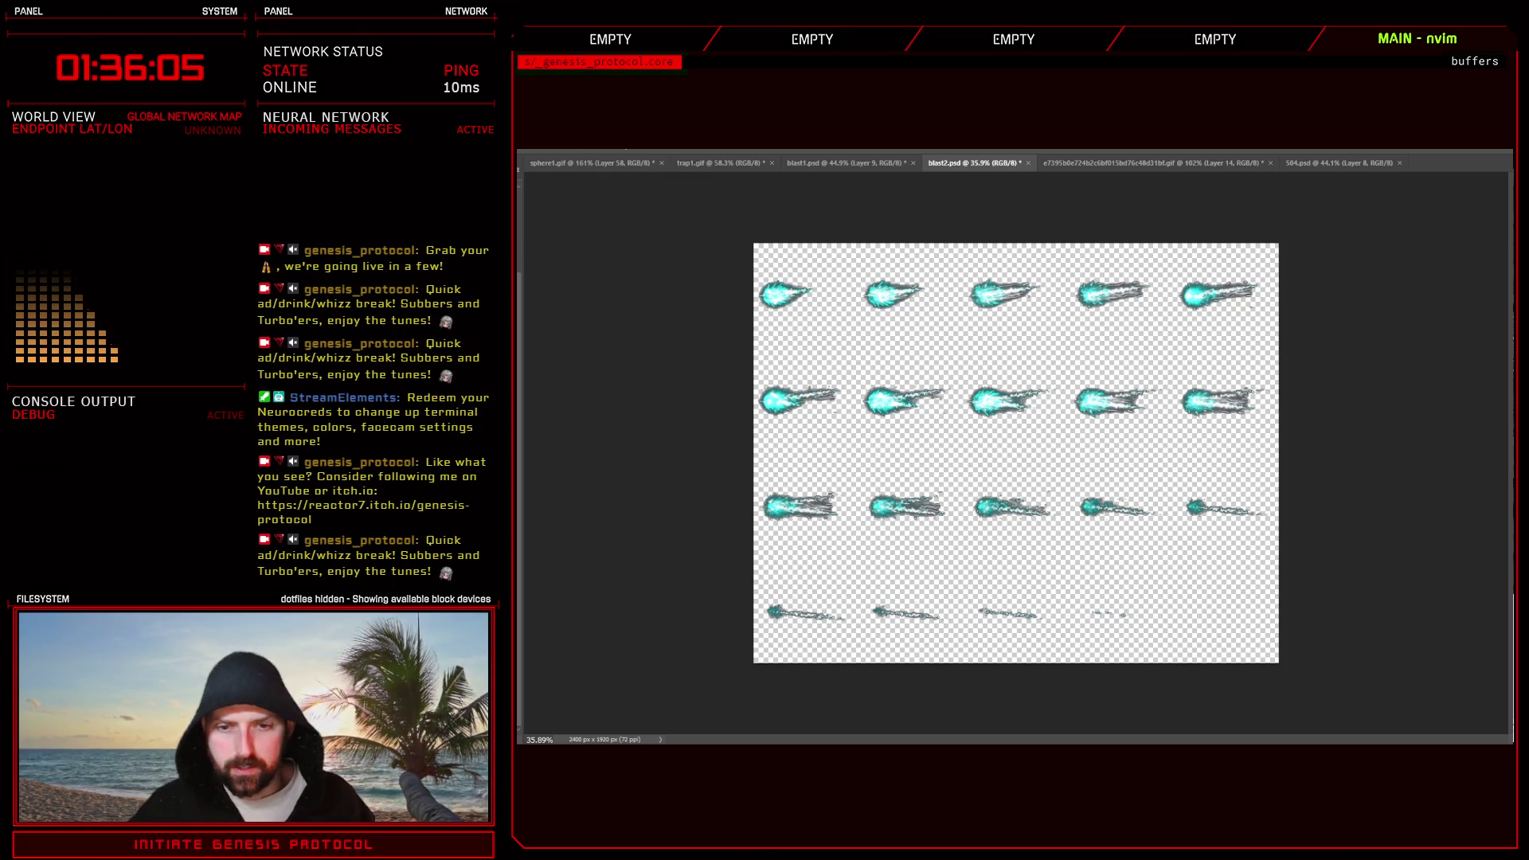
{"action": "key", "text": "alt+Tab"}
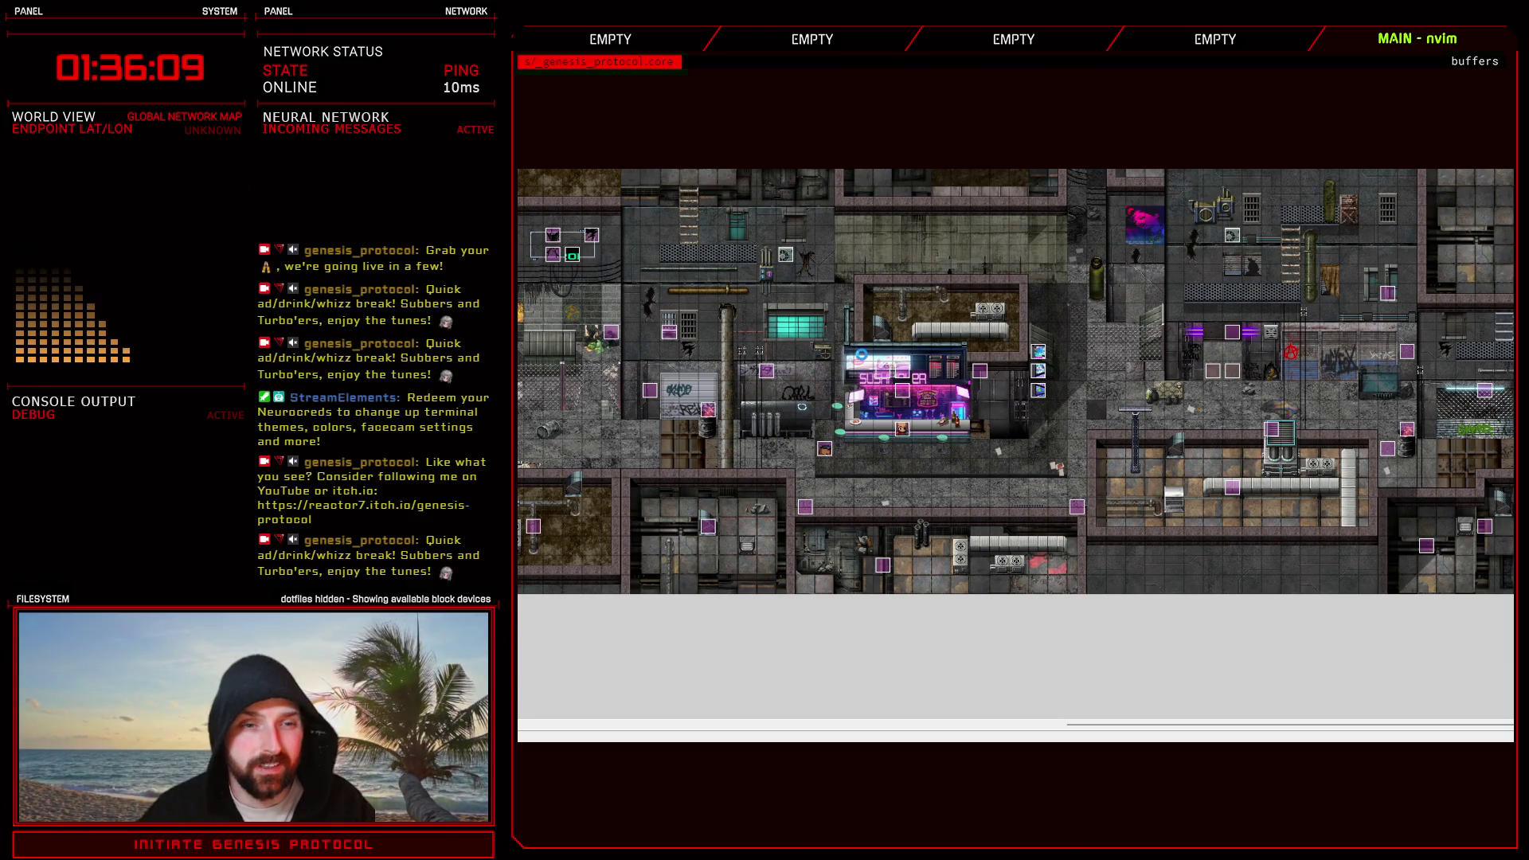
- In the database Skills list, copy skill 508 Alpha Flare into the empty slot 509
{"action": "key", "text": "F9"}
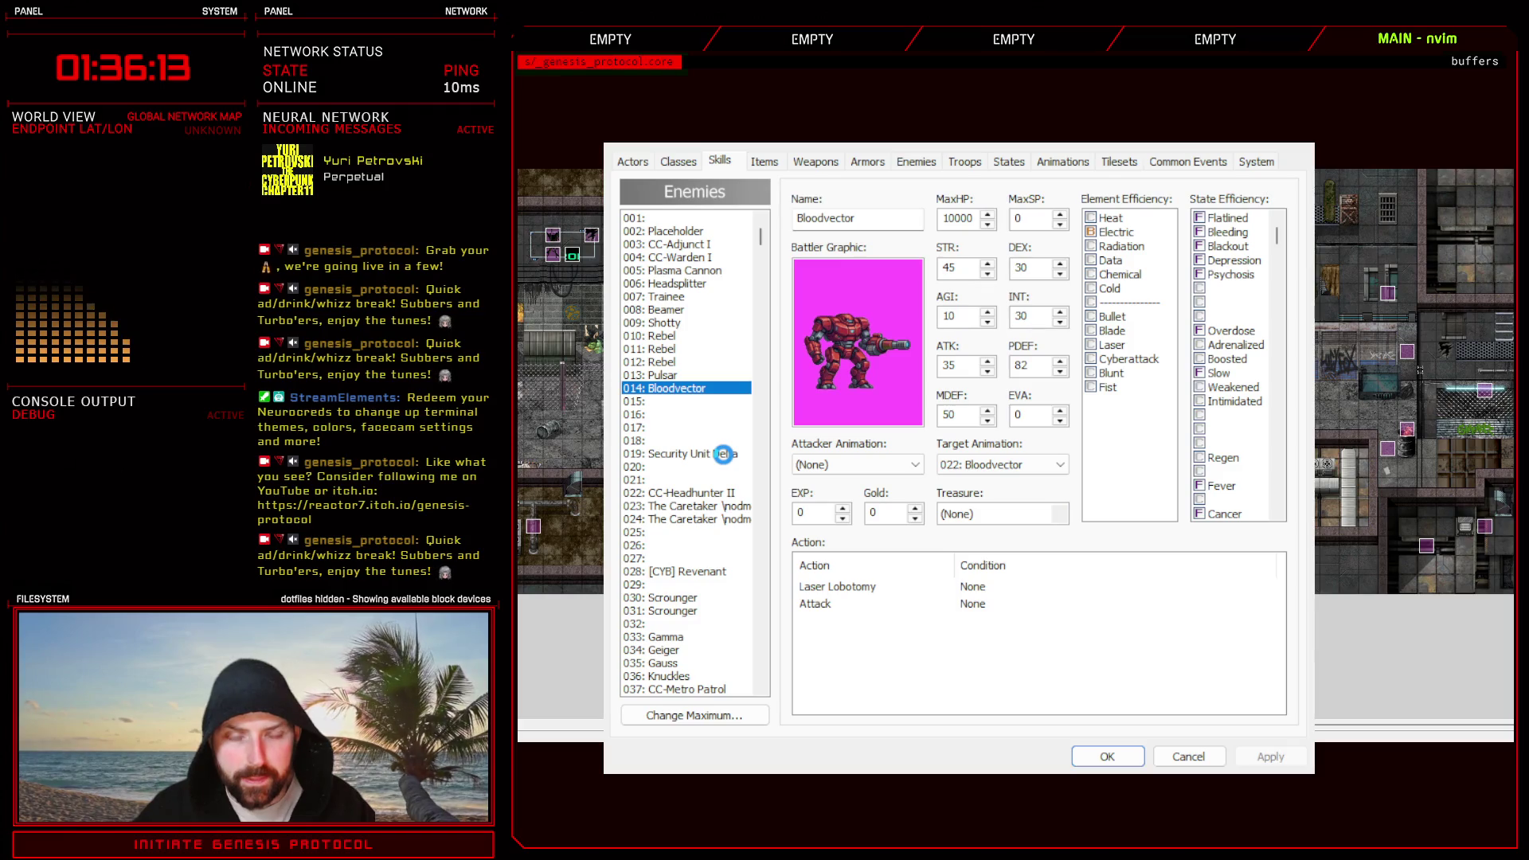
{"action": "key", "text": "ctrl+Page_Up"}
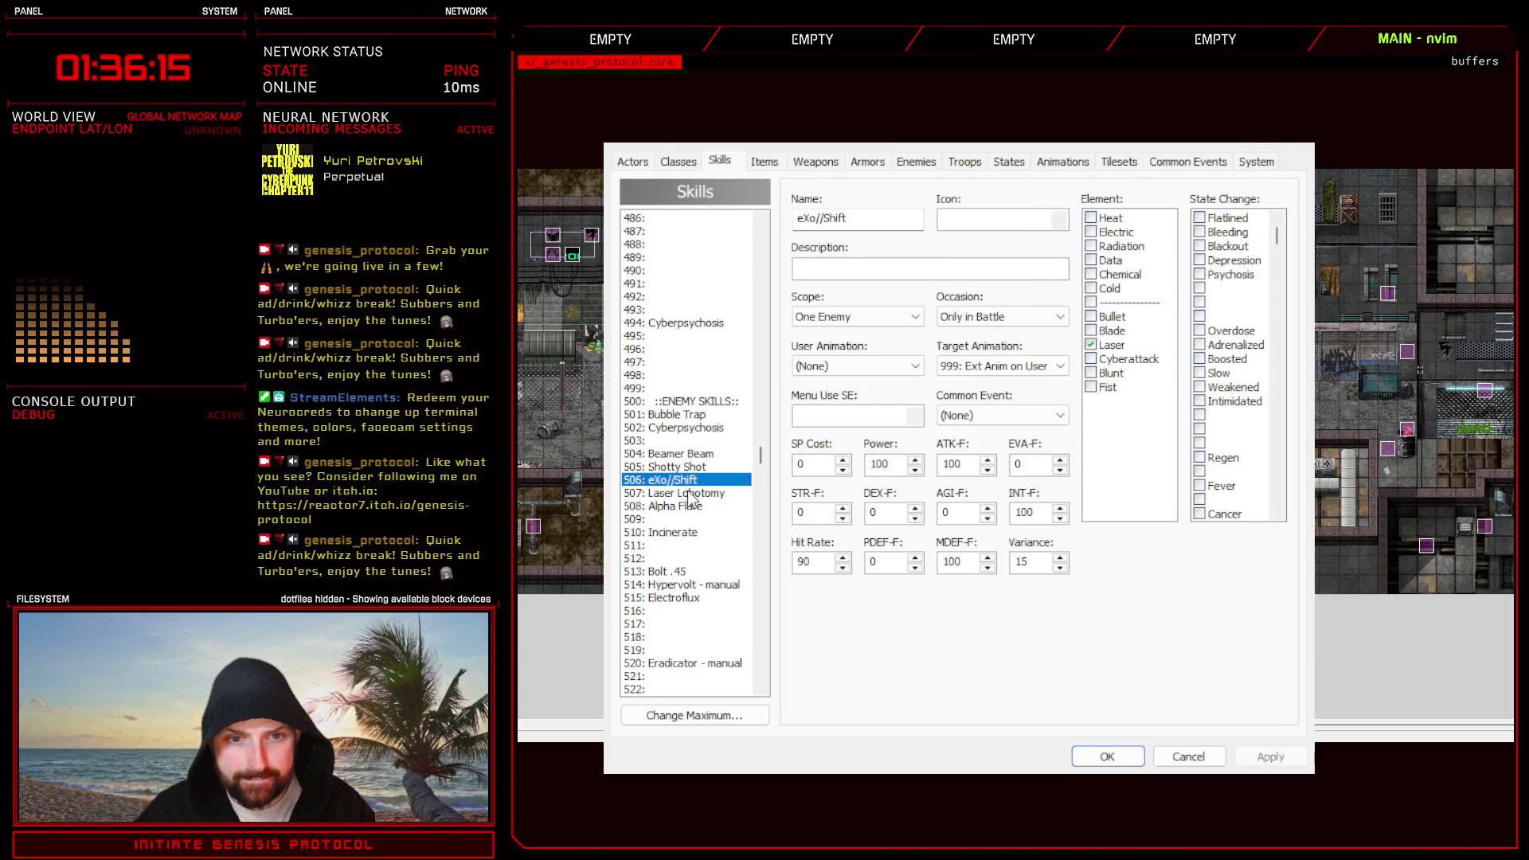
{"action": "left_click", "coordinate": [691, 493]}
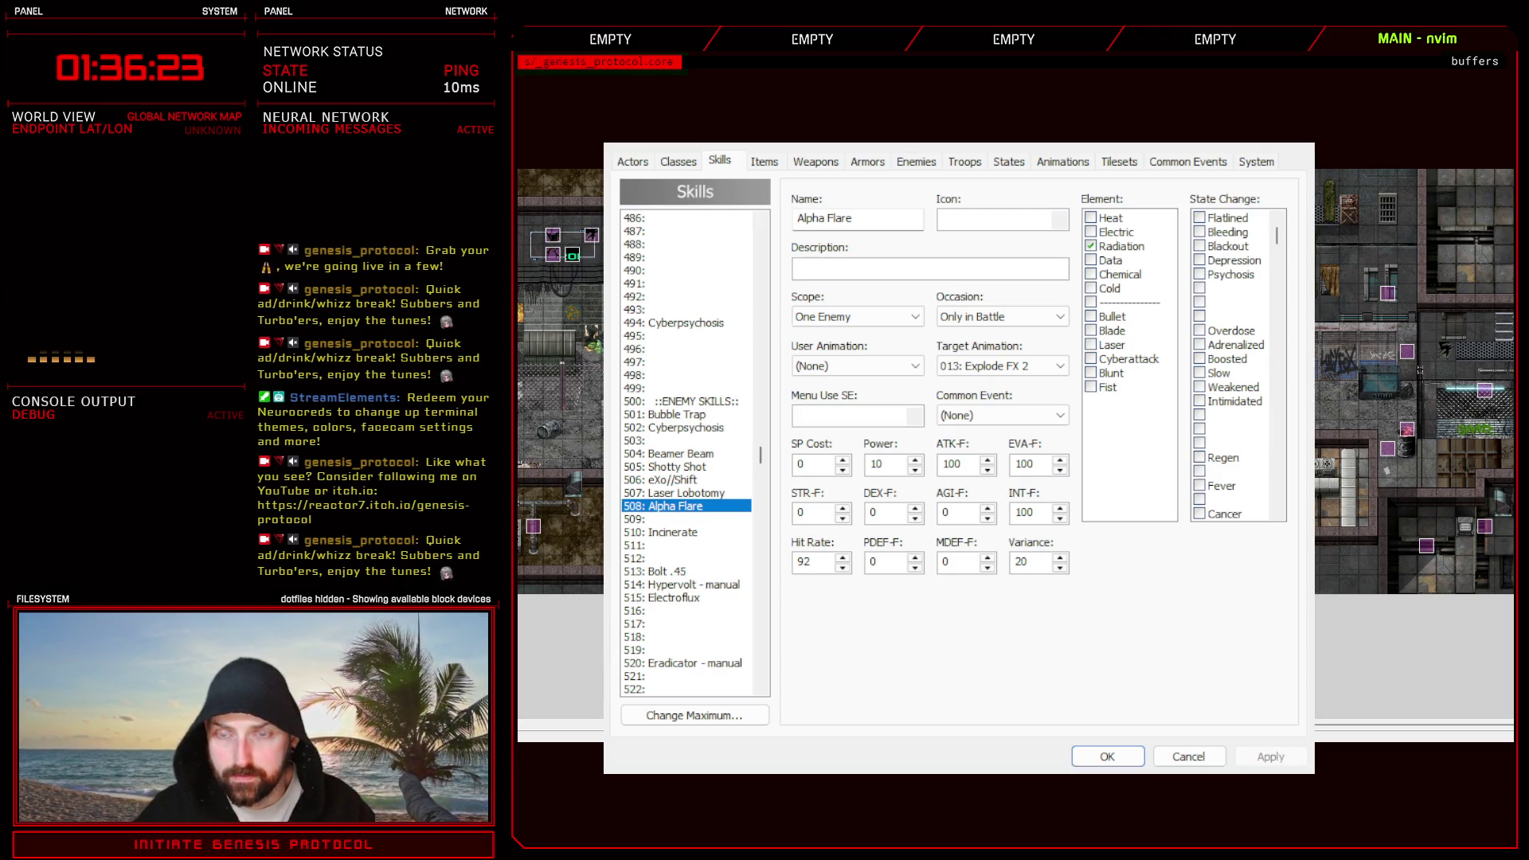
{"action": "left_click", "coordinate": [674, 521]}
{"action": "key", "text": "ctrl+v"}
- Overwrite skill 508 with Laser Lobotomy's settings and rename it 'F U'
{"action": "left_click", "coordinate": [673, 506]}
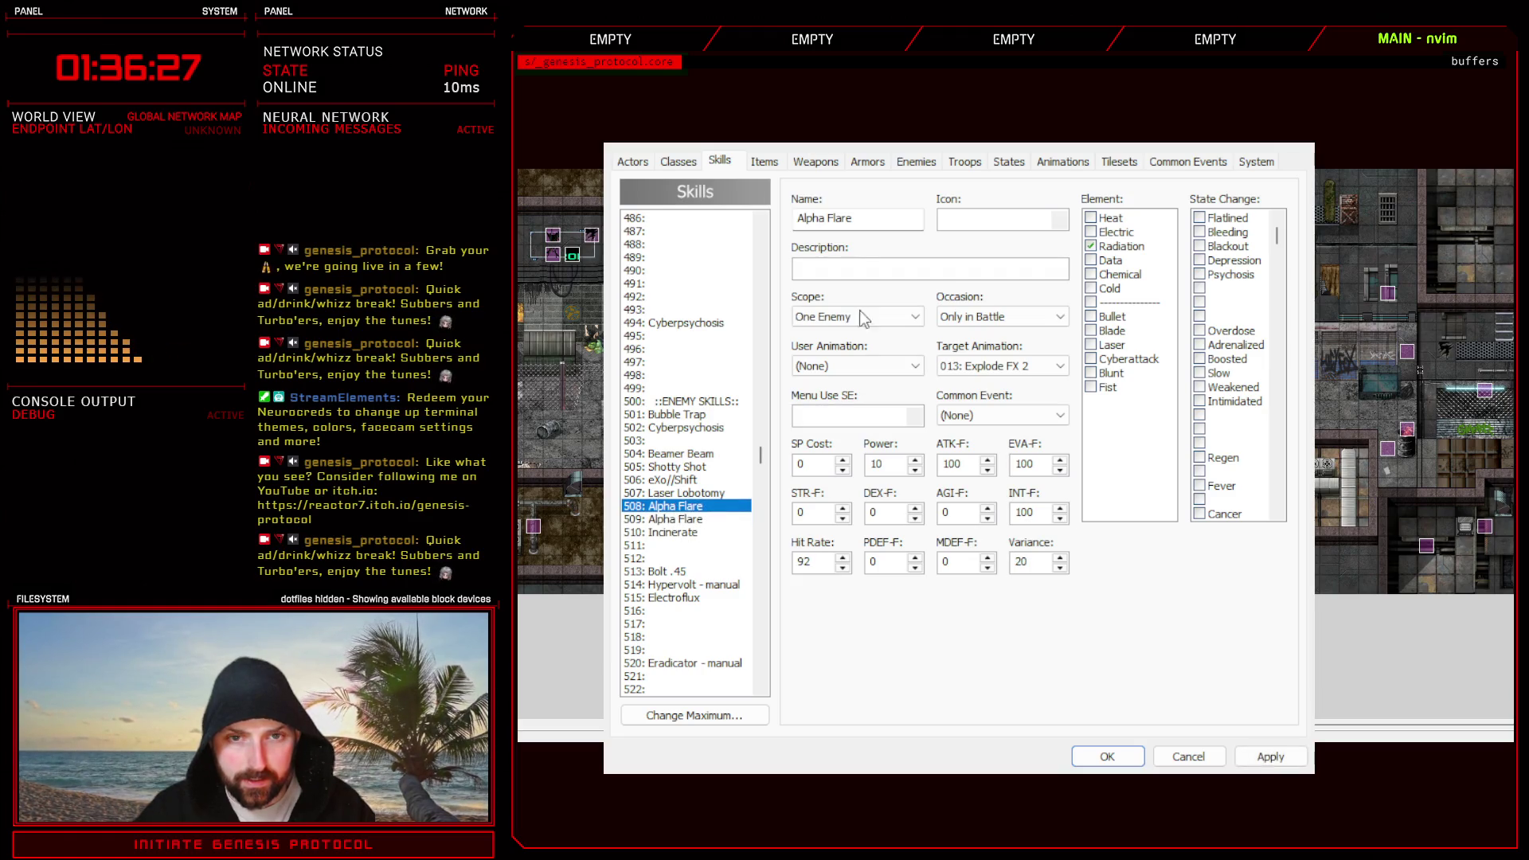
{"action": "left_click_drag", "start_coordinate": [858, 218], "coordinate": [791, 217]}
{"action": "type", "text": "F U"}
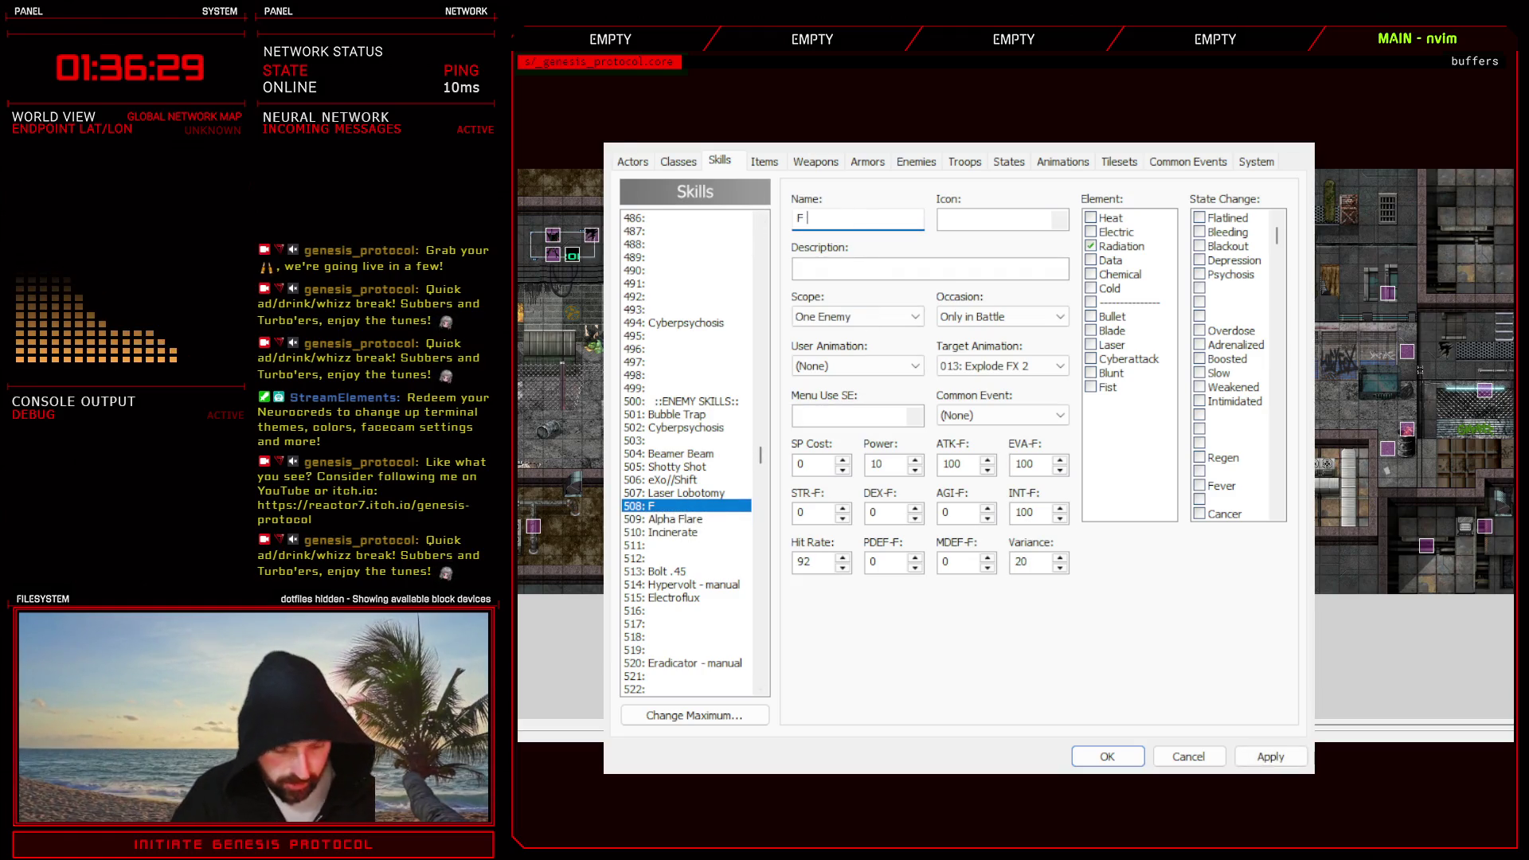
{"action": "left_click", "coordinate": [676, 493]}
{"action": "left_click", "coordinate": [677, 507]}
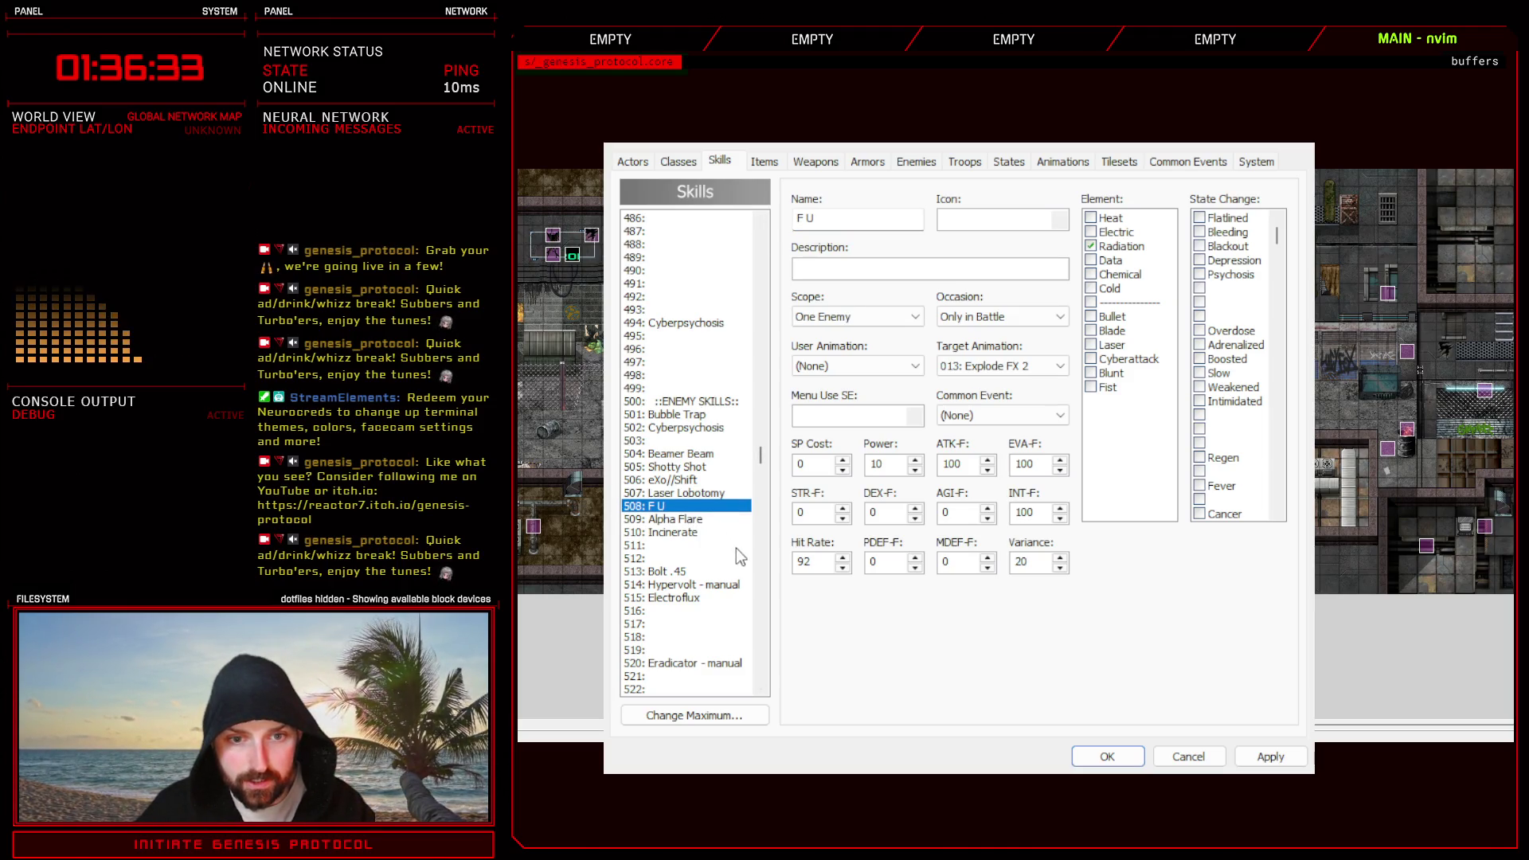
{"action": "key", "text": "ctrl+v"}
{"action": "double_click", "coordinate": [837, 217]}
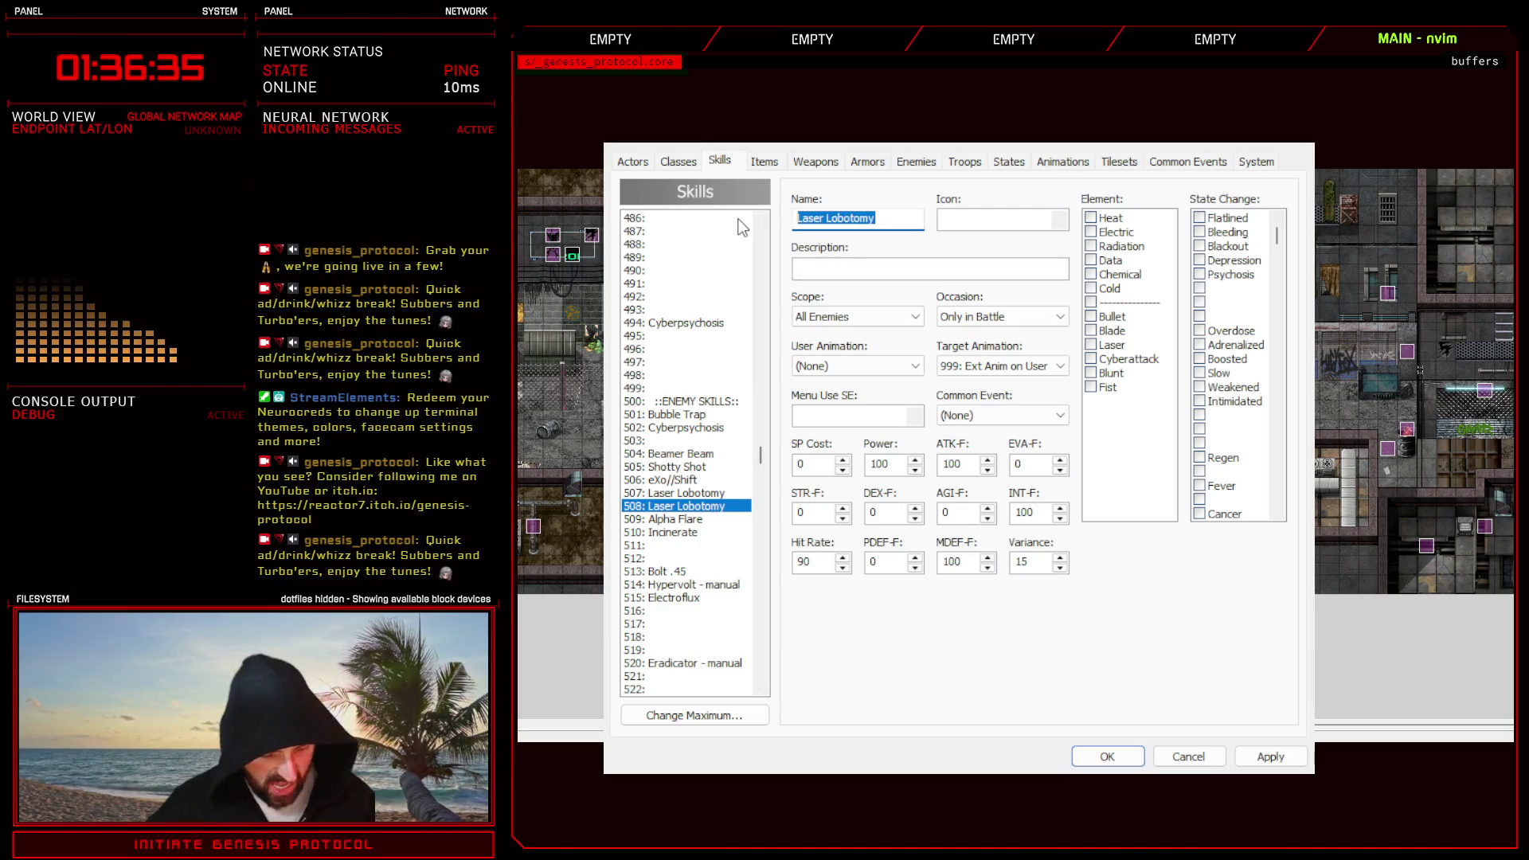
{"action": "type", "text": "F U"}
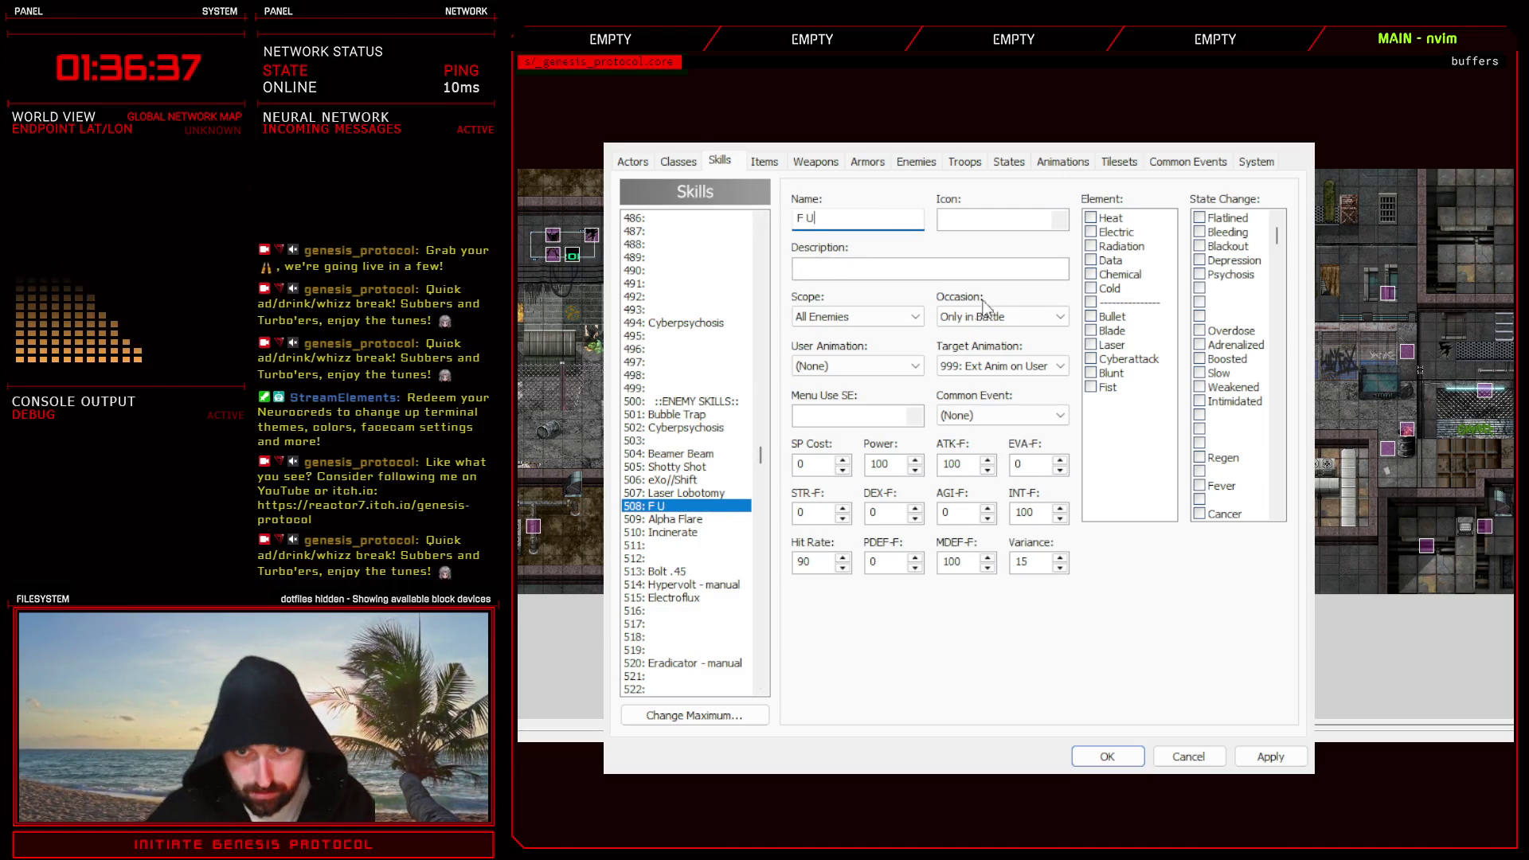
- Apply the skill changes, close the database and bring up the script editor
{"action": "left_click", "coordinate": [1270, 757]}
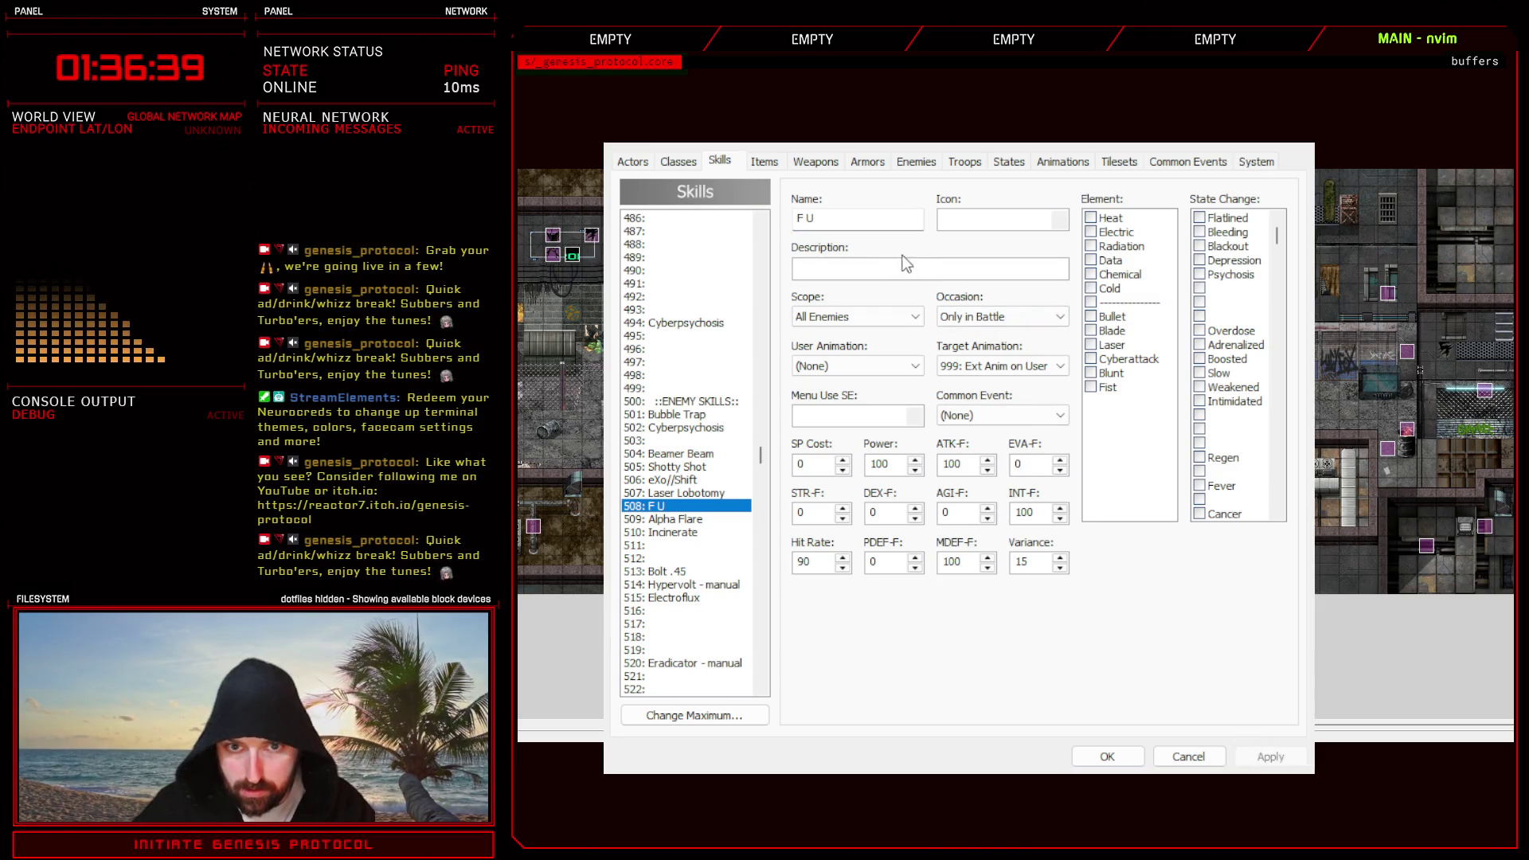
{"action": "left_click", "coordinate": [1001, 317]}
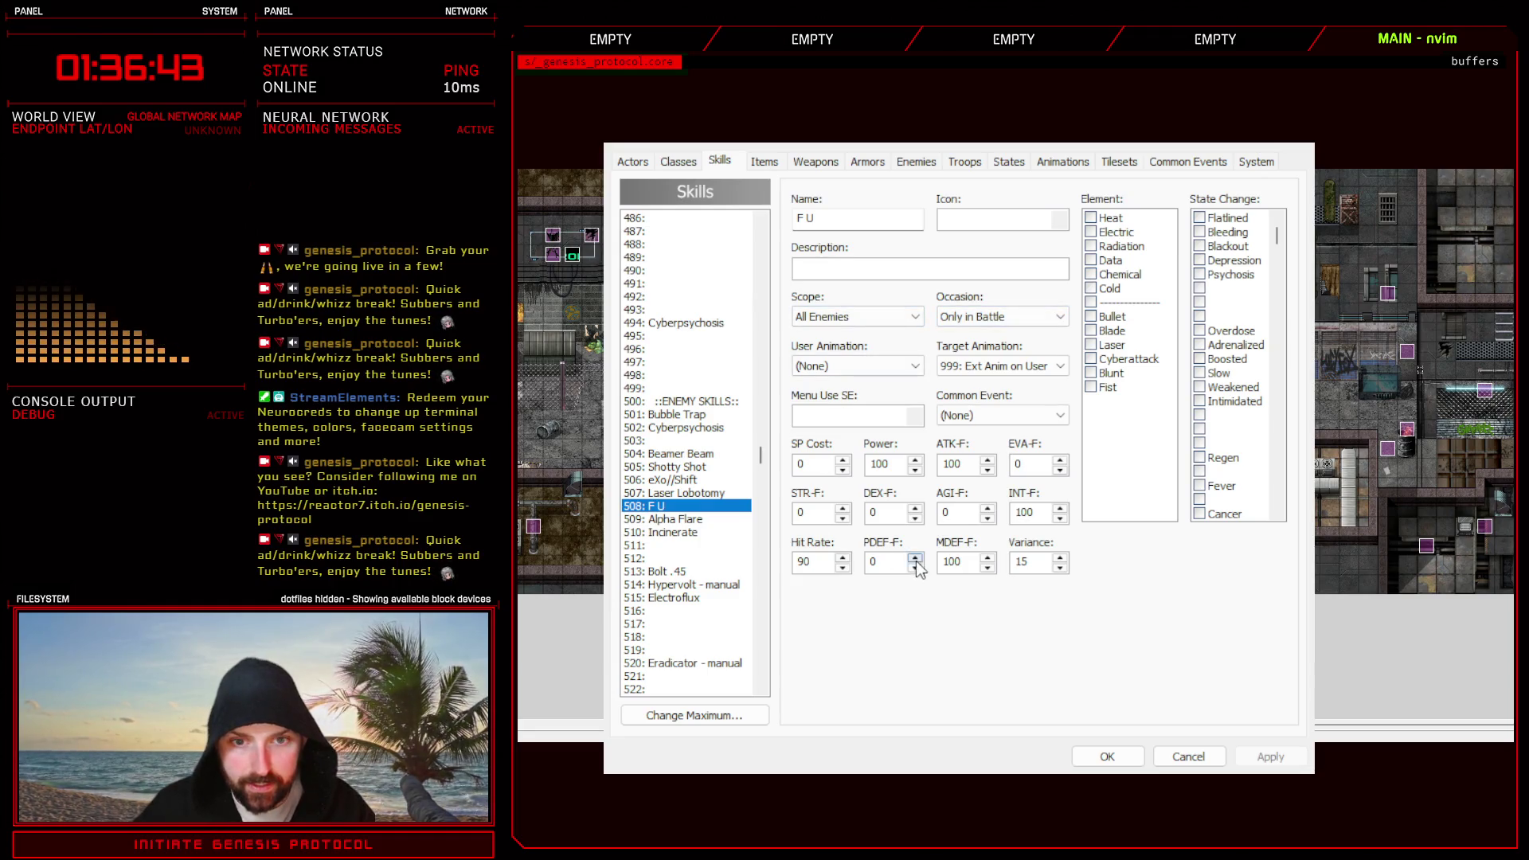
{"action": "left_click", "coordinate": [1108, 757]}
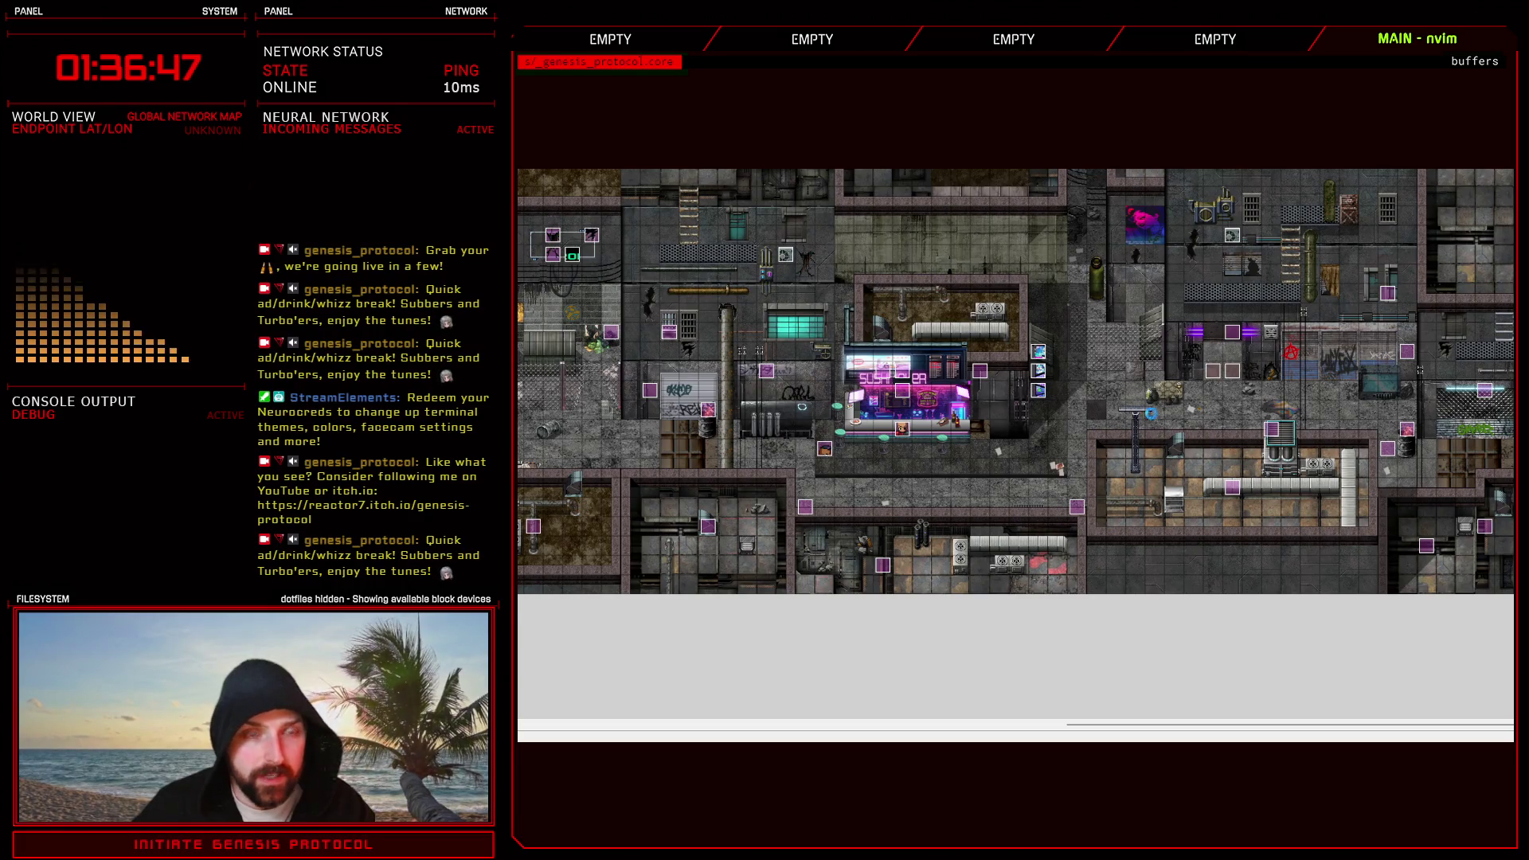
{"action": "key", "text": "F11"}
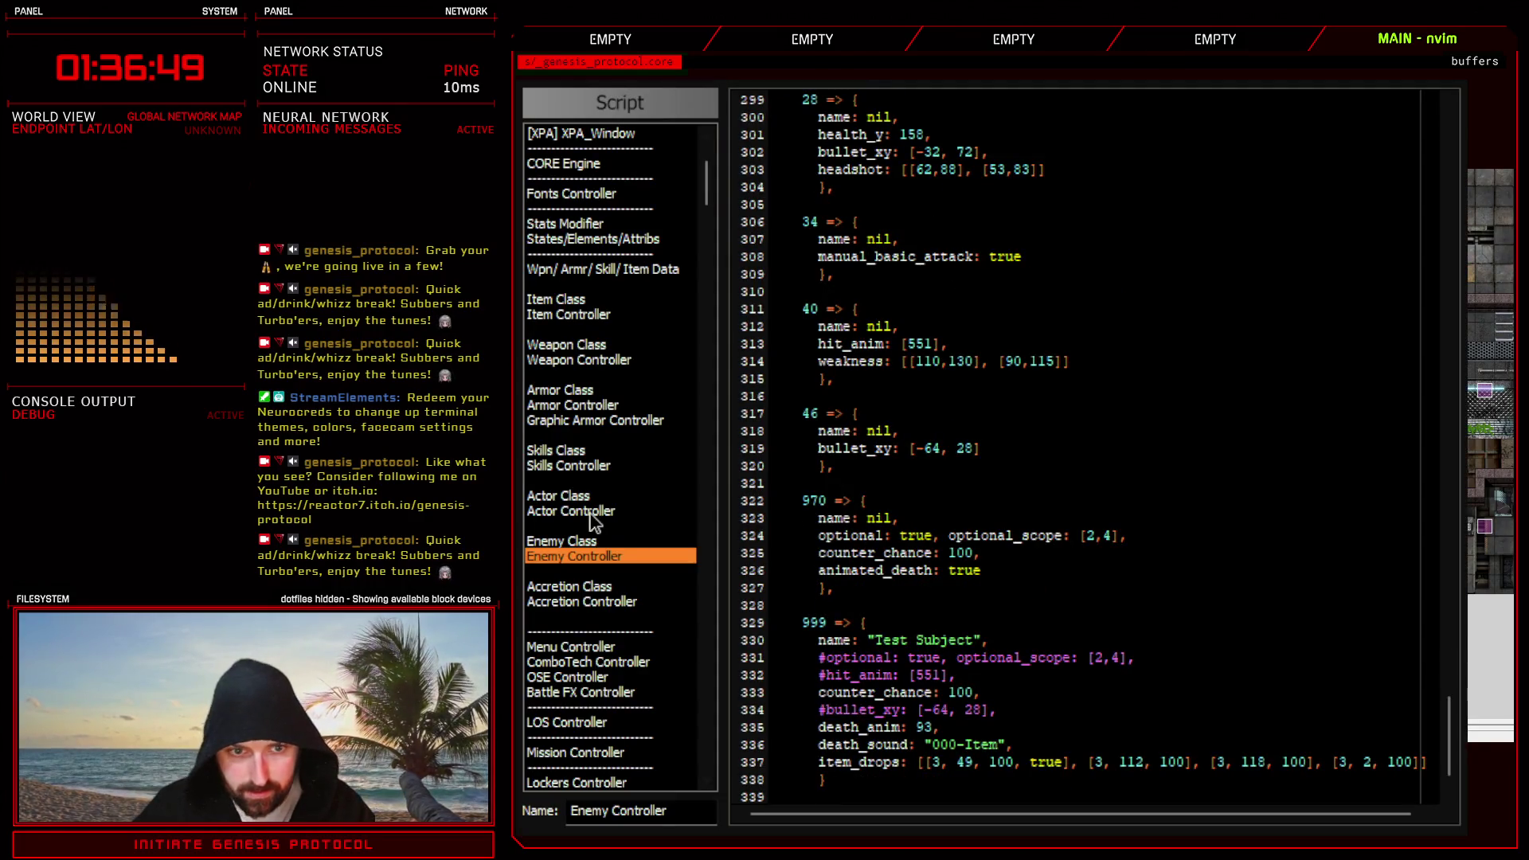
- In the Skills Controller script, duplicate the 507 Laser Lobotomy block as a new 508 entry
{"action": "left_click", "coordinate": [570, 465]}
{"action": "scroll", "coordinate": [956, 478], "scroll_direction": "down", "scroll_amount": 5}
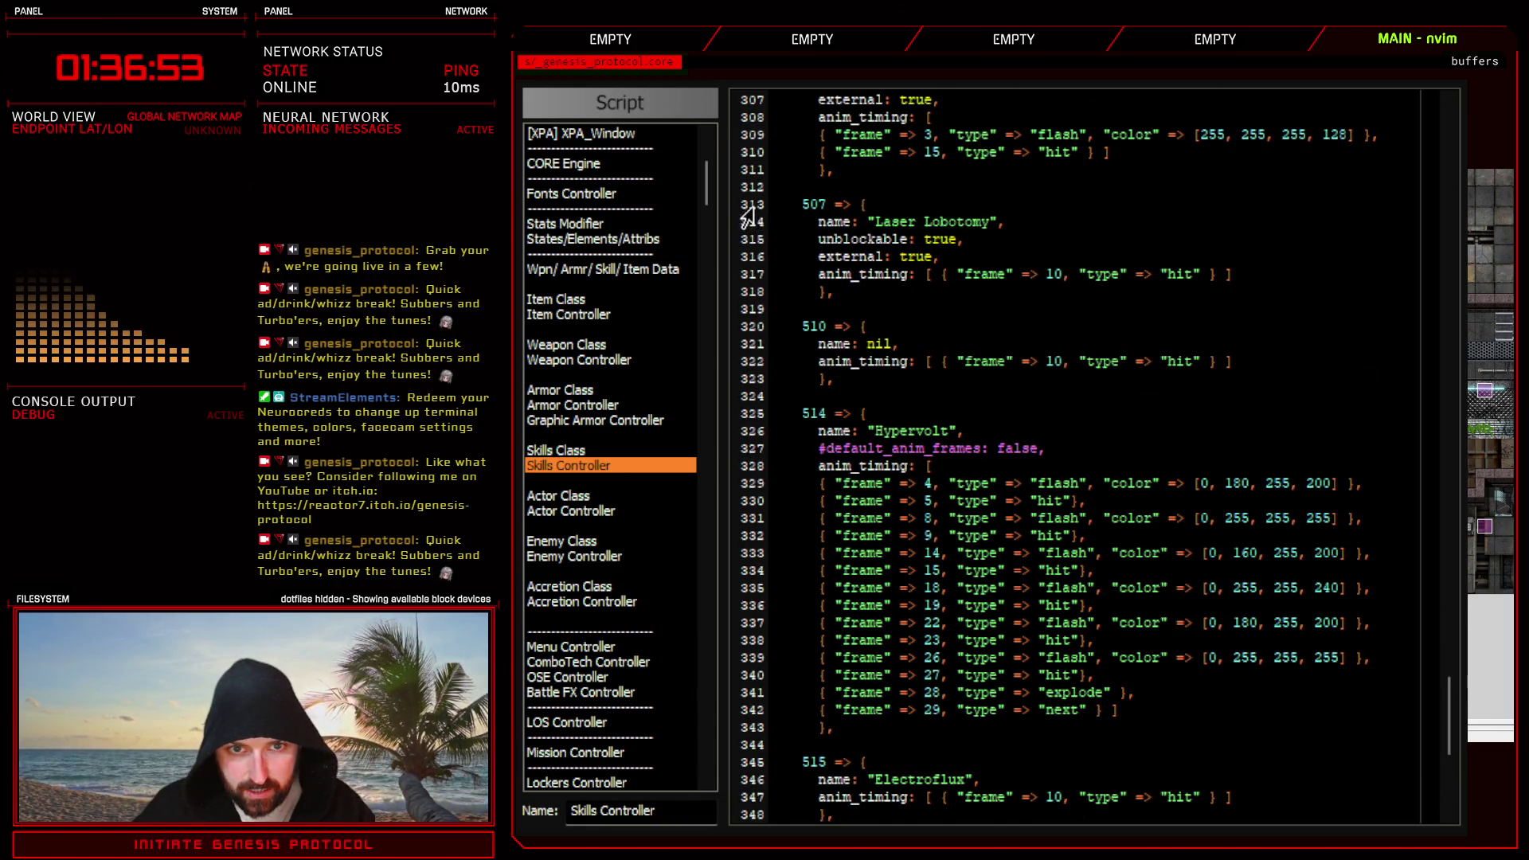
{"action": "left_click_drag", "start_coordinate": [771, 205], "coordinate": [744, 308]}
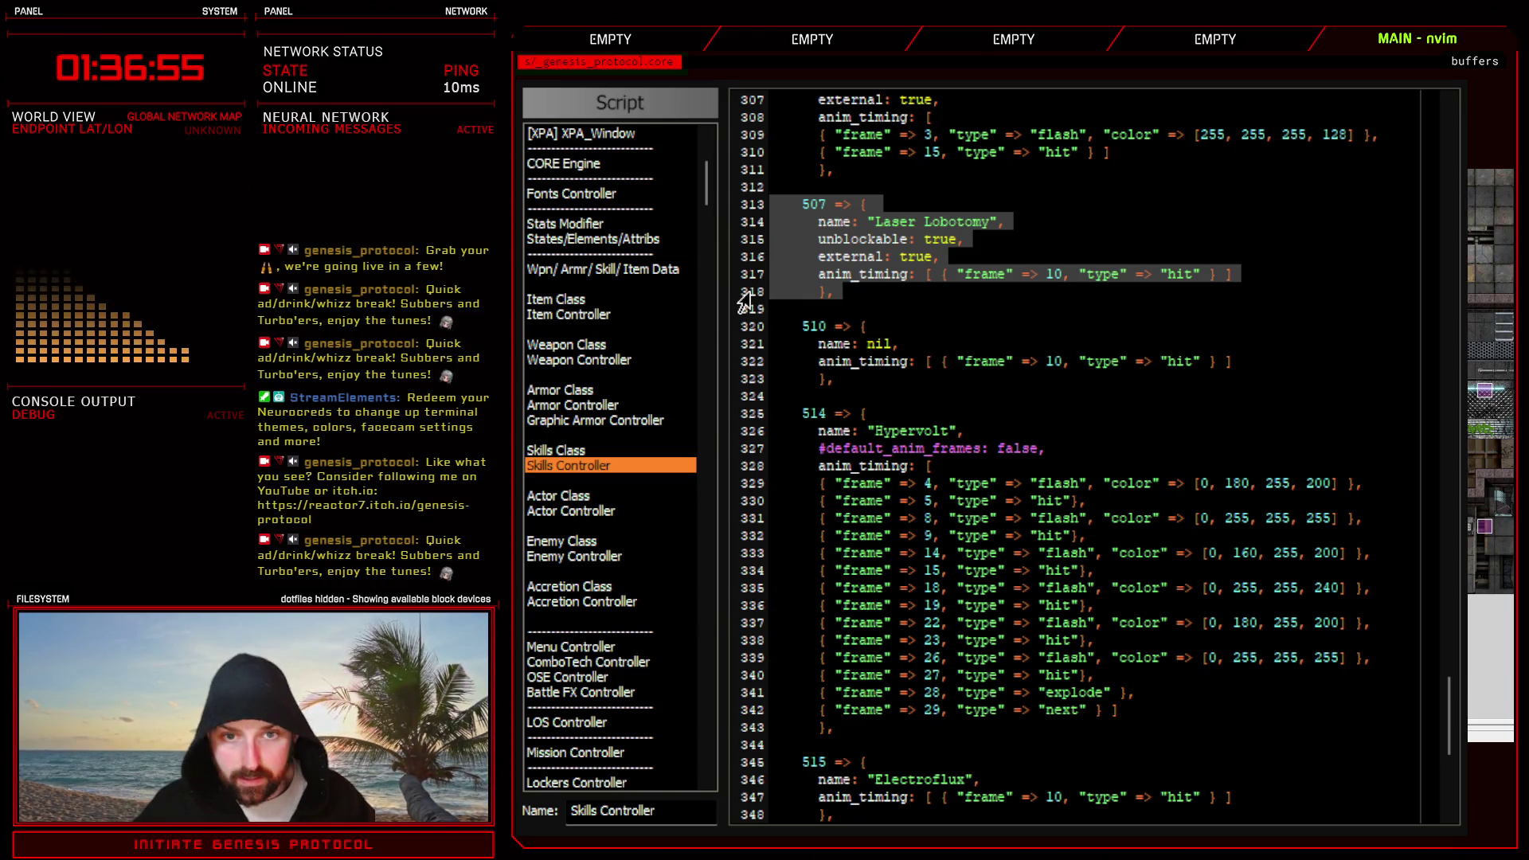
{"action": "key", "text": "y"}
{"action": "key", "text": "p"}
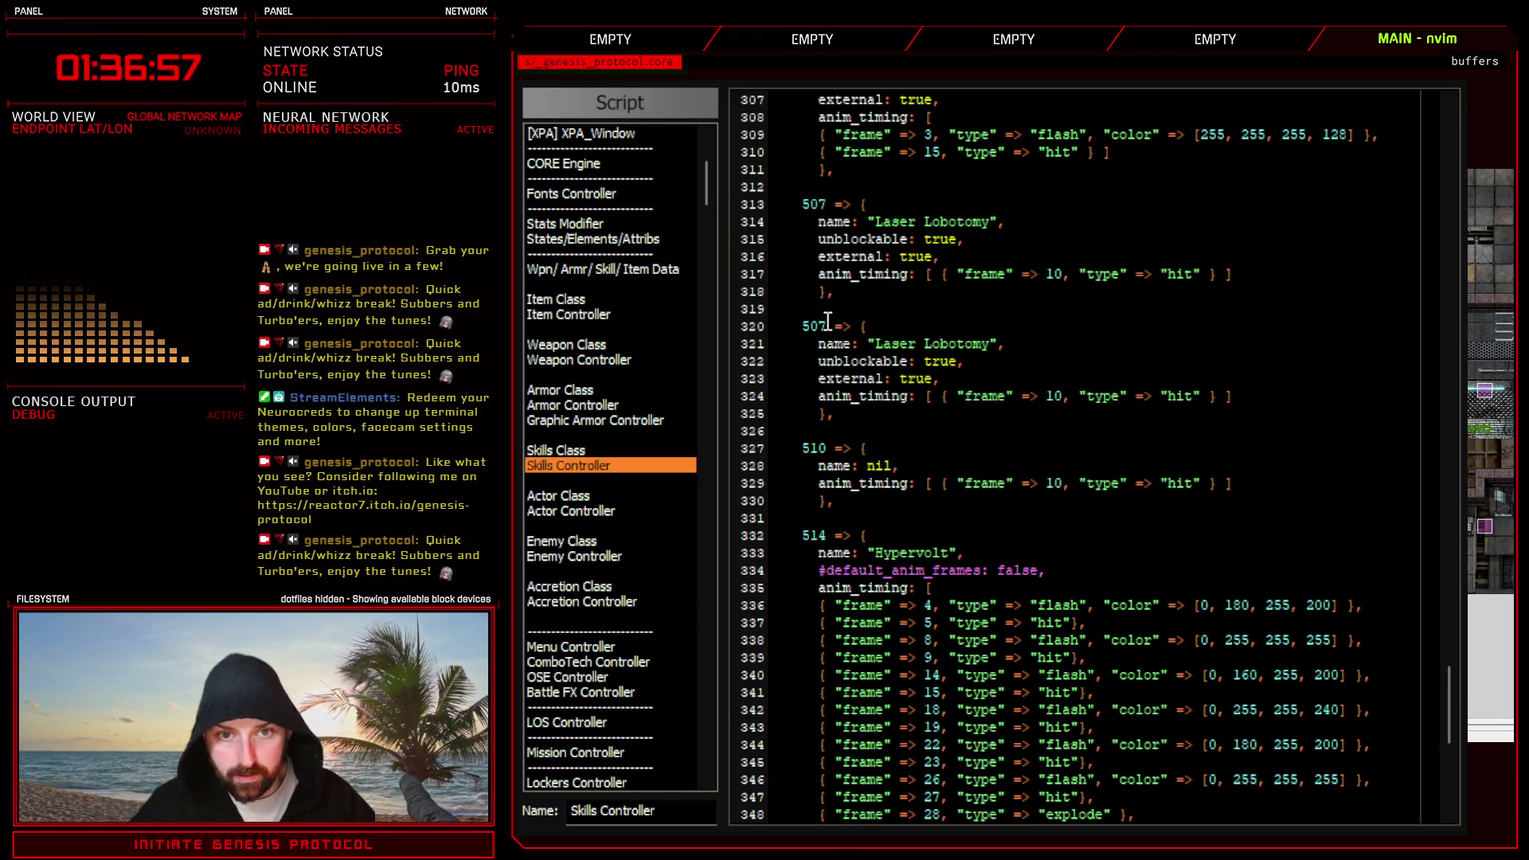
{"action": "left_click", "coordinate": [826, 323]}
{"action": "type", "text": "r8"}
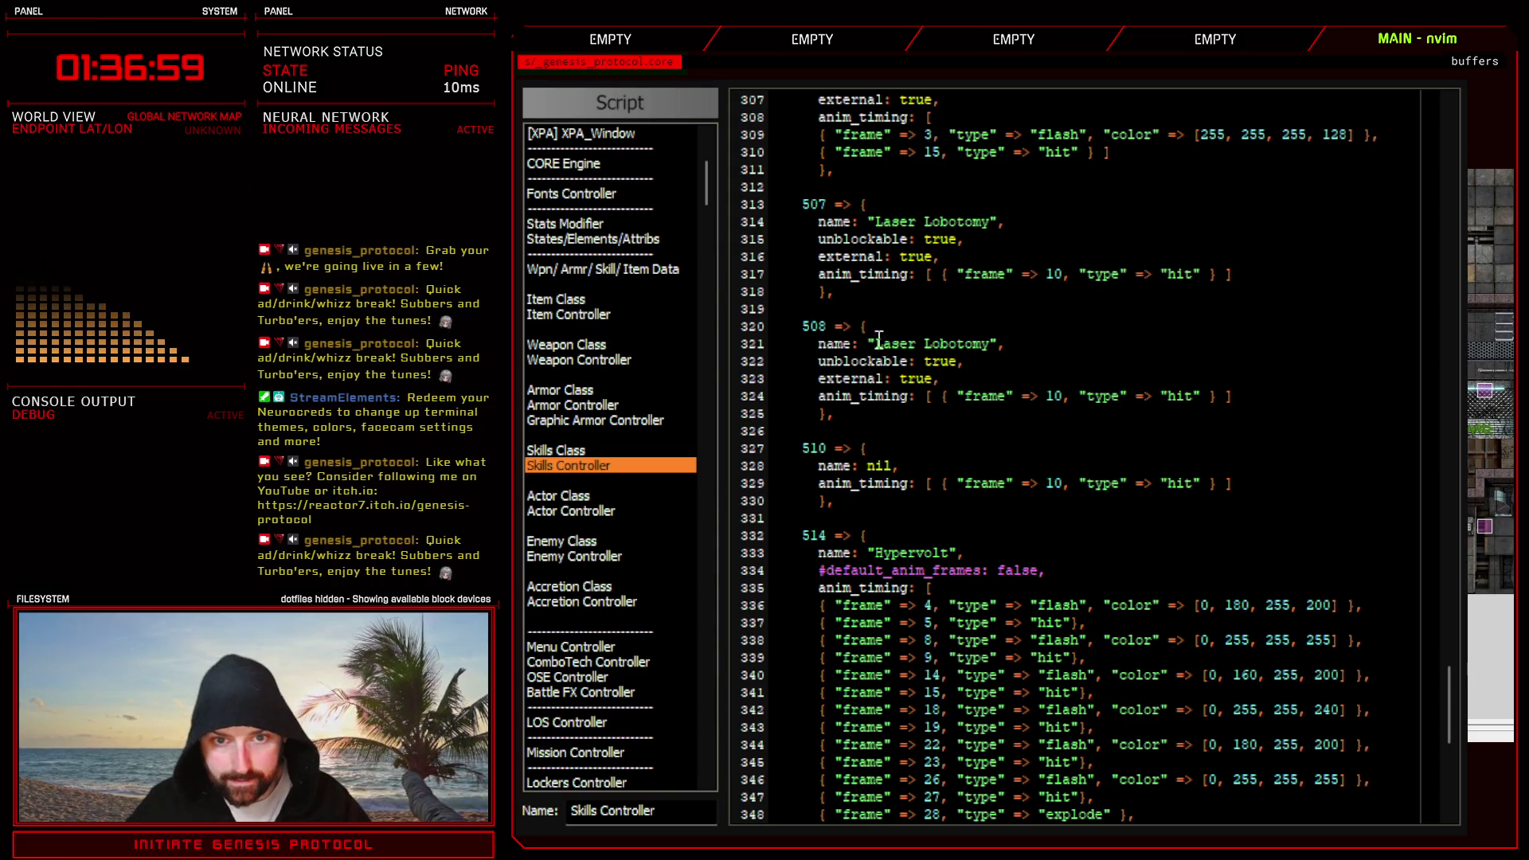
- Name the 508 entry 'F U', set its hit frame to 15, and return to the map
{"action": "left_click_drag", "start_coordinate": [877, 325], "coordinate": [982, 337]}
{"action": "key", "text": "v"}
{"action": "key", "text": "i"}
{"action": "key", "text": "quotedbl"}
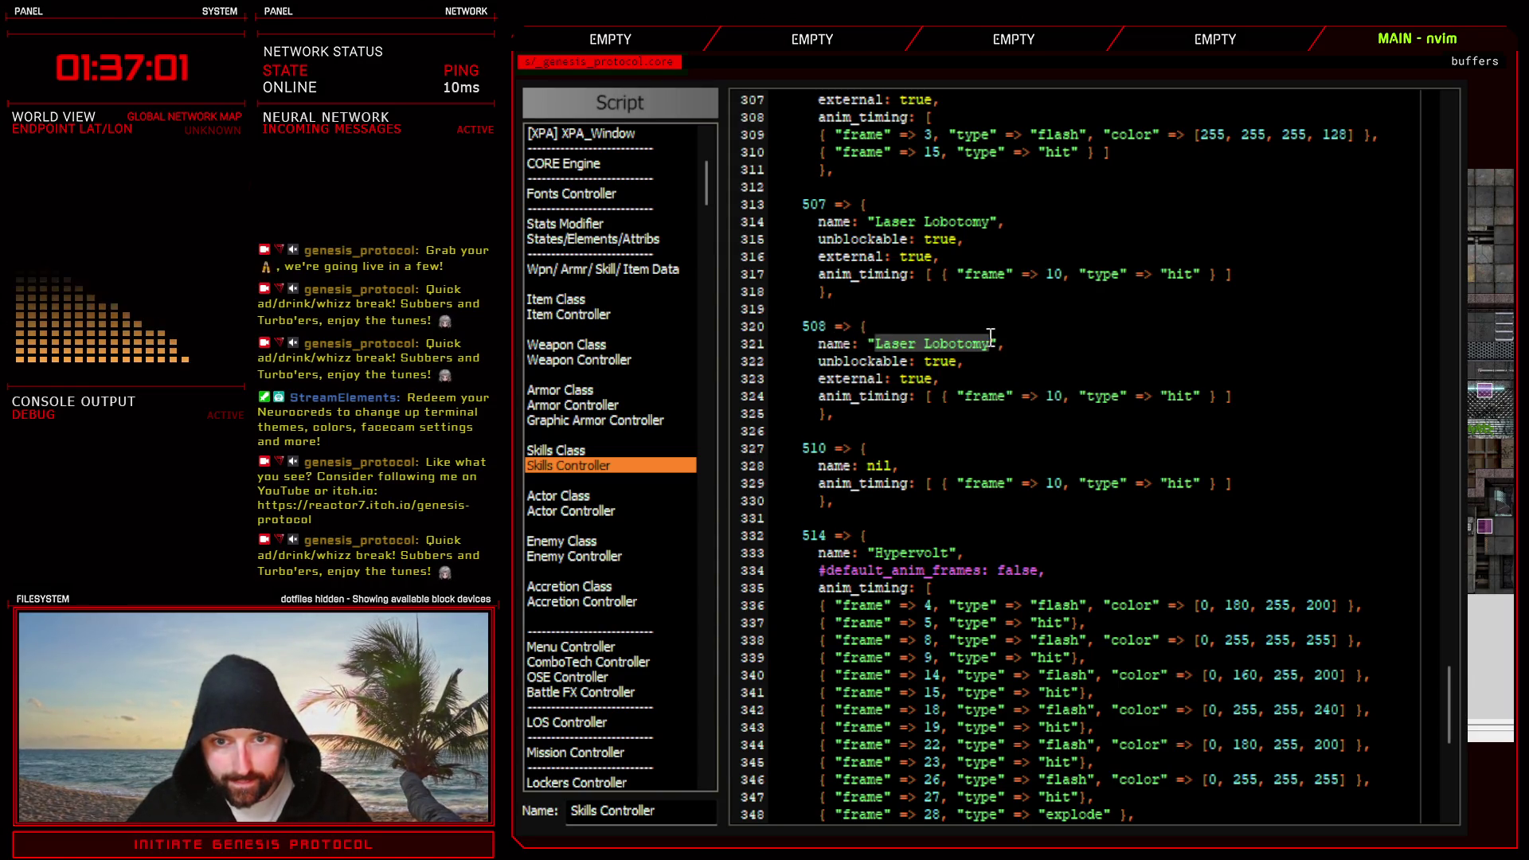
{"action": "type", "text": "cF U"}
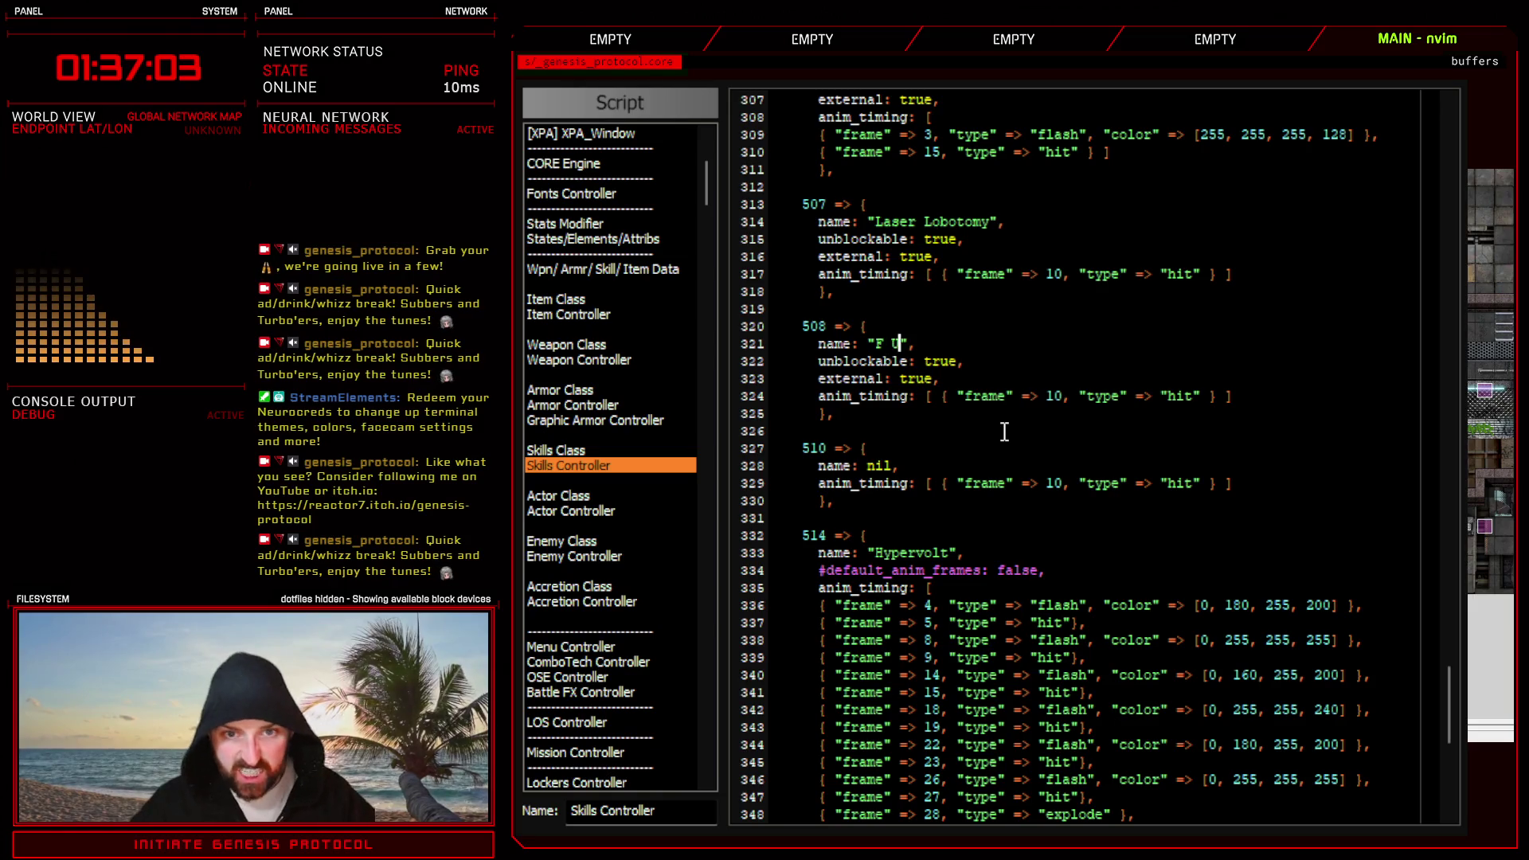
{"action": "key", "text": "Escape"}
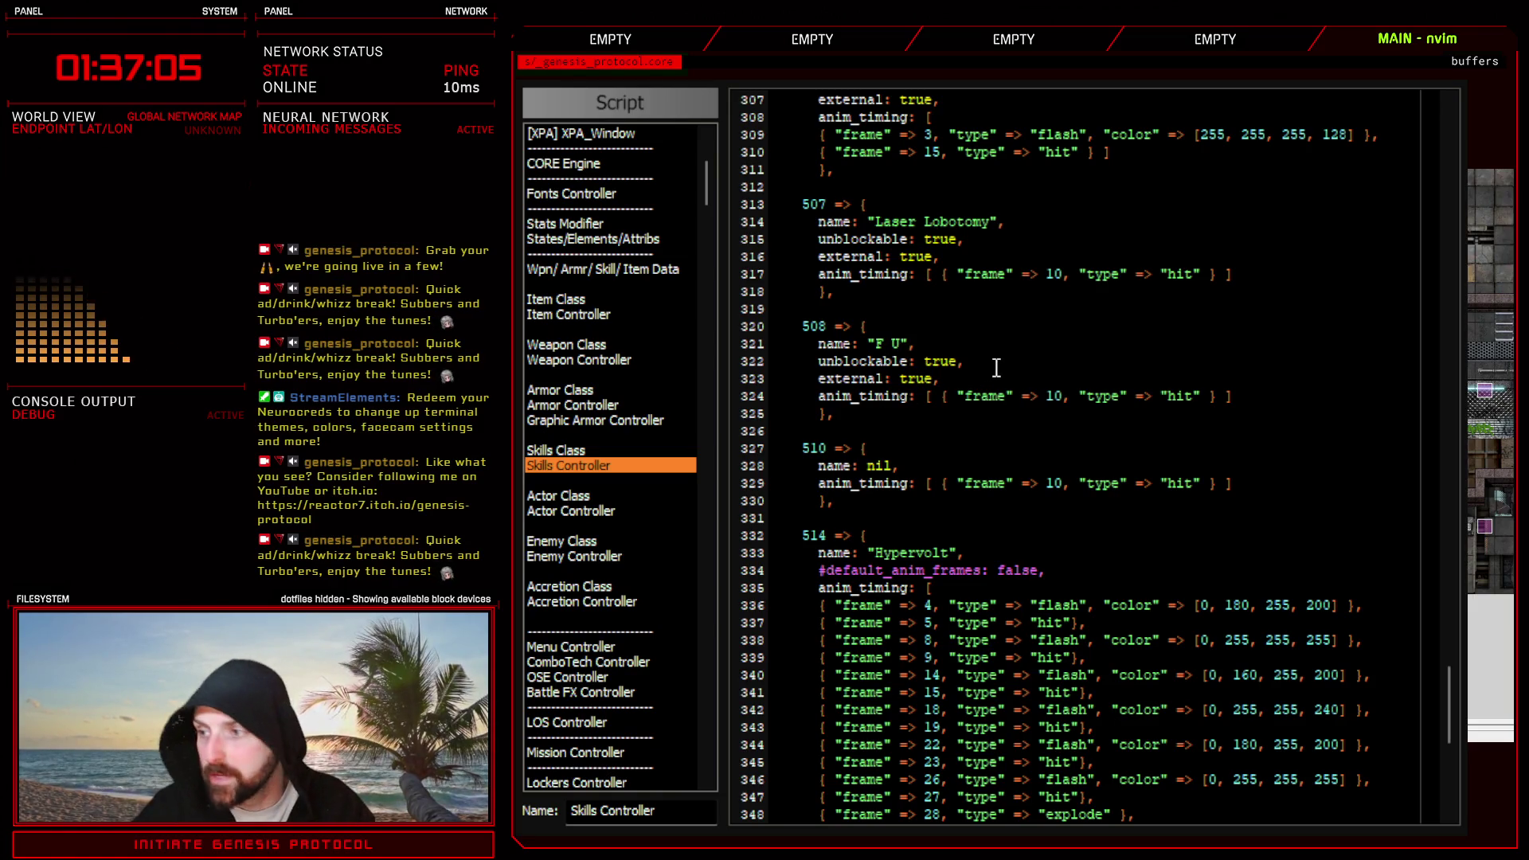
{"action": "left_click", "coordinate": [1055, 396]}
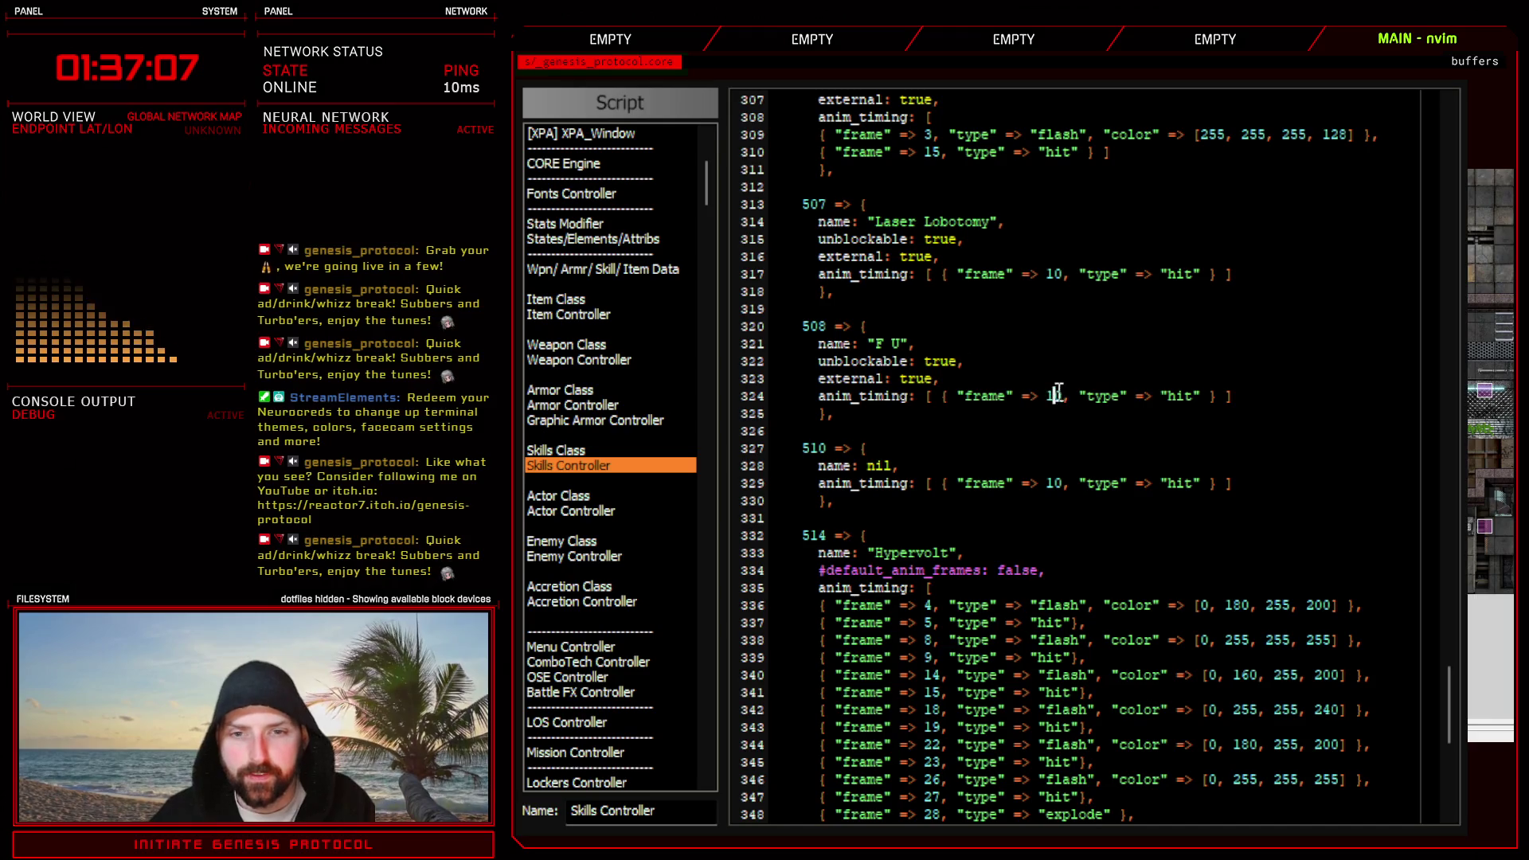
{"action": "type", "text": "r5"}
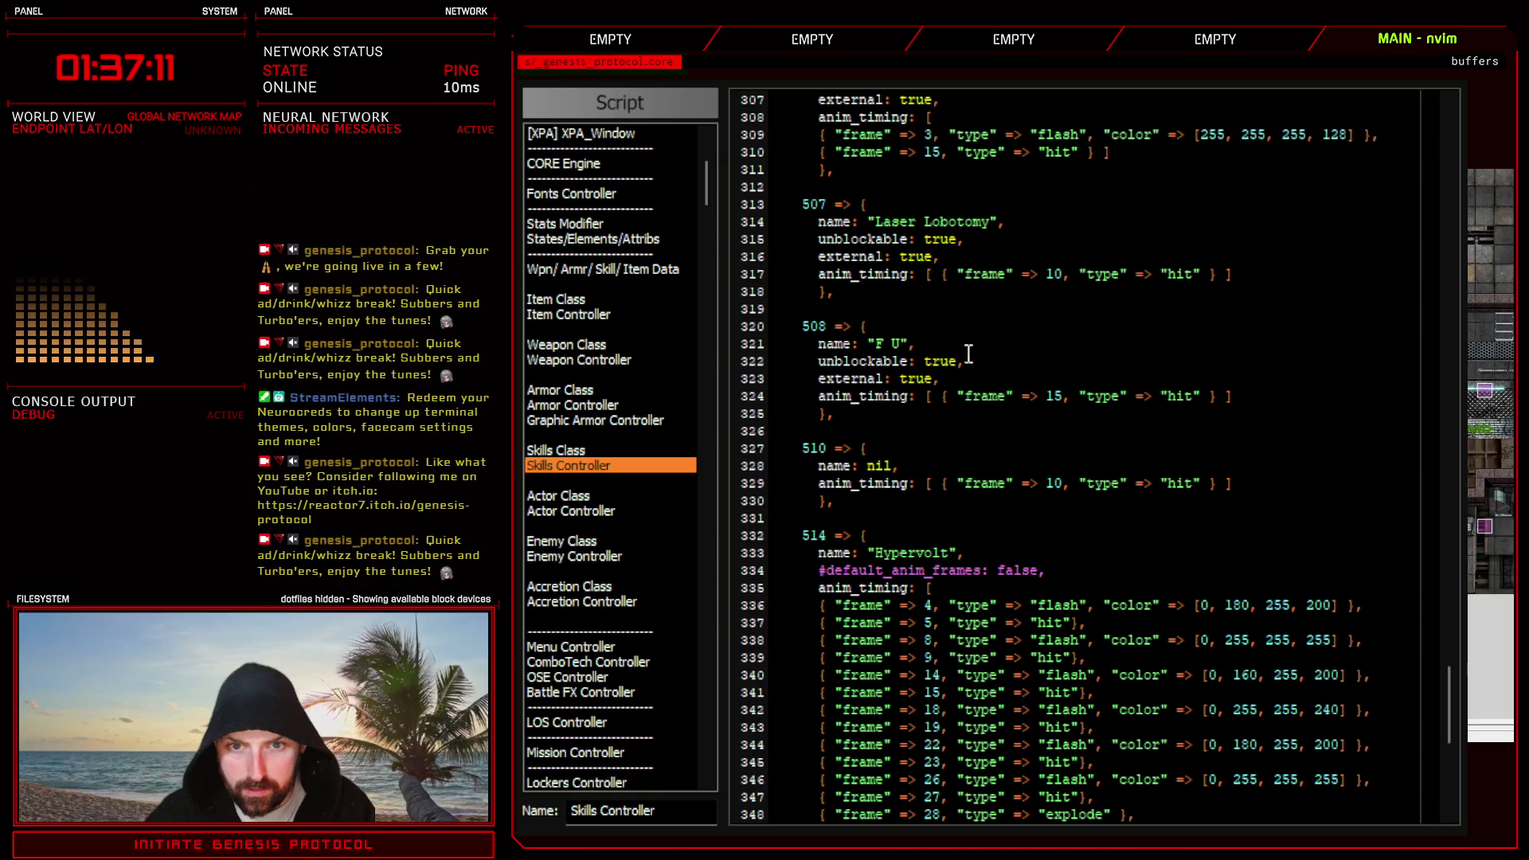
{"action": "key", "text": "alt+Tab"}
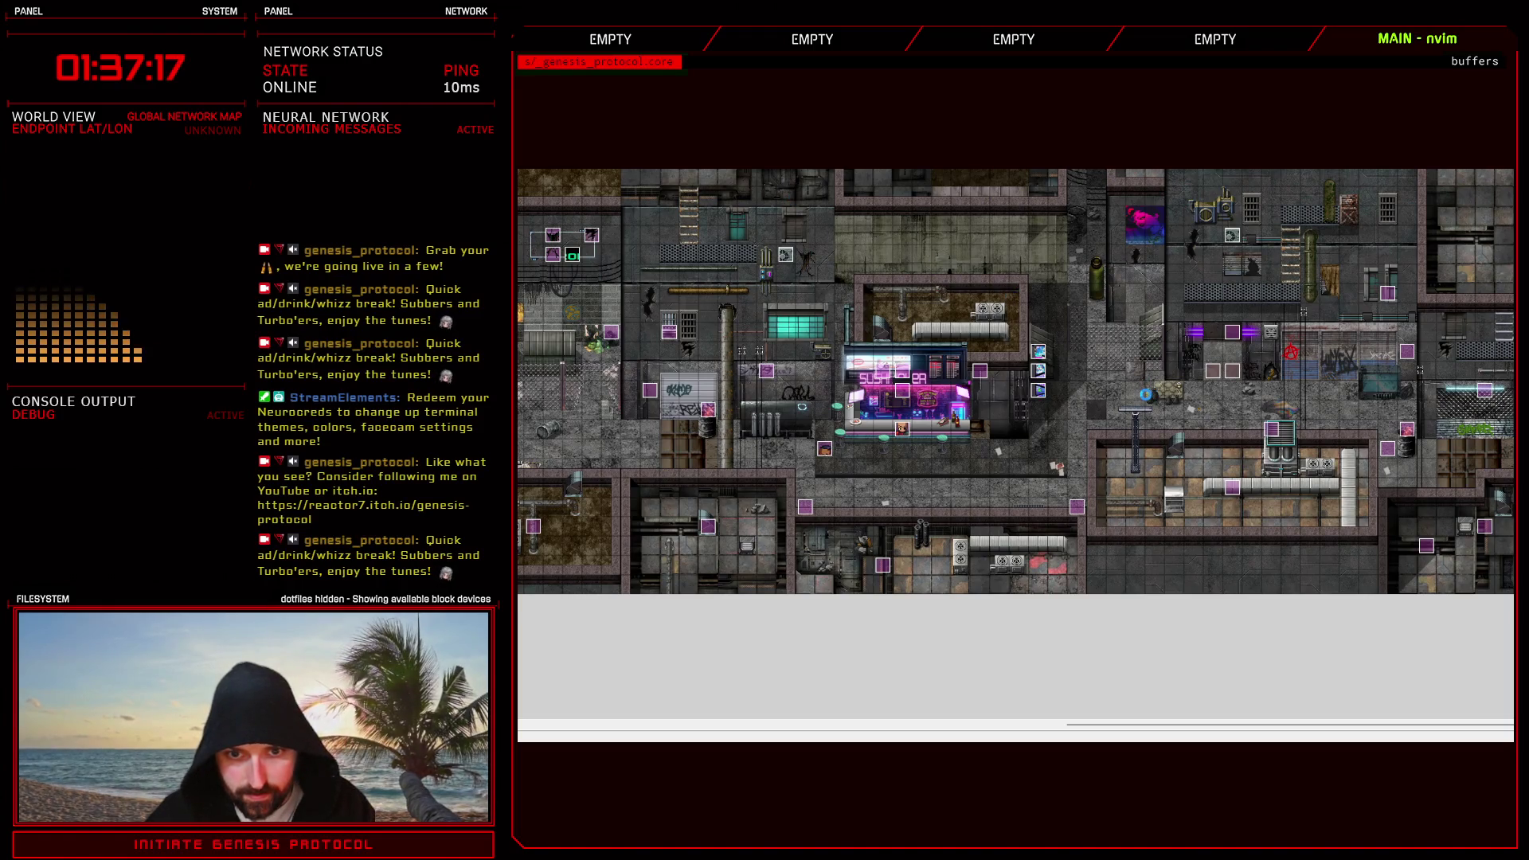
- Change Bloodvector's Laser Lobotomy action to the F U skill and apply it
{"action": "key", "text": "F9"}
{"action": "left_click", "coordinate": [919, 164]}
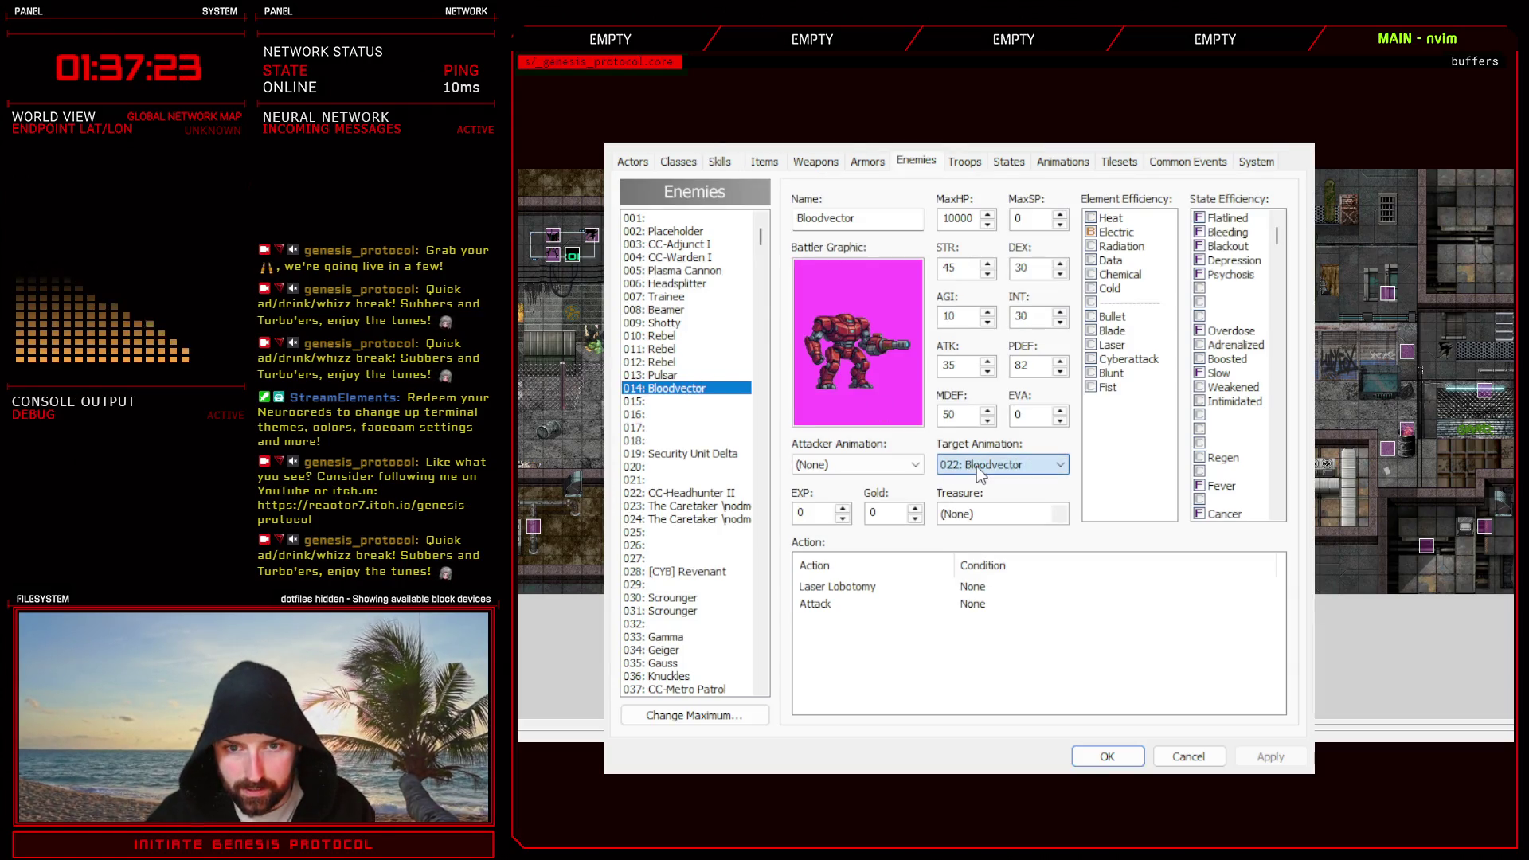
{"action": "left_click", "coordinate": [841, 589]}
{"action": "left_click", "coordinate": [1014, 628]}
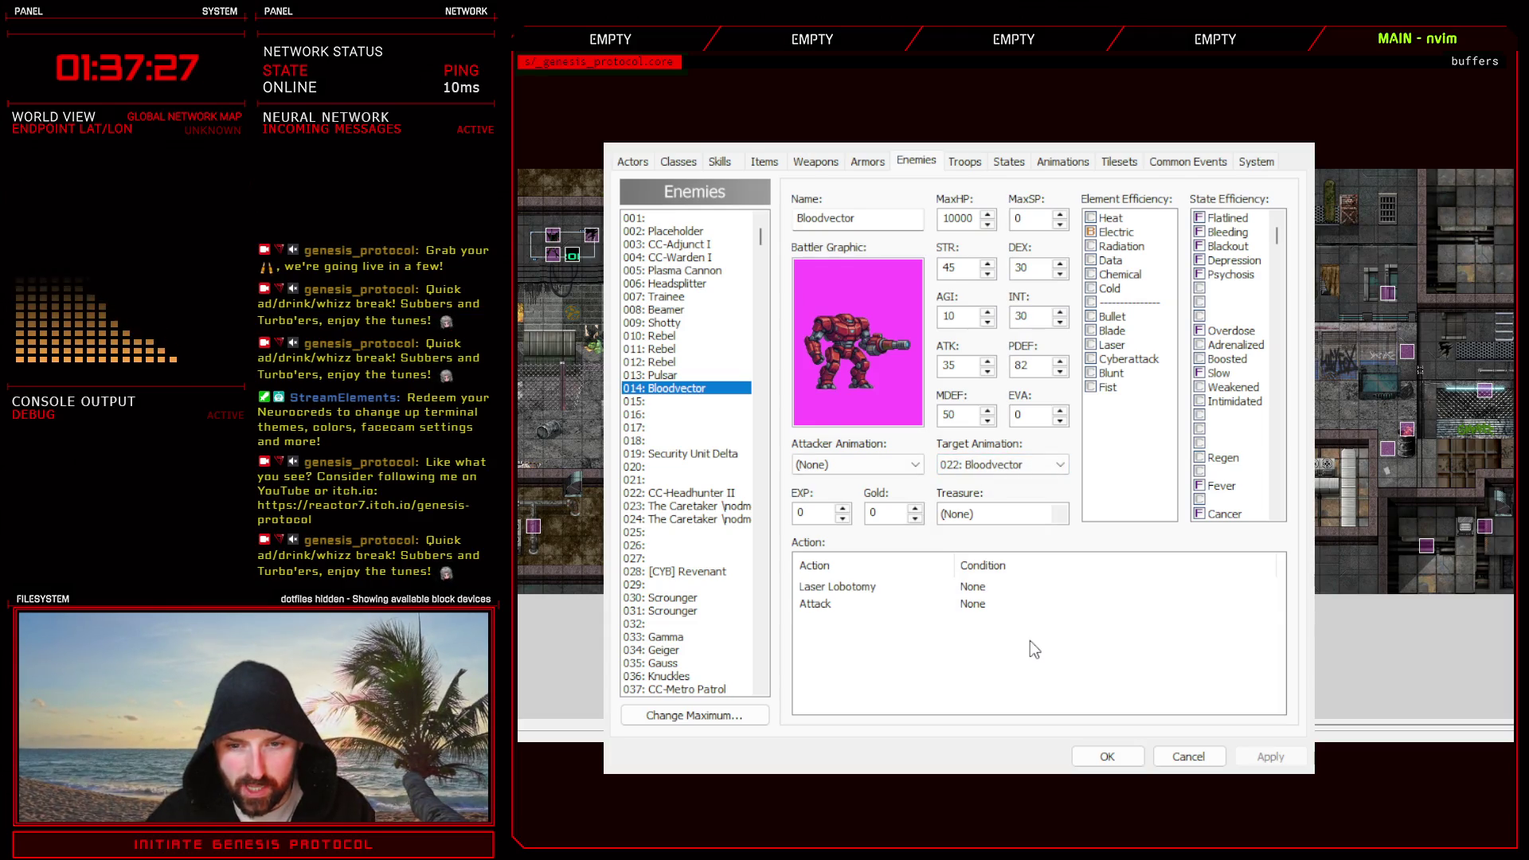
{"action": "key", "text": "ctrl+v"}
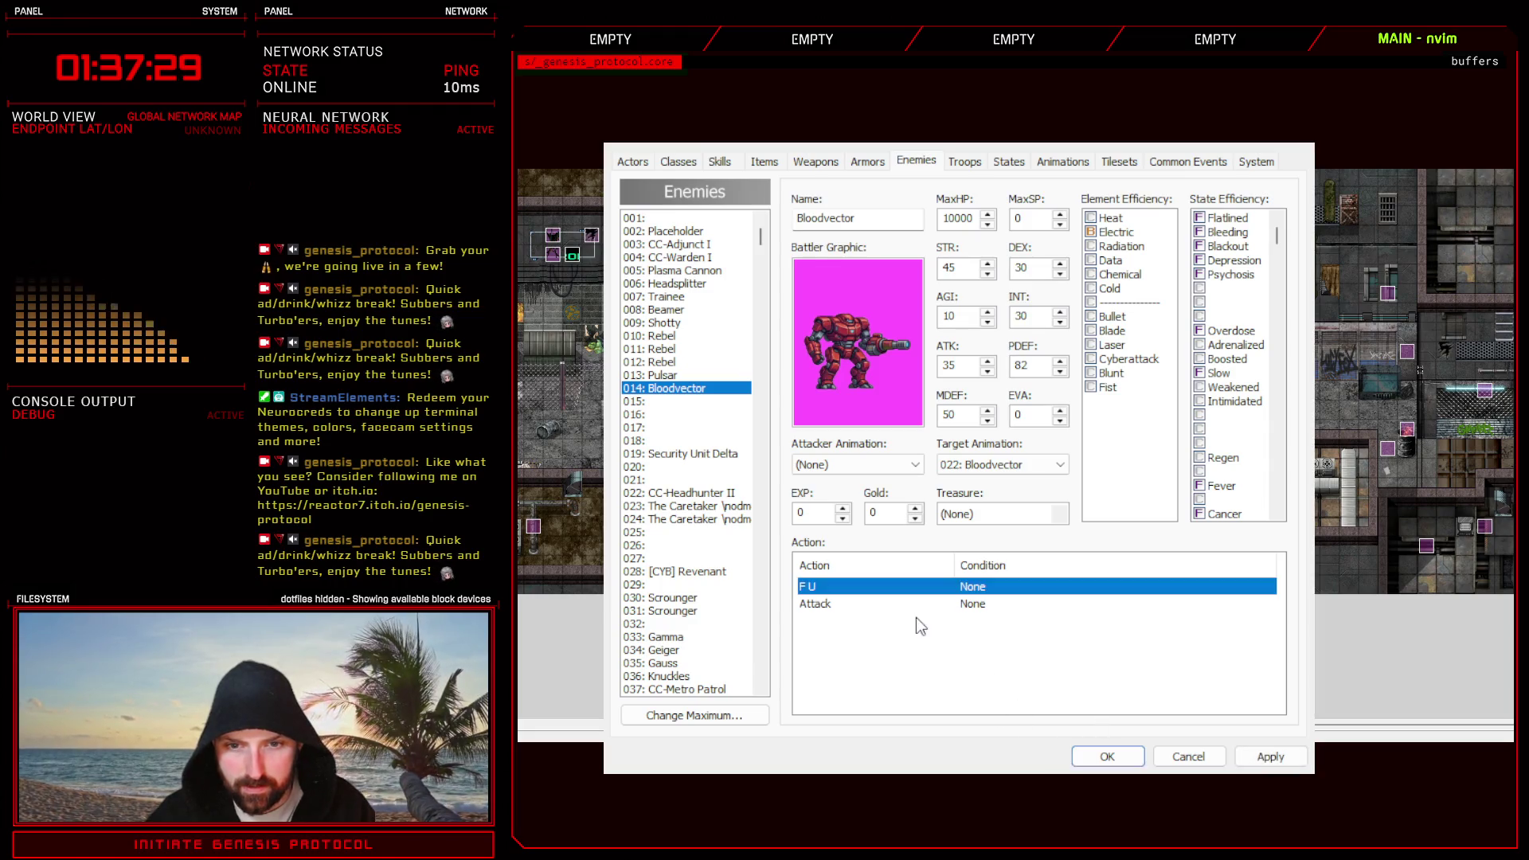
{"action": "left_click", "coordinate": [916, 612]}
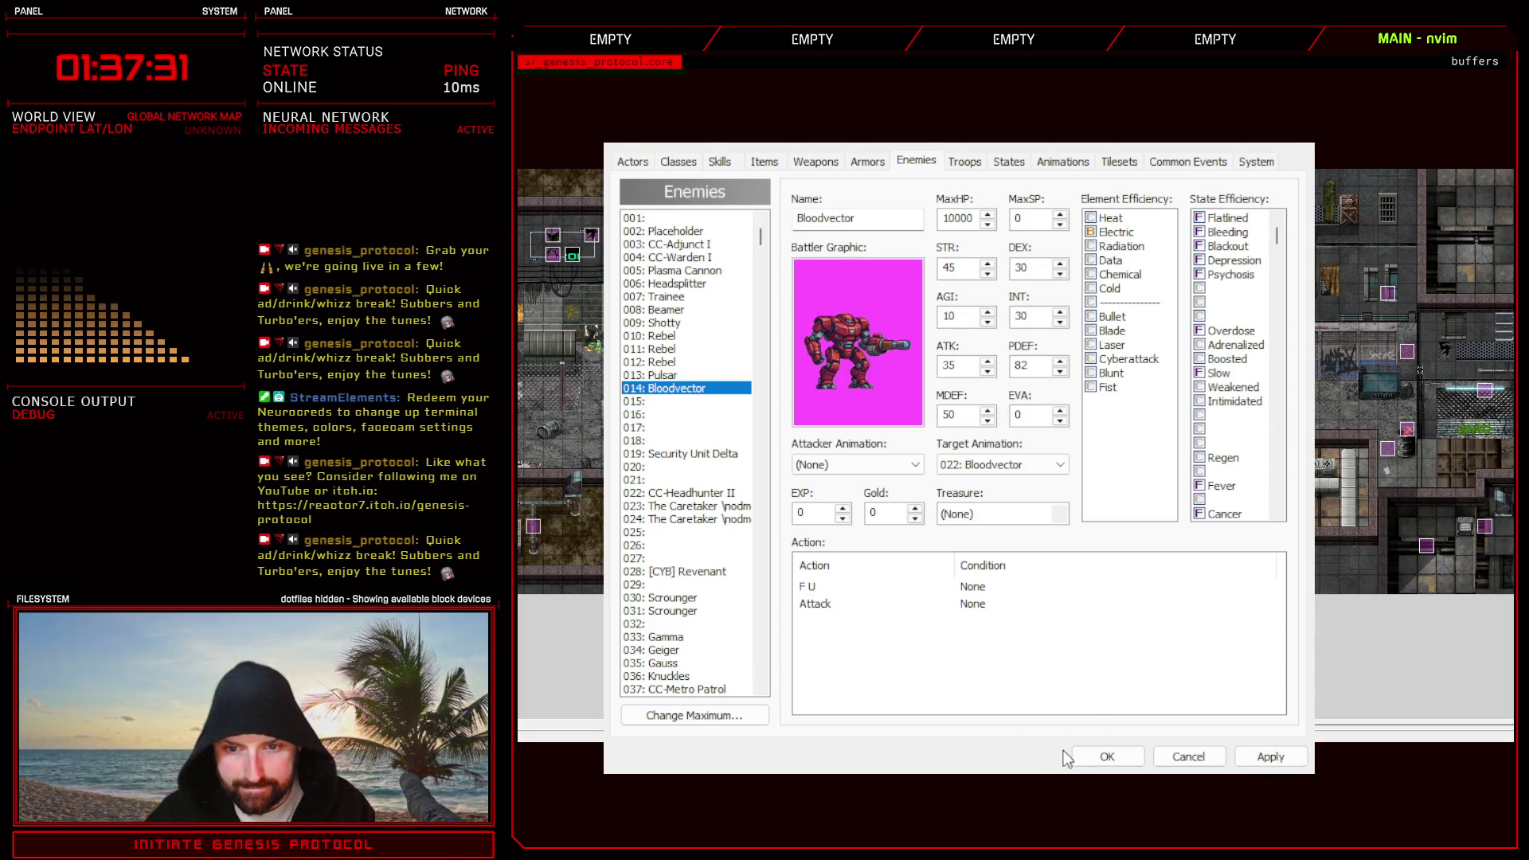
{"action": "left_click", "coordinate": [1271, 756]}
- Replace the Test Battle troop's enemy with Bloodvector placed on the left, and apply
{"action": "left_click", "coordinate": [966, 160]}
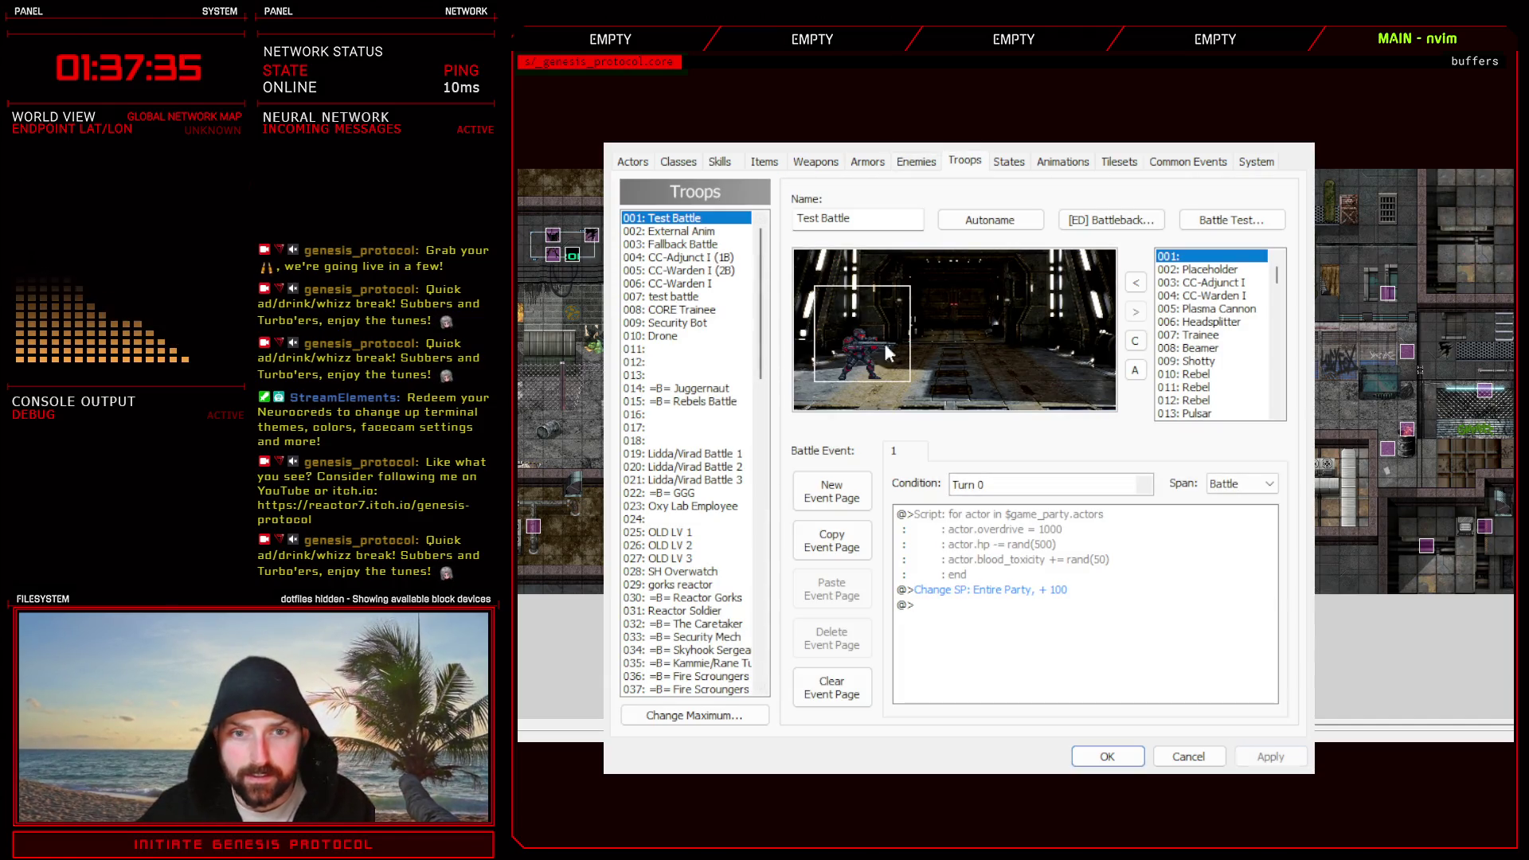
{"action": "left_click", "coordinate": [1135, 313]}
{"action": "scroll", "coordinate": [1256, 374], "scroll_direction": "down", "scroll_amount": 4}
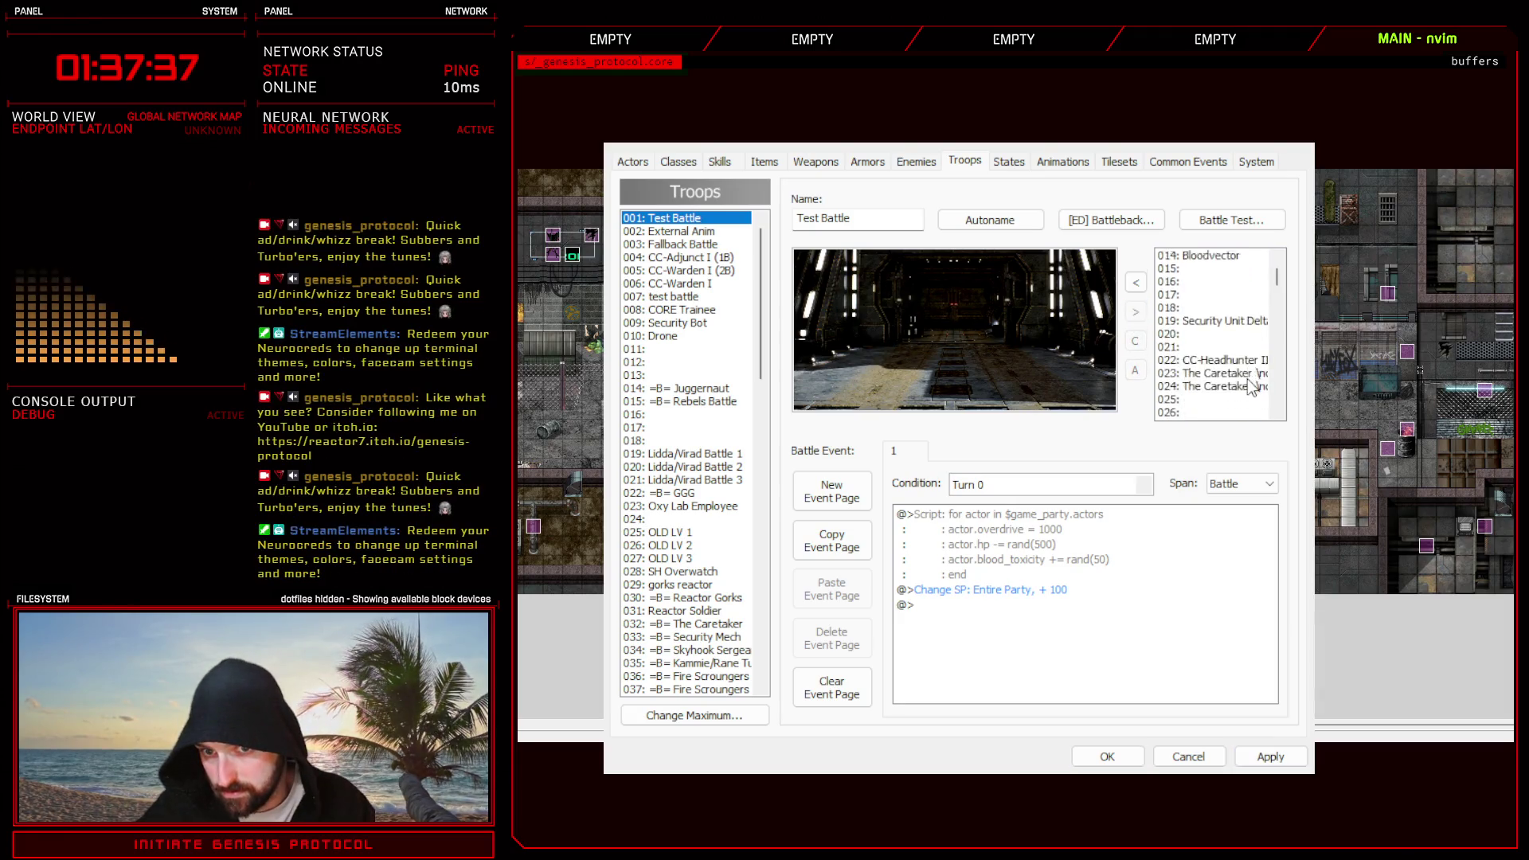
{"action": "scroll", "coordinate": [1230, 359], "scroll_direction": "up", "scroll_amount": 3}
{"action": "left_click", "coordinate": [1210, 347]}
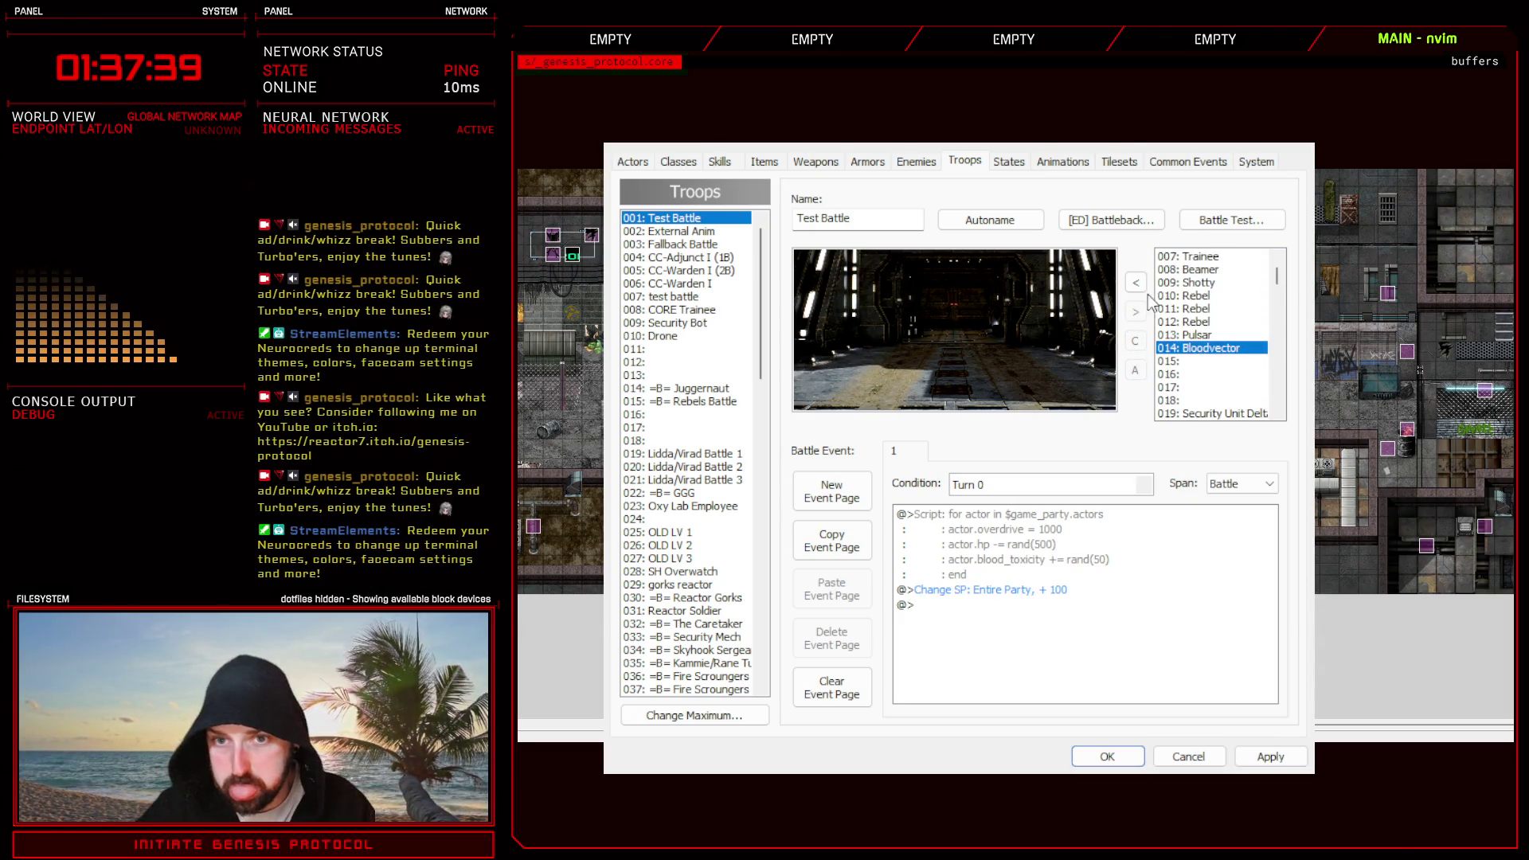
{"action": "left_click", "coordinate": [1135, 285]}
{"action": "left_click_drag", "start_coordinate": [956, 352], "coordinate": [888, 341]}
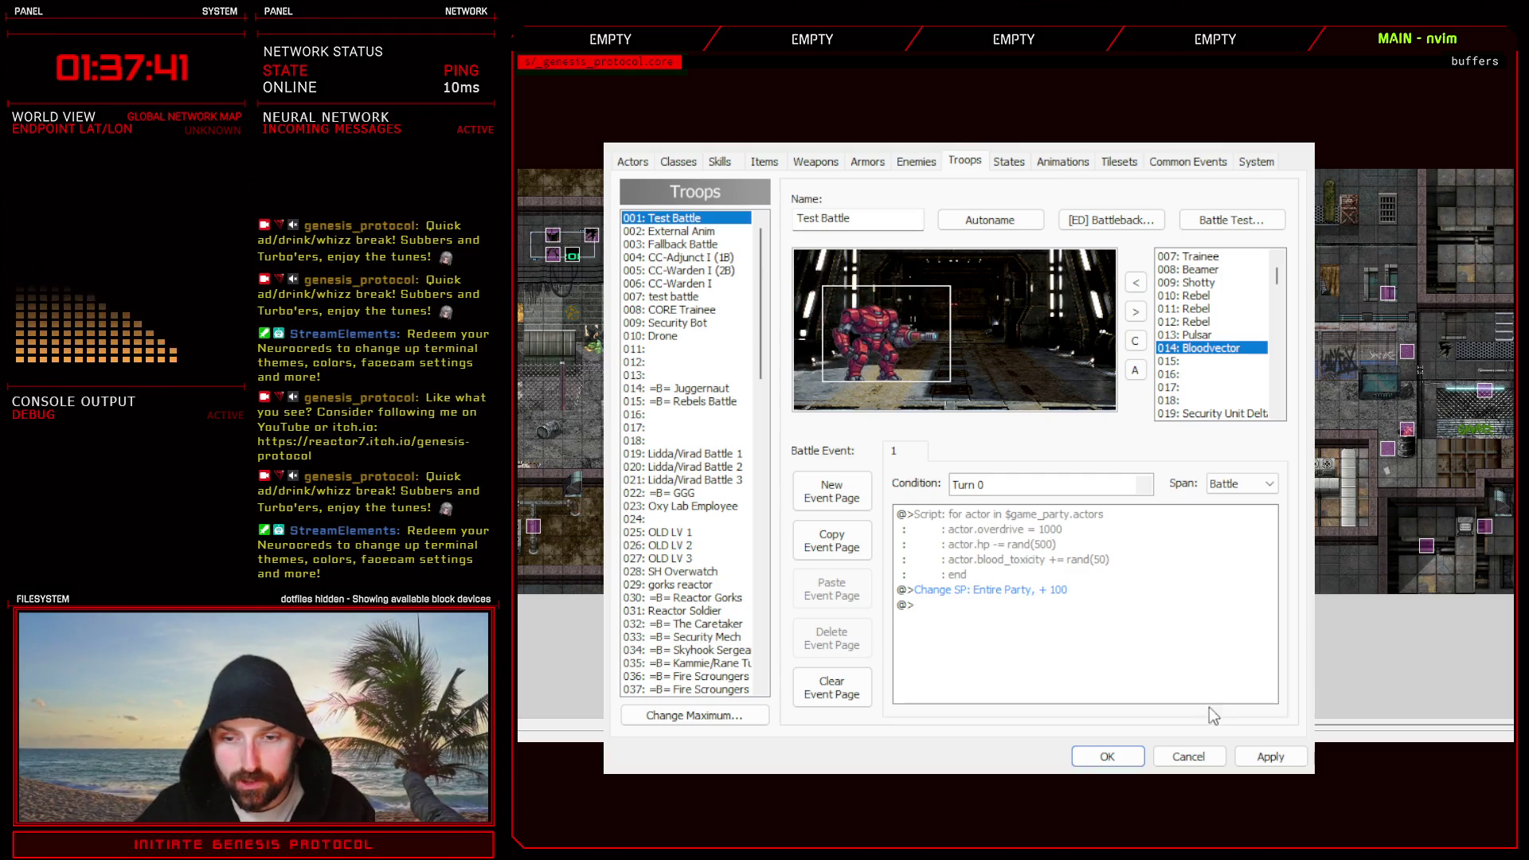
{"action": "left_click", "coordinate": [1269, 756]}
- Save and close the database, then switch to the blast2.psd sprite sheet in Photoshop
{"action": "left_click", "coordinate": [1230, 220]}
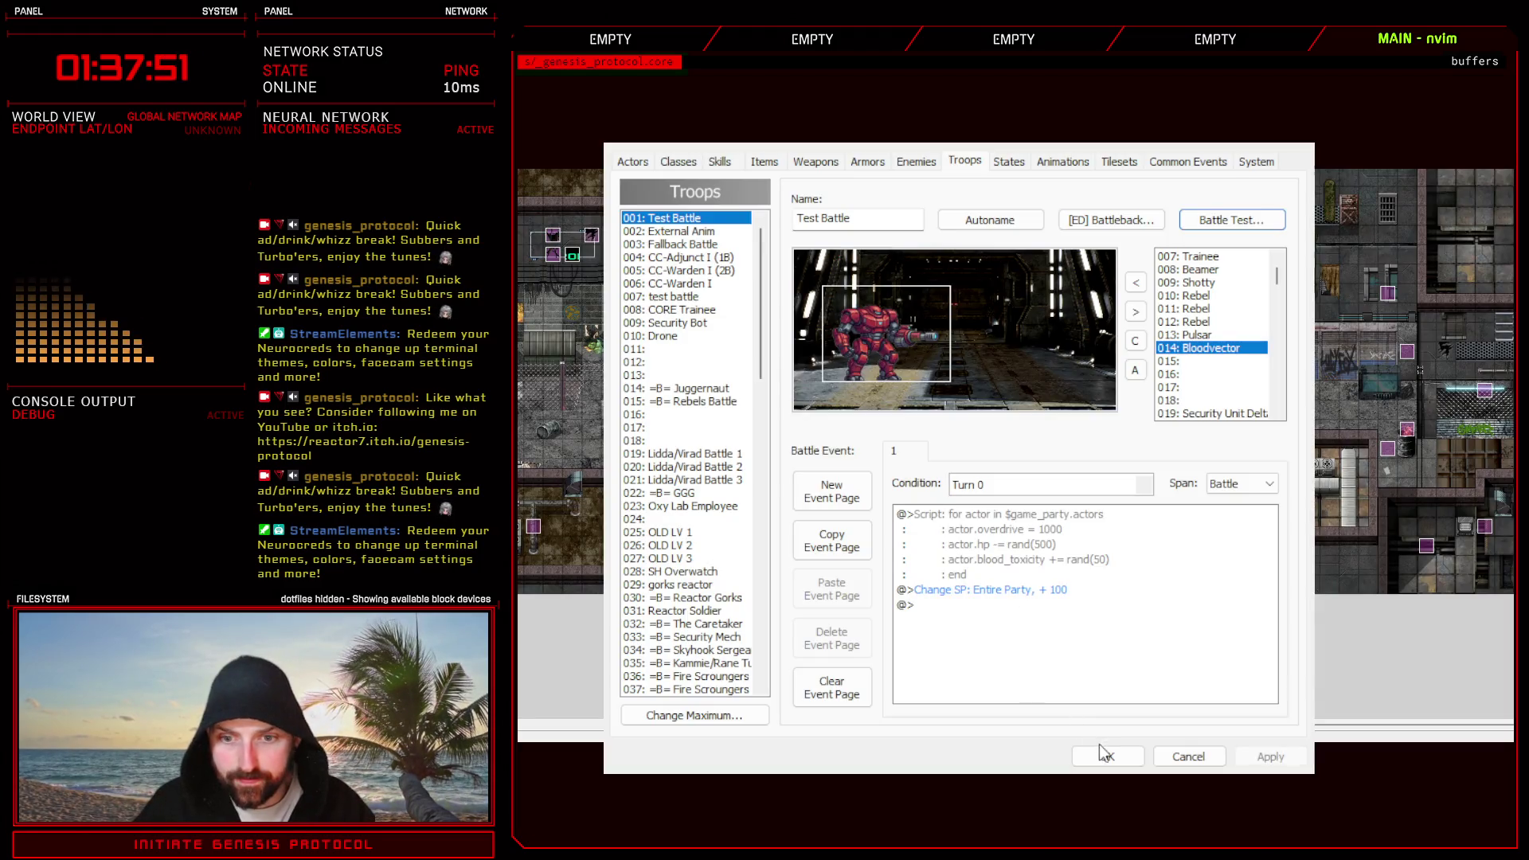
{"action": "left_click", "coordinate": [1105, 755]}
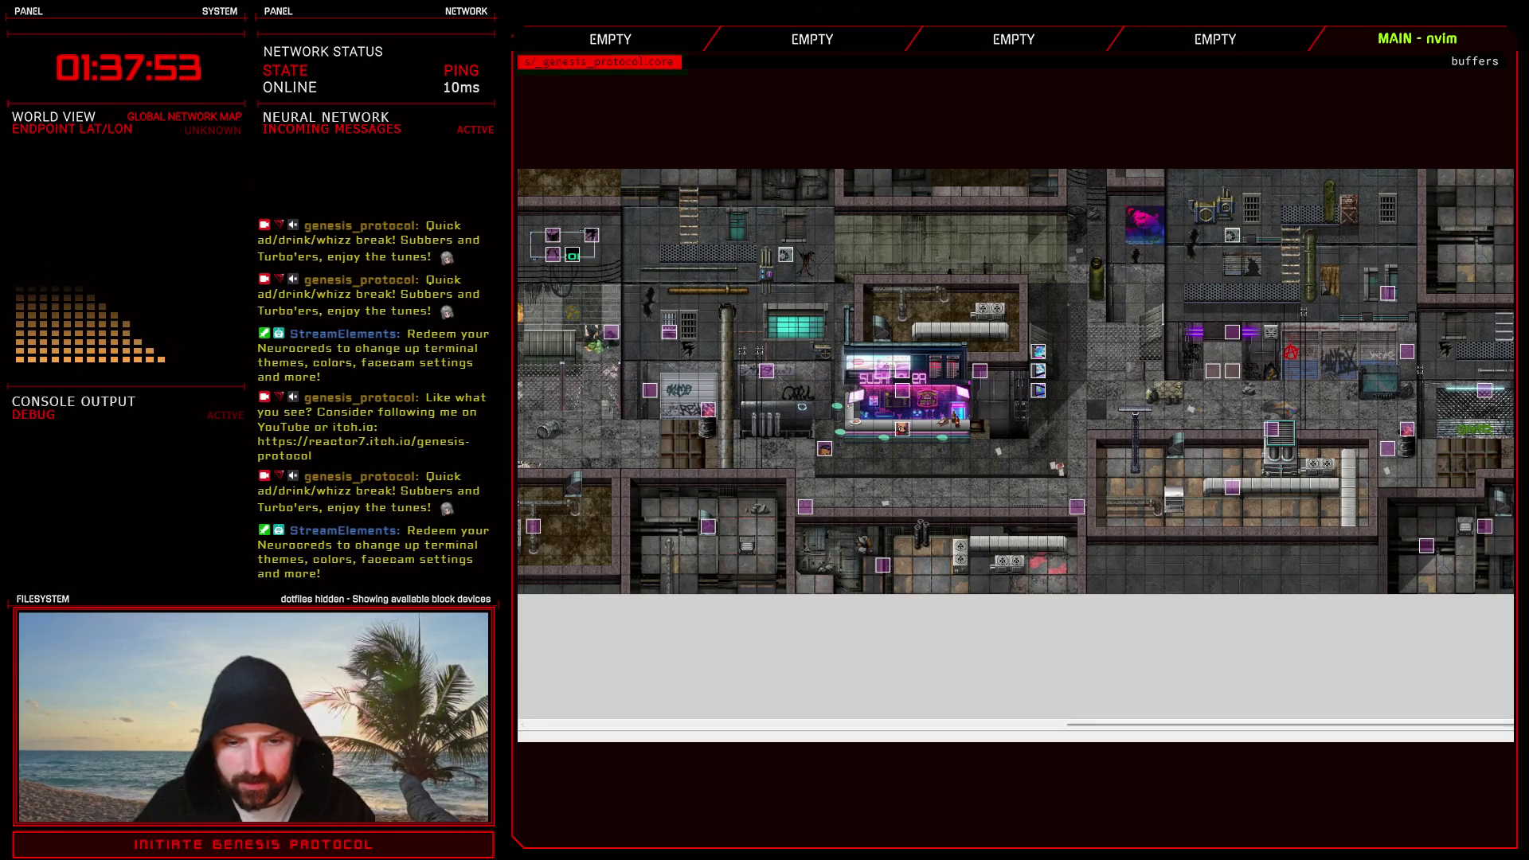
{"action": "key", "text": "alt+Tab"}
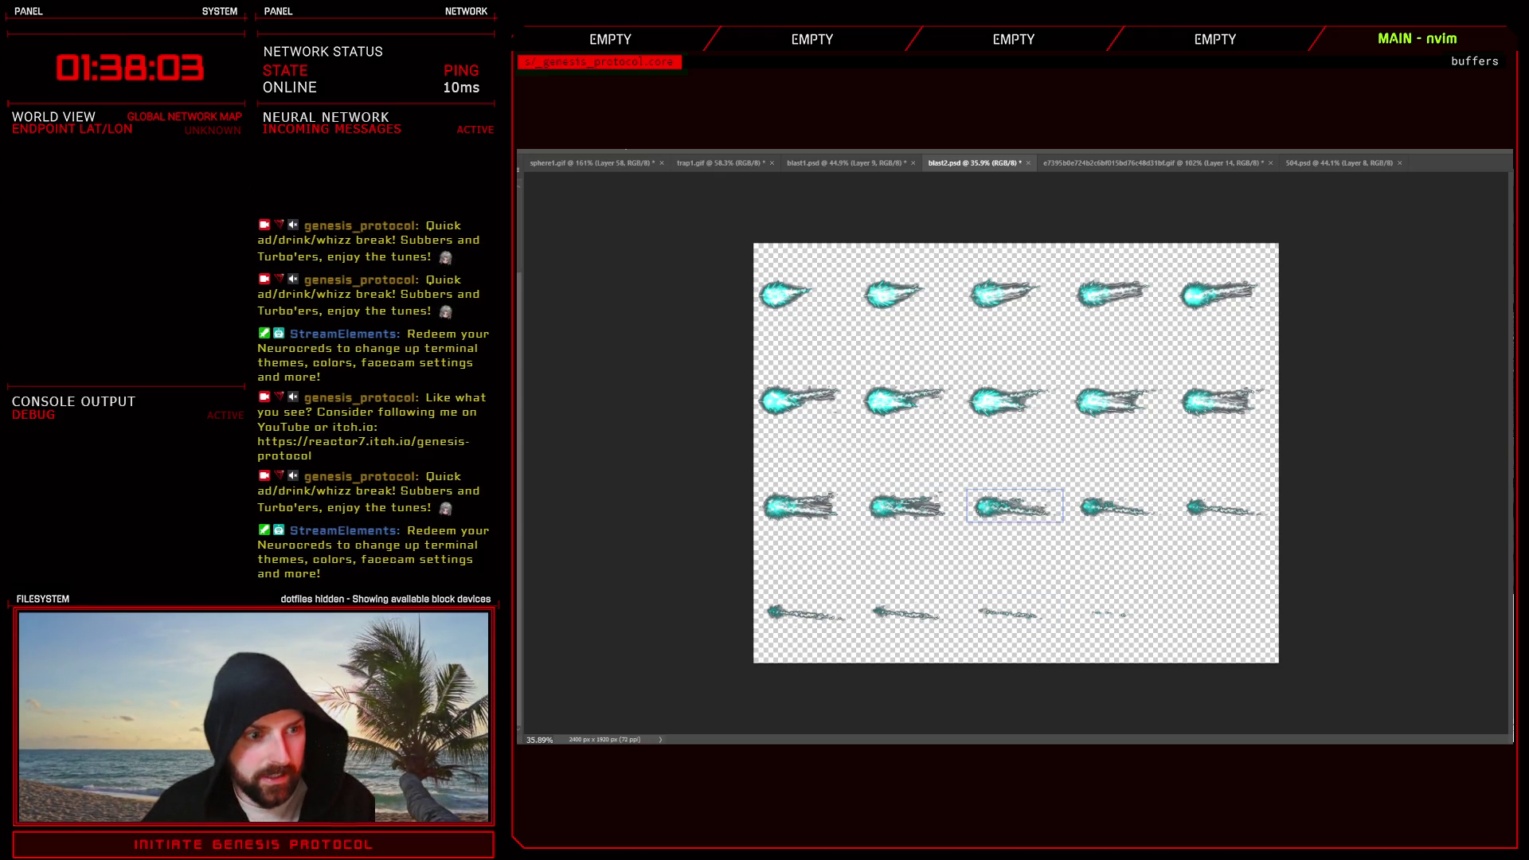
- Step through the sprite layers to select the one spanning the whole projectile grid
{"action": "key", "text": "Page_Up"}
{"action": "key", "text": "Page_Up"}
{"action": "key", "text": "Page_Up"}
{"action": "key", "text": "Page_Down"}
{"action": "key", "text": "Page_Down"}
{"action": "key", "text": "Page_Down"}
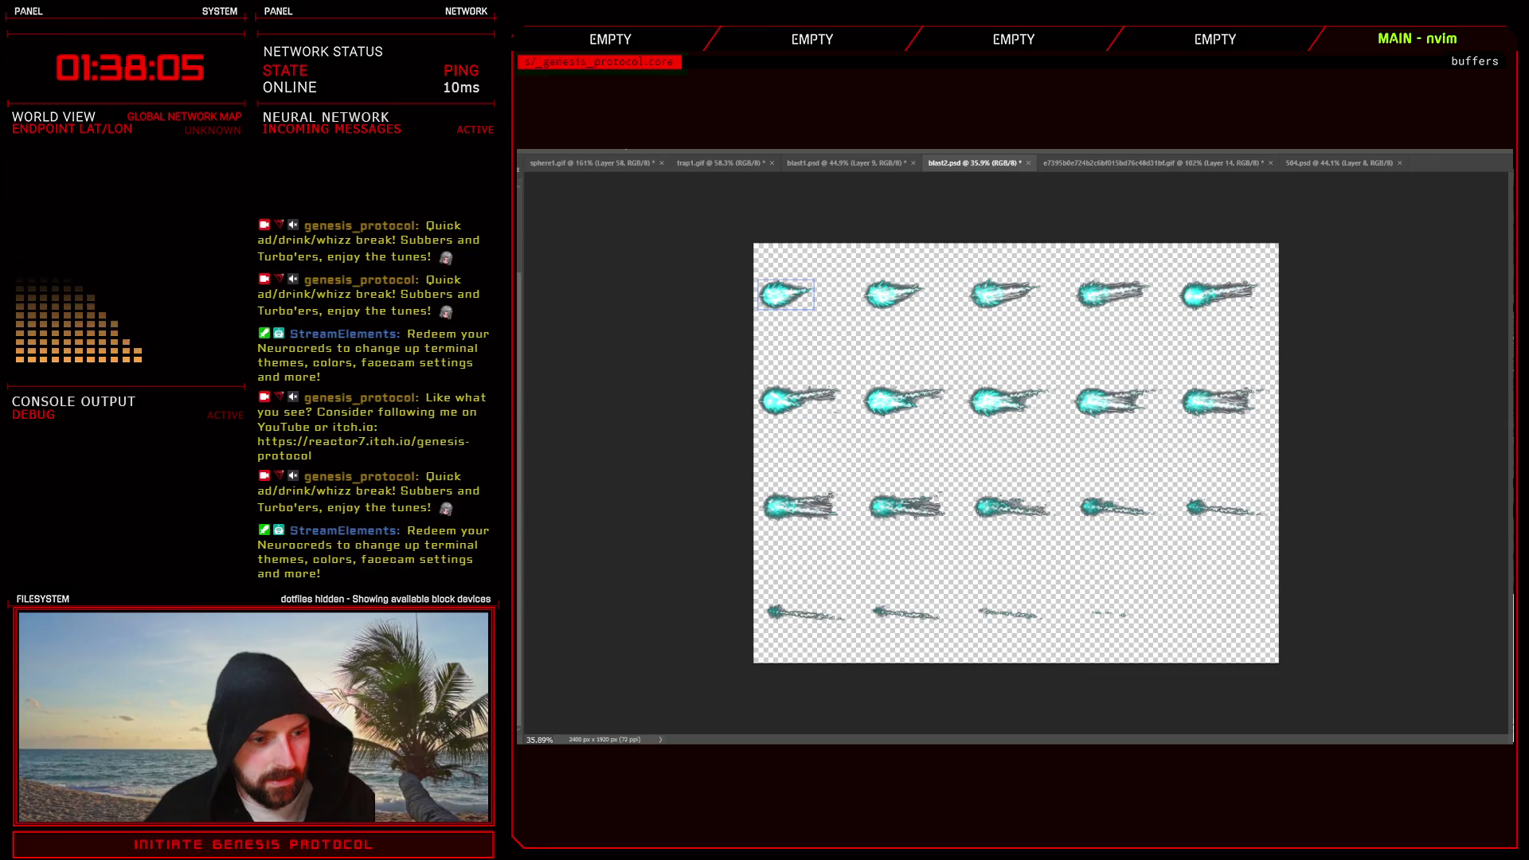
{"action": "key", "text": "Page_Down"}
{"action": "key", "text": "Page_Down"}
{"action": "key", "text": "Page_Down"}
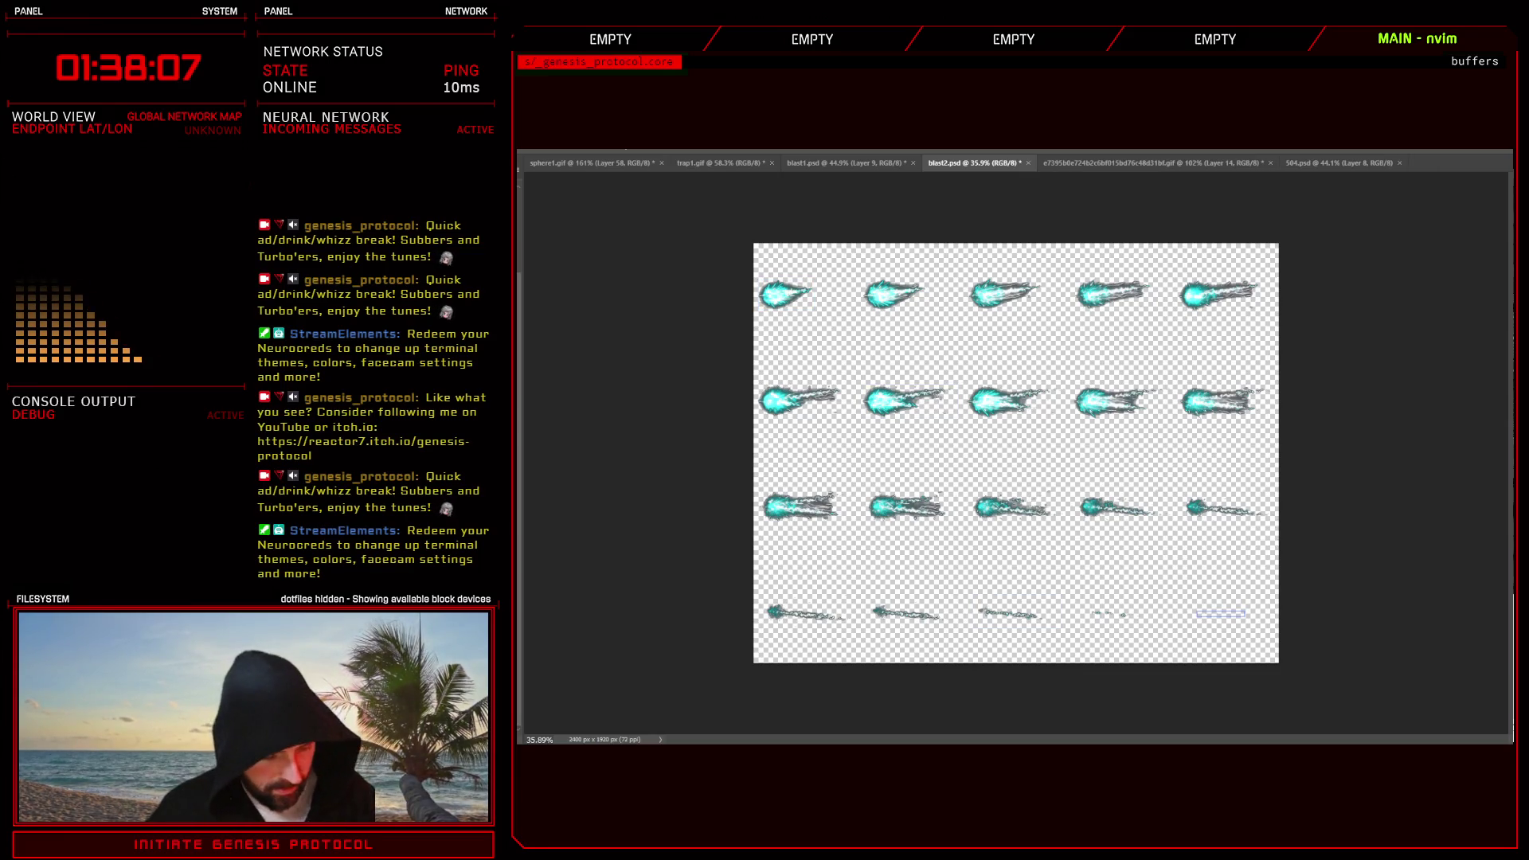
{"action": "key", "text": "Page_Down"}
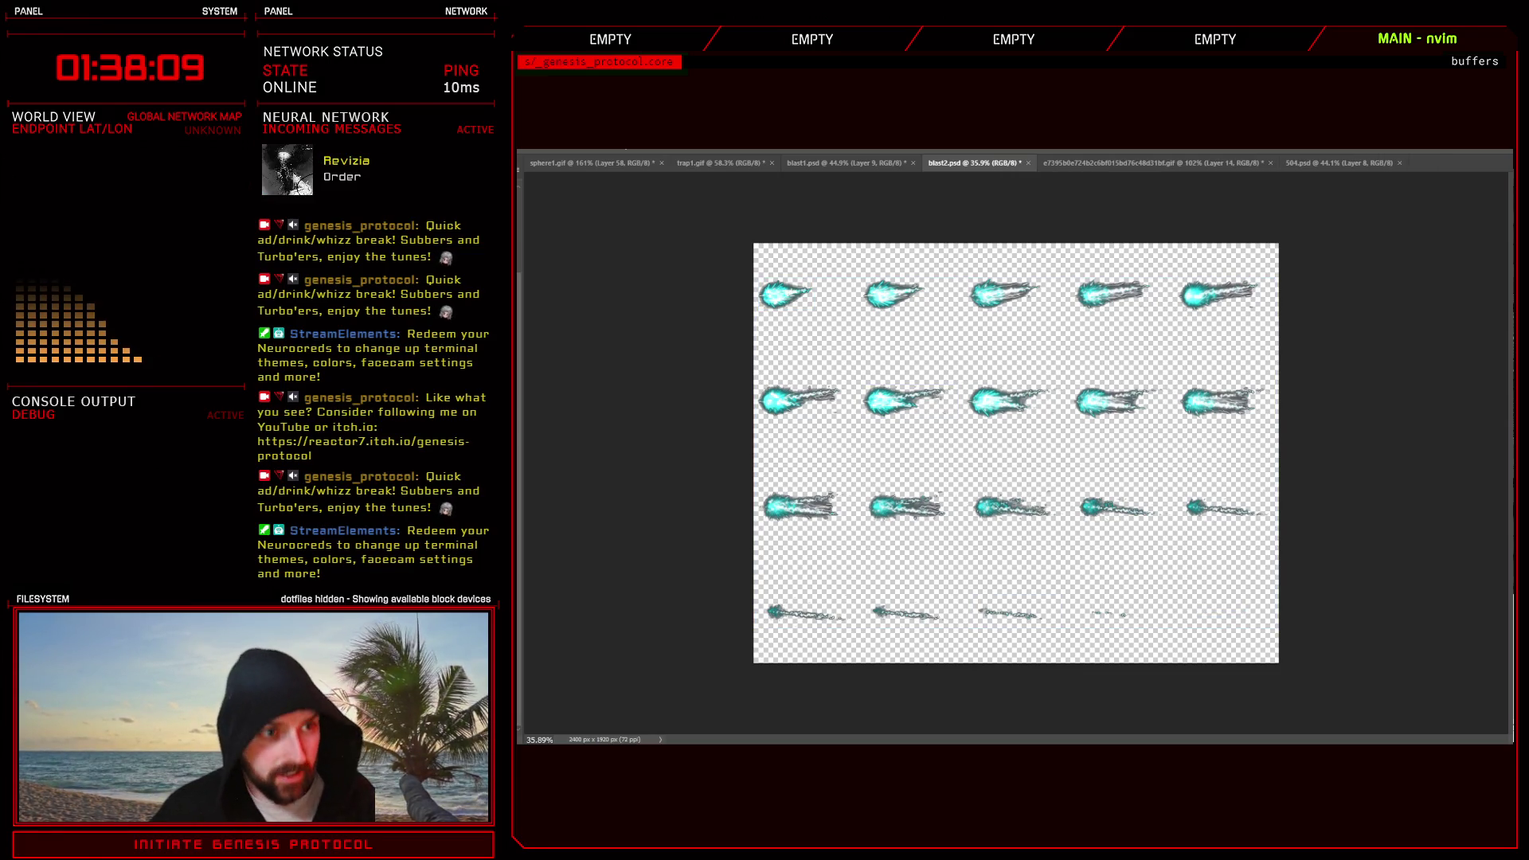
{"action": "key", "text": "Page_Down"}
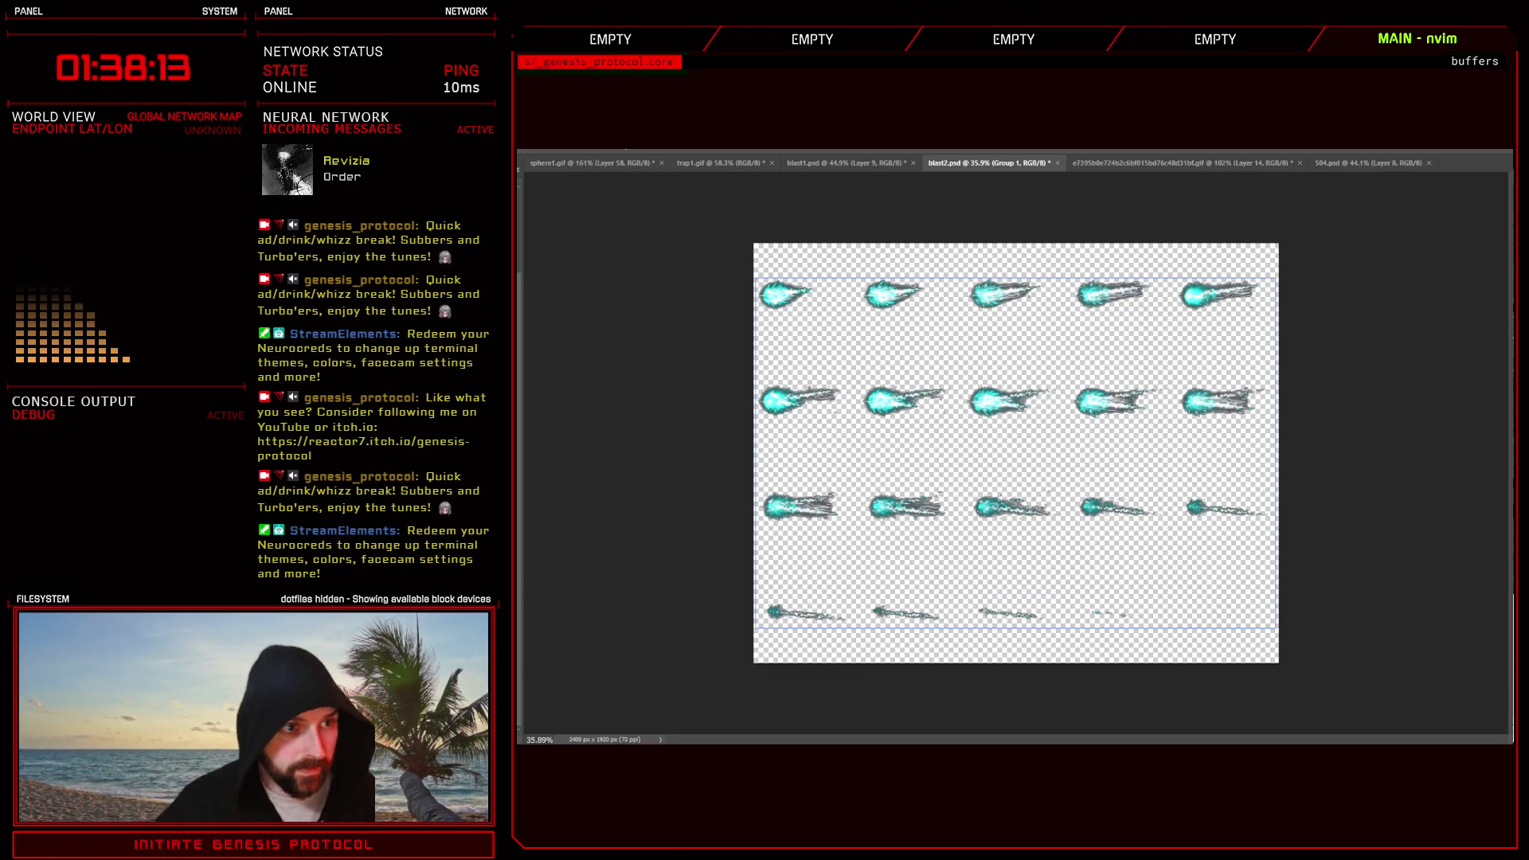
{"action": "key", "text": "ctrl+m"}
{"action": "key", "text": "ctrl+shift+d"}
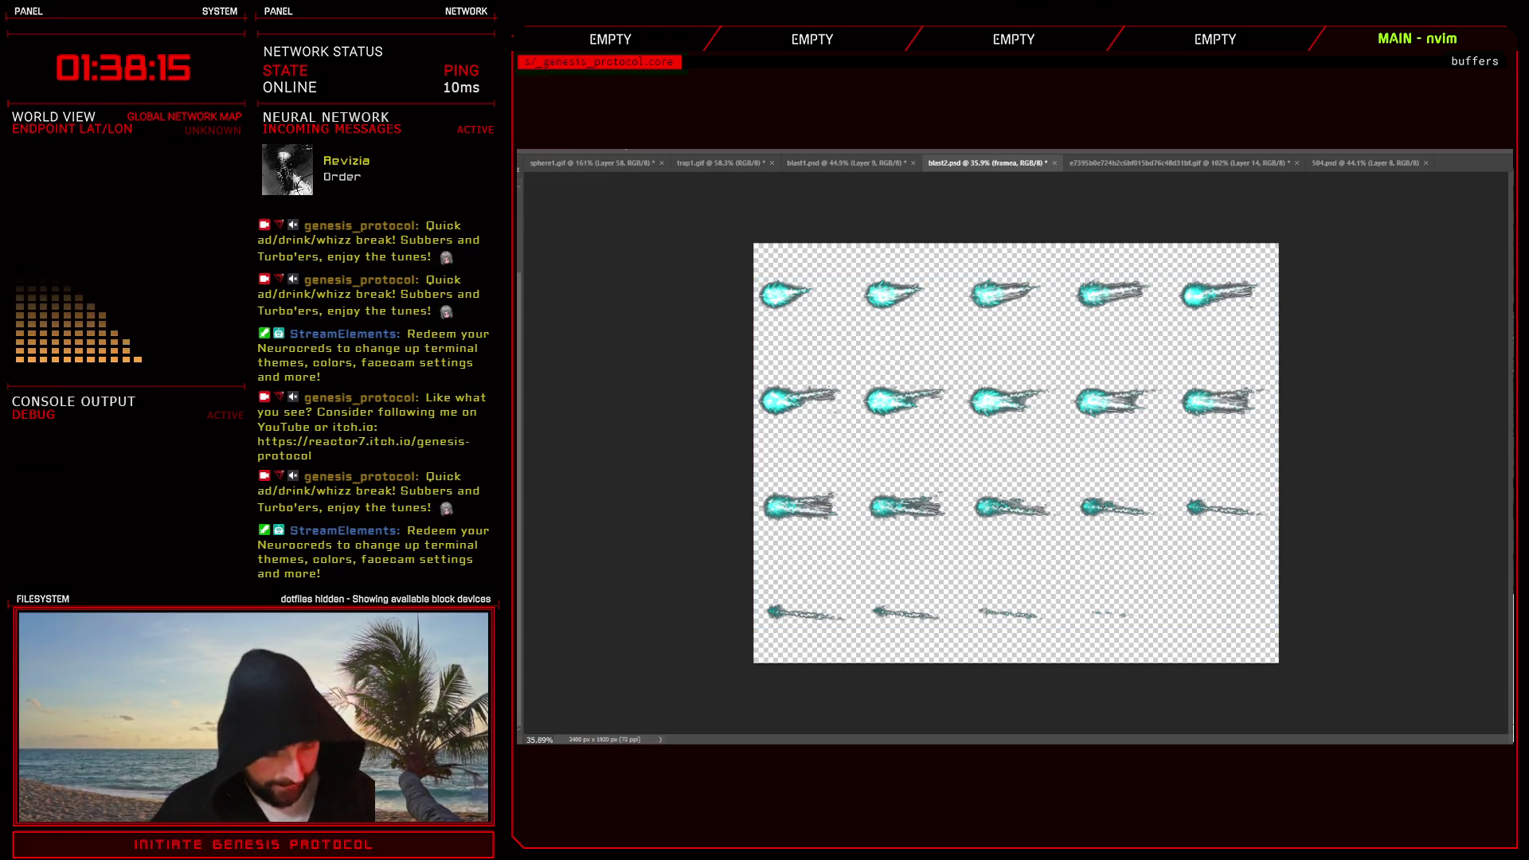
{"action": "key", "text": "Page_Down"}
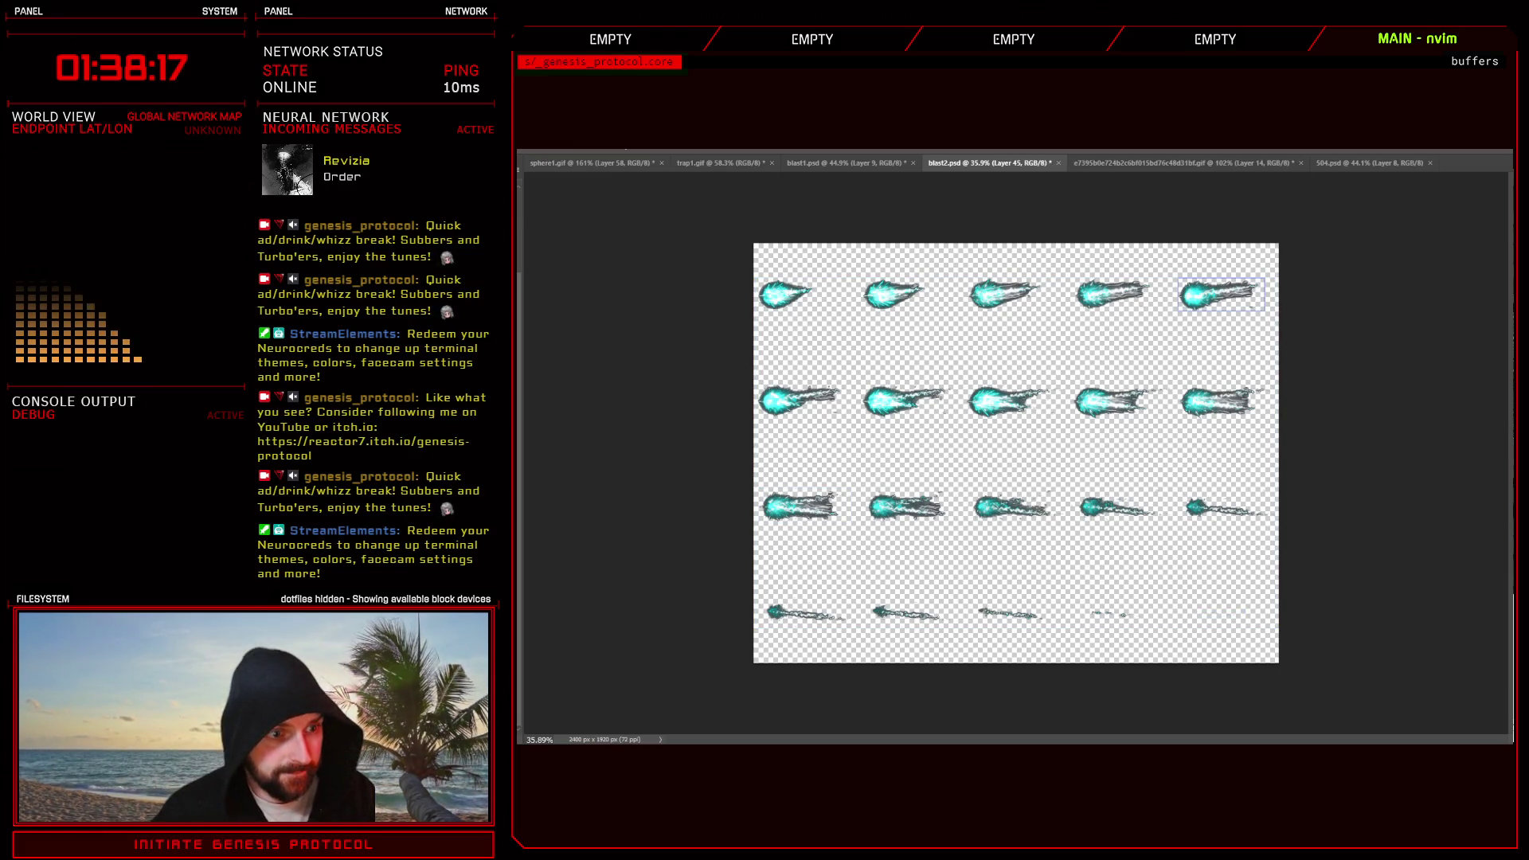
{"action": "key", "text": "Page_Down"}
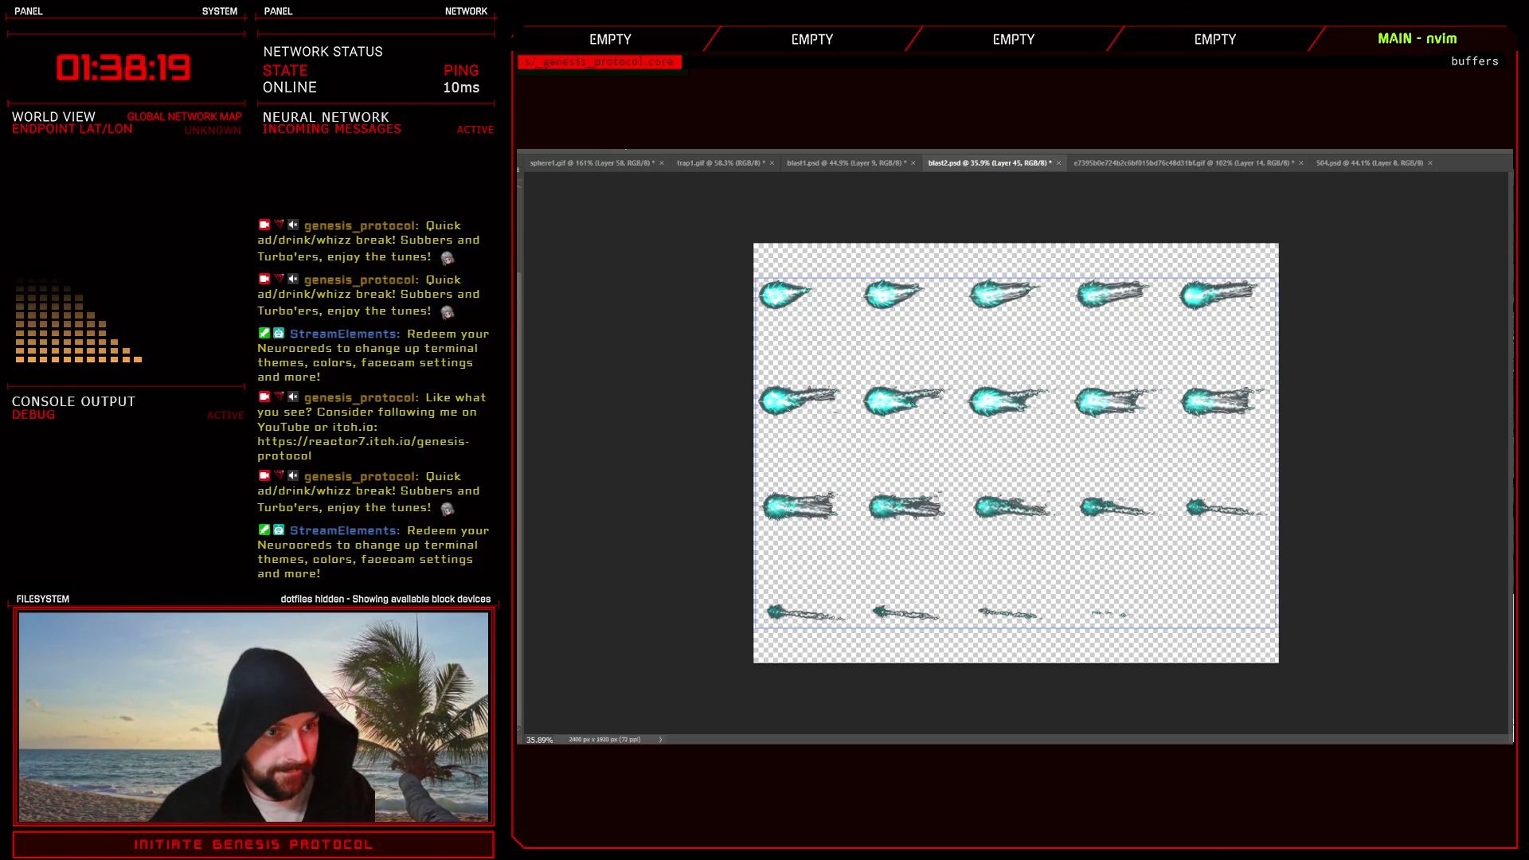
{"action": "key", "text": "Page_Down"}
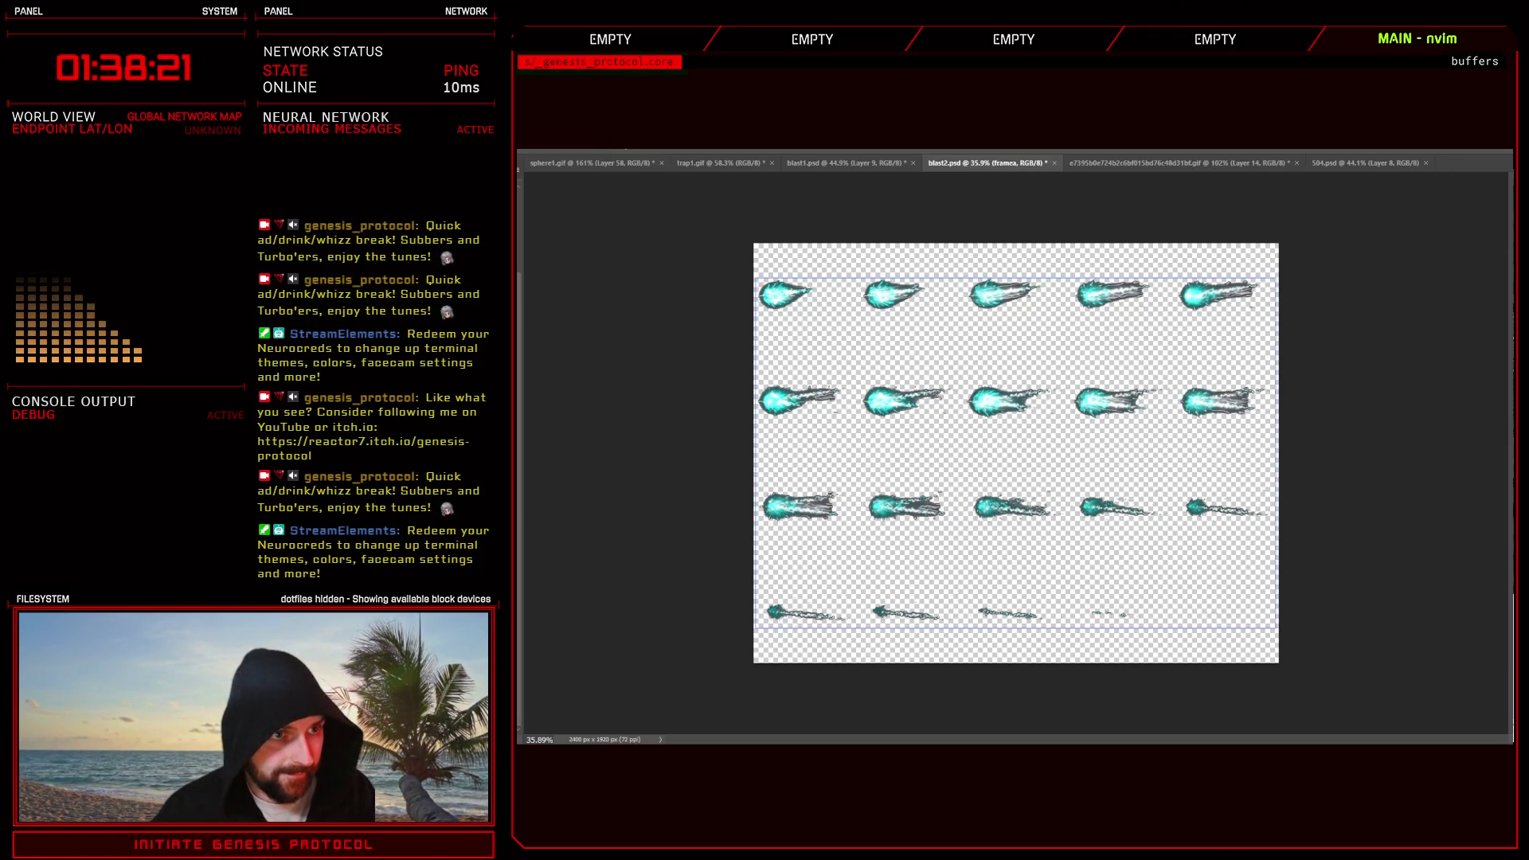
{"action": "key", "text": "Page_Down"}
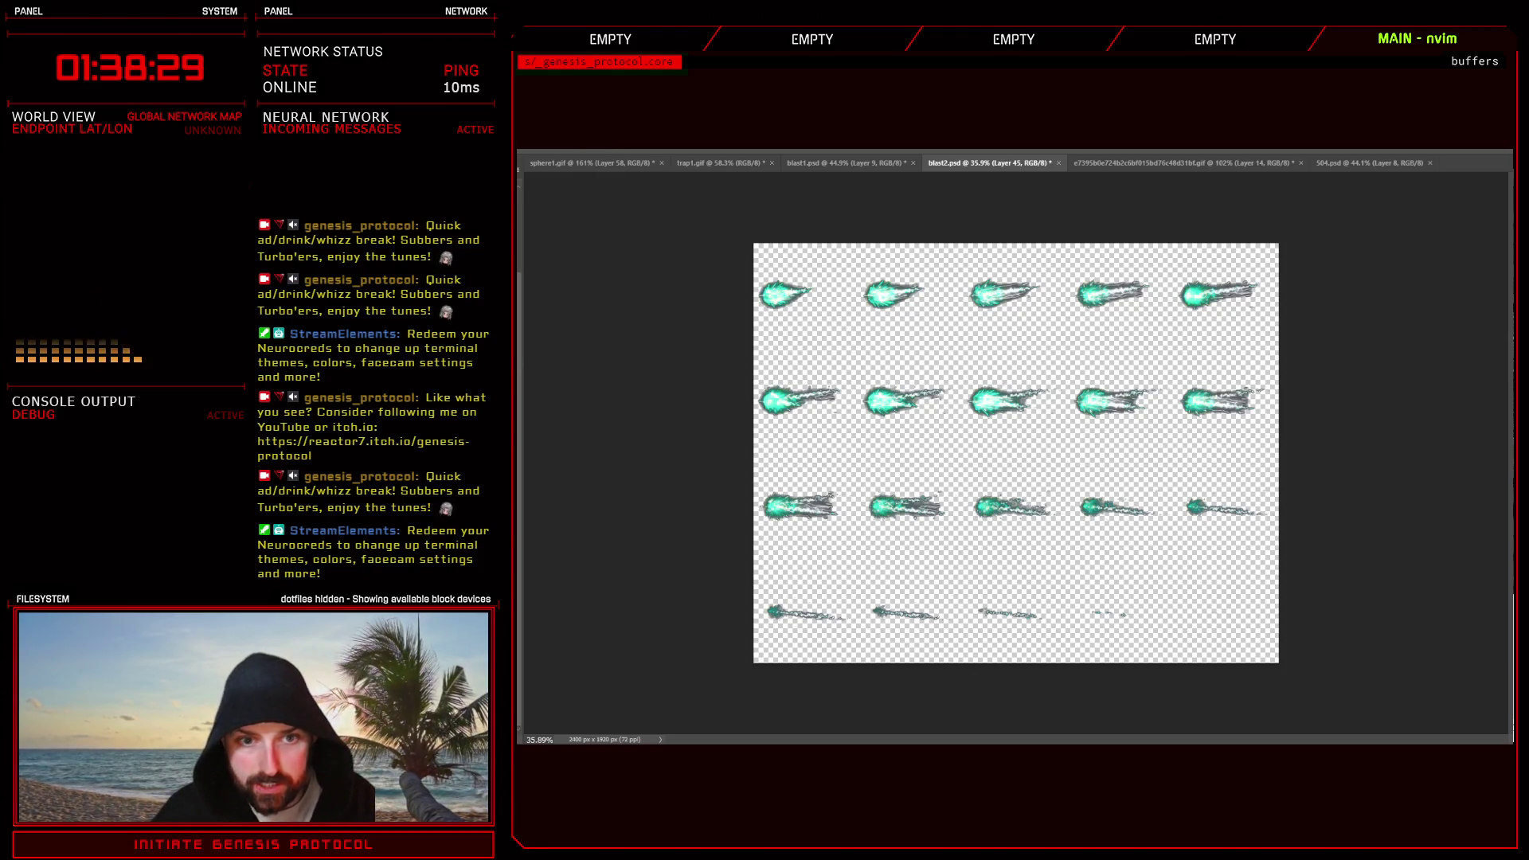
- Tint all projectiles from cyan to green, keeping green over a brief orange try
{"action": "key", "text": "ctrl+z"}
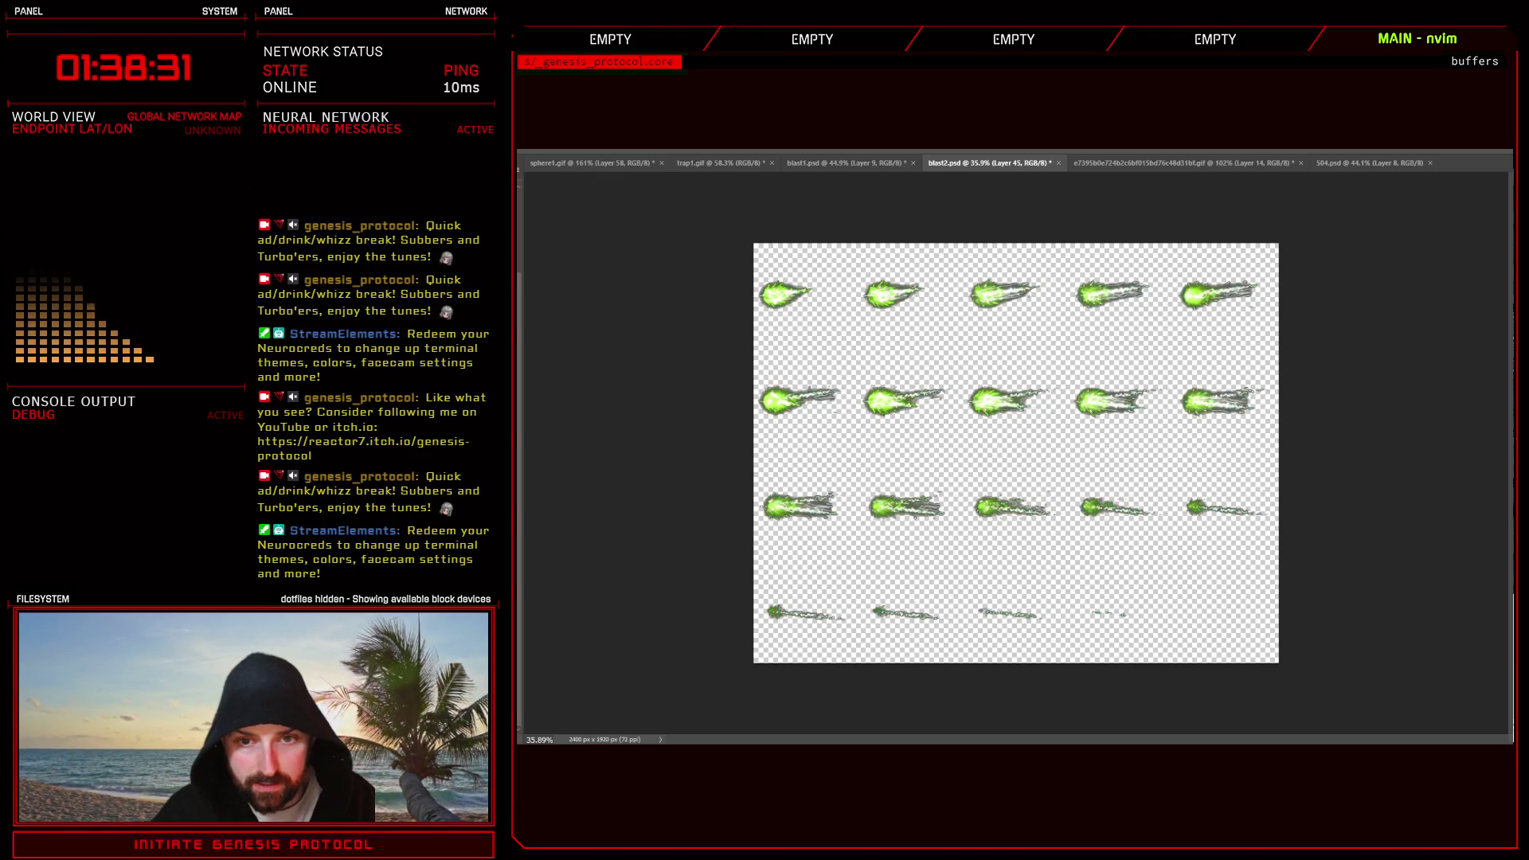
{"action": "key", "text": "ctrl+z"}
{"action": "key", "text": "ctrl+y"}
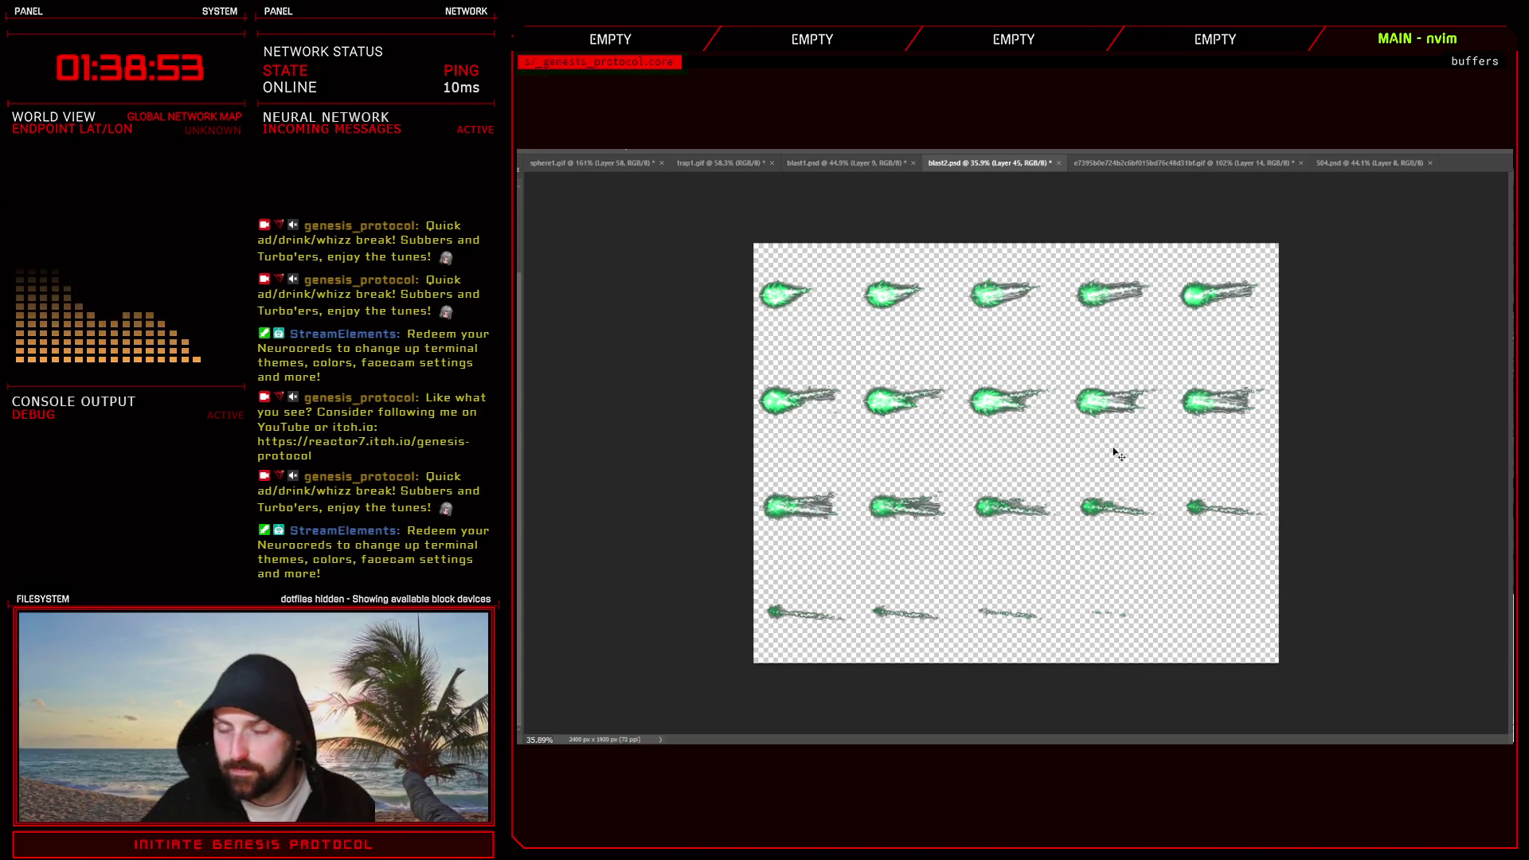
{"action": "left_click", "coordinate": [796, 298]}
{"action": "left_click", "coordinate": [807, 346]}
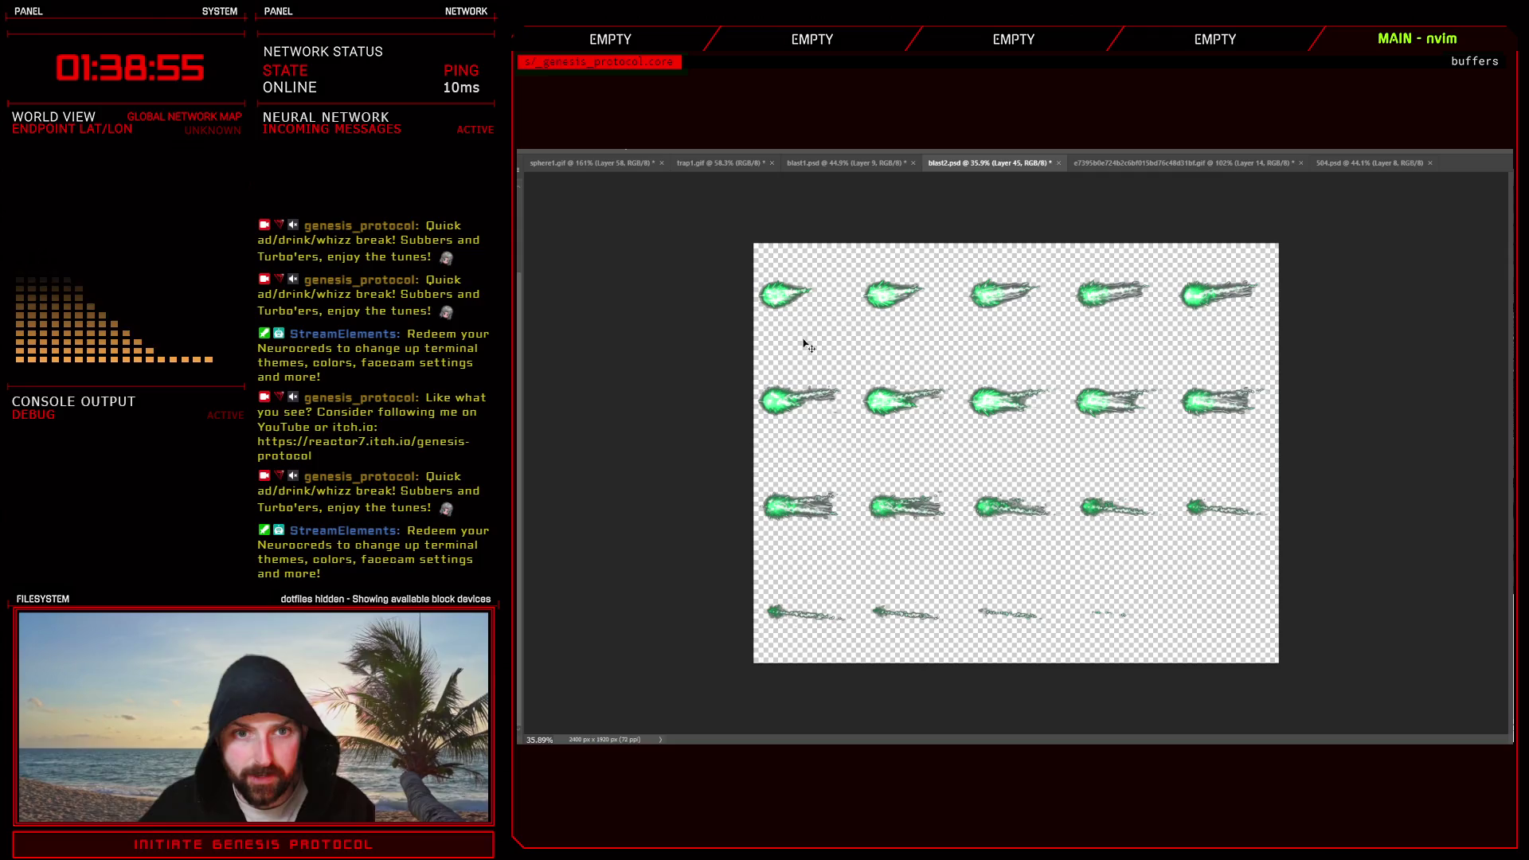
- Fight, Engage and Defend through several turns against Bloodvector, then end the test battle
{"action": "key", "text": "alt+Tab"}
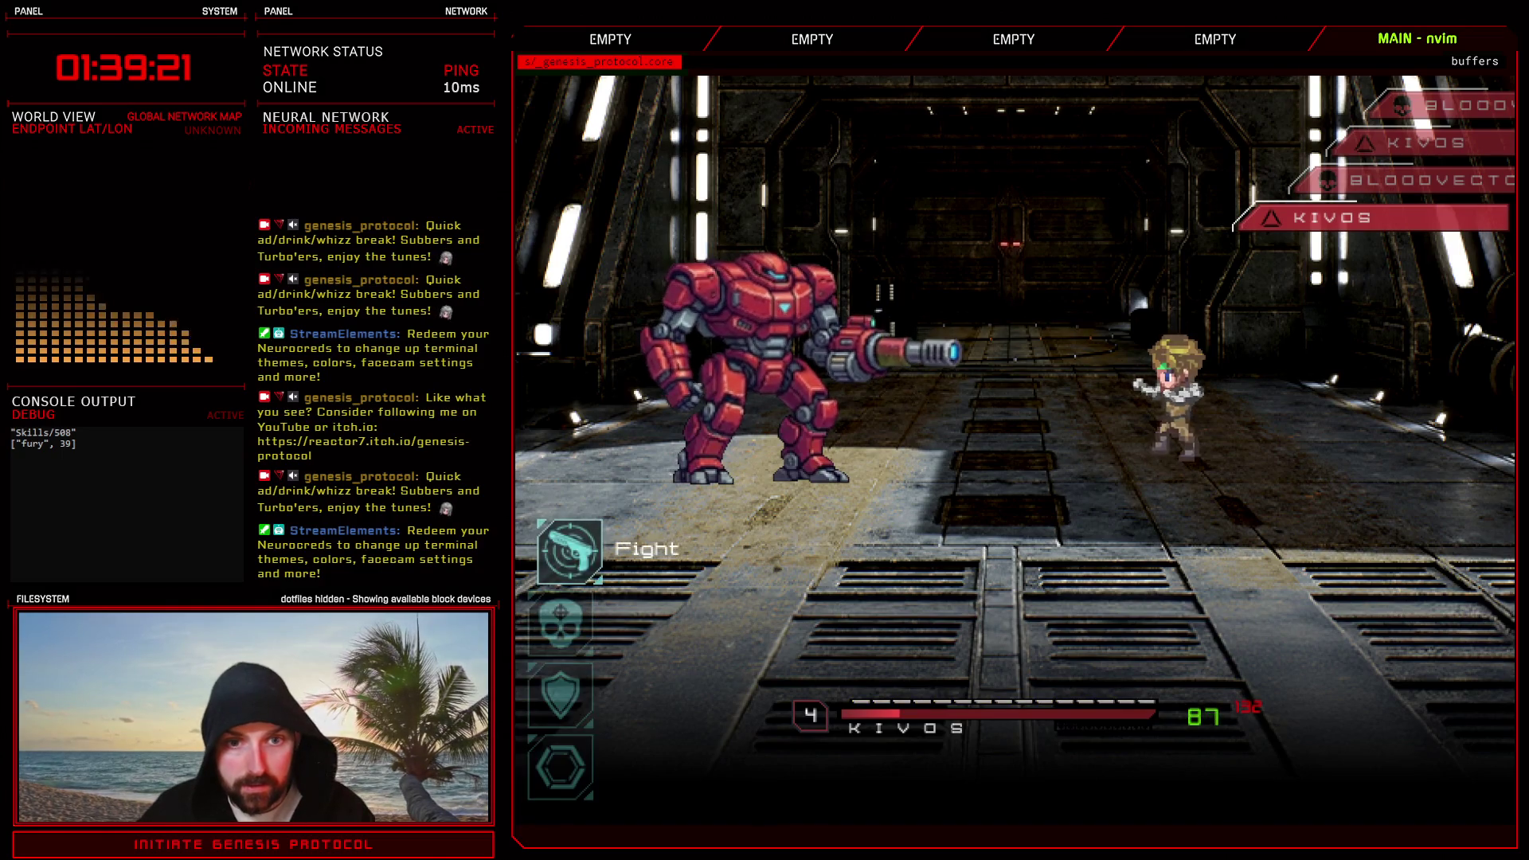
{"action": "key", "text": "Down"}
{"action": "key", "text": "Return"}
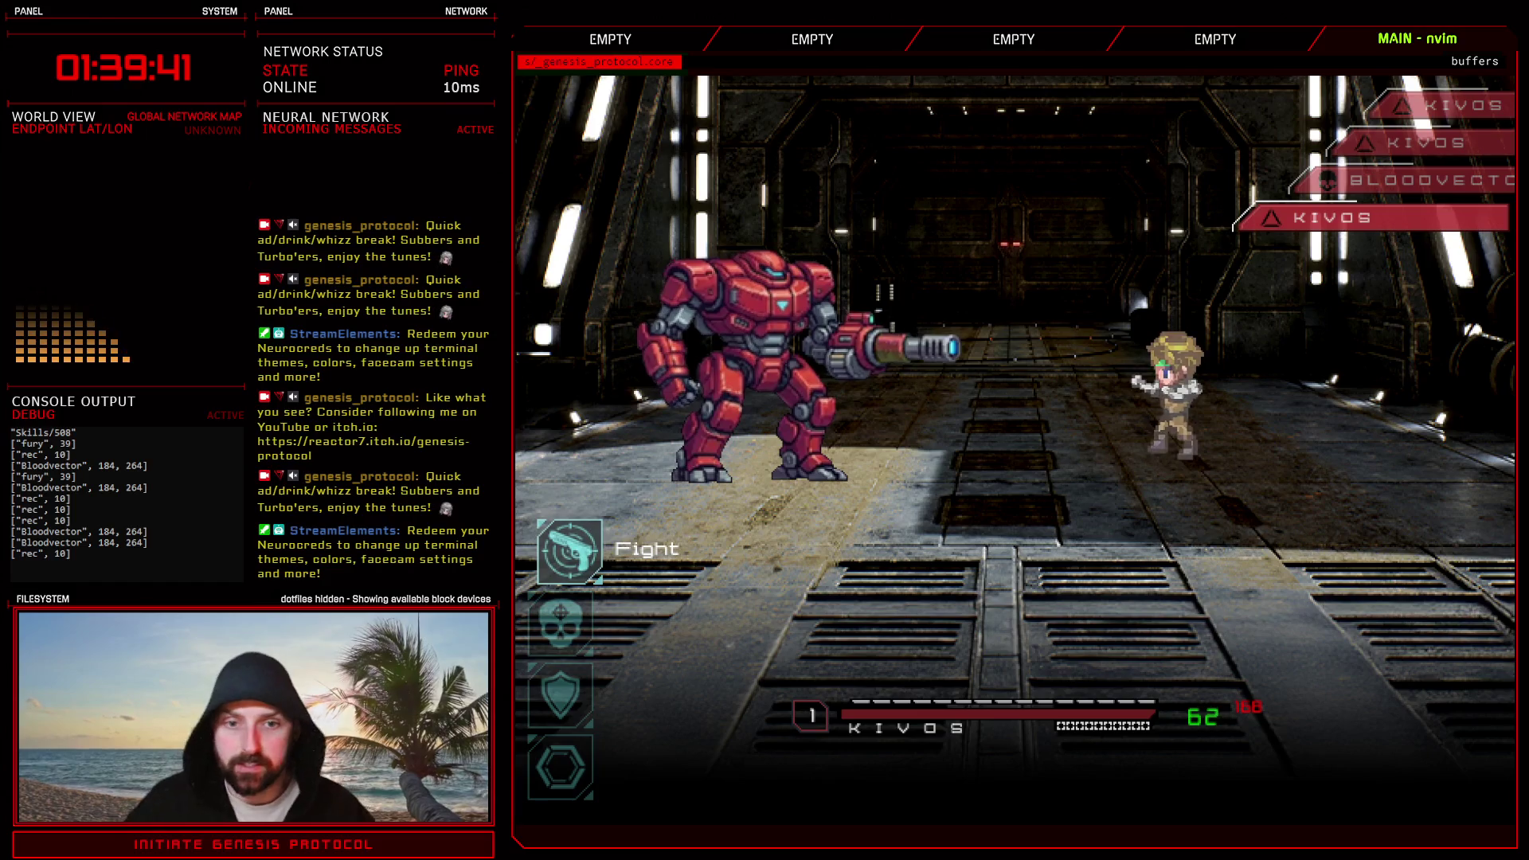
{"action": "key", "text": "Down"}
{"action": "key", "text": "Down"}
{"action": "key", "text": "Return"}
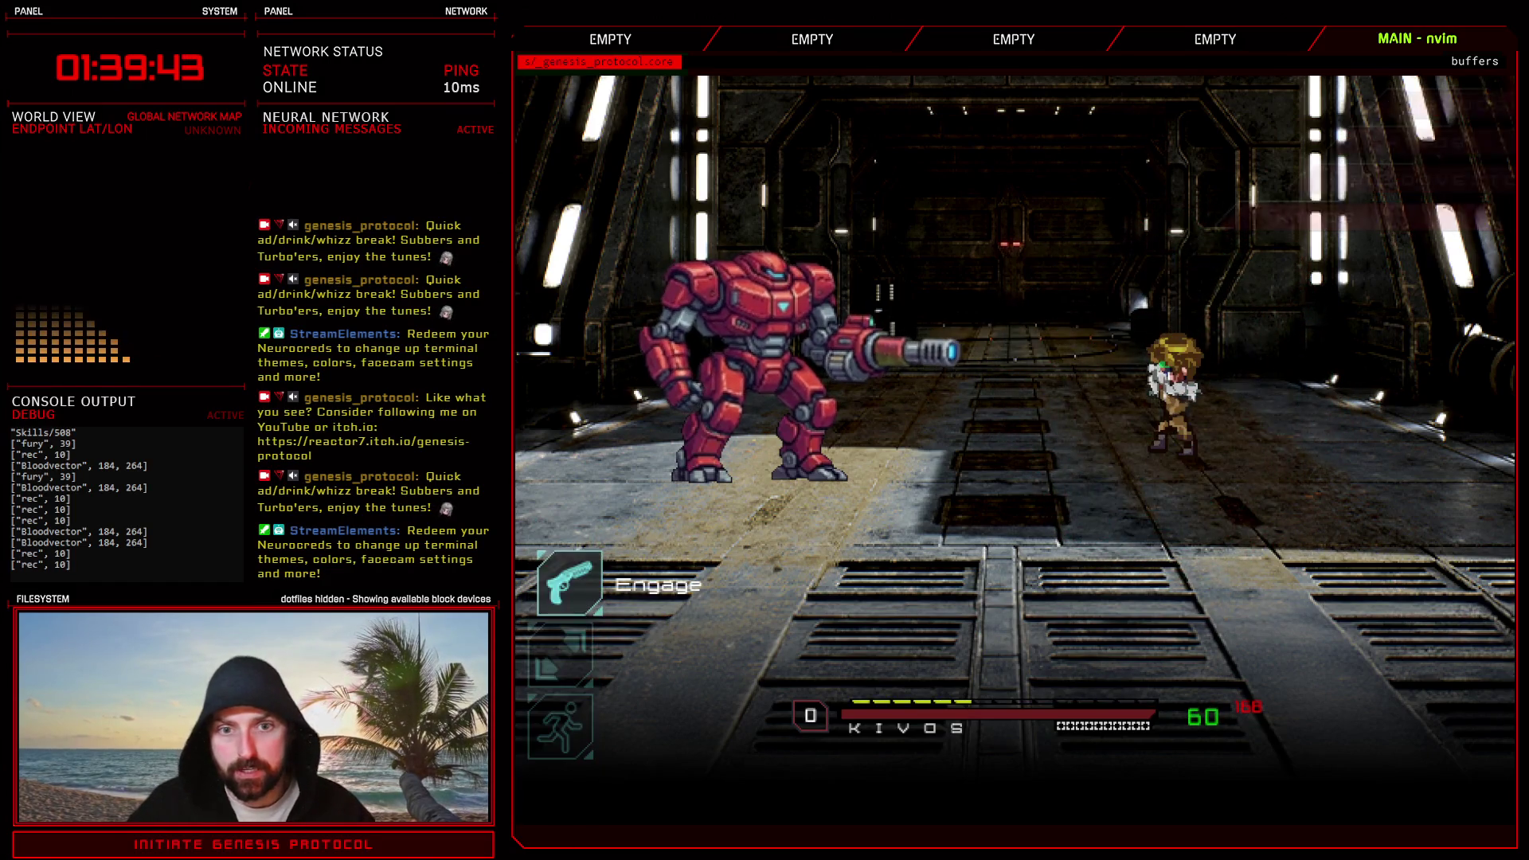
{"action": "key", "text": "Down"}
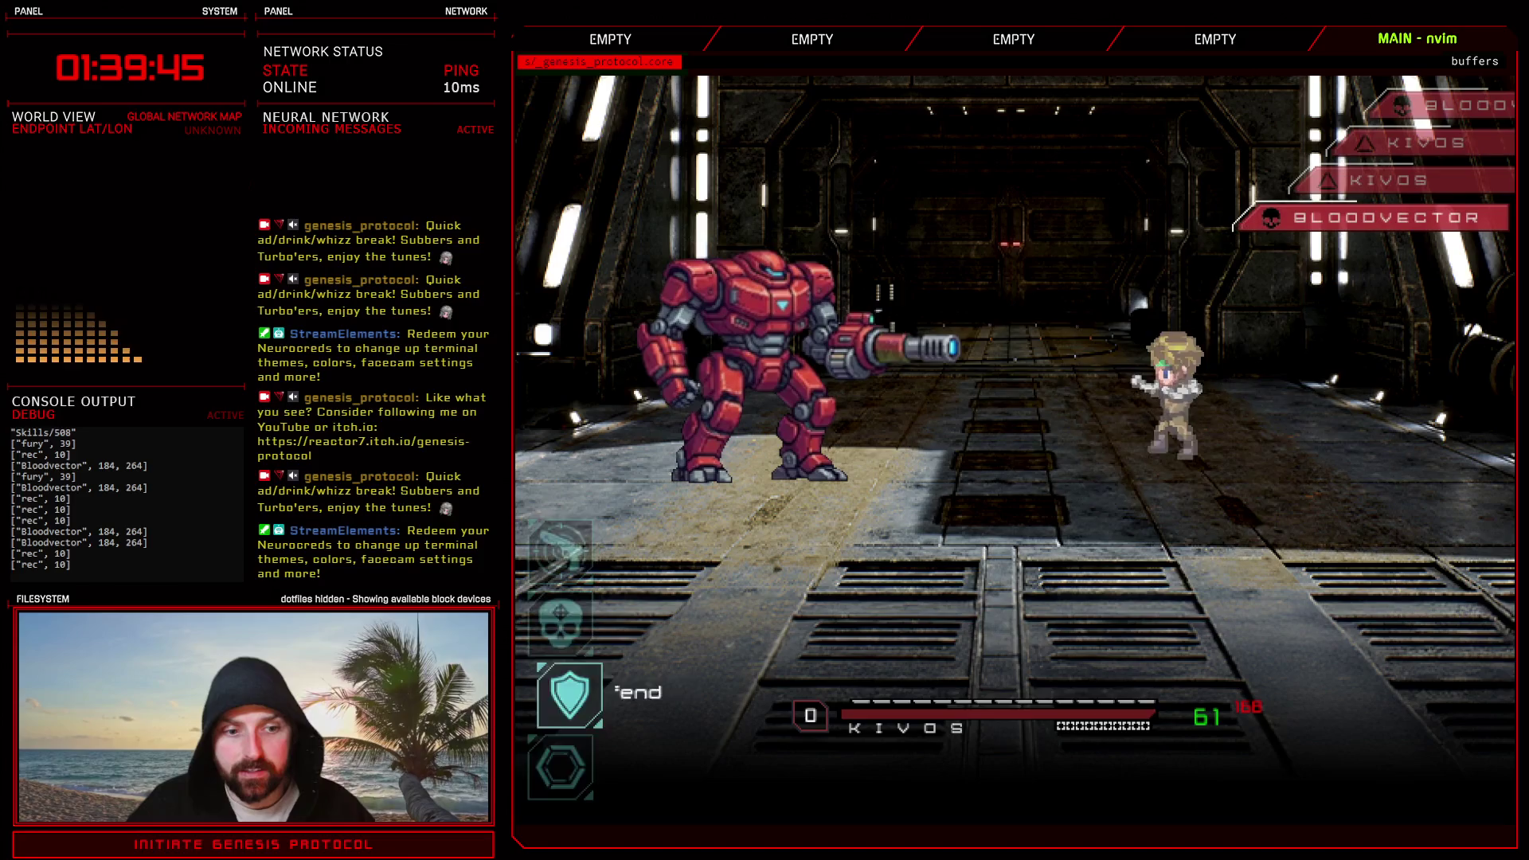
{"action": "key", "text": "Return"}
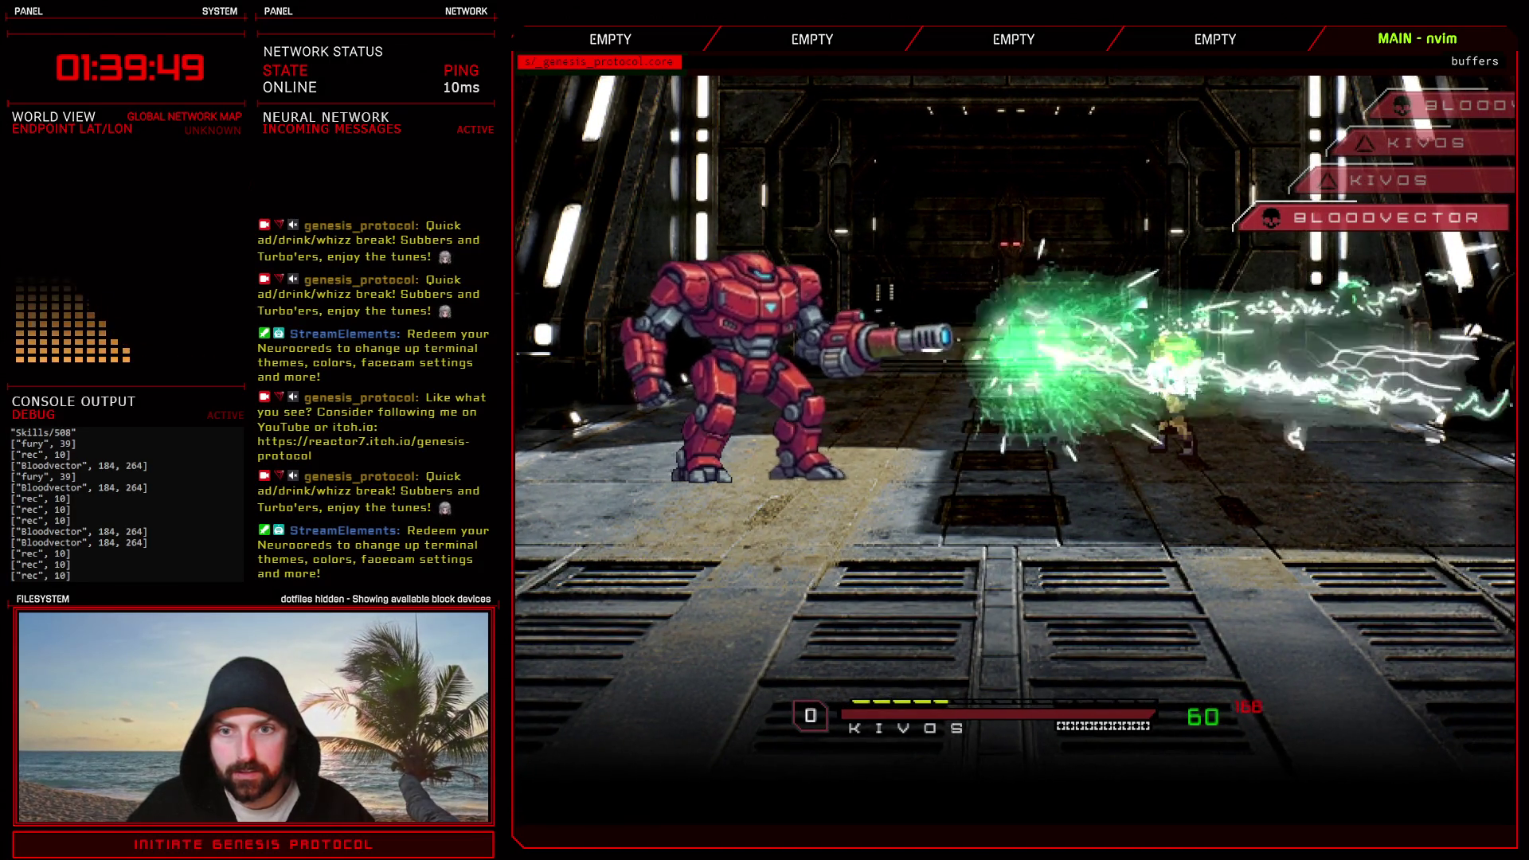
{"action": "key", "text": "Down"}
{"action": "key", "text": "Down"}
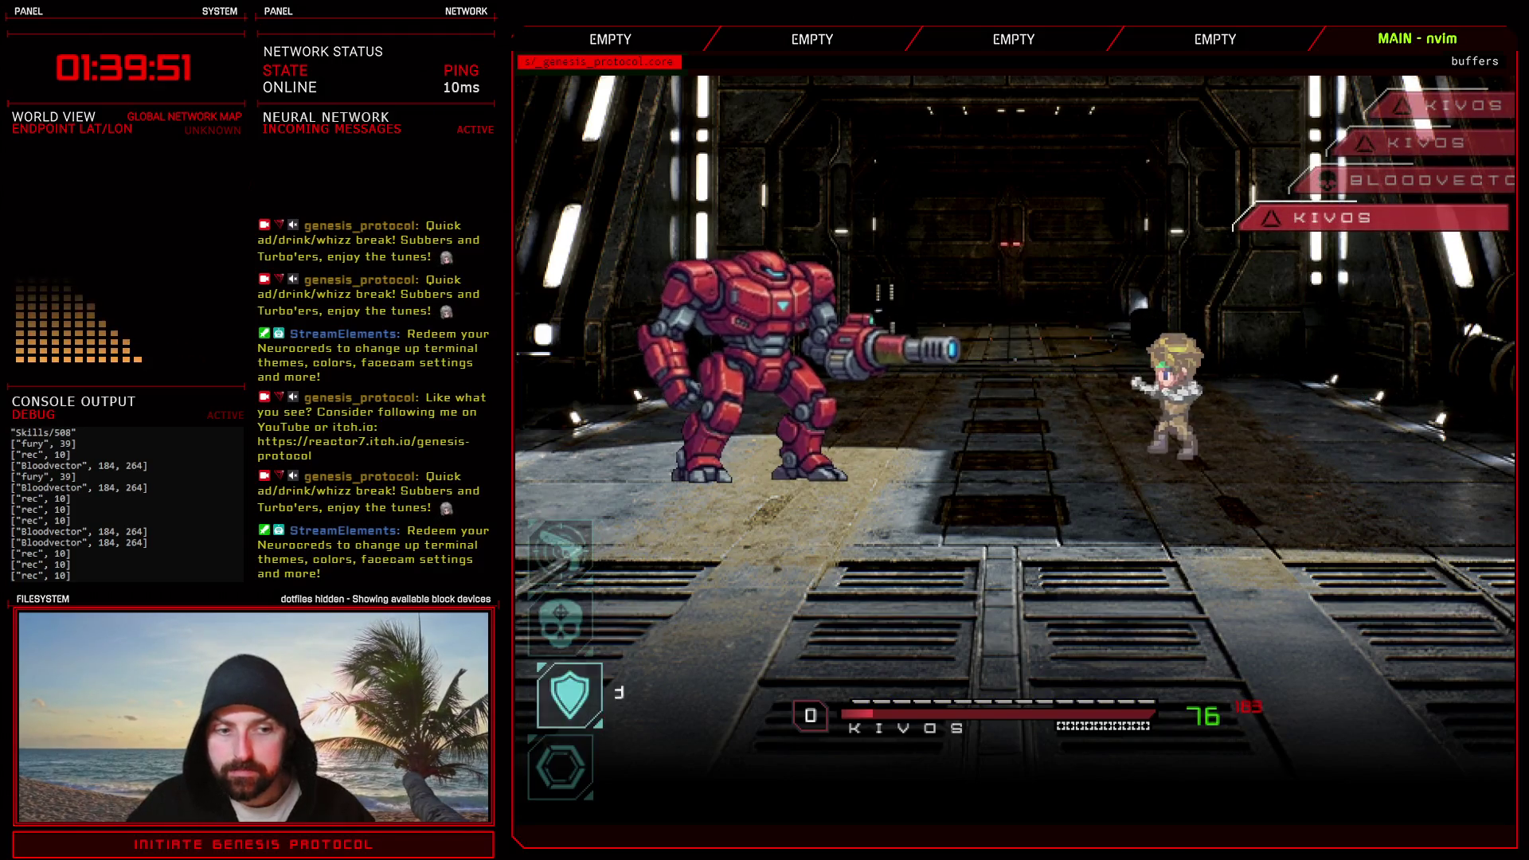
{"action": "key", "text": "Return"}
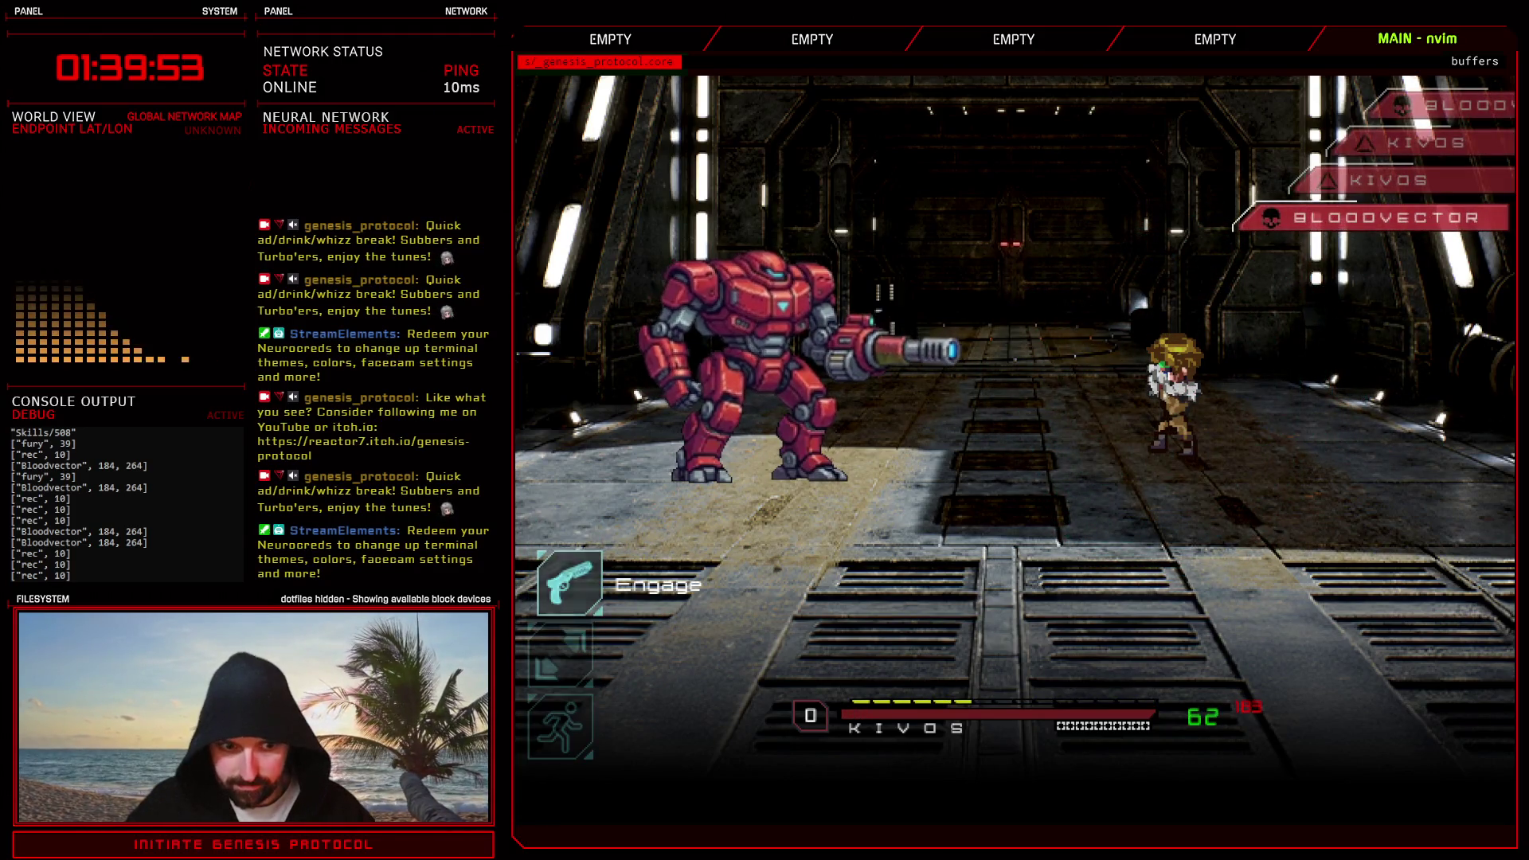
{"action": "key", "text": "Return"}
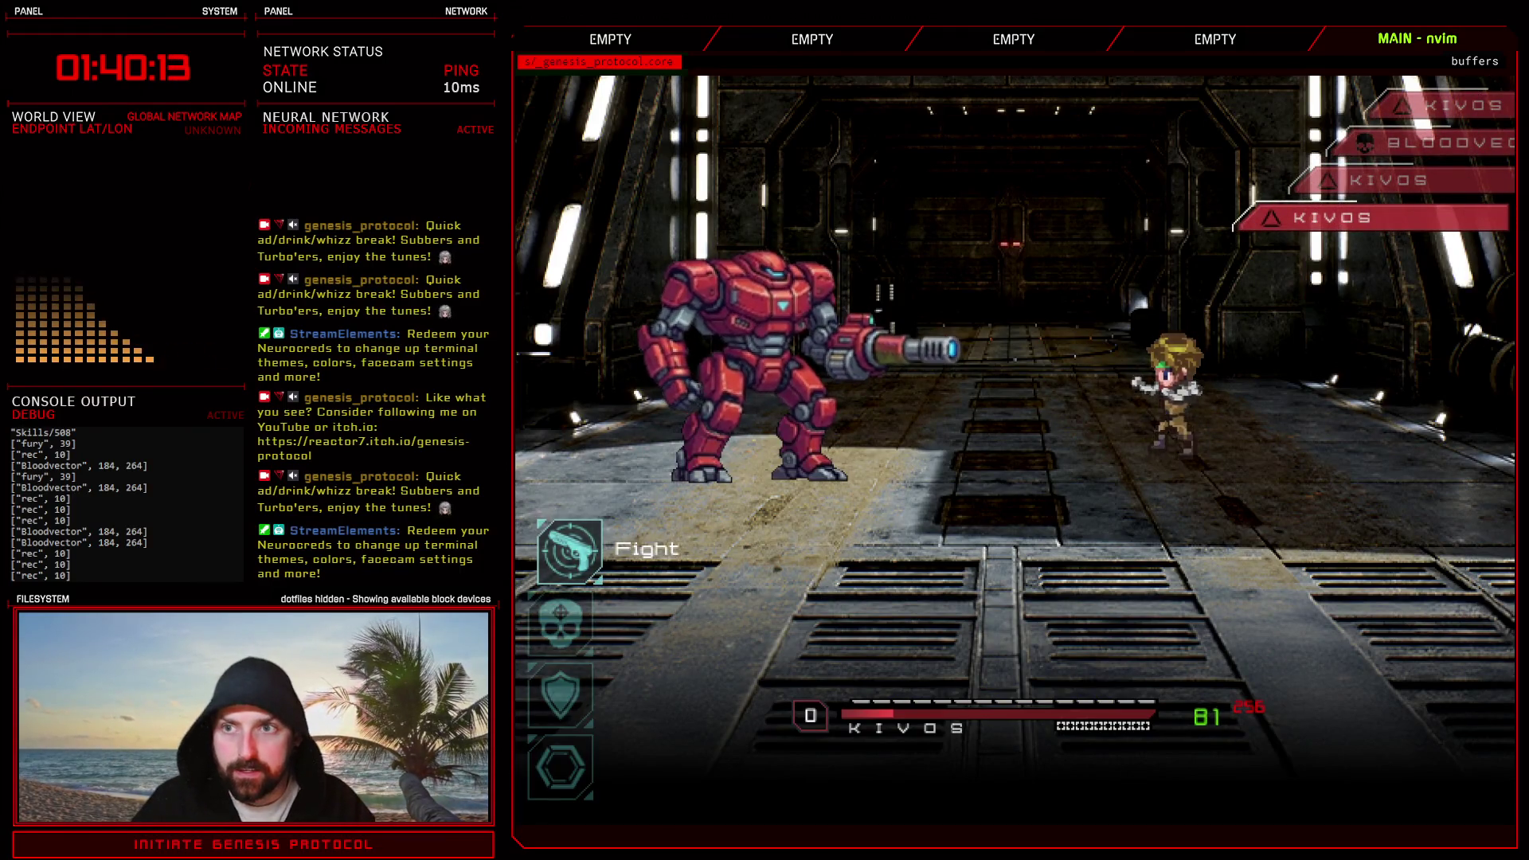
{"action": "key", "text": "Escape"}
- Add a Laser Lobotomy action to Bloodvector, apply it, and return to the Troops setup
{"action": "left_click", "coordinate": [915, 161]}
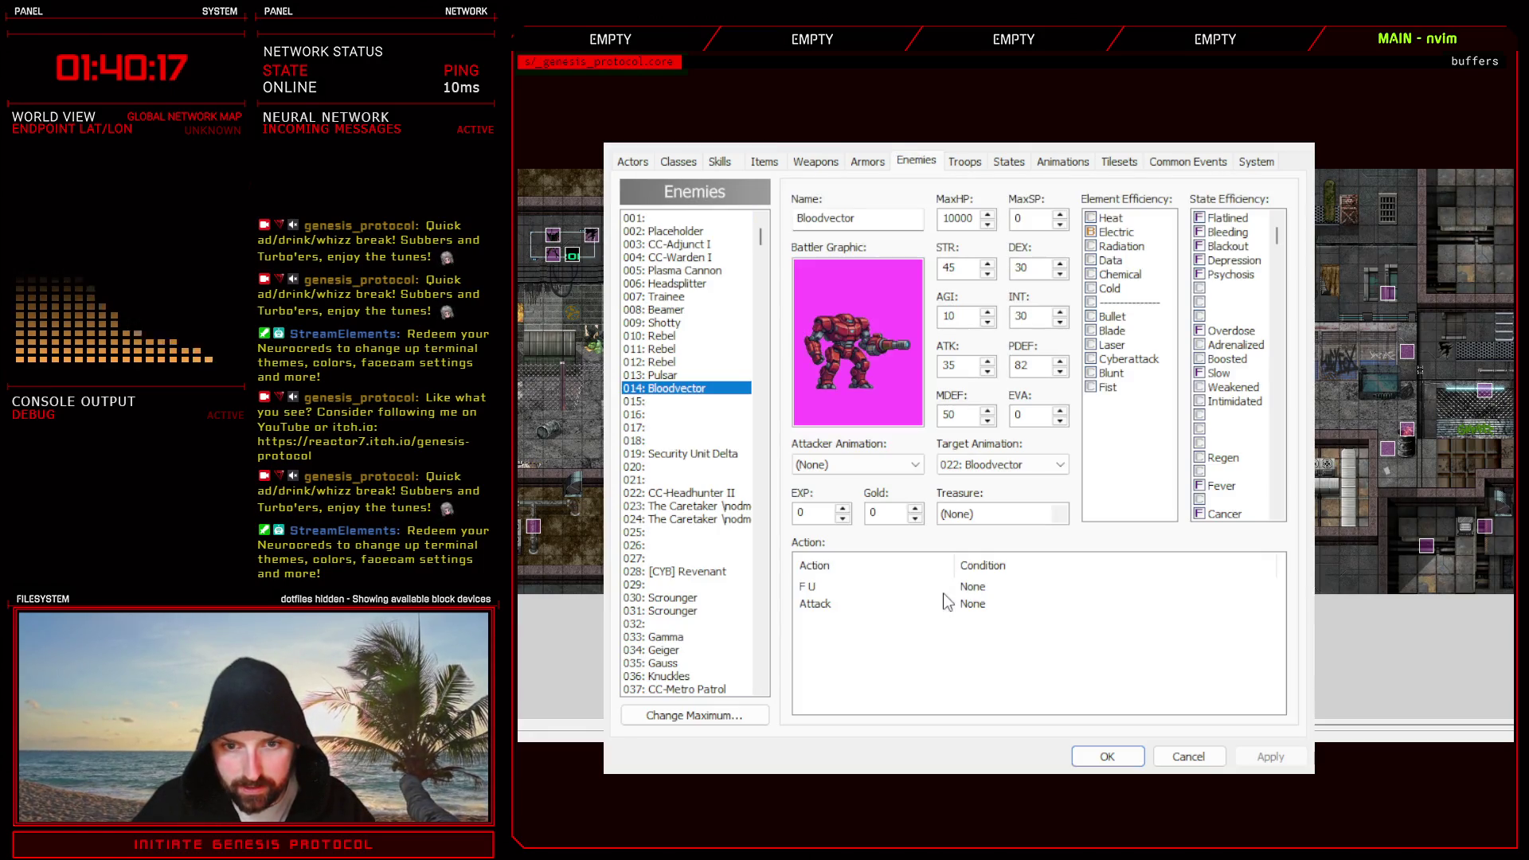
{"action": "left_click", "coordinate": [837, 622]}
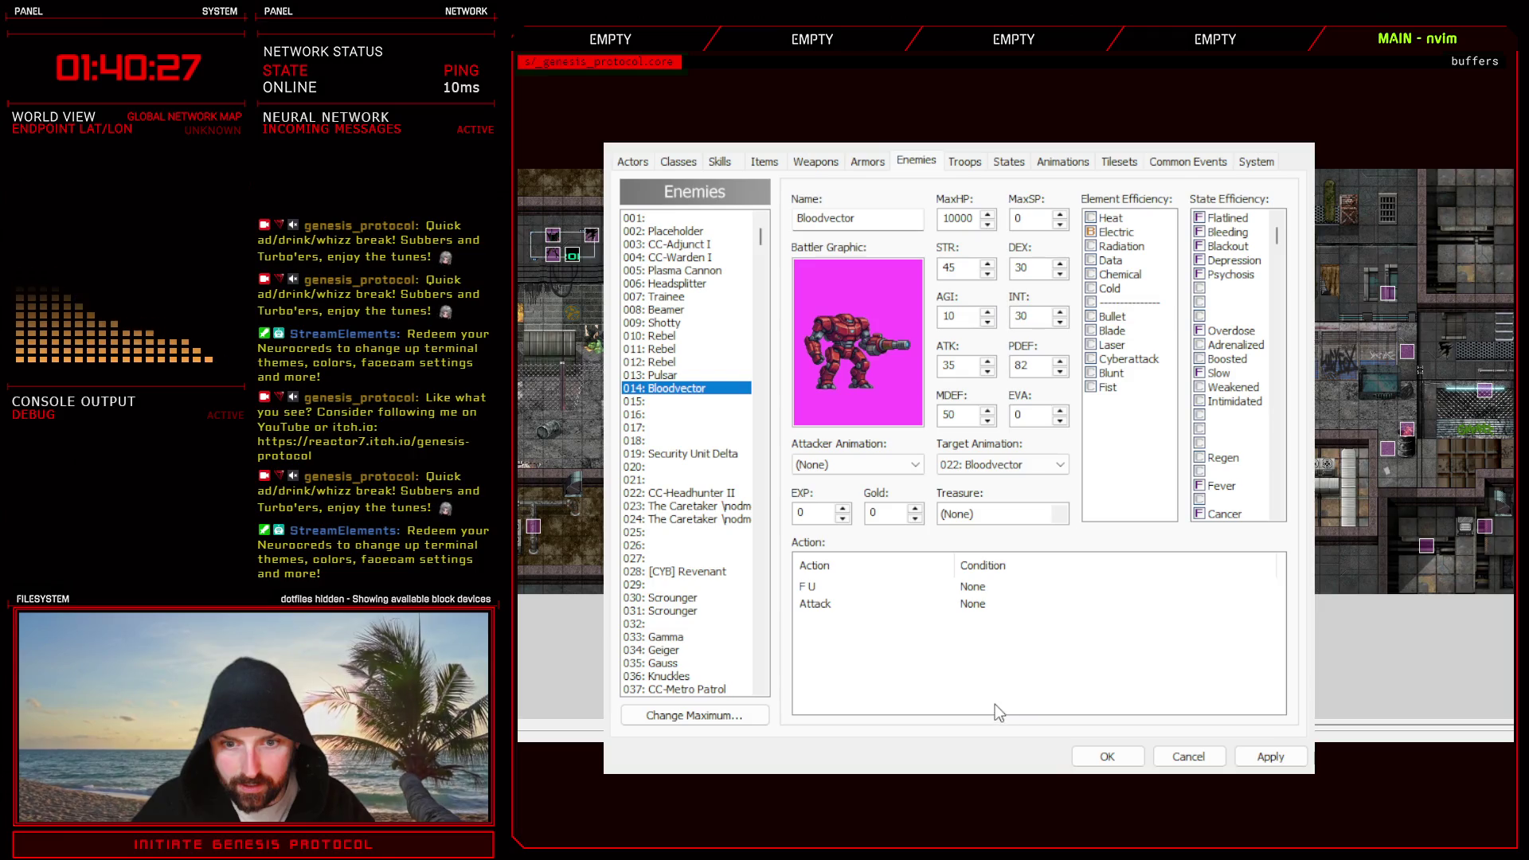
{"action": "left_click", "coordinate": [1270, 757]}
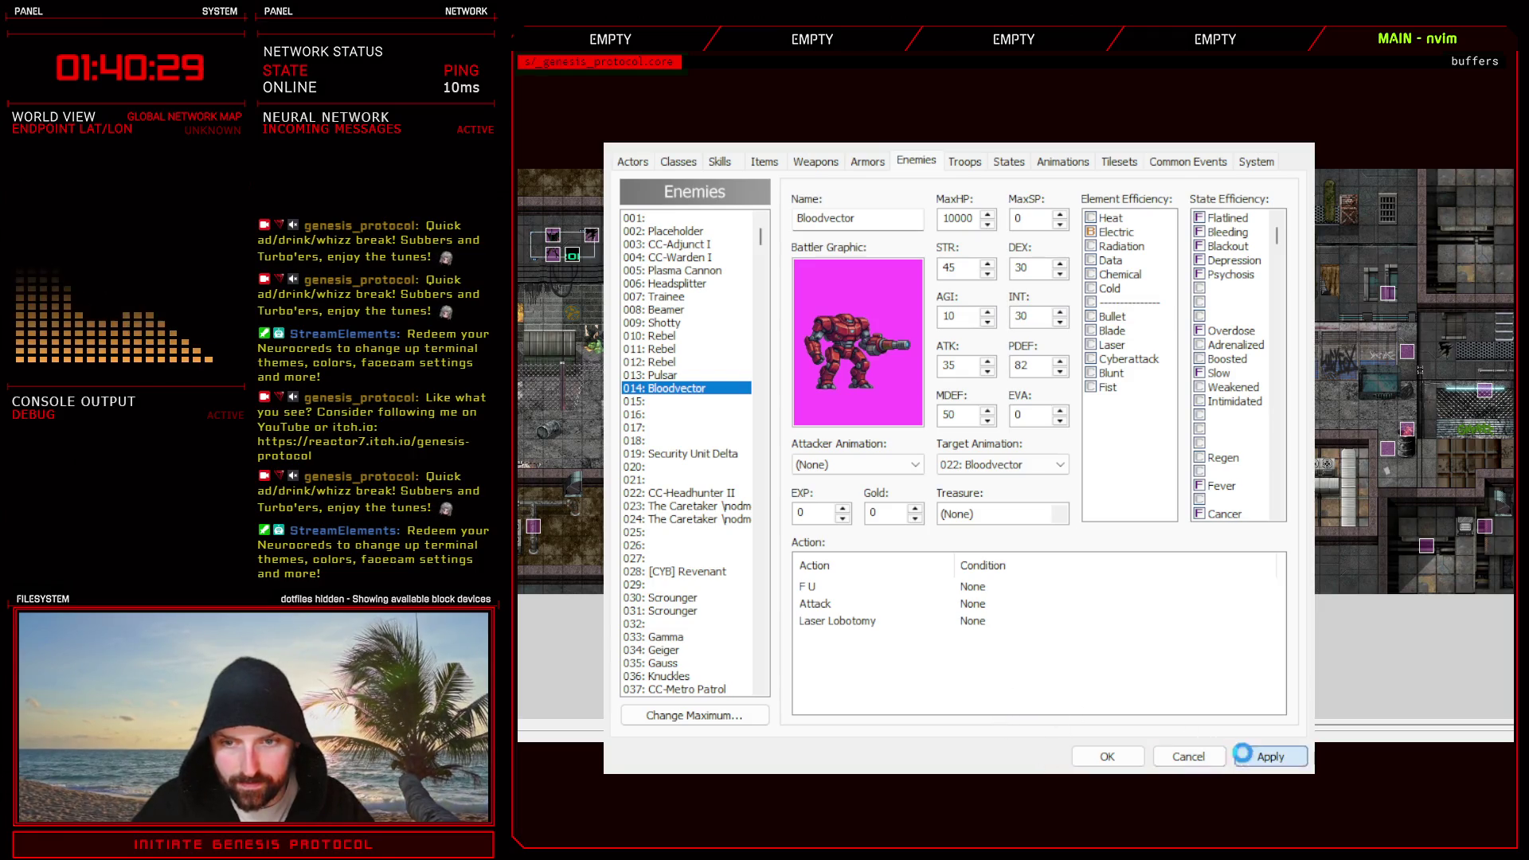
{"action": "left_click", "coordinate": [963, 162]}
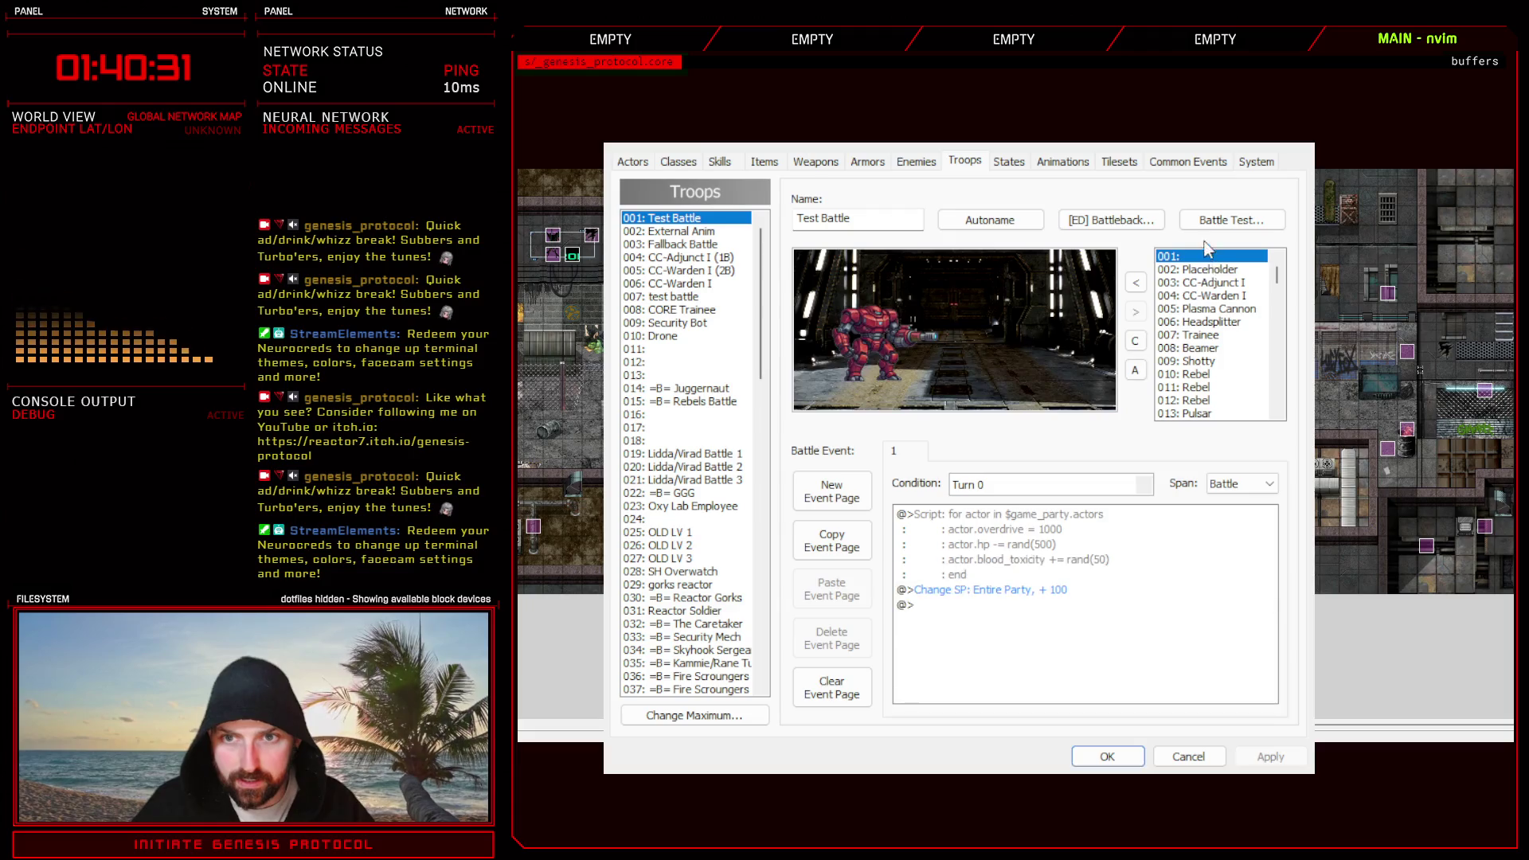
- Run a battle test against Bloodvector with Fight and Defend turns, then close it
{"action": "left_click", "coordinate": [1231, 220]}
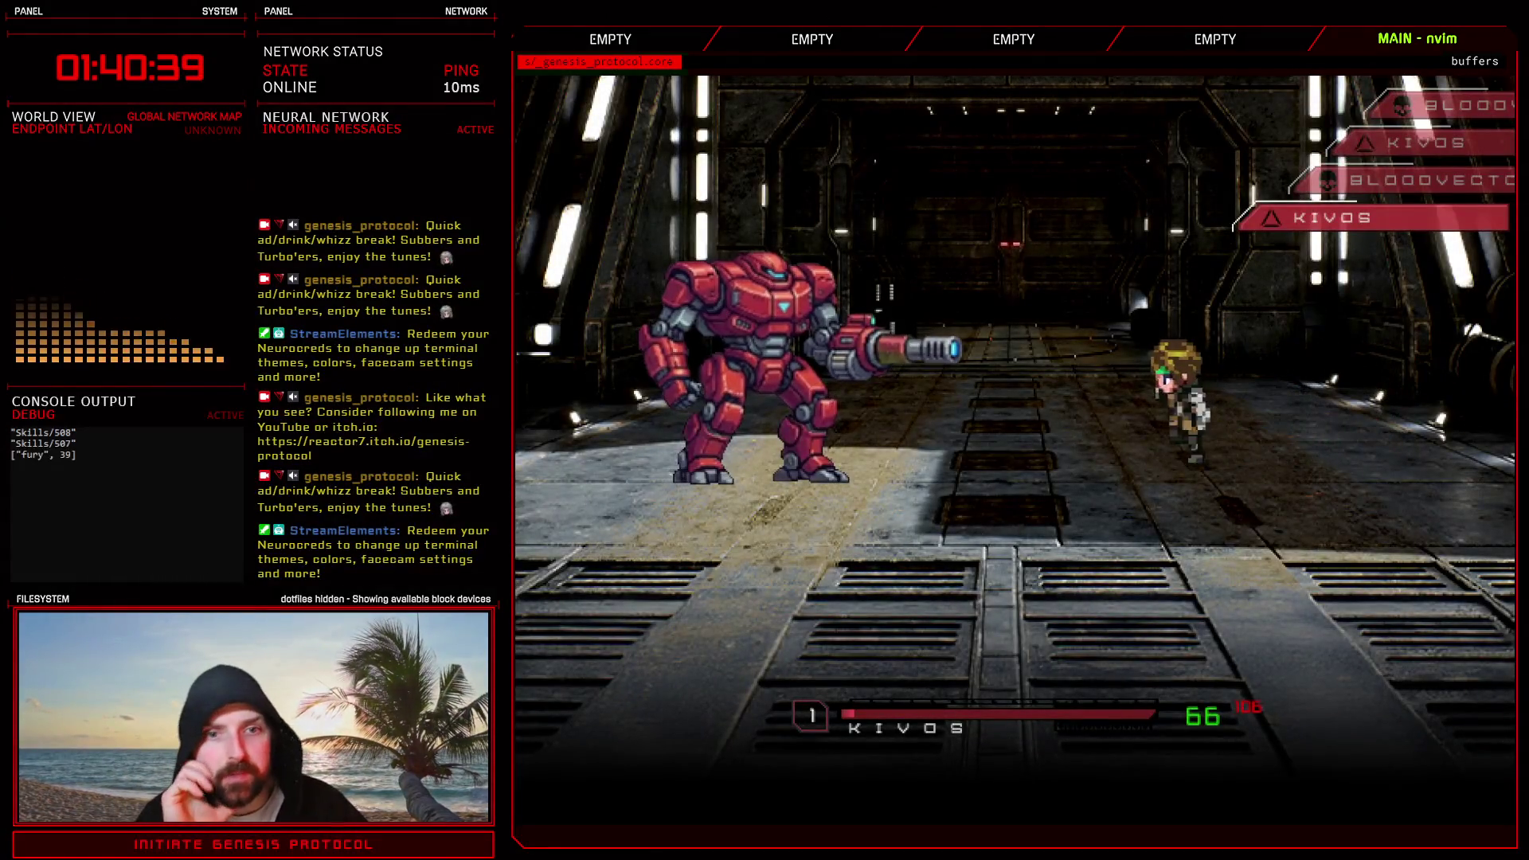
{"action": "key", "text": "Return"}
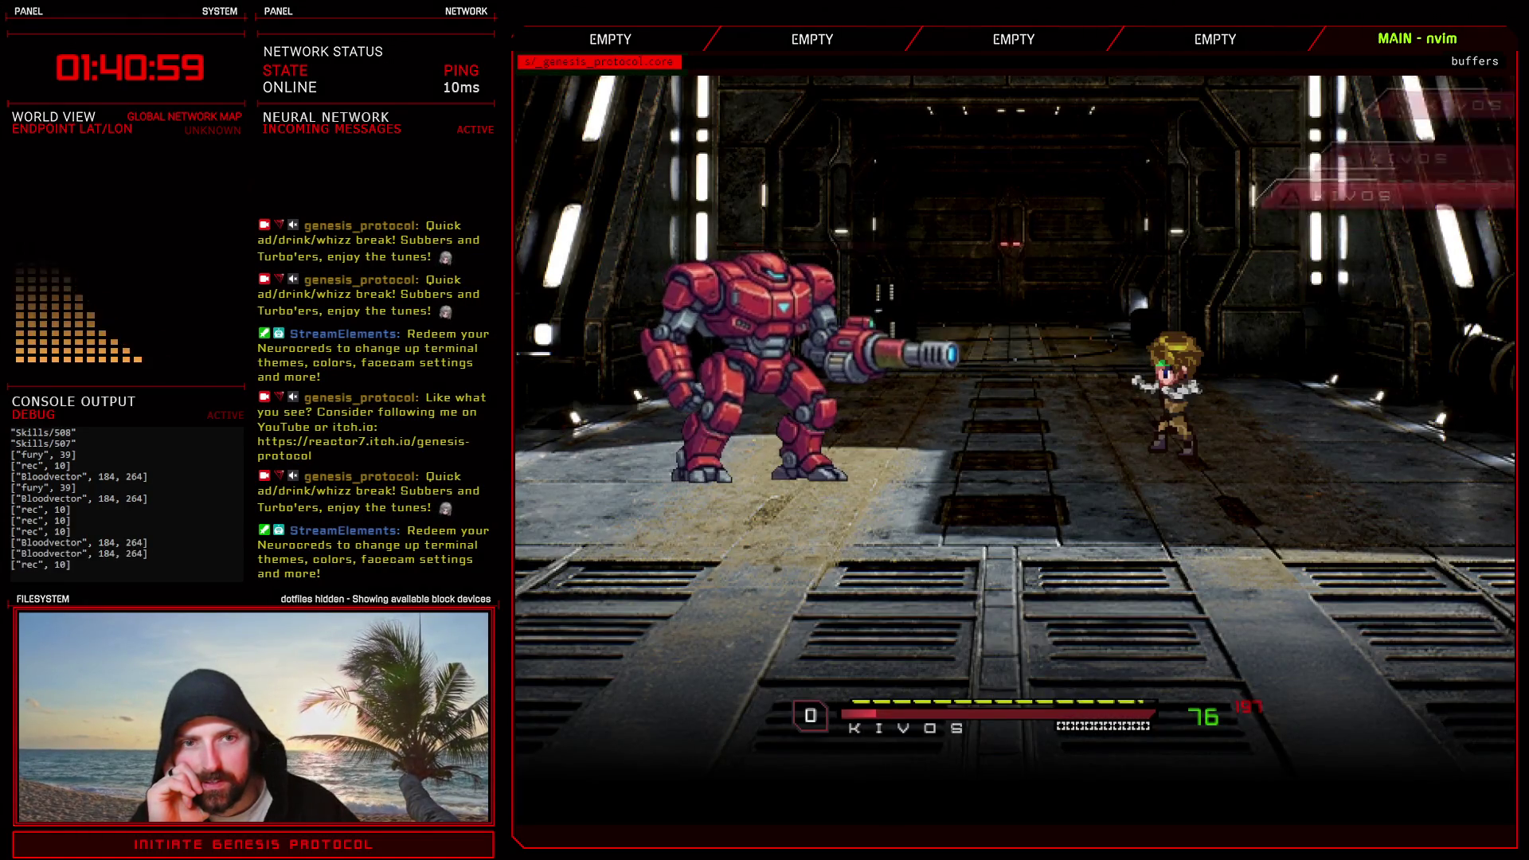
{"action": "key", "text": "Down"}
{"action": "key", "text": "Down"}
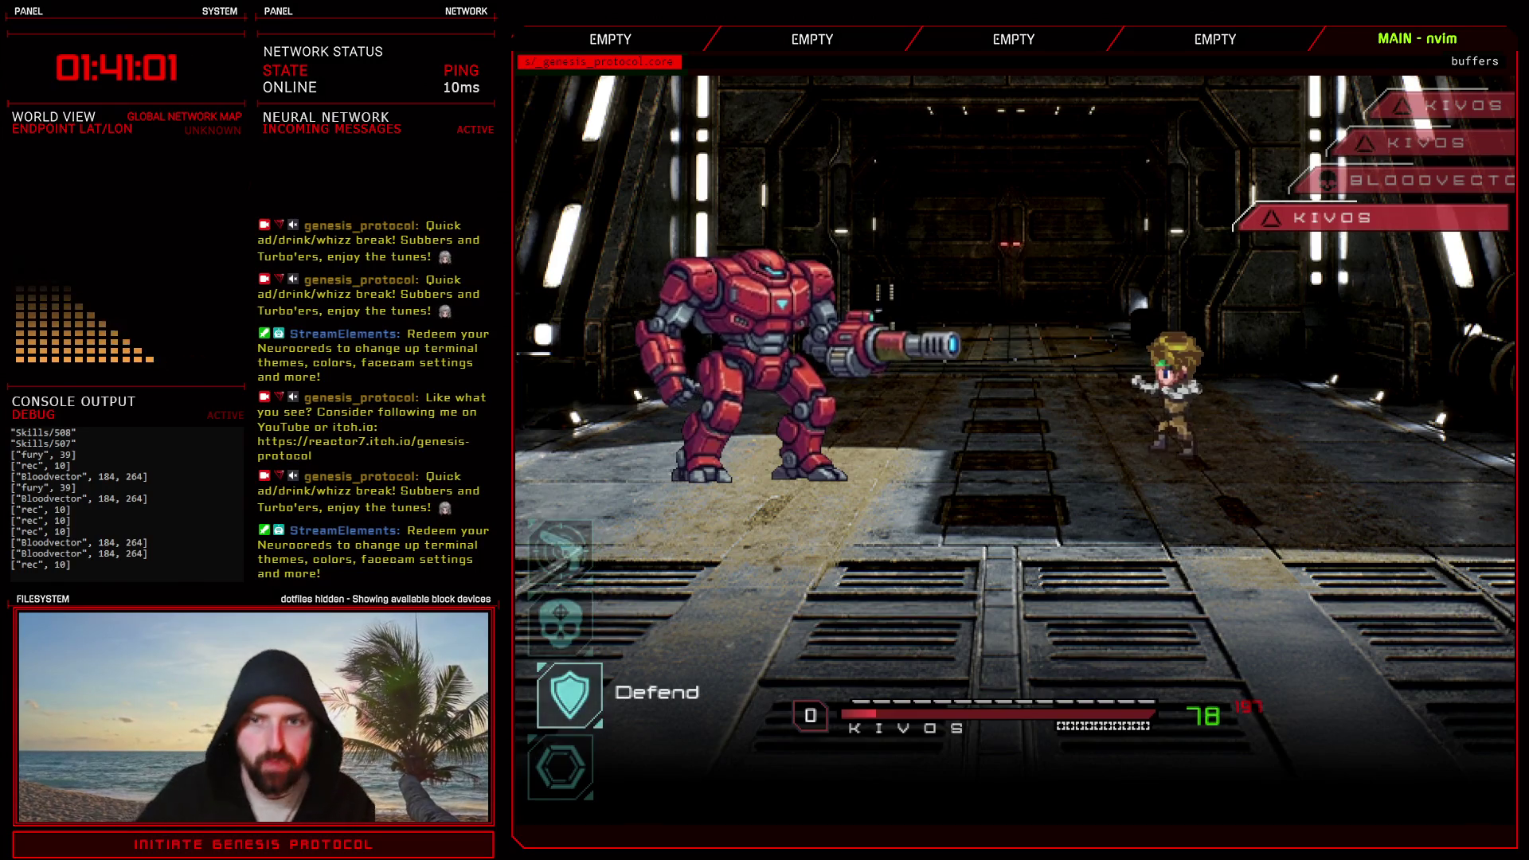
{"action": "key", "text": "alt+F4"}
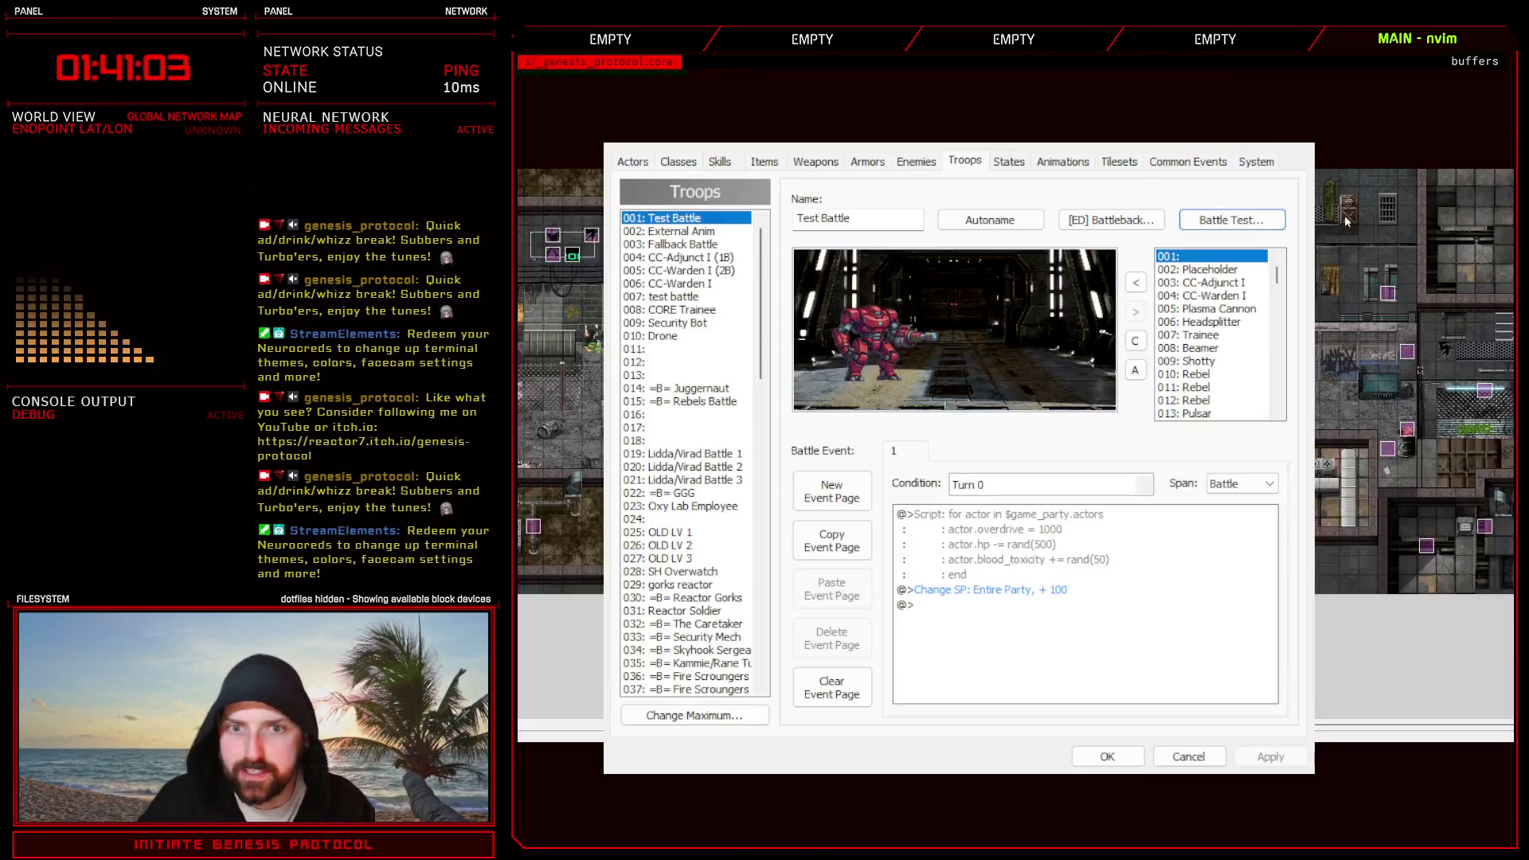
- Close the database keeping changes and switch to the green sprite sheet in Photoshop
{"action": "left_click", "coordinate": [1107, 757]}
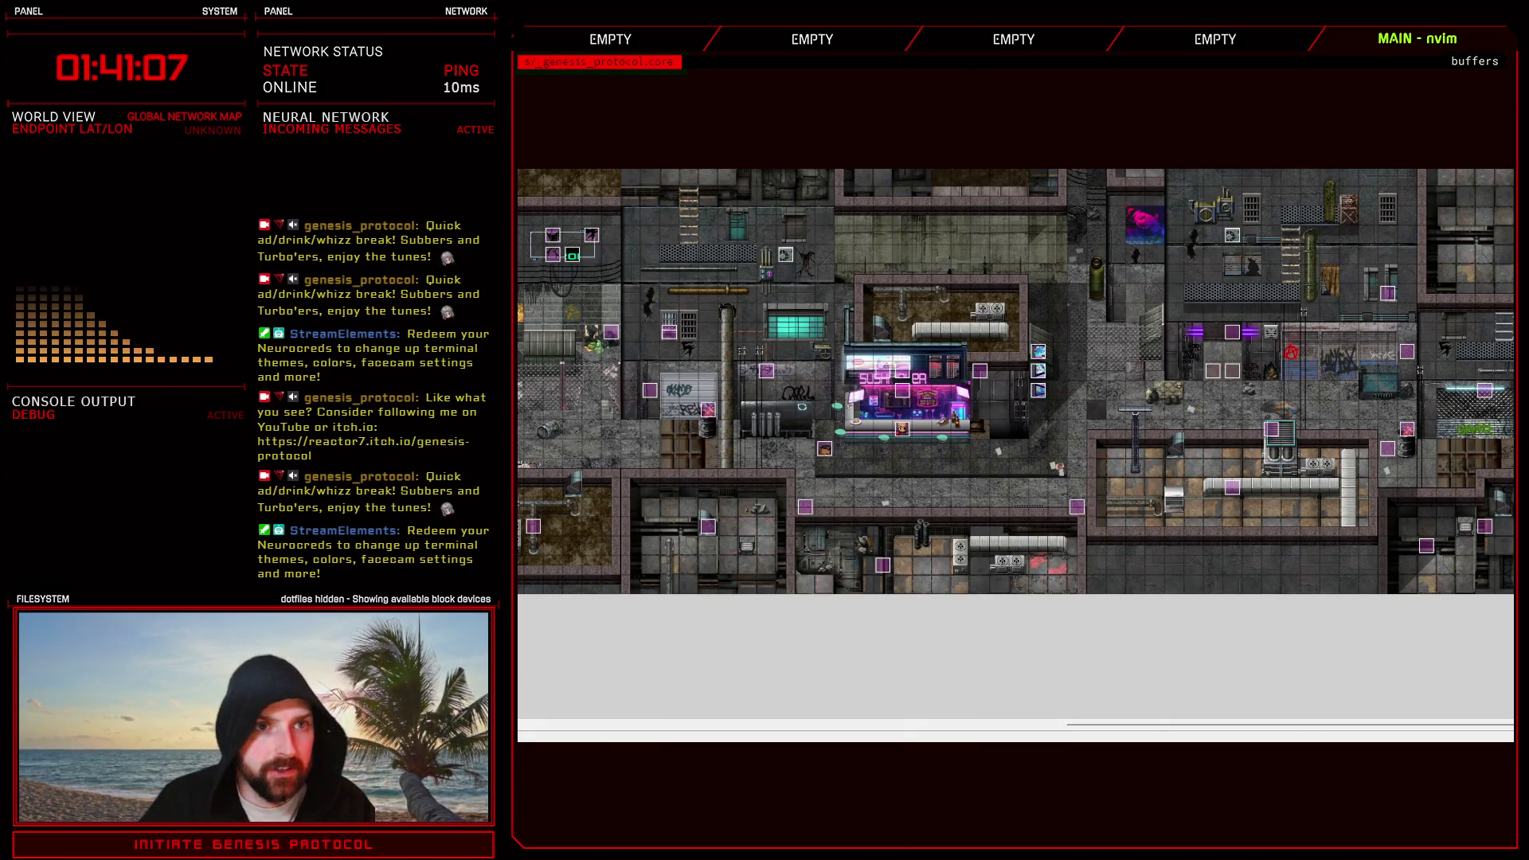
{"action": "key", "text": "alt+Tab"}
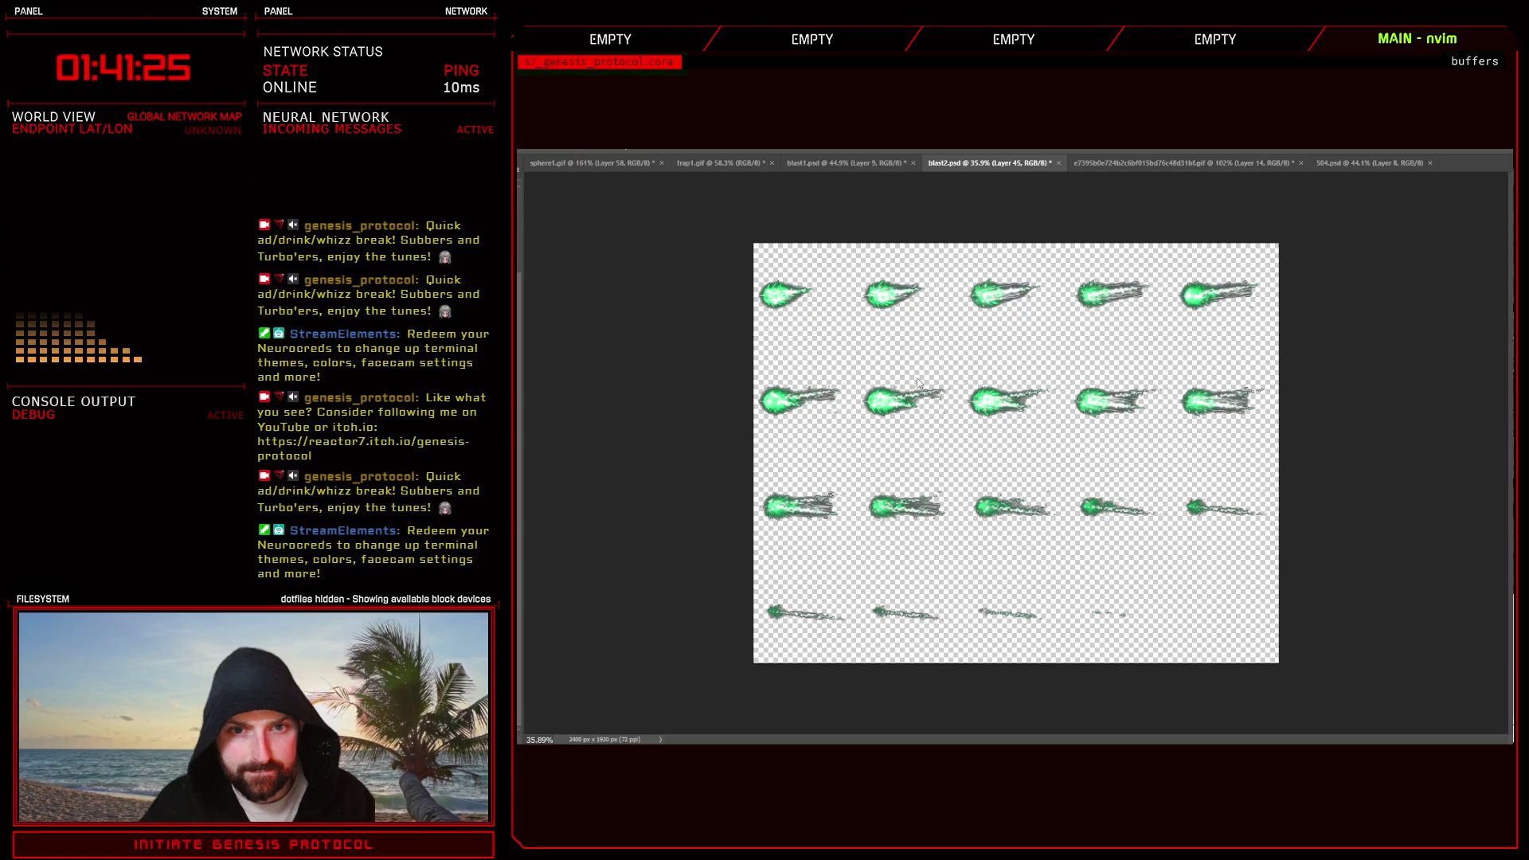
- Close the green projectile, fireball and explosion sprite sheets in Photoshop
{"action": "key", "text": "ctrl+s"}
{"action": "left_click", "coordinate": [1044, 164]}
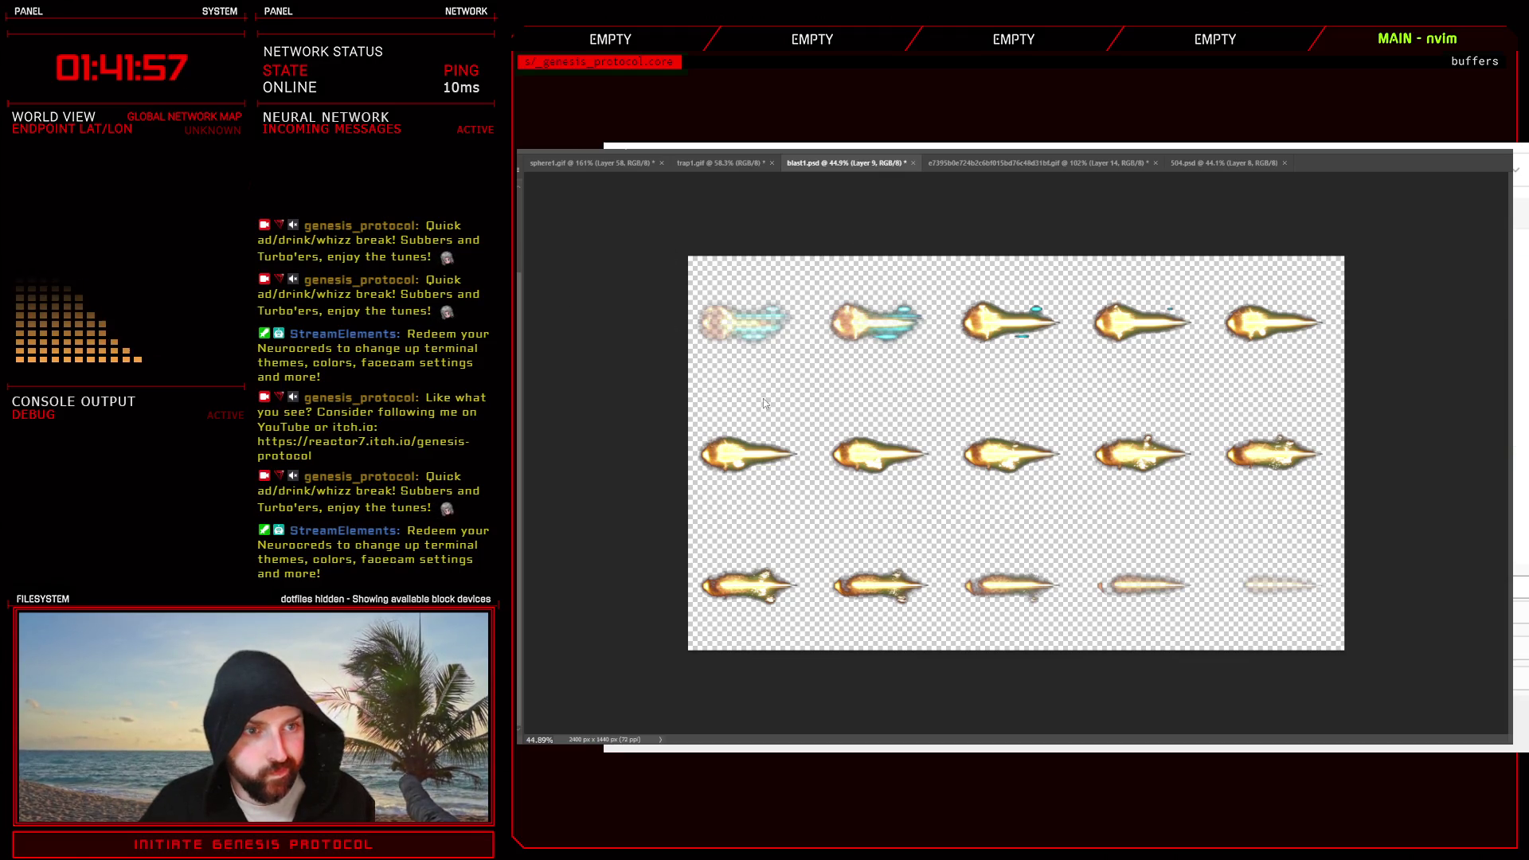
{"action": "left_click", "coordinate": [801, 489]}
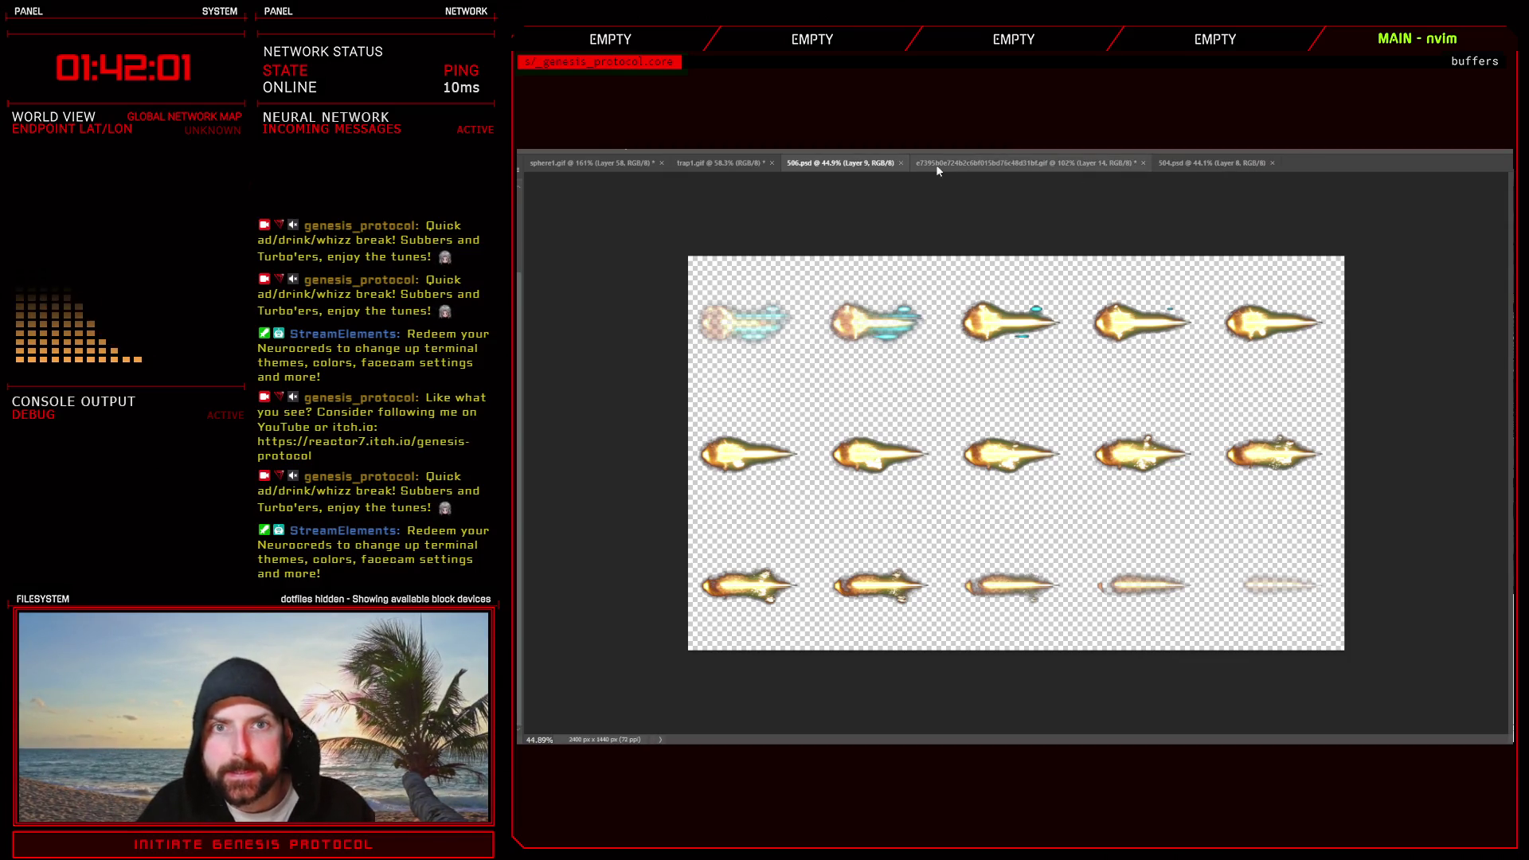
{"action": "left_click", "coordinate": [903, 162]}
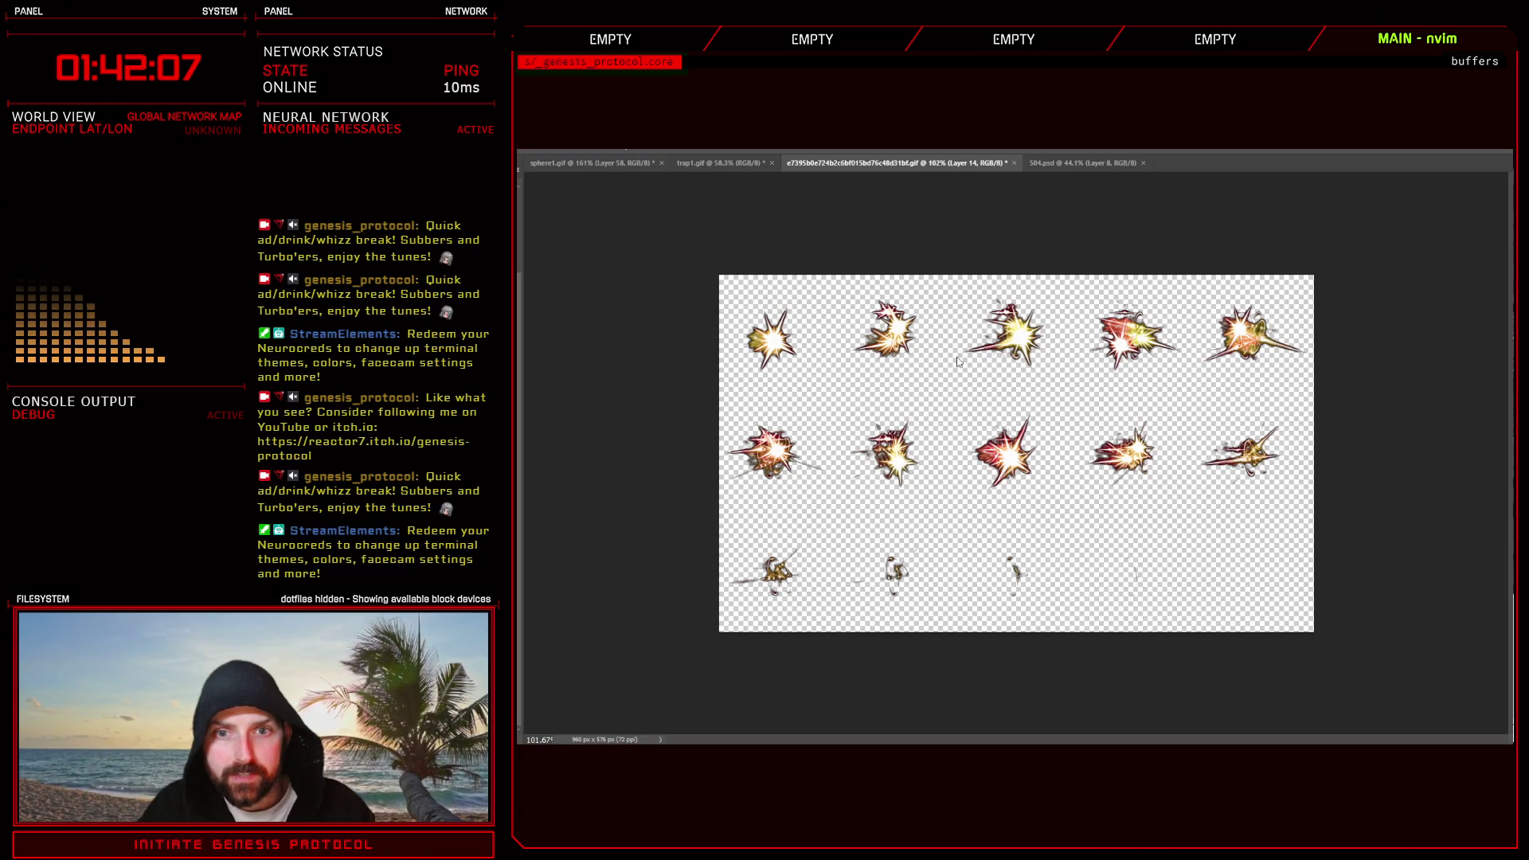
{"action": "key", "text": "ctrl+w"}
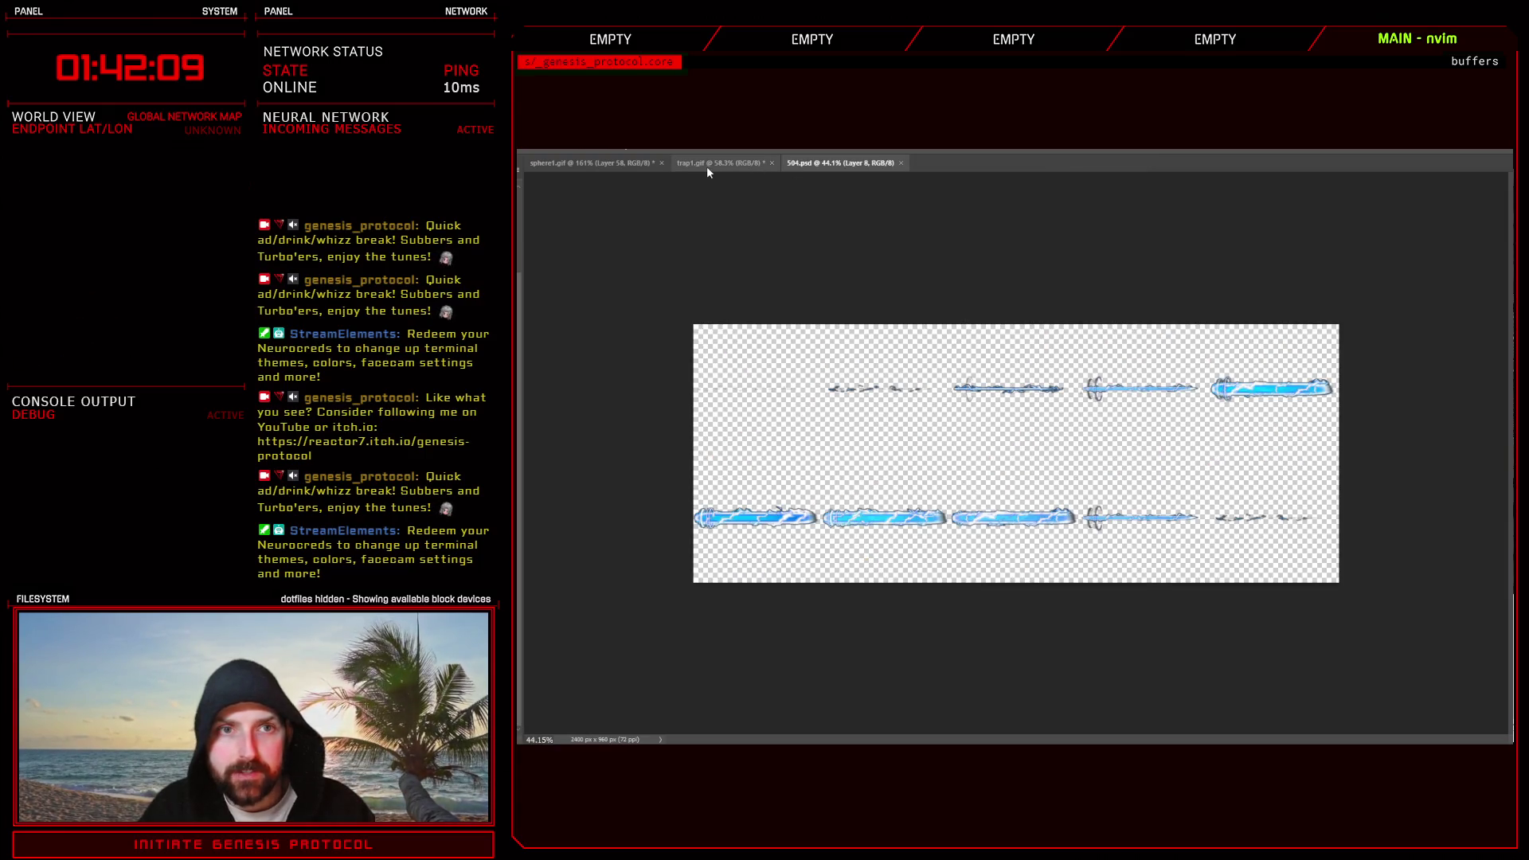
- Look over the trap, red sphere and blue beam images, then return to the RPG Maker map
{"action": "left_click", "coordinate": [705, 167]}
{"action": "left_click", "coordinate": [591, 163]}
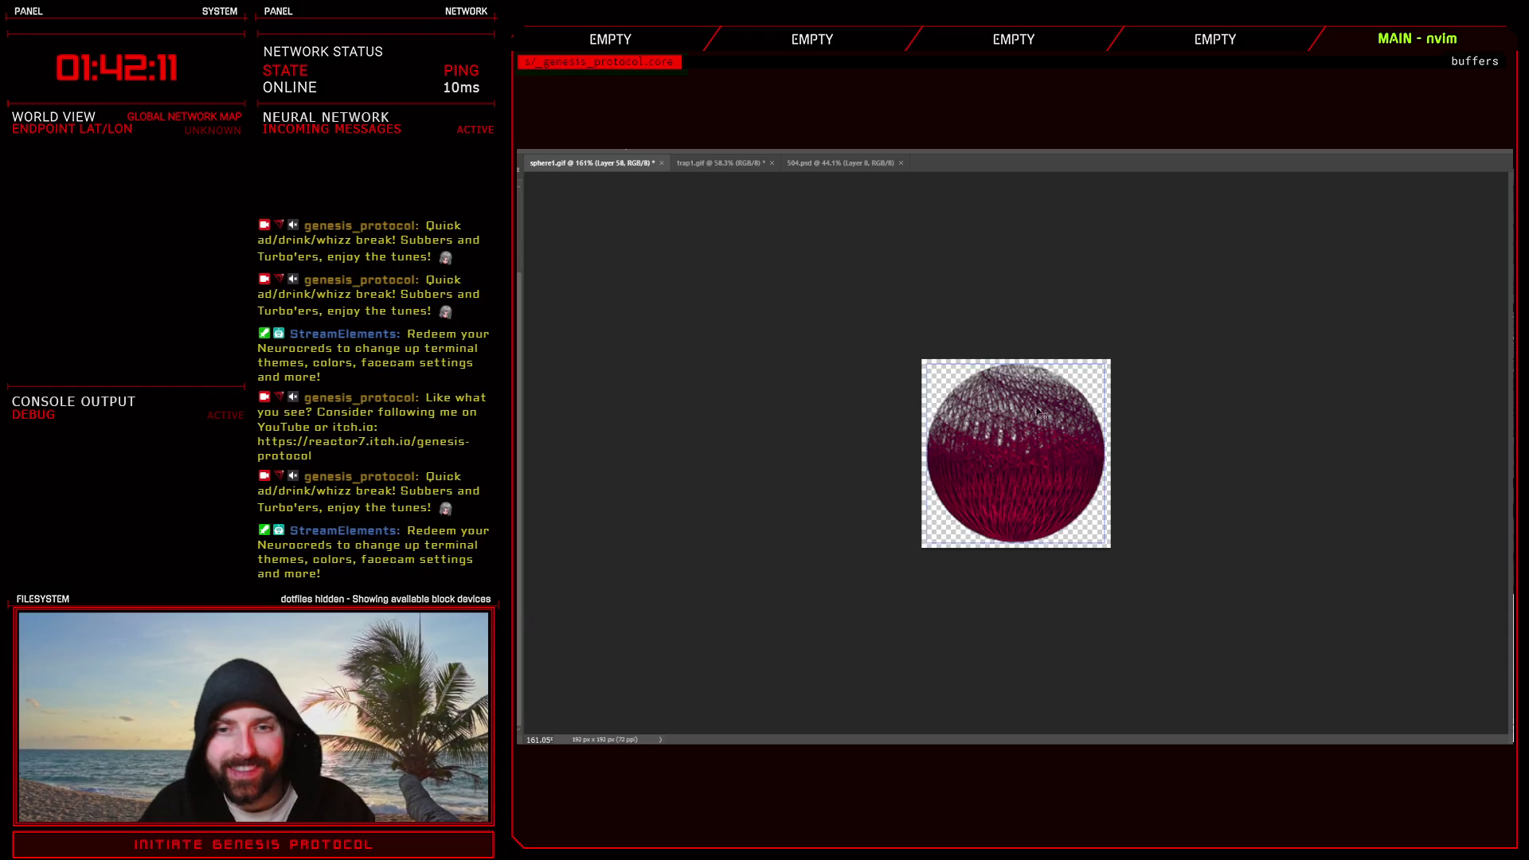
{"action": "left_click", "coordinate": [837, 166]}
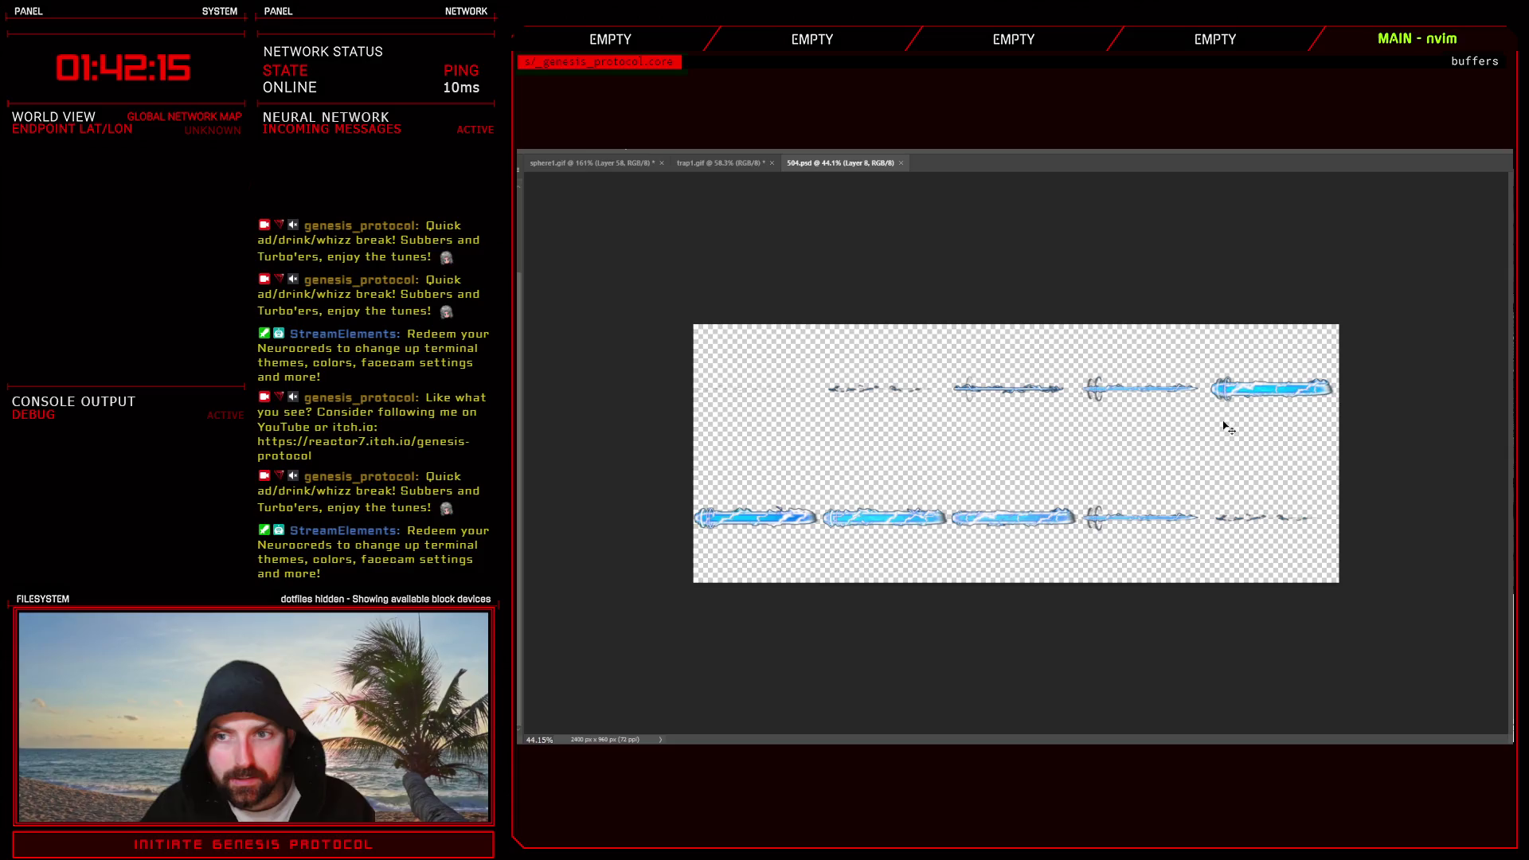
{"action": "key", "text": "alt+Tab"}
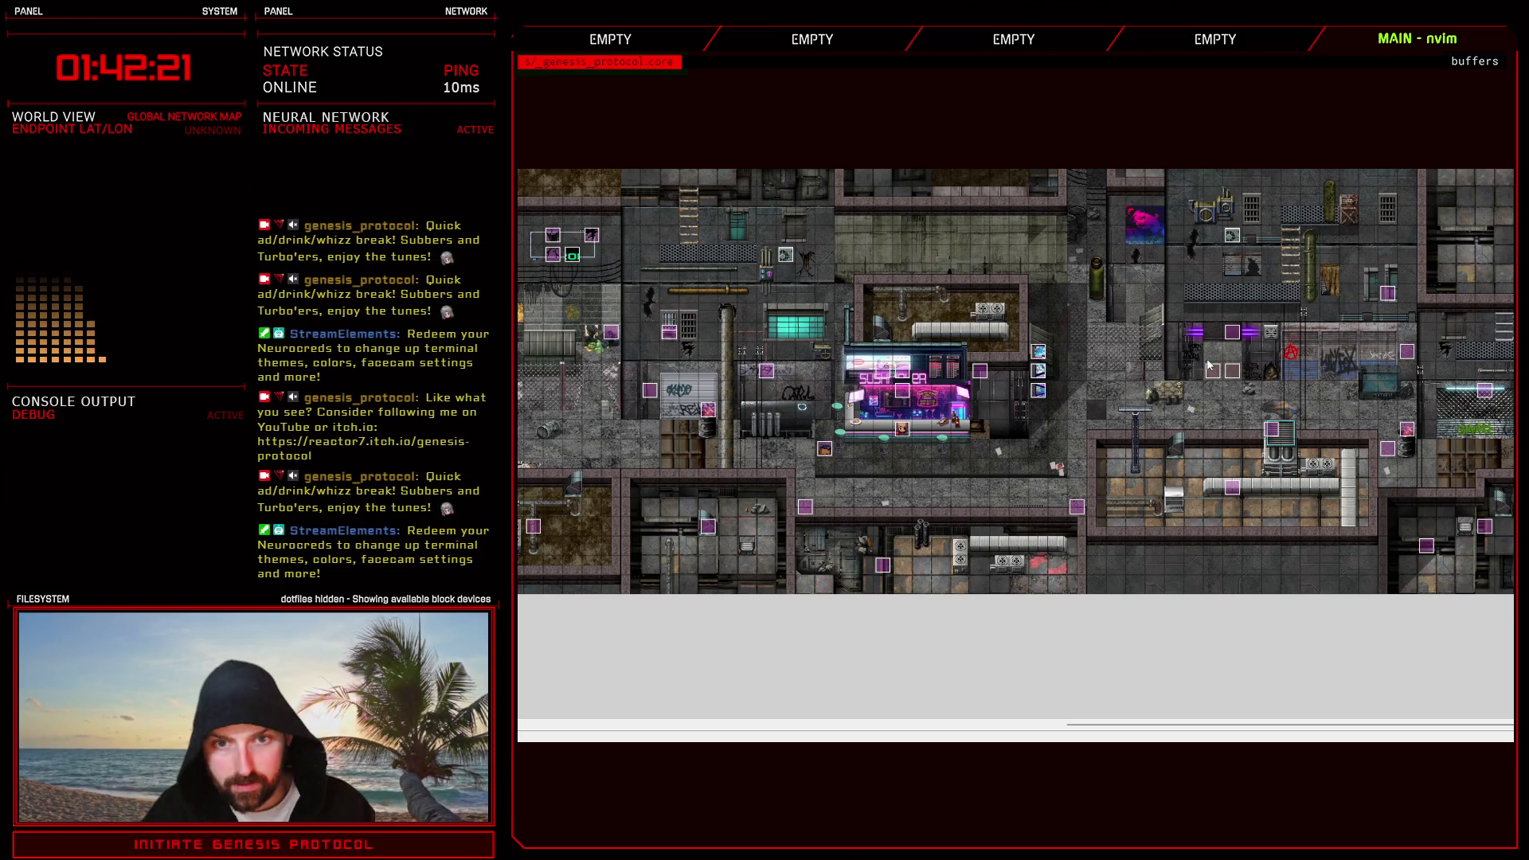
- Give the Trainee enemy a Laser Lobotomy action in the empty slot below Attack and apply it
{"action": "key", "text": "F9"}
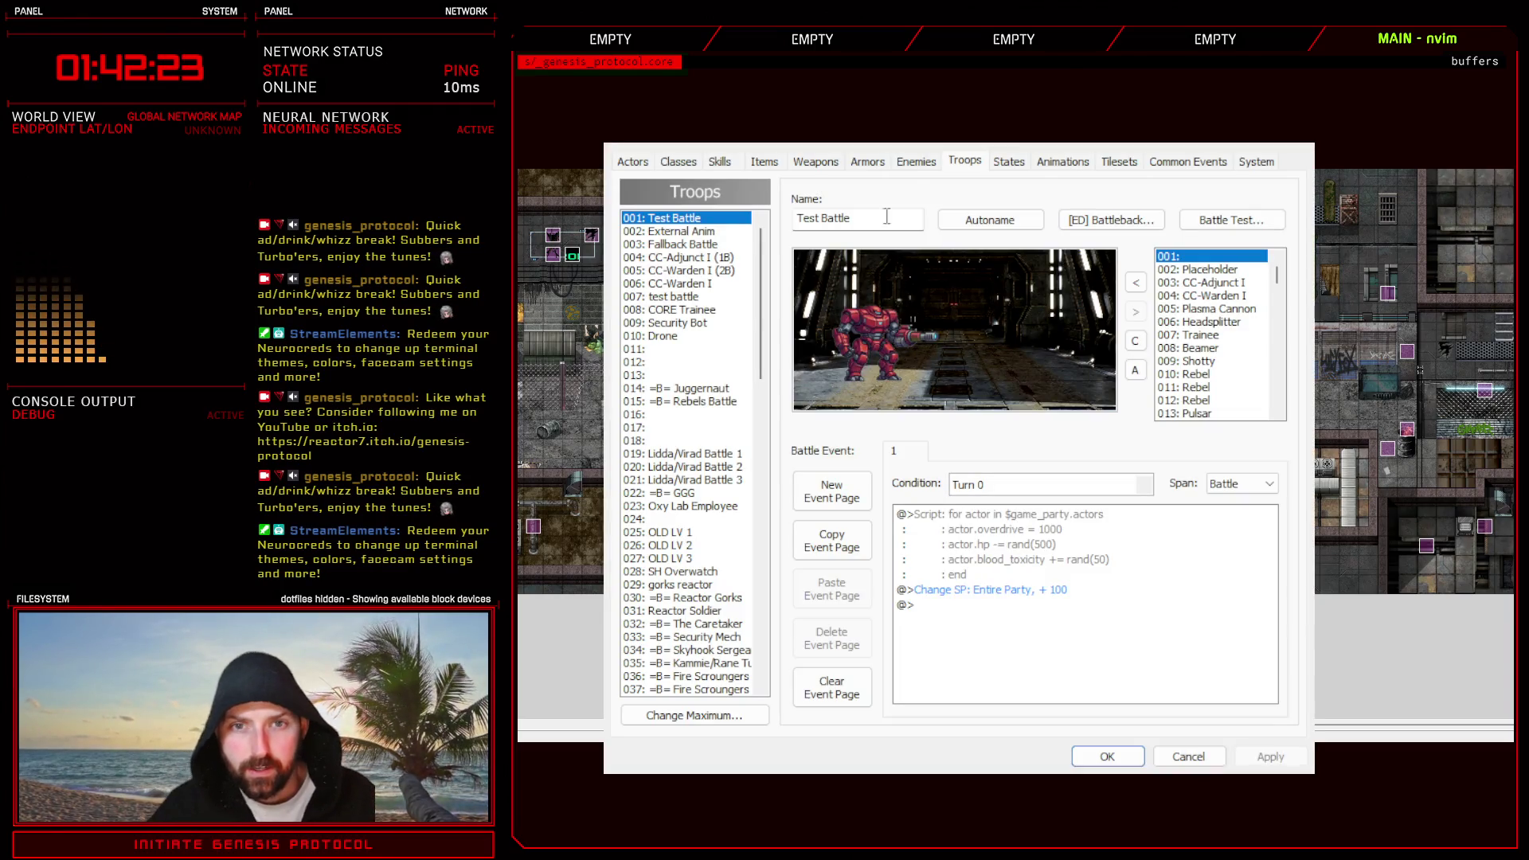
{"action": "left_click", "coordinate": [917, 163]}
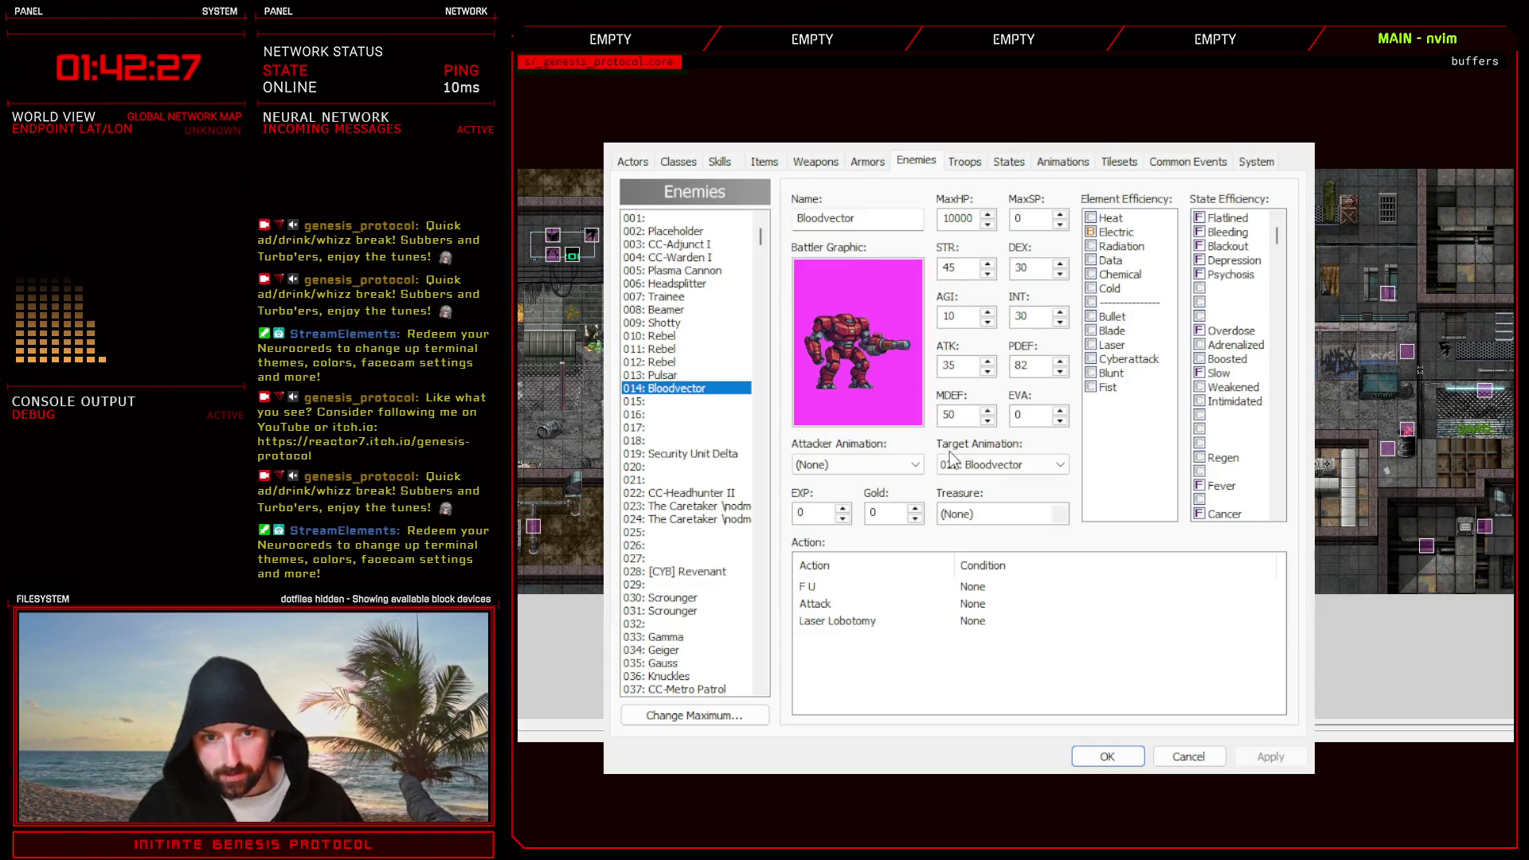
{"action": "left_click", "coordinate": [666, 297]}
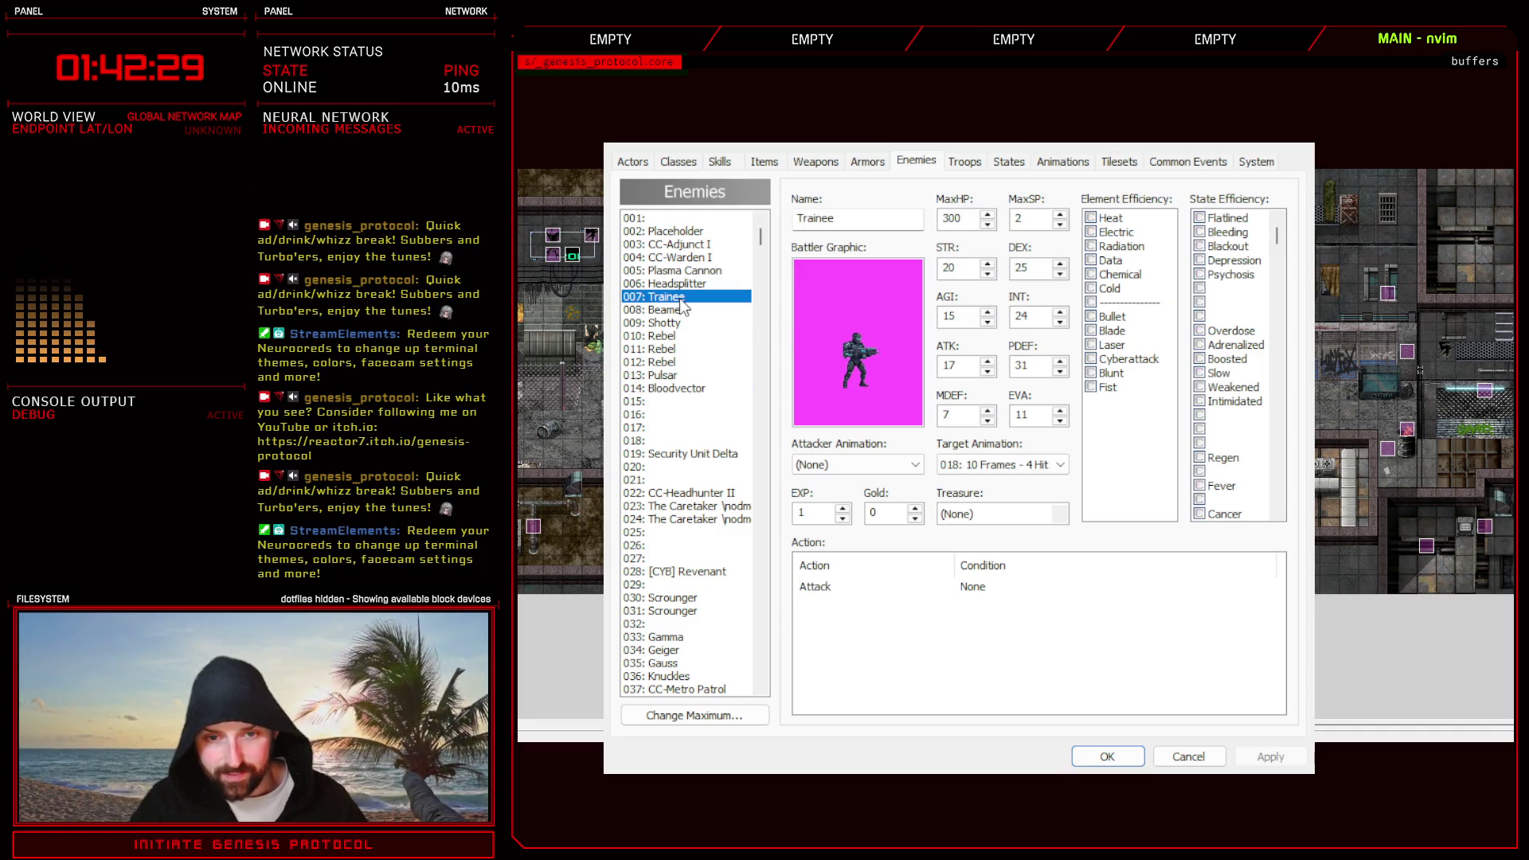
{"action": "left_click", "coordinate": [821, 598]}
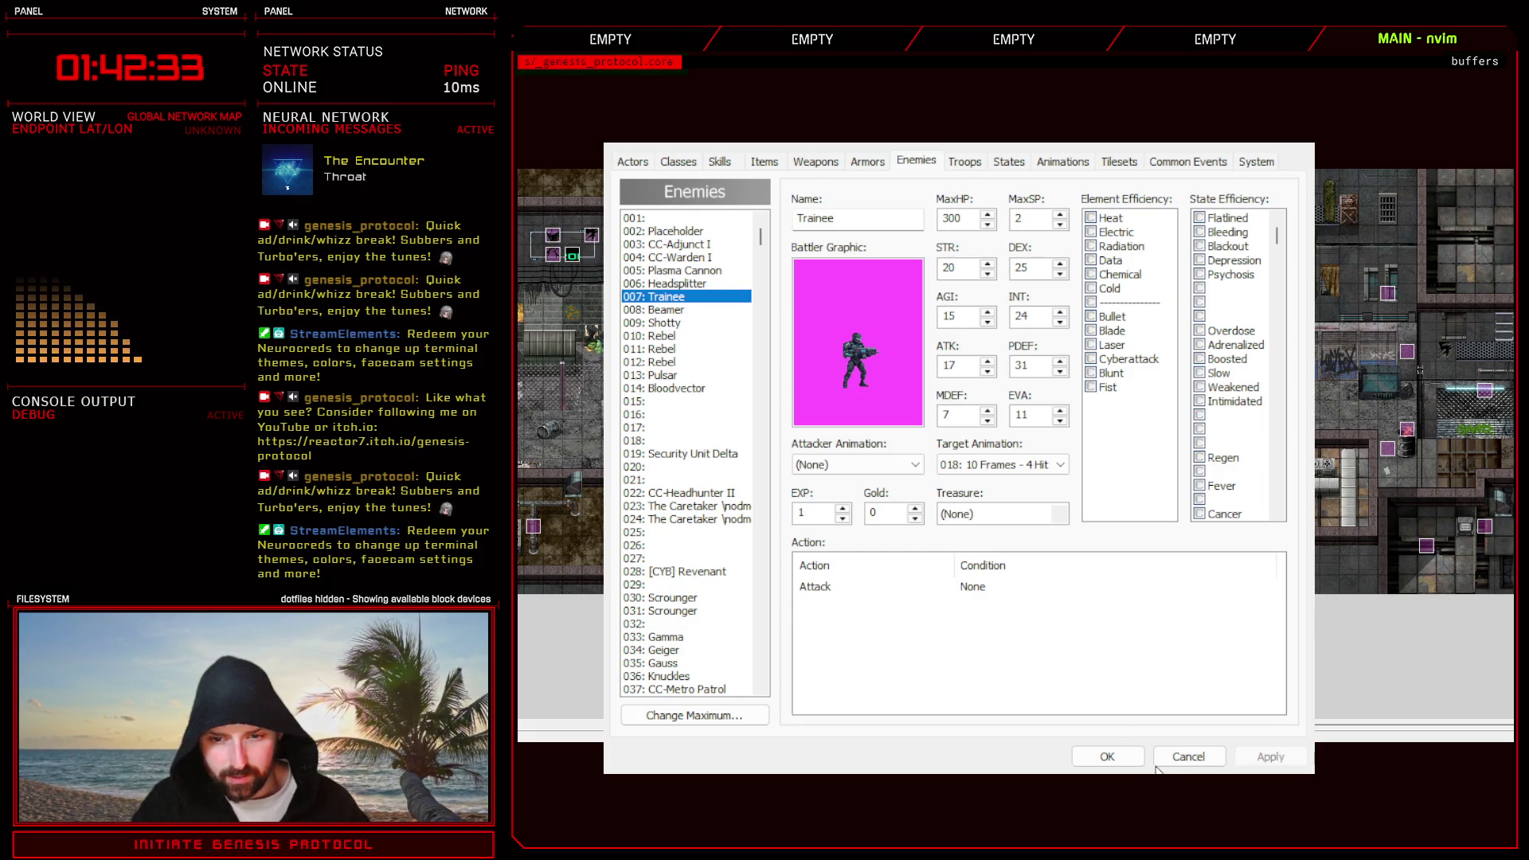
{"action": "left_click", "coordinate": [931, 604]}
{"action": "left_click", "coordinate": [890, 611]}
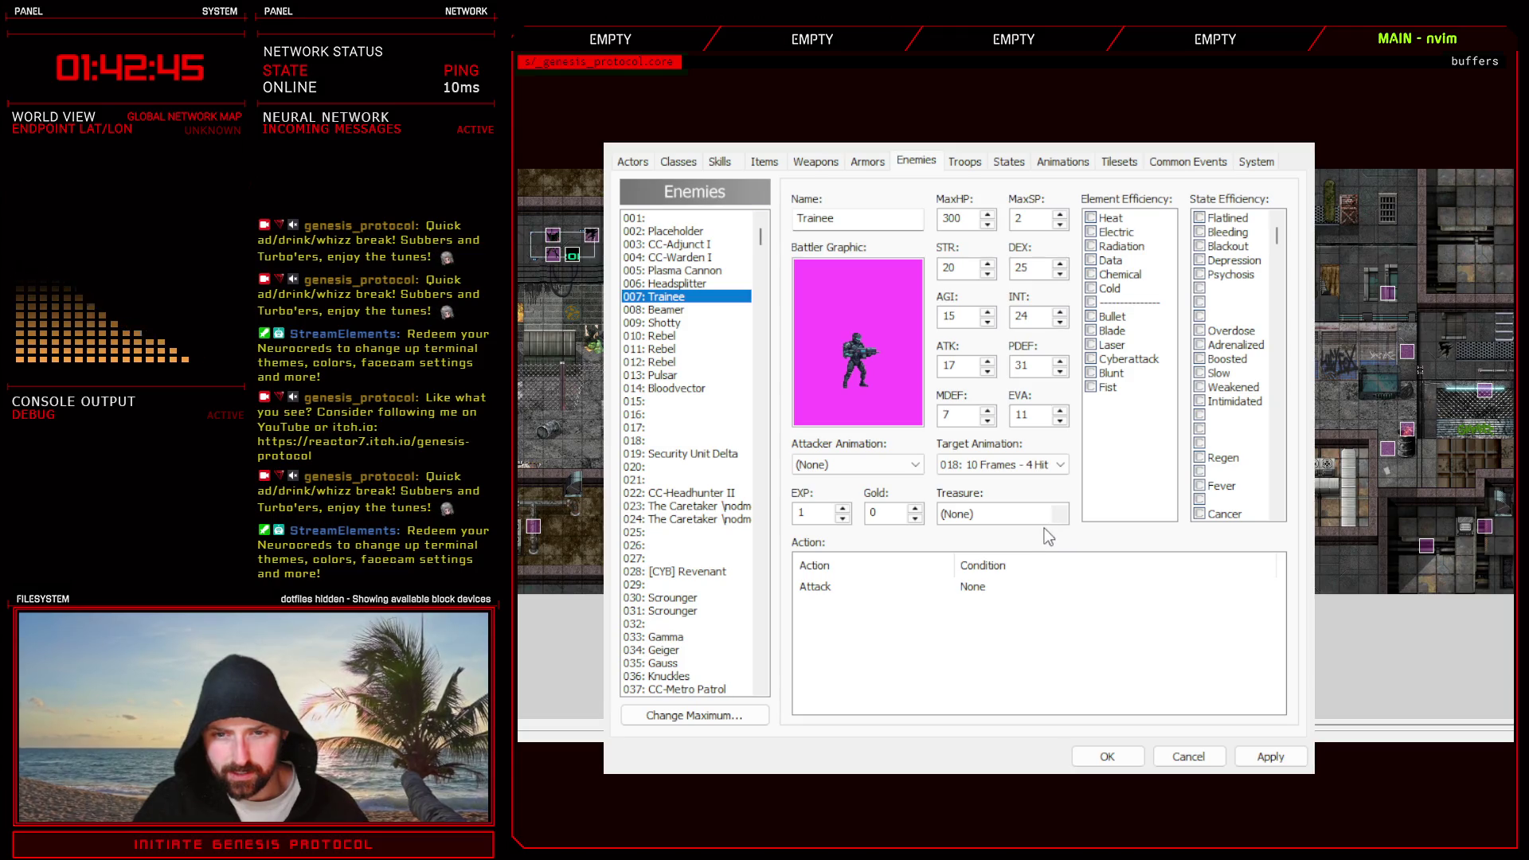
{"action": "key", "text": "ctrl+v"}
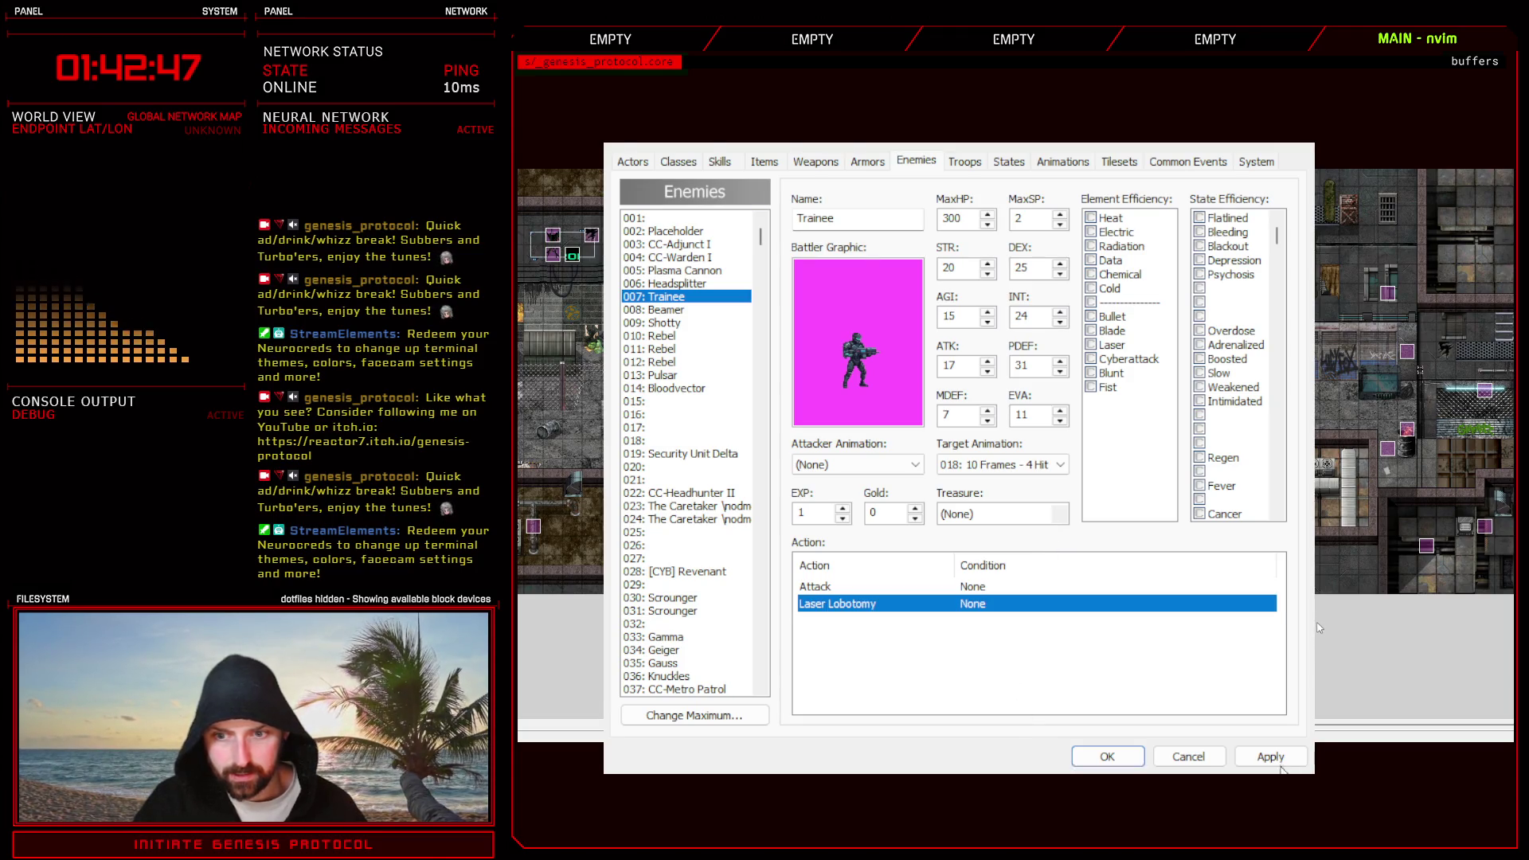
{"action": "left_click", "coordinate": [1272, 757]}
- Raise the Trainee's maximum HP and apply the change
{"action": "left_click", "coordinate": [941, 606]}
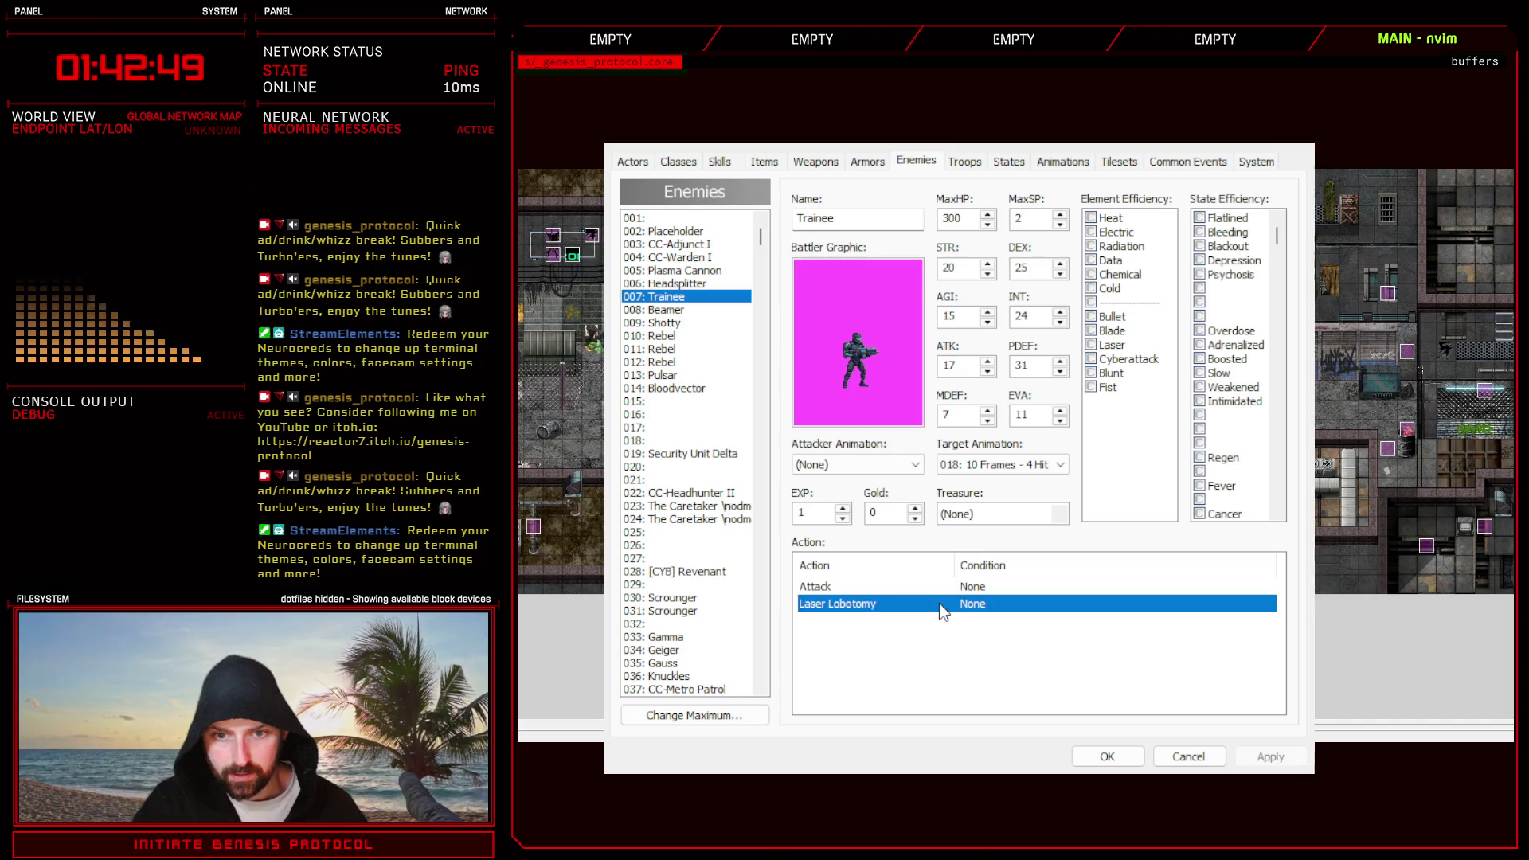
{"action": "left_click", "coordinate": [978, 634]}
{"action": "key", "text": "Down"}
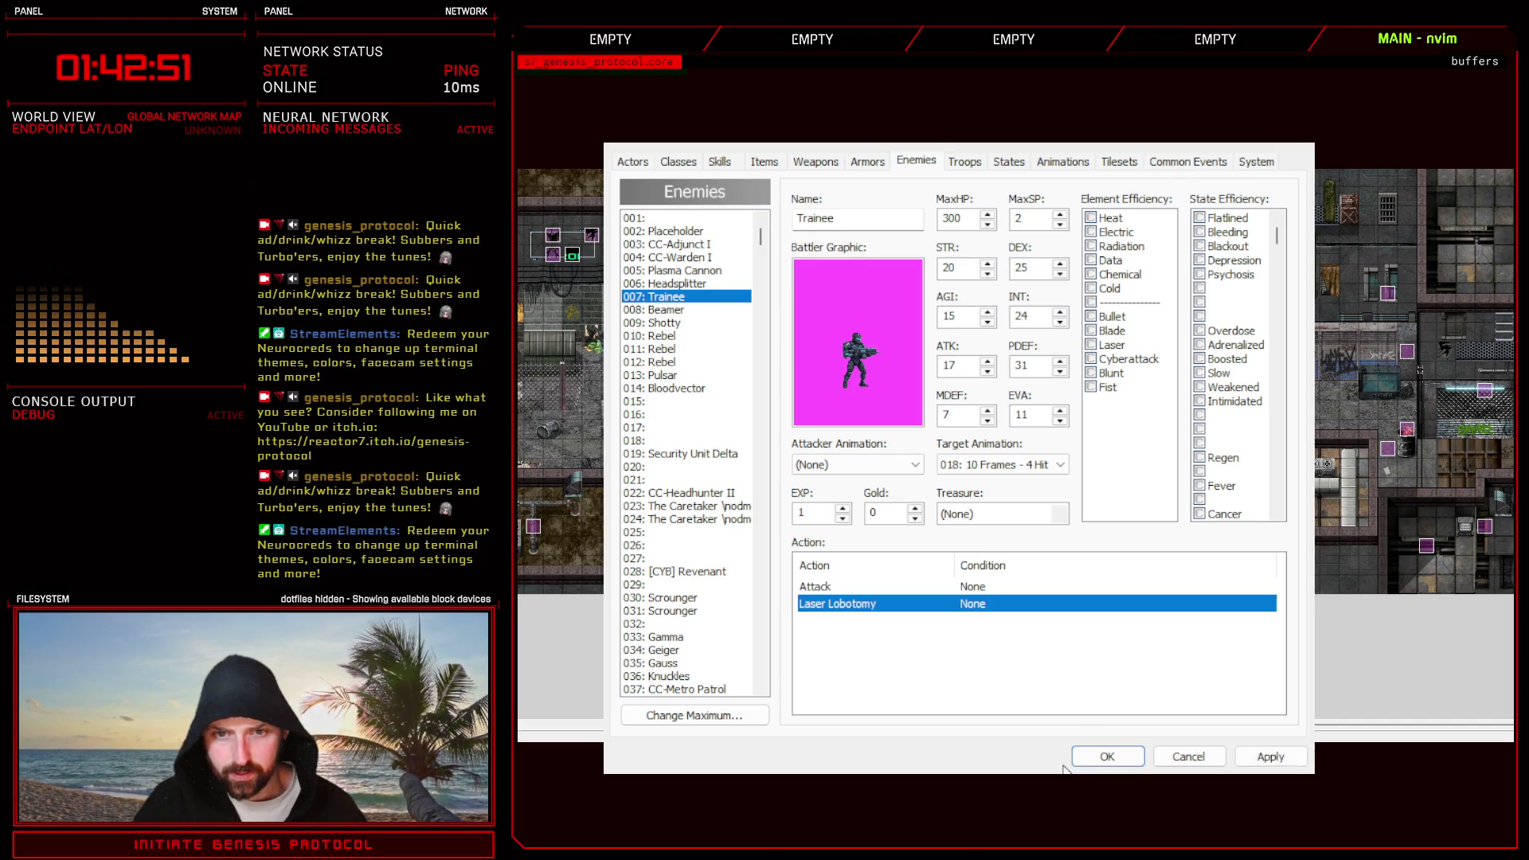
{"action": "left_click", "coordinate": [964, 162]}
{"action": "type", "text": "1000"}
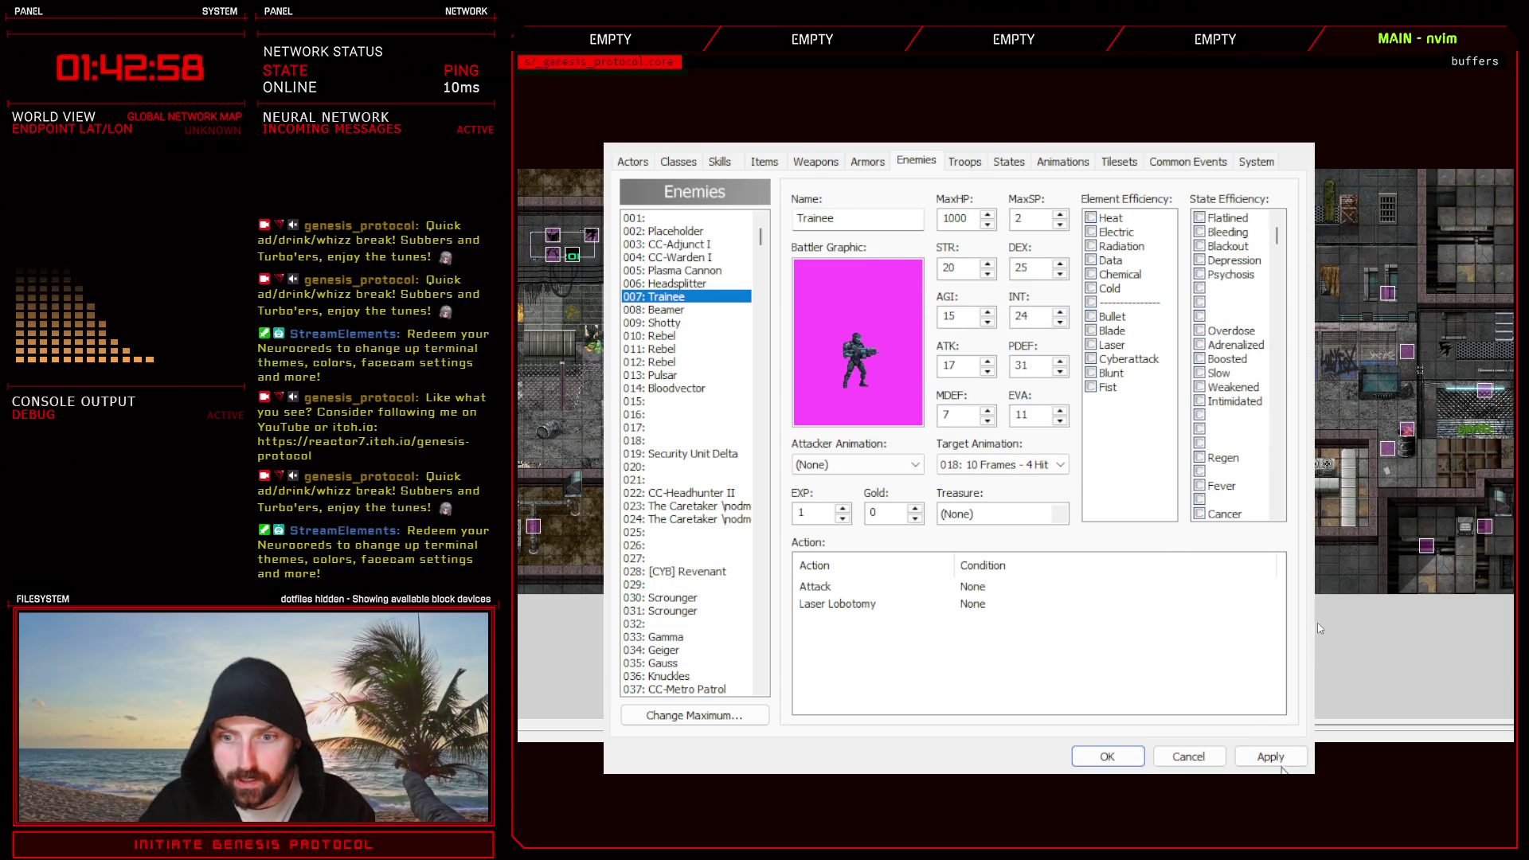
{"action": "left_click", "coordinate": [1270, 757]}
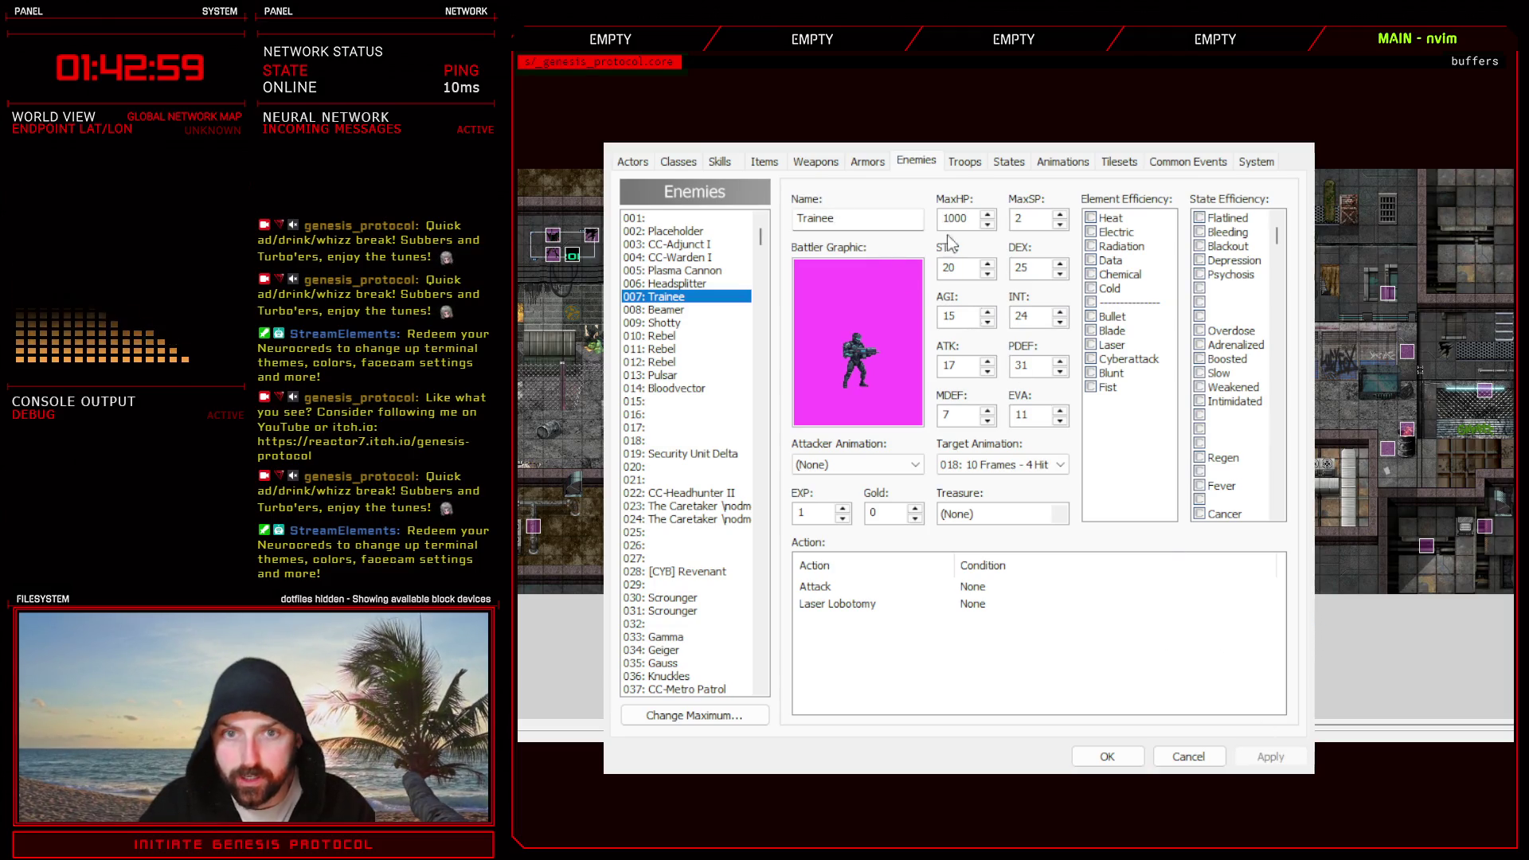
- Swap the Trainee into the Test Battle troop, placed left of centre, apply and start a battle test
{"action": "left_click", "coordinate": [965, 161]}
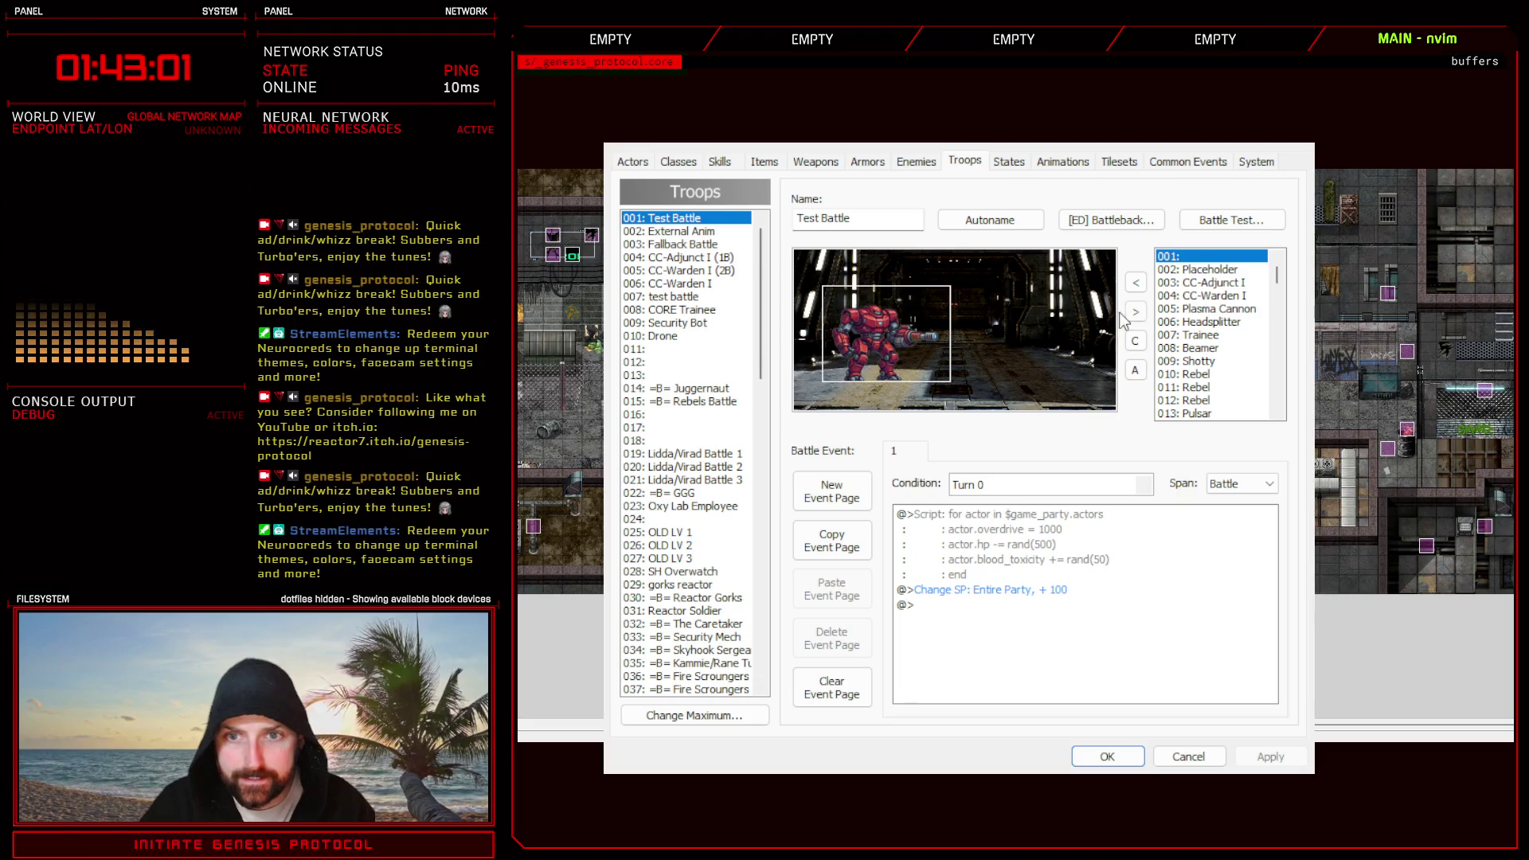
{"action": "left_click", "coordinate": [1135, 313]}
{"action": "left_click", "coordinate": [1198, 335]}
{"action": "left_click", "coordinate": [1135, 284]}
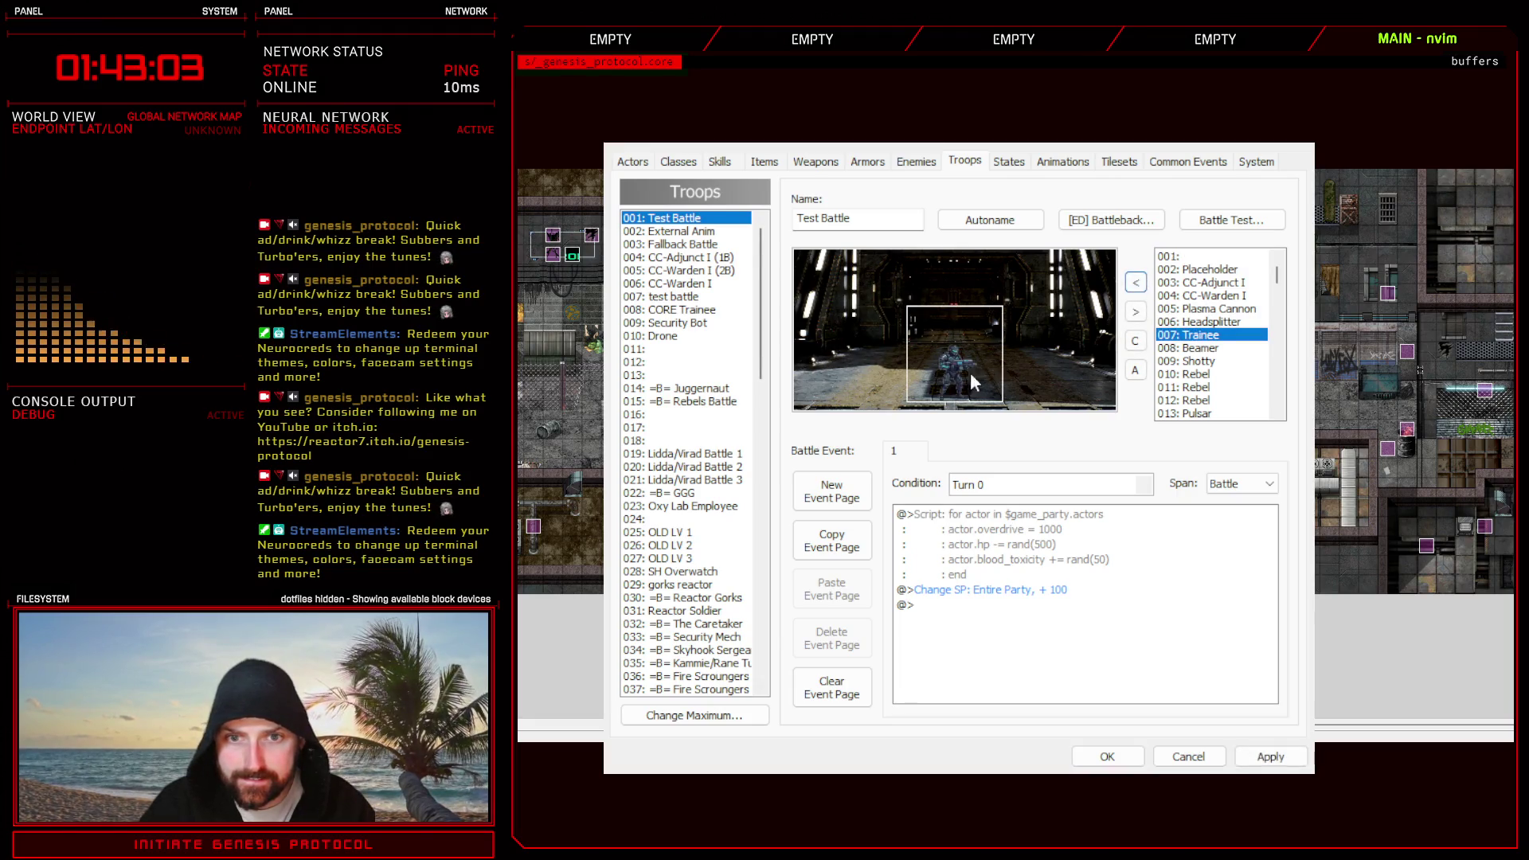
{"action": "left_click_drag", "start_coordinate": [971, 372], "coordinate": [876, 348]}
{"action": "left_click", "coordinate": [1270, 757]}
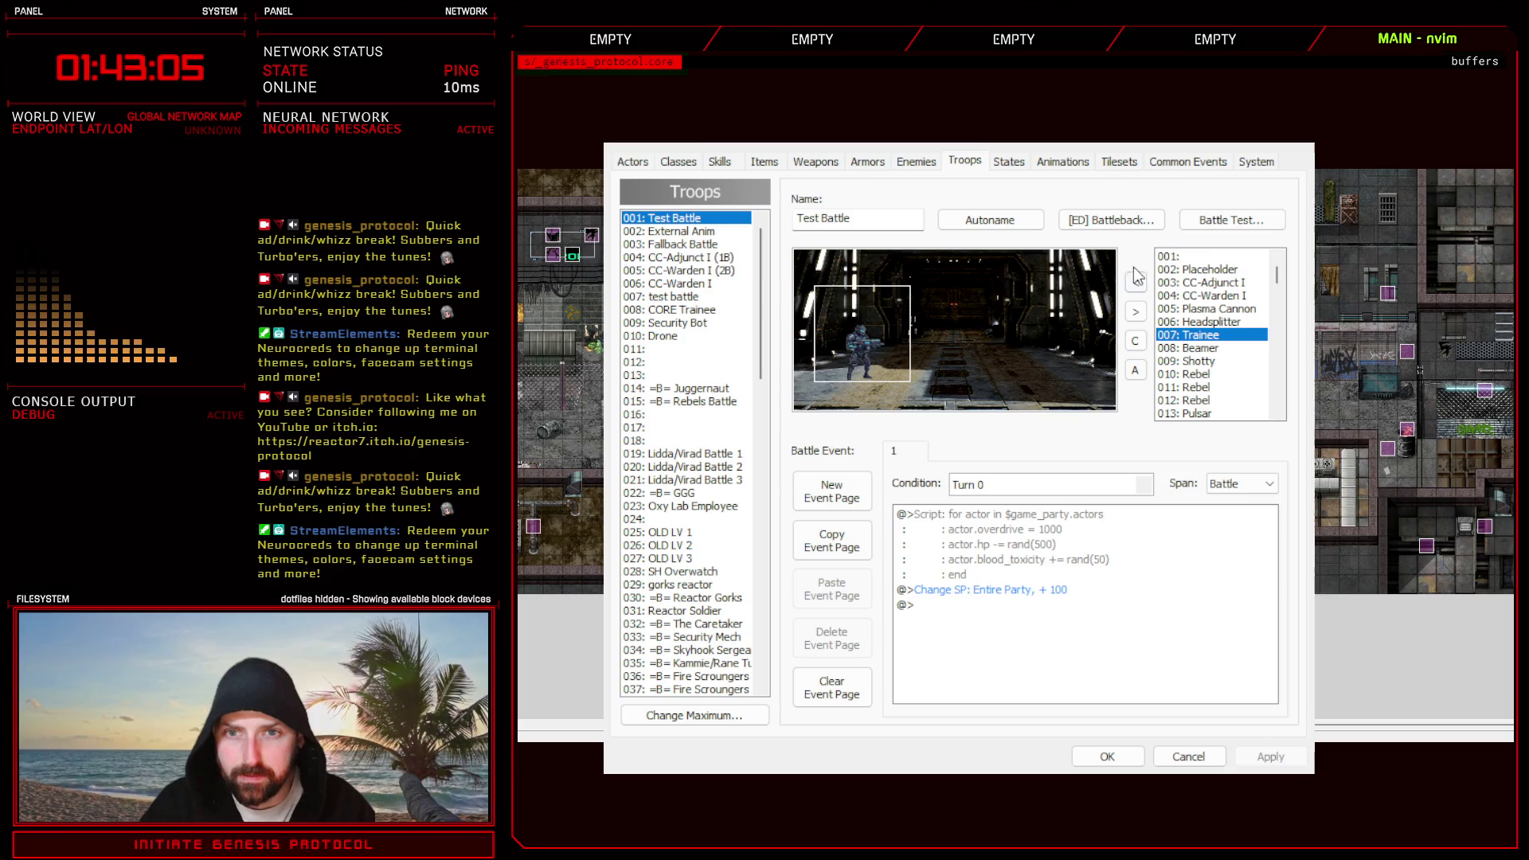
{"action": "left_click", "coordinate": [1231, 220]}
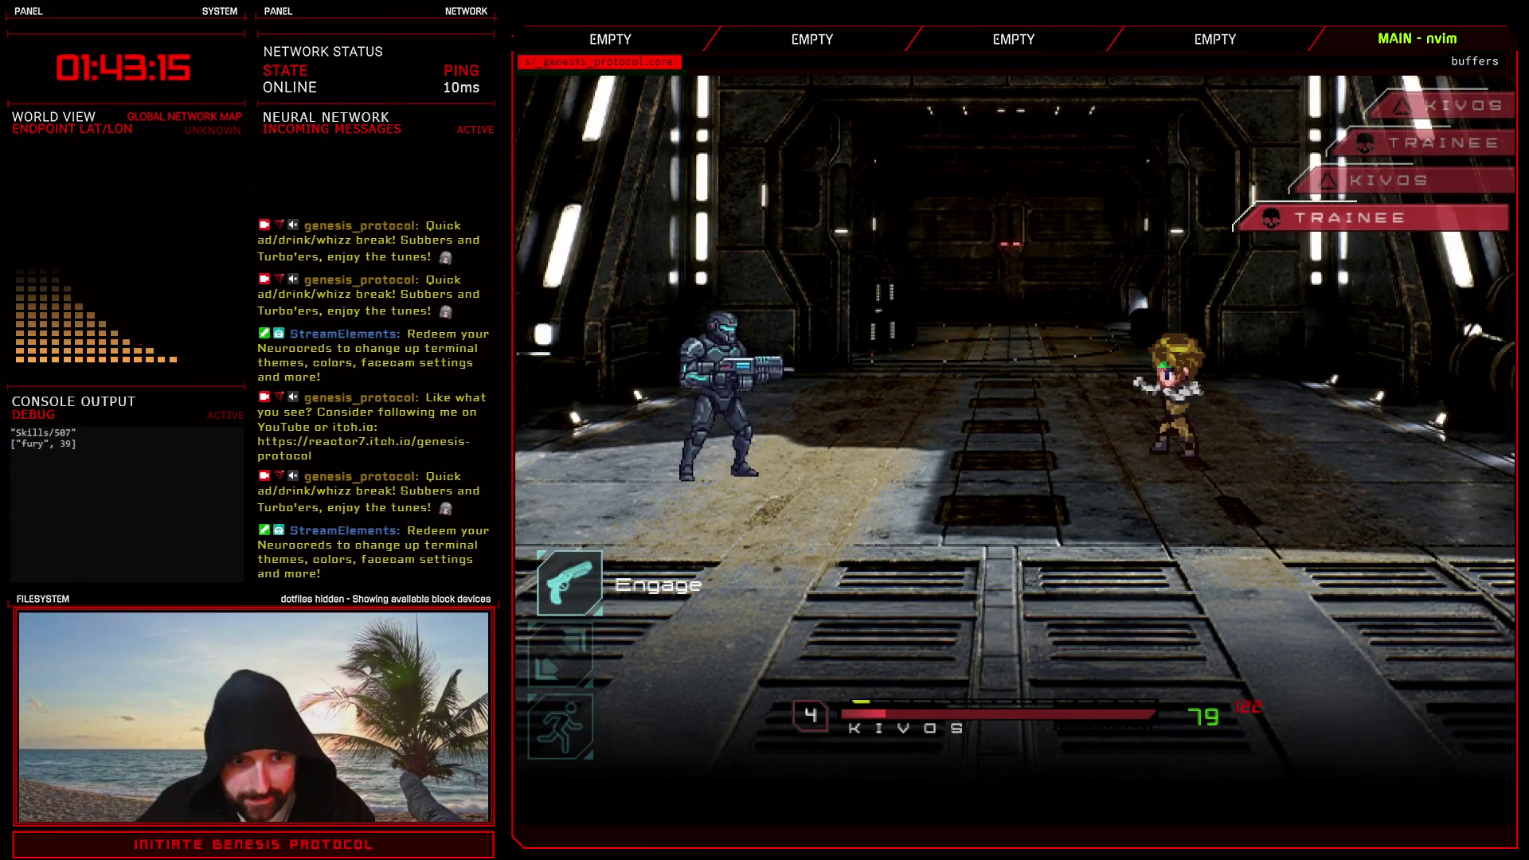
{"action": "key", "text": "Return"}
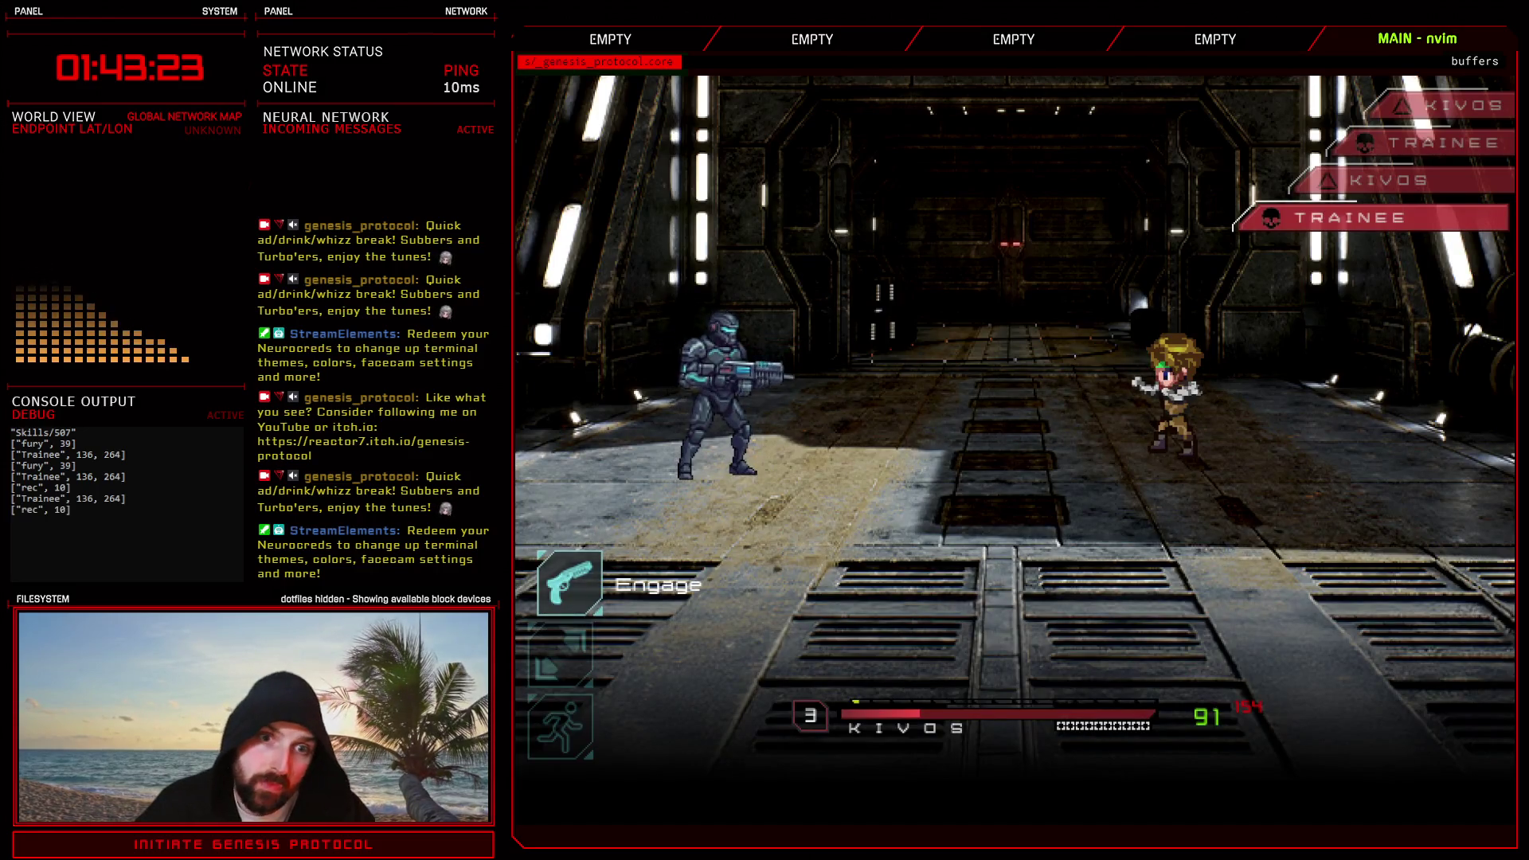
{"action": "key", "text": "Down"}
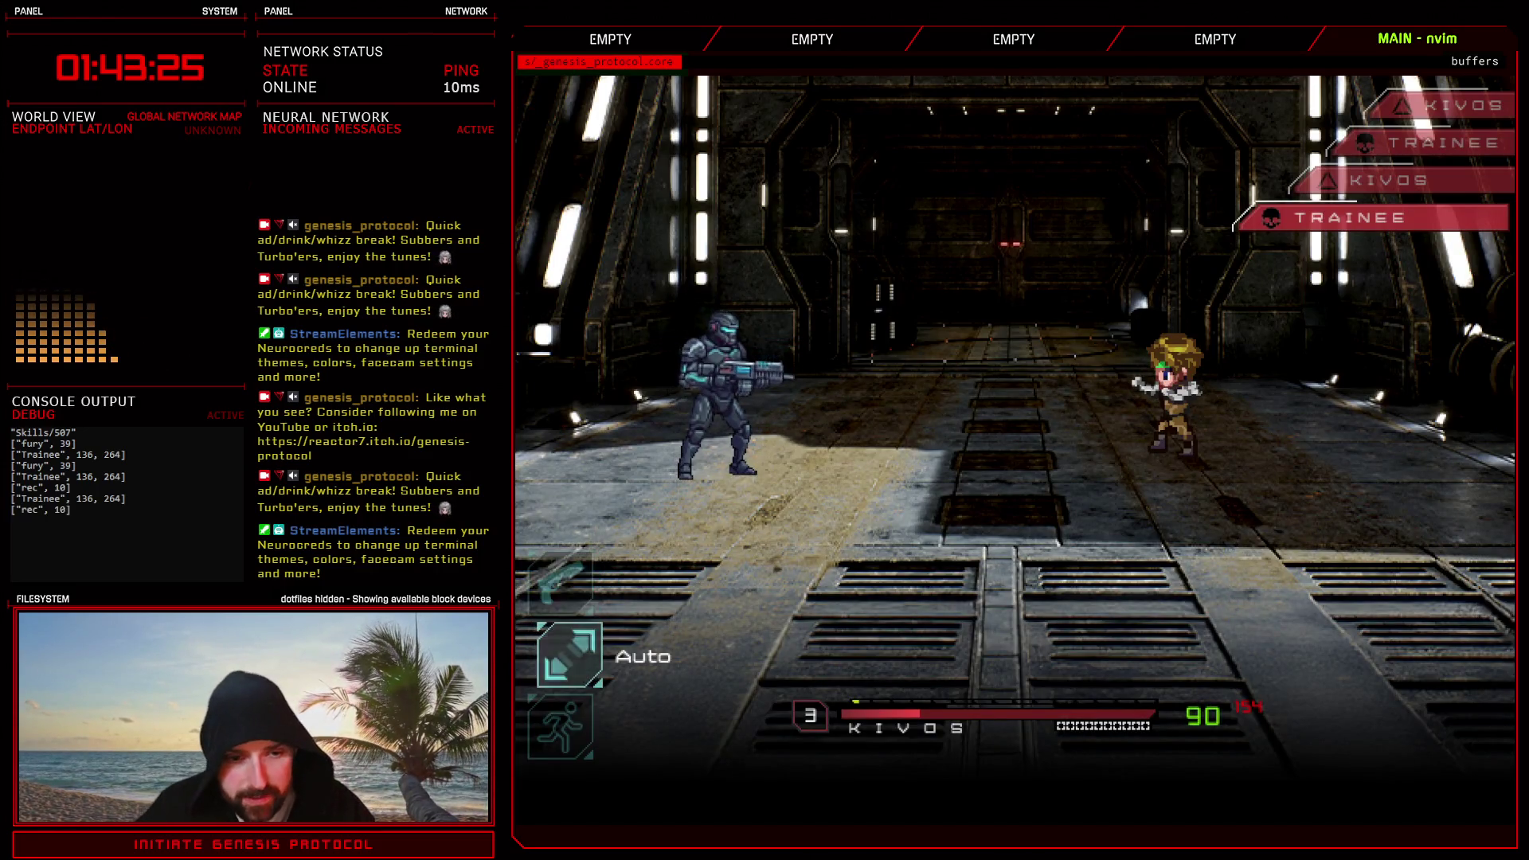
{"action": "key", "text": "Up"}
{"action": "key", "text": "Down"}
{"action": "key", "text": "Down"}
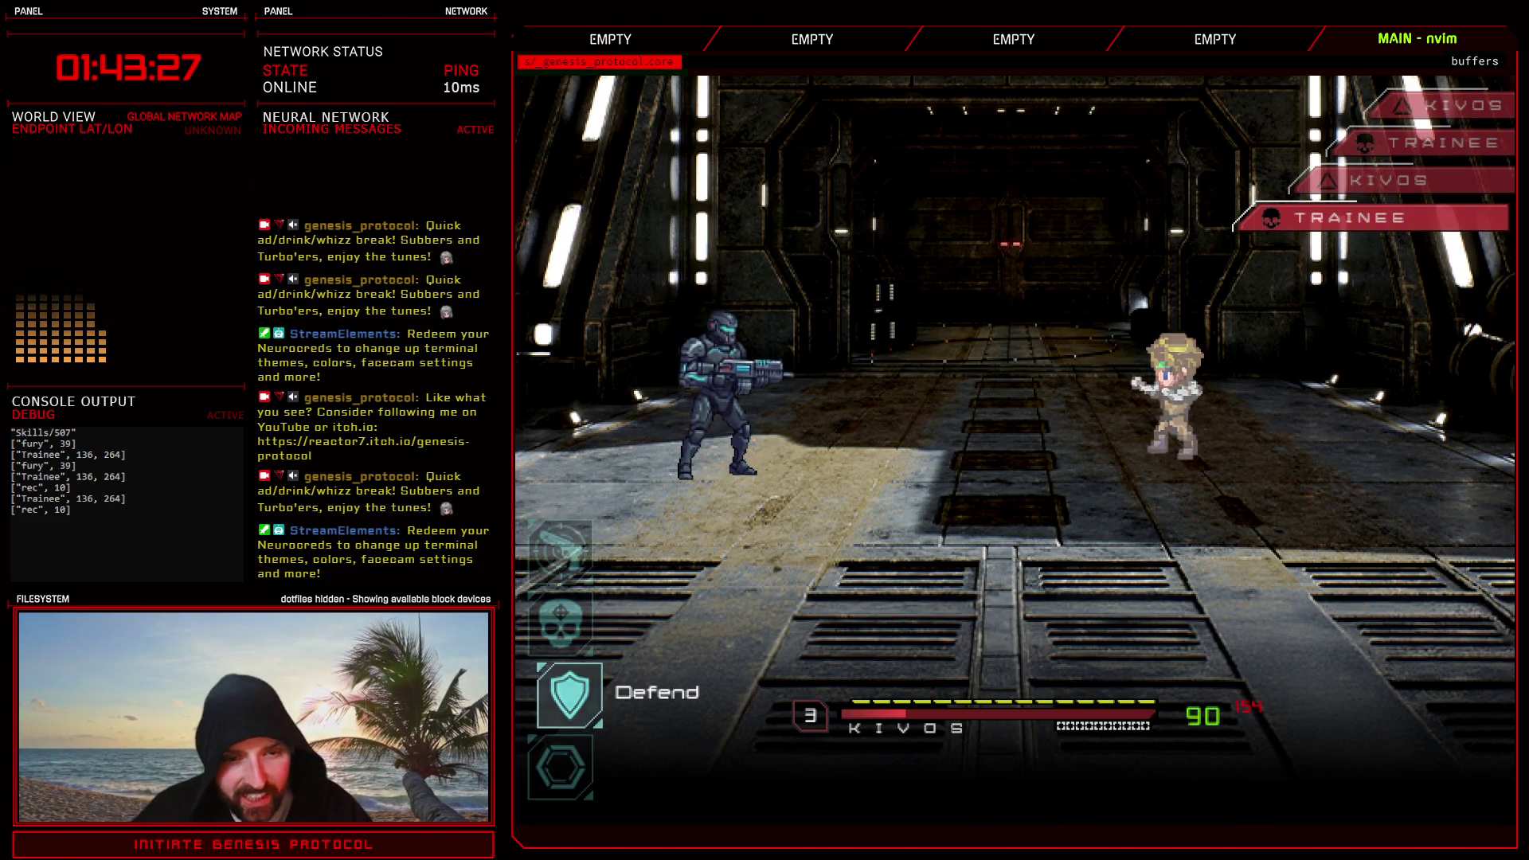
{"action": "key", "text": "Return"}
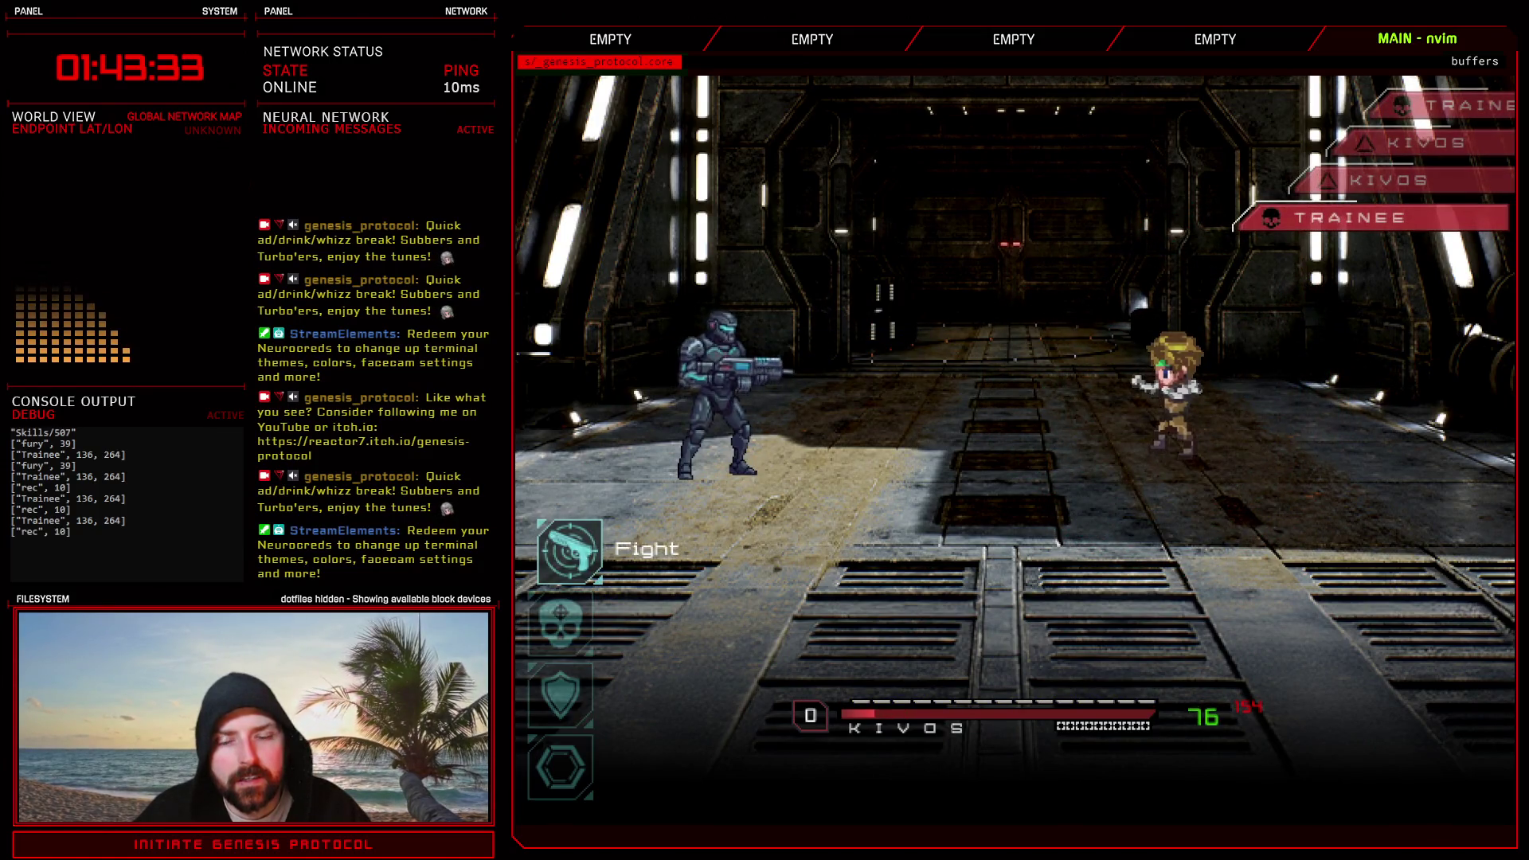
{"action": "key", "text": "alt+F4"}
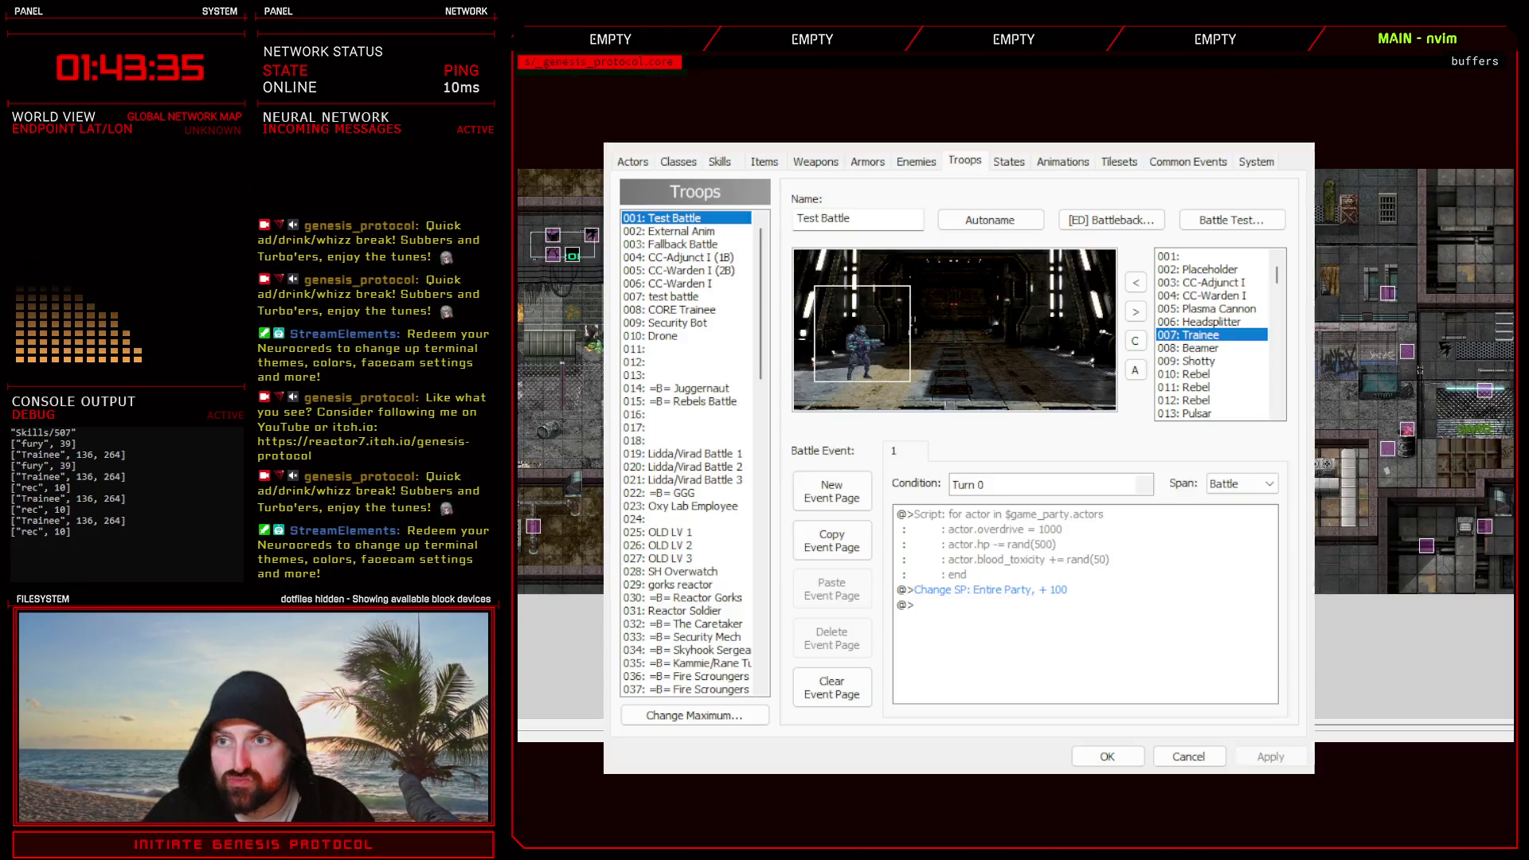
- Copy eXo//Shift's bullet_xy offset line from the Skills Controller script
{"action": "left_click", "coordinate": [1291, 149]}
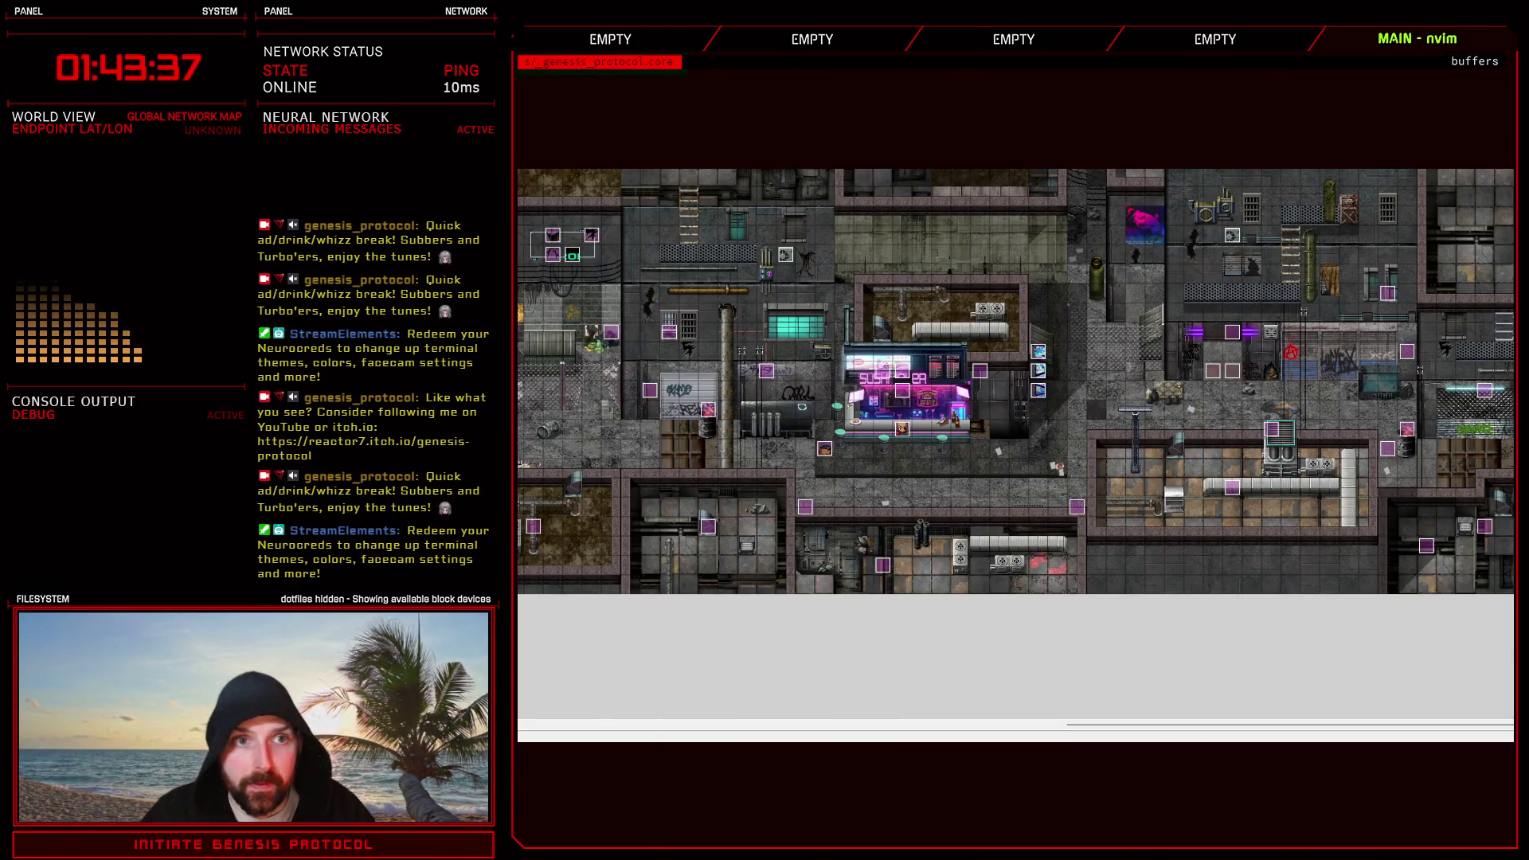
{"action": "key", "text": "F11"}
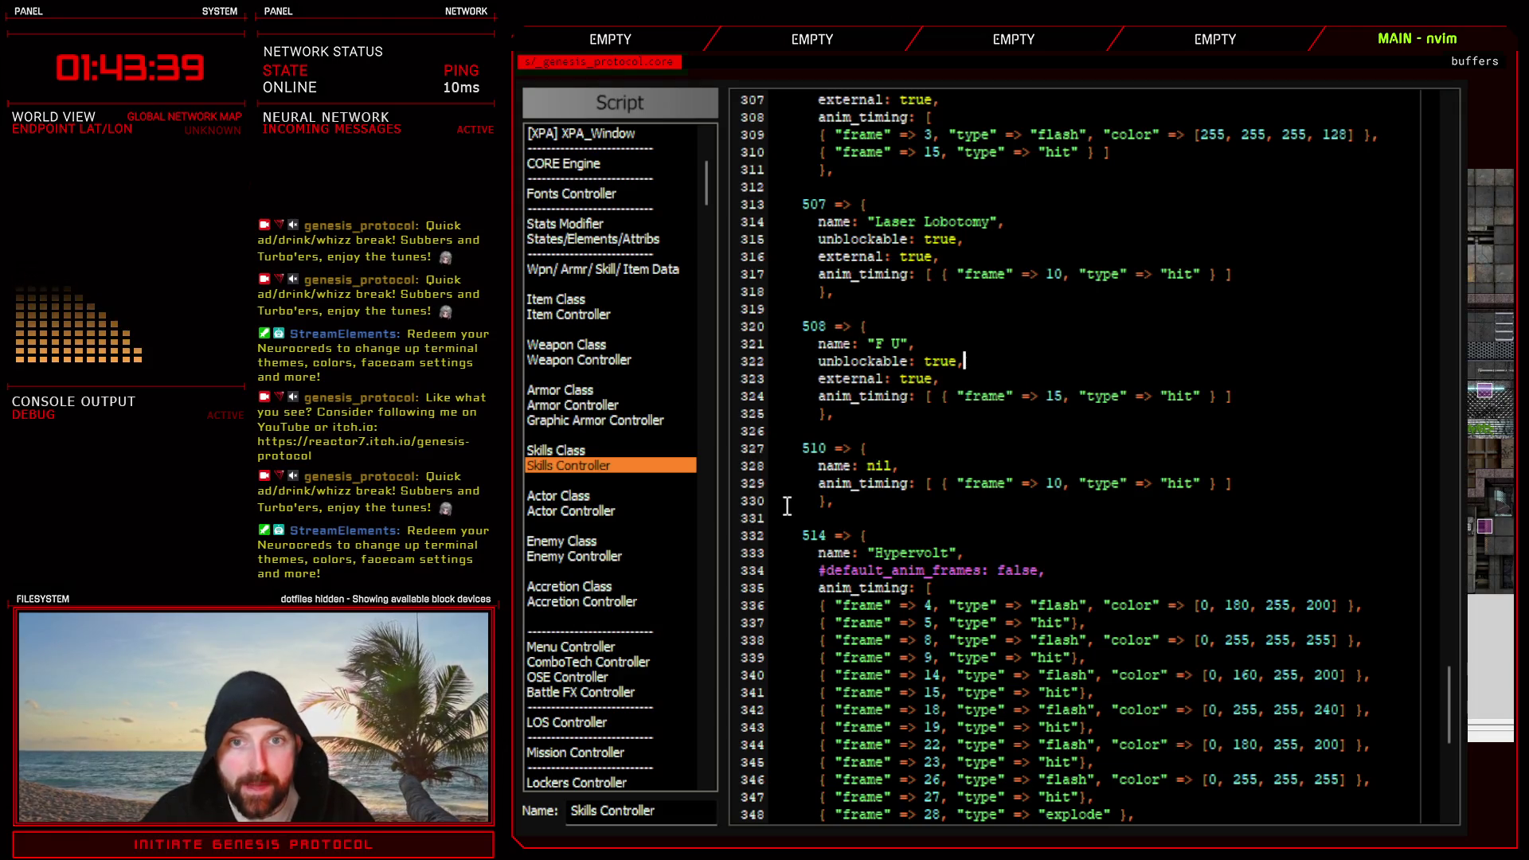
{"action": "scroll", "coordinate": [788, 507], "scroll_direction": "up", "scroll_amount": 2}
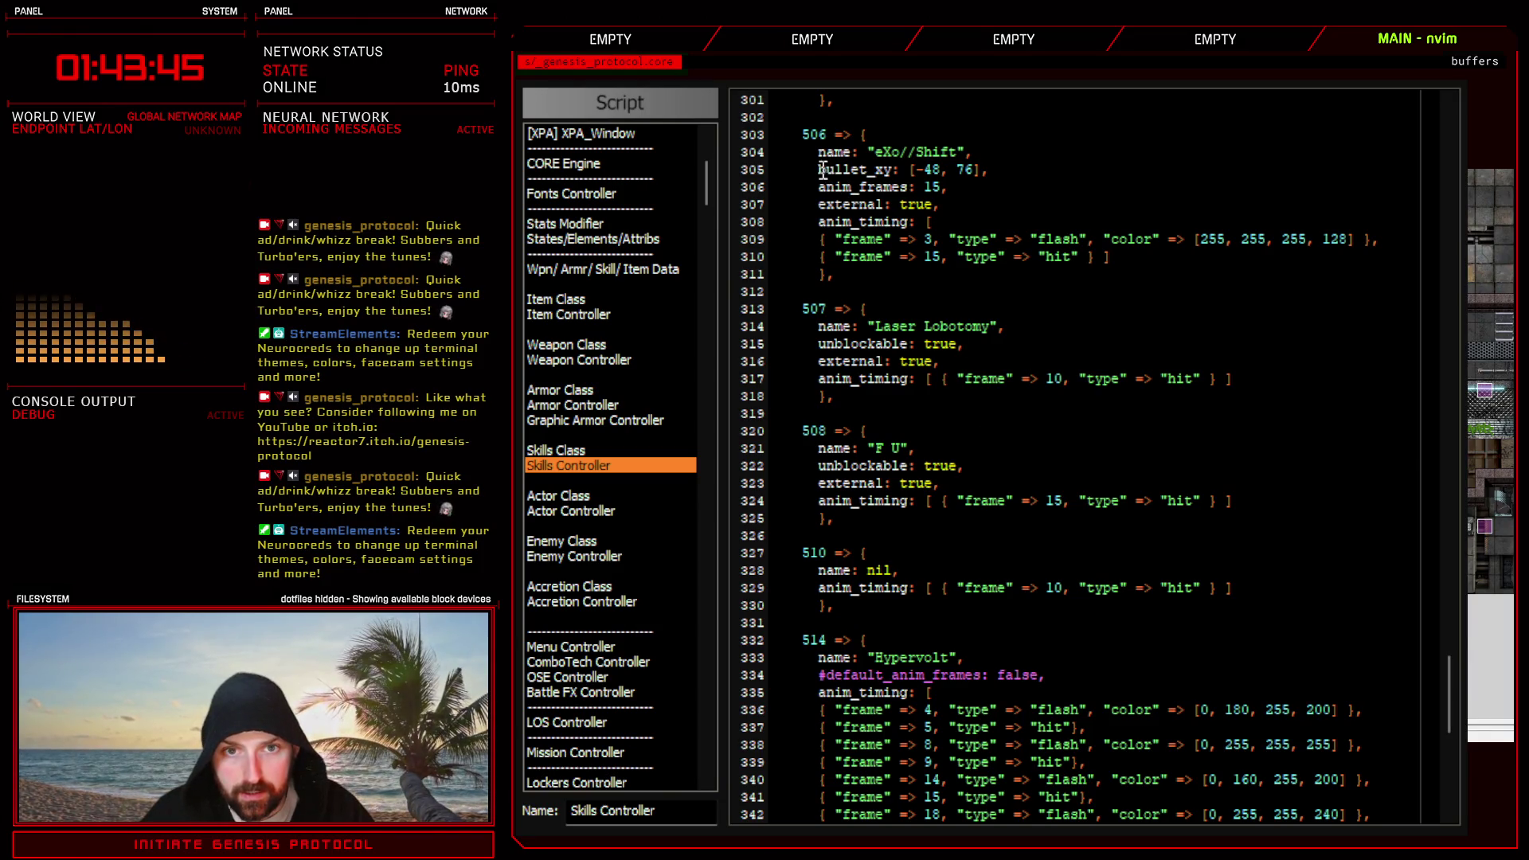
{"action": "left_click_drag", "start_coordinate": [820, 170], "coordinate": [974, 167]}
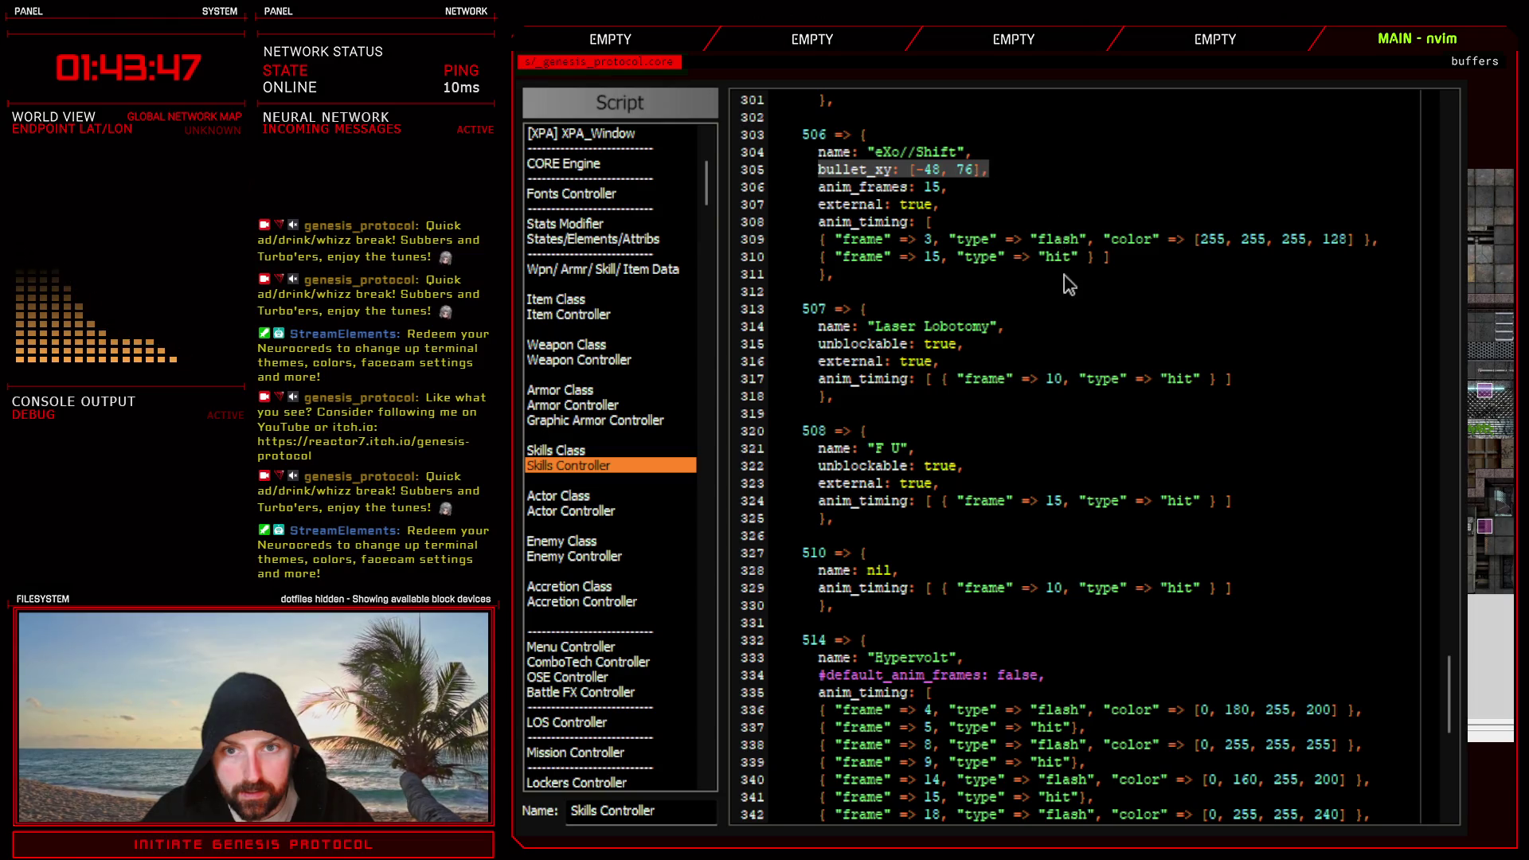
{"action": "left_click", "coordinate": [1041, 325]}
- Paste it under Laser Lobotomy's name as bullet_xy [0, 76] and close the script editor
{"action": "key", "text": "Return"}
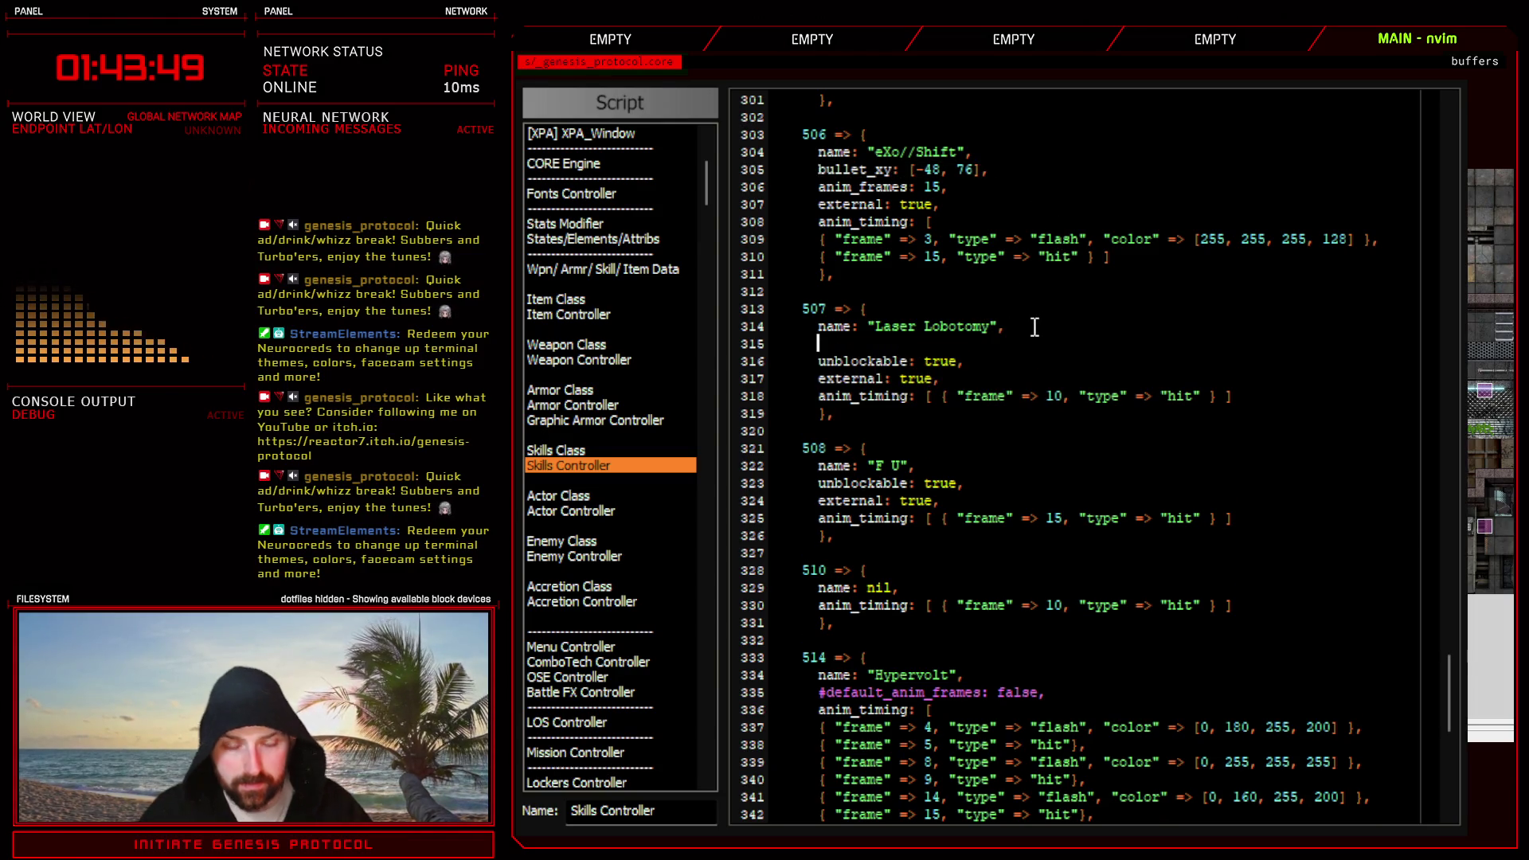
{"action": "type", "text": "bullet_xy: [-48, 76],"}
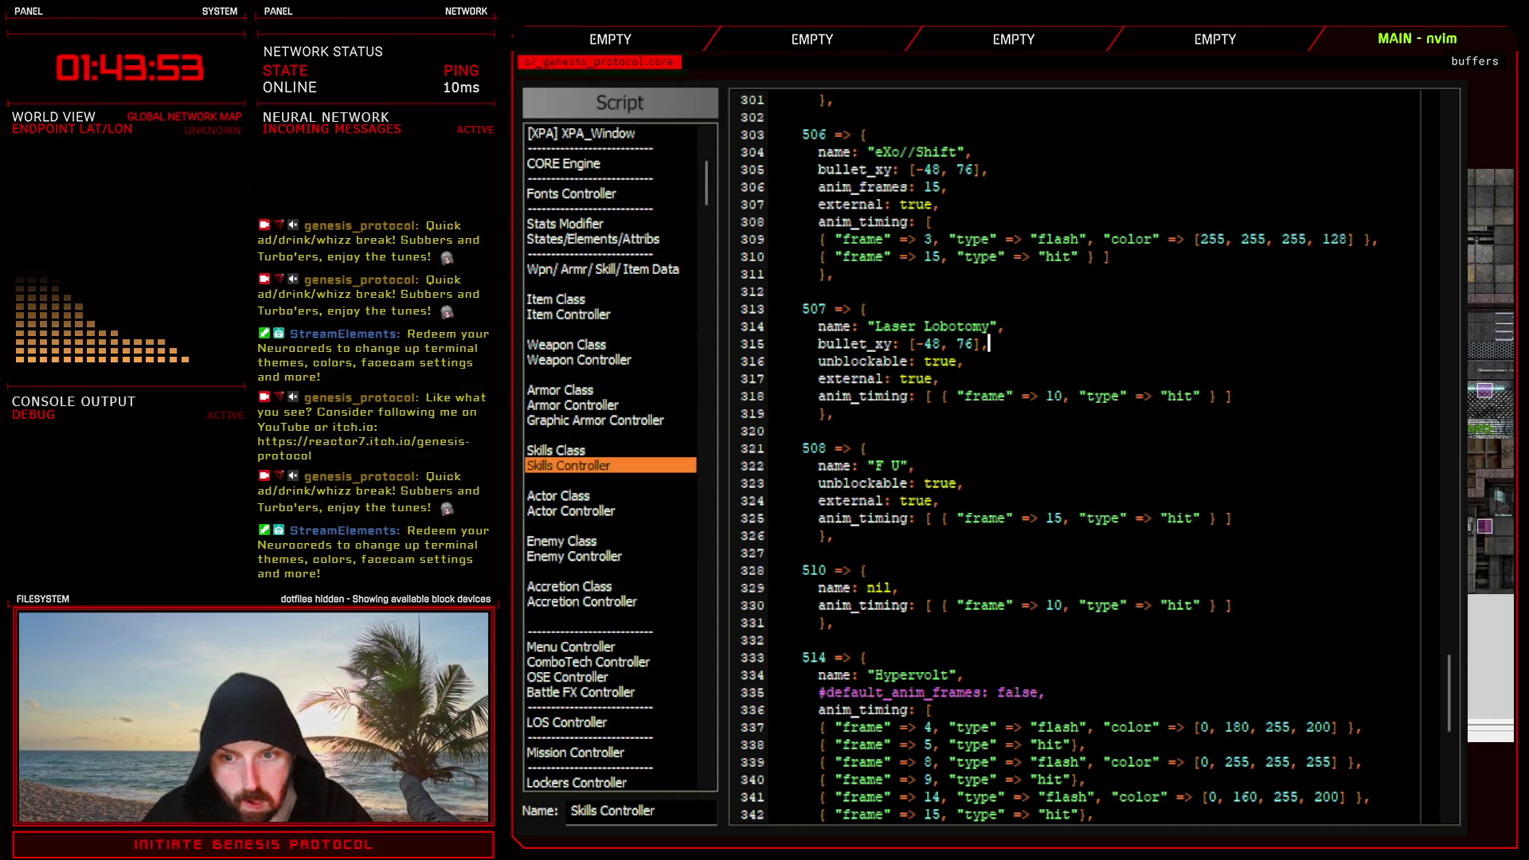
{"action": "double_click", "coordinate": [925, 345]}
{"action": "type", "text": "0"}
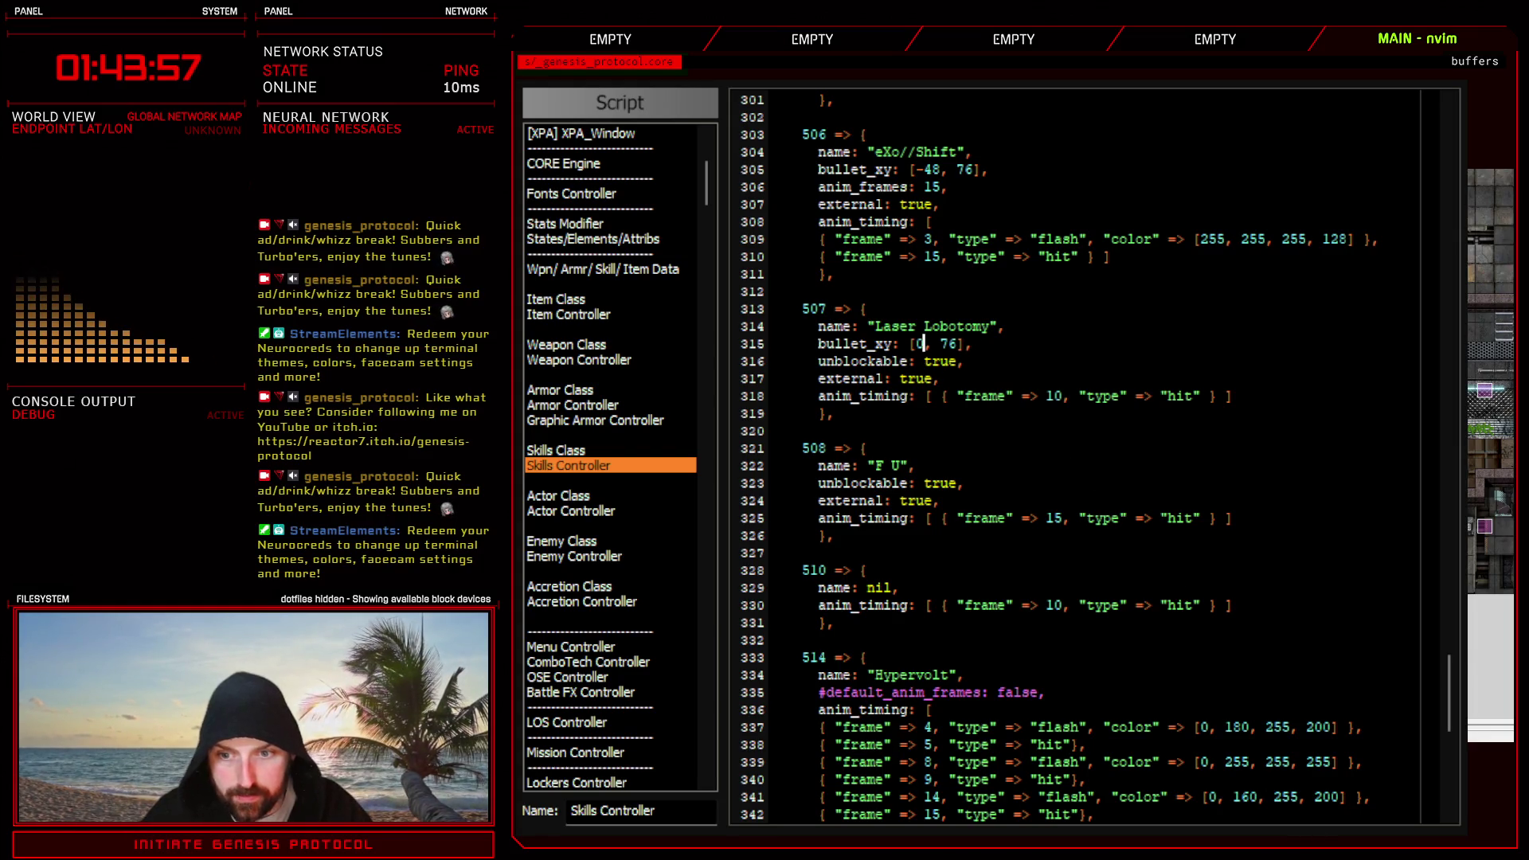
{"action": "key", "text": "alt+Tab"}
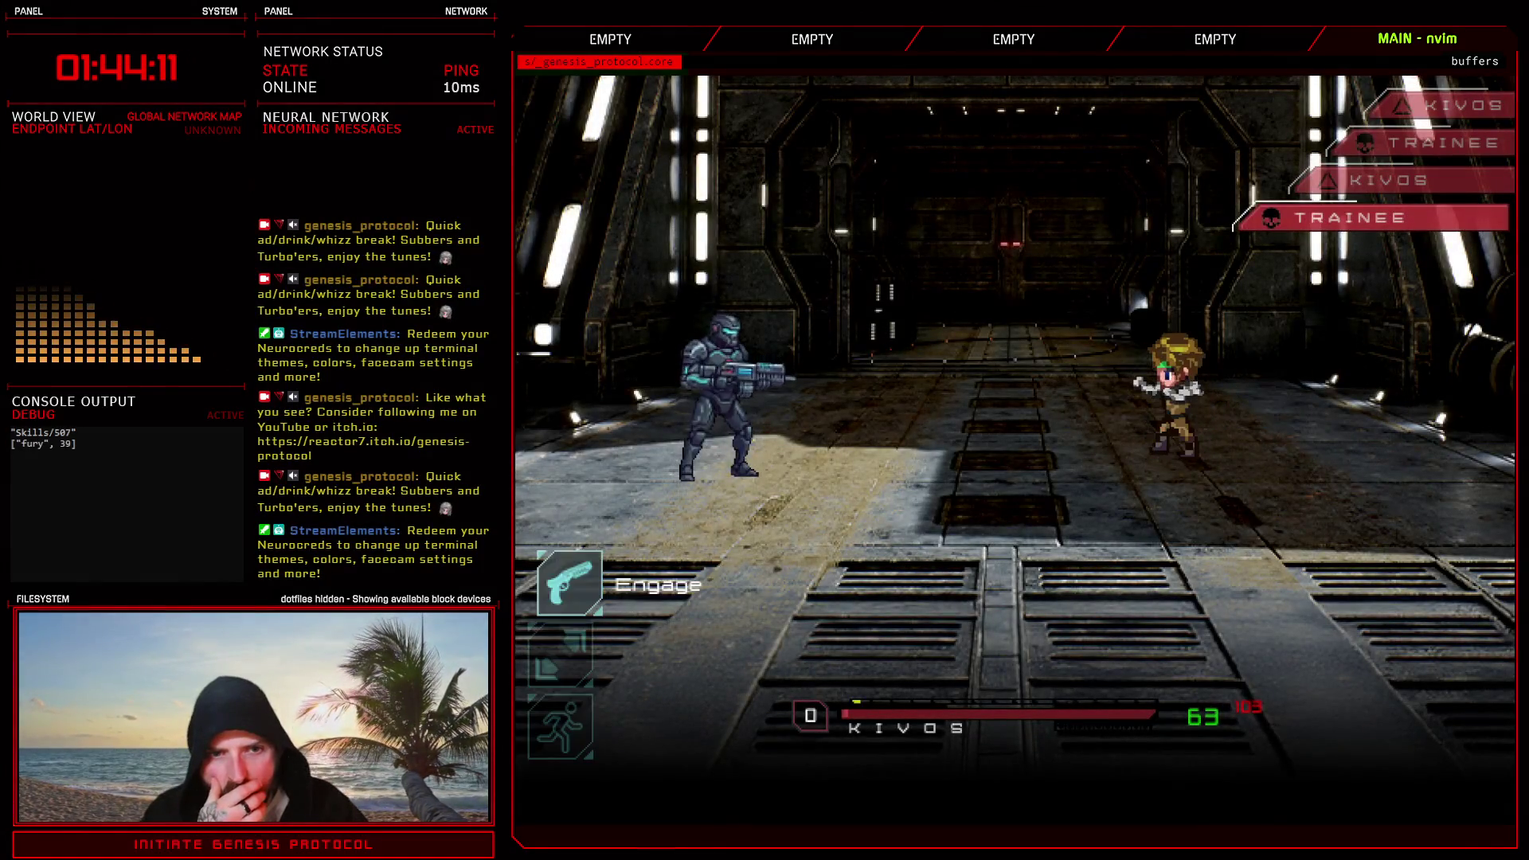
- Fight the Trainee's first turns alternating Engage and Defend commands
{"action": "key", "text": "Down"}
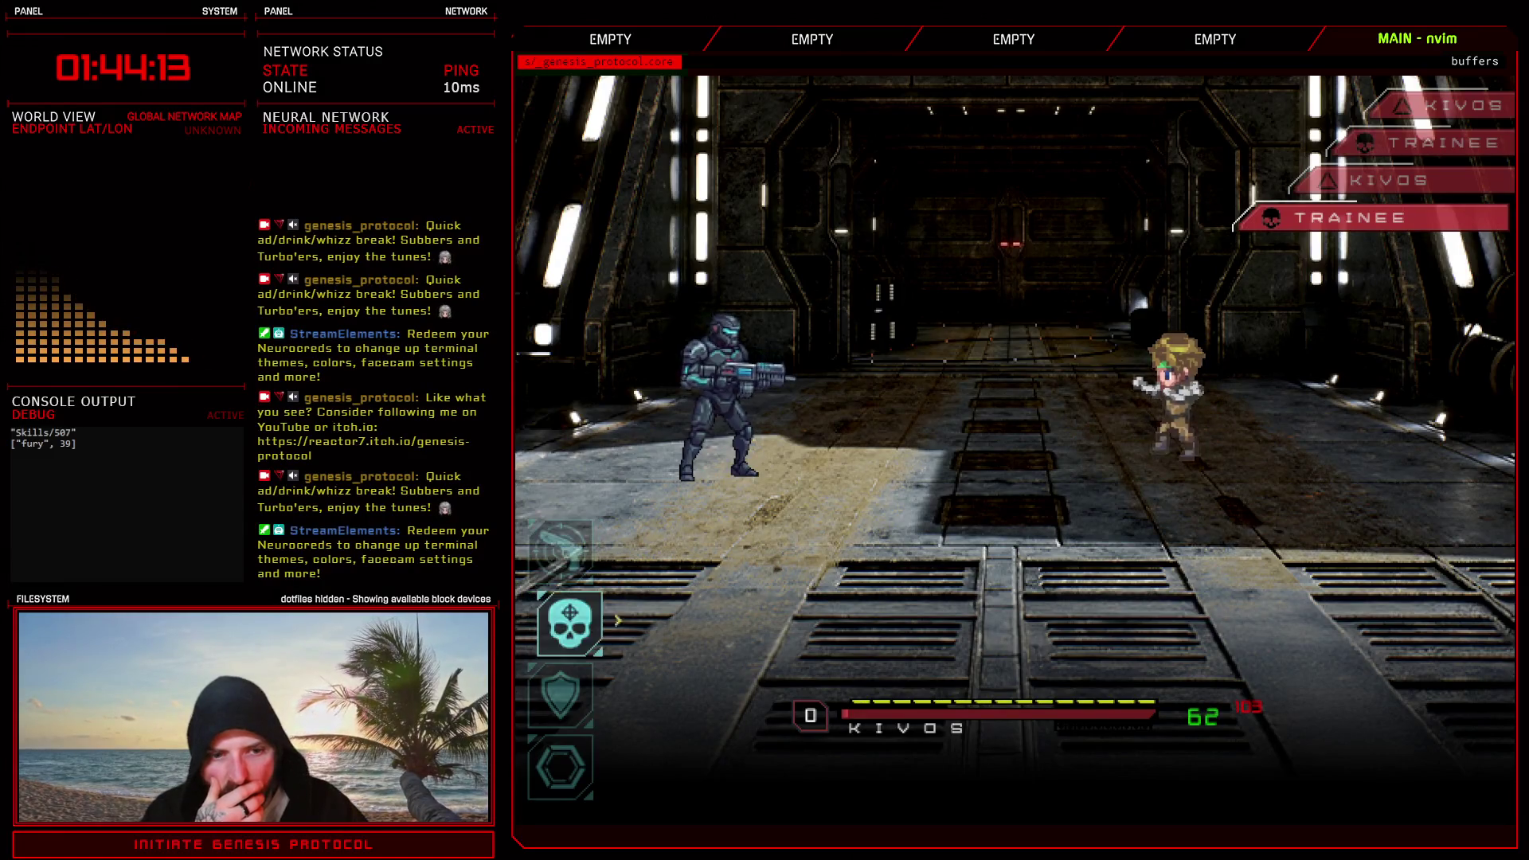
{"action": "key", "text": "Return"}
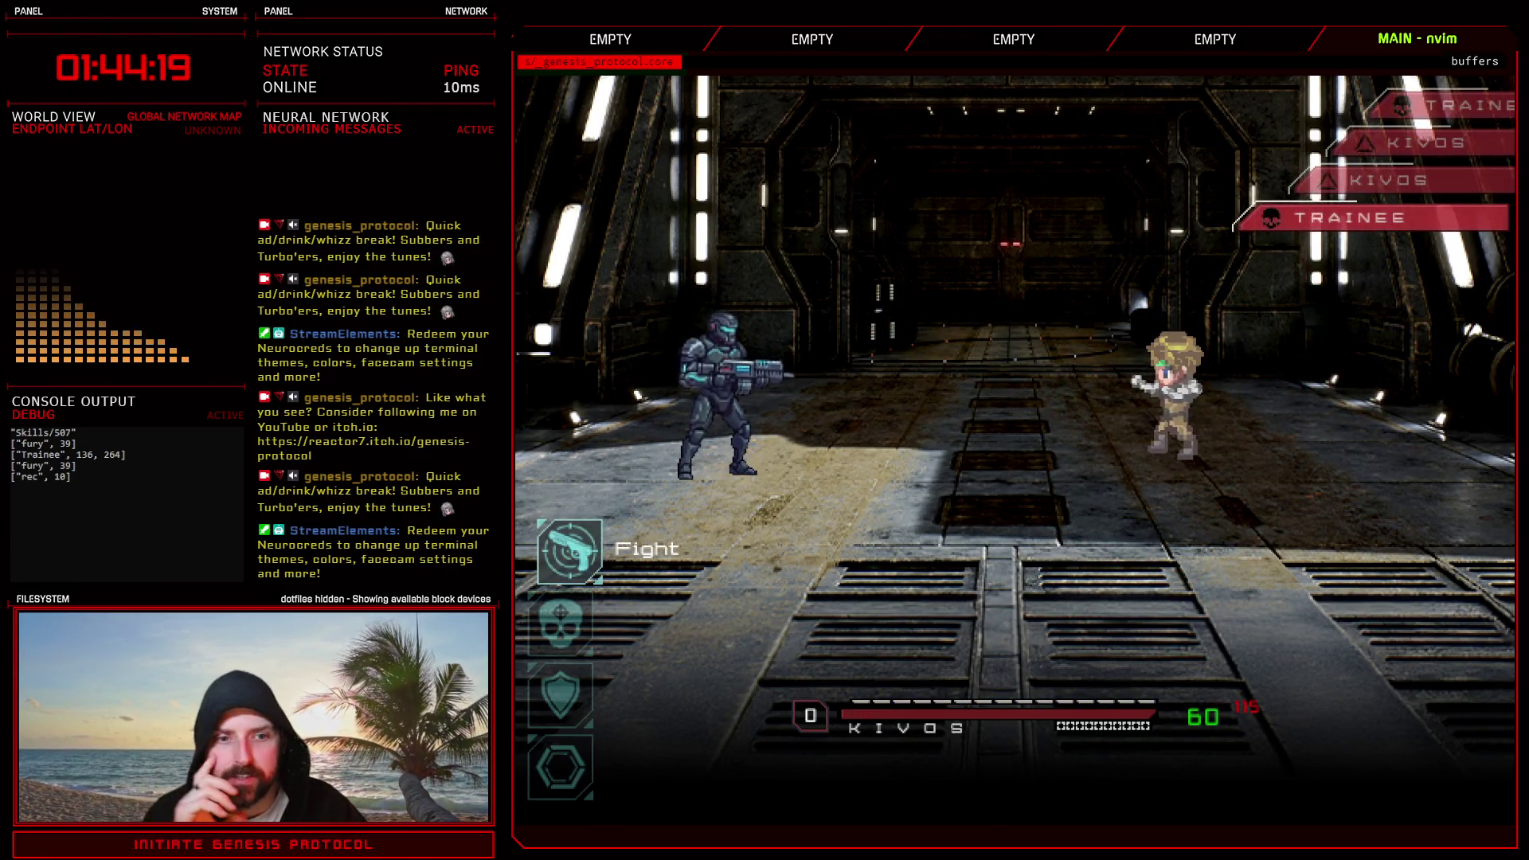
{"action": "key", "text": "Down"}
{"action": "key", "text": "Down"}
{"action": "key", "text": "Return"}
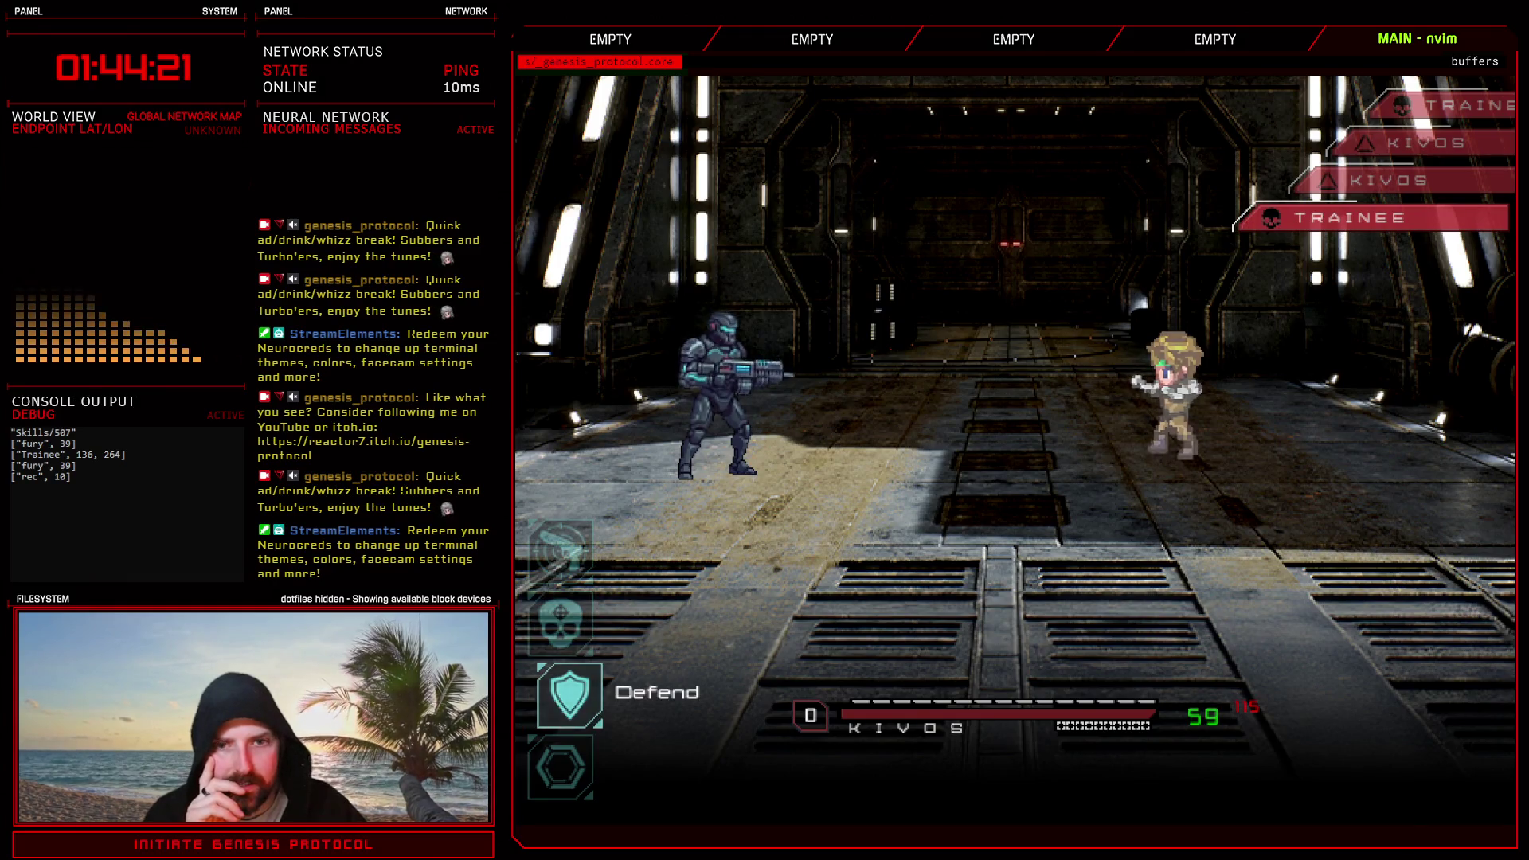
{"action": "key", "text": "Up"}
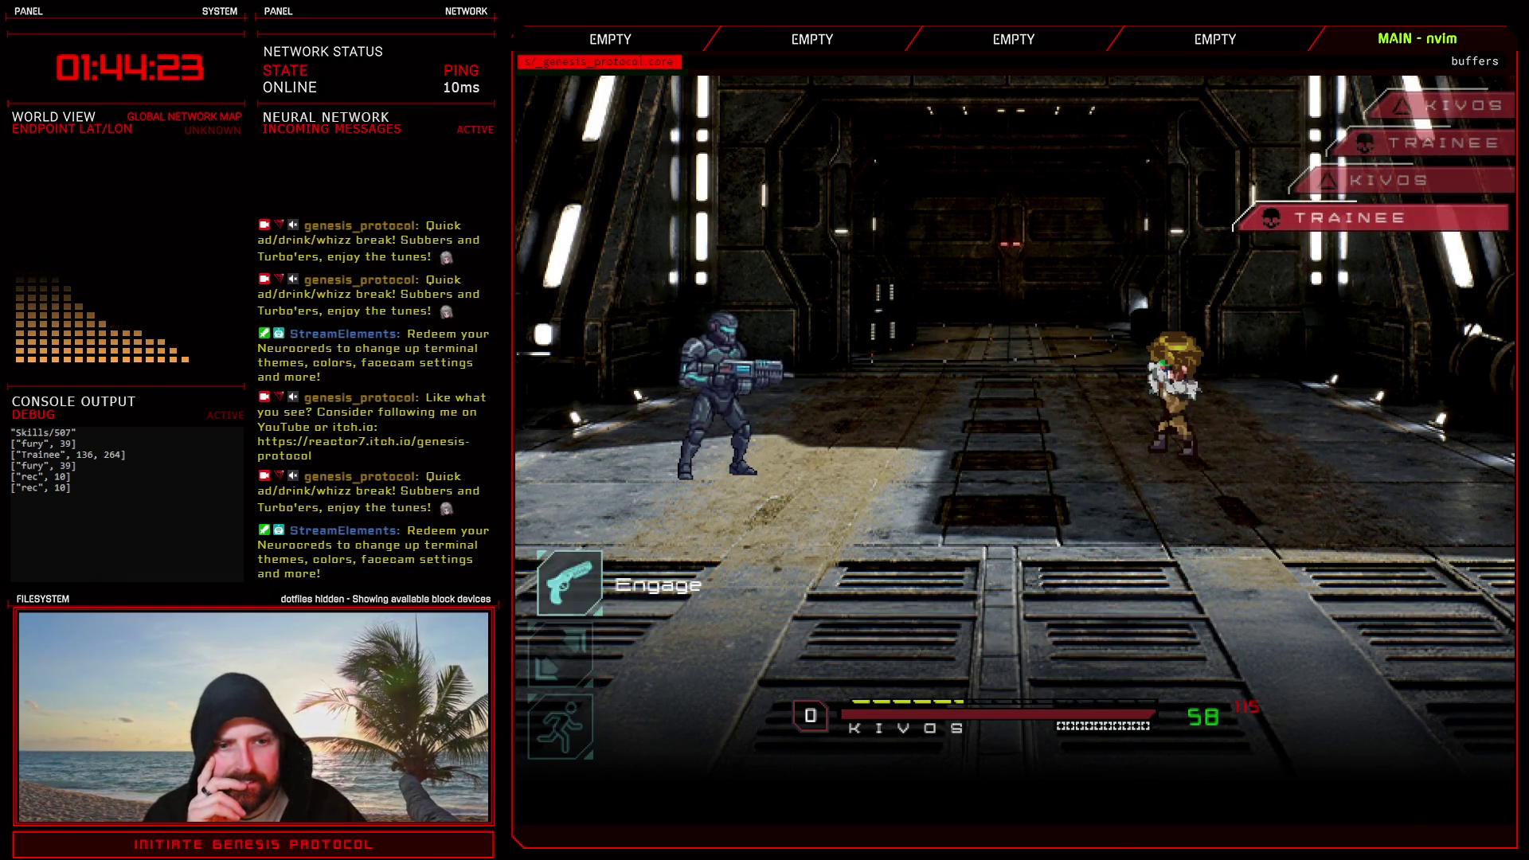
{"action": "key", "text": "Return"}
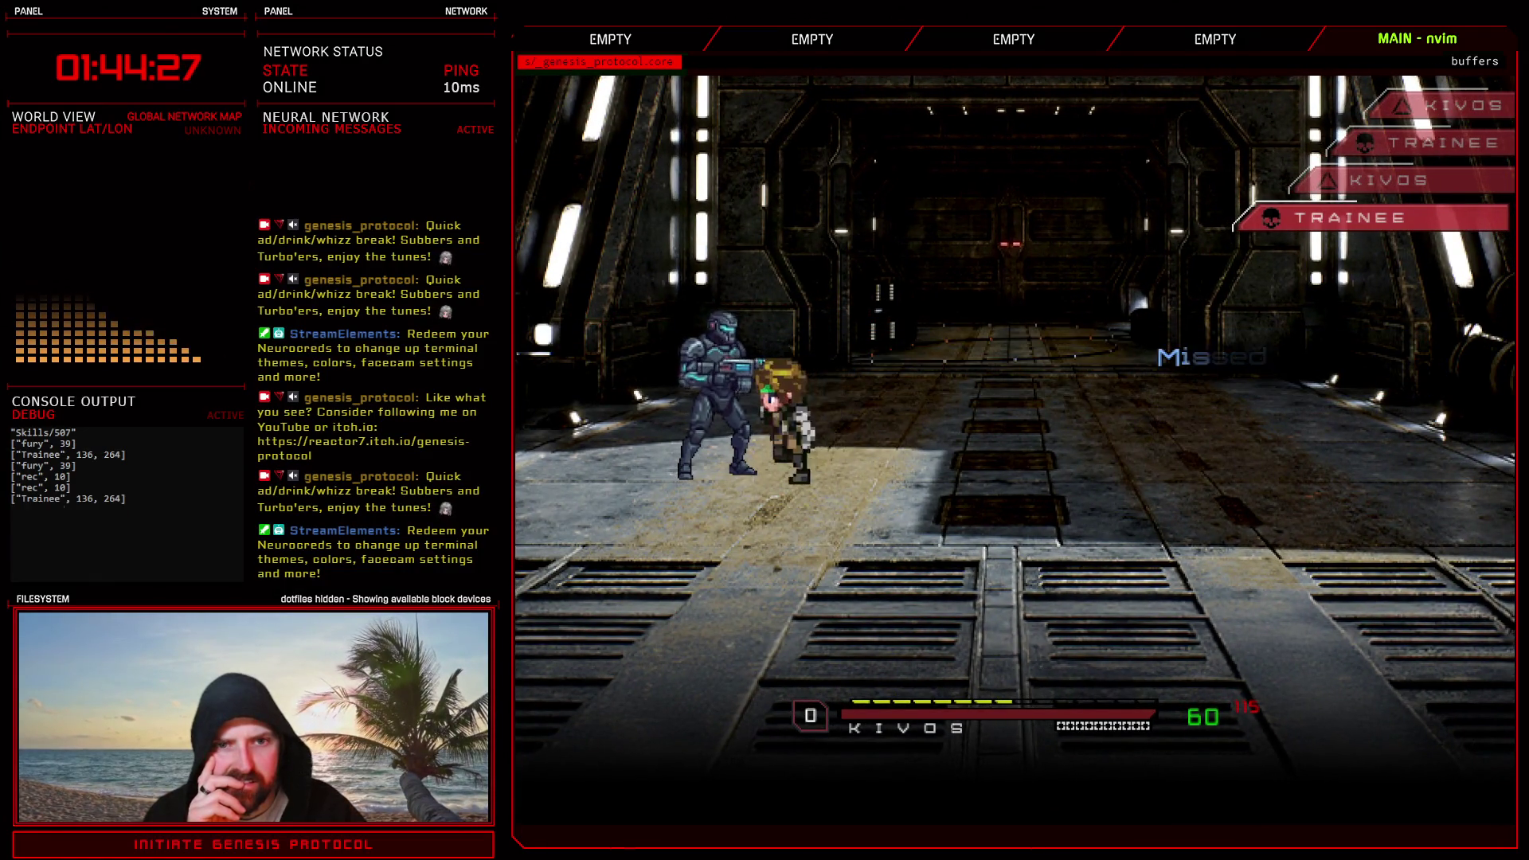
{"action": "key", "text": "Return"}
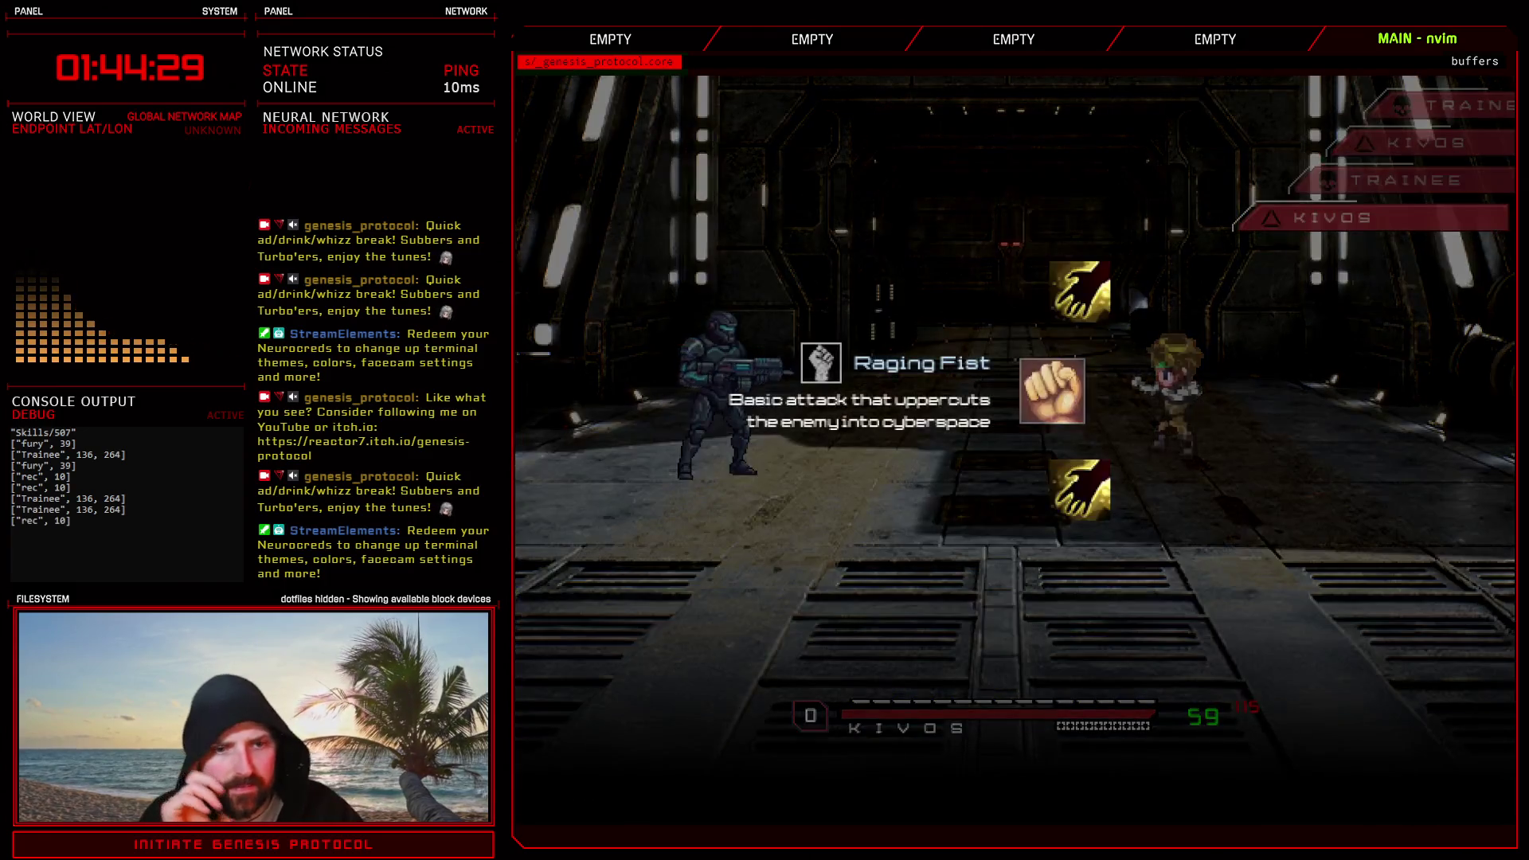
{"action": "key", "text": "Escape"}
{"action": "key", "text": "Down"}
{"action": "key", "text": "Down"}
{"action": "key", "text": "Return"}
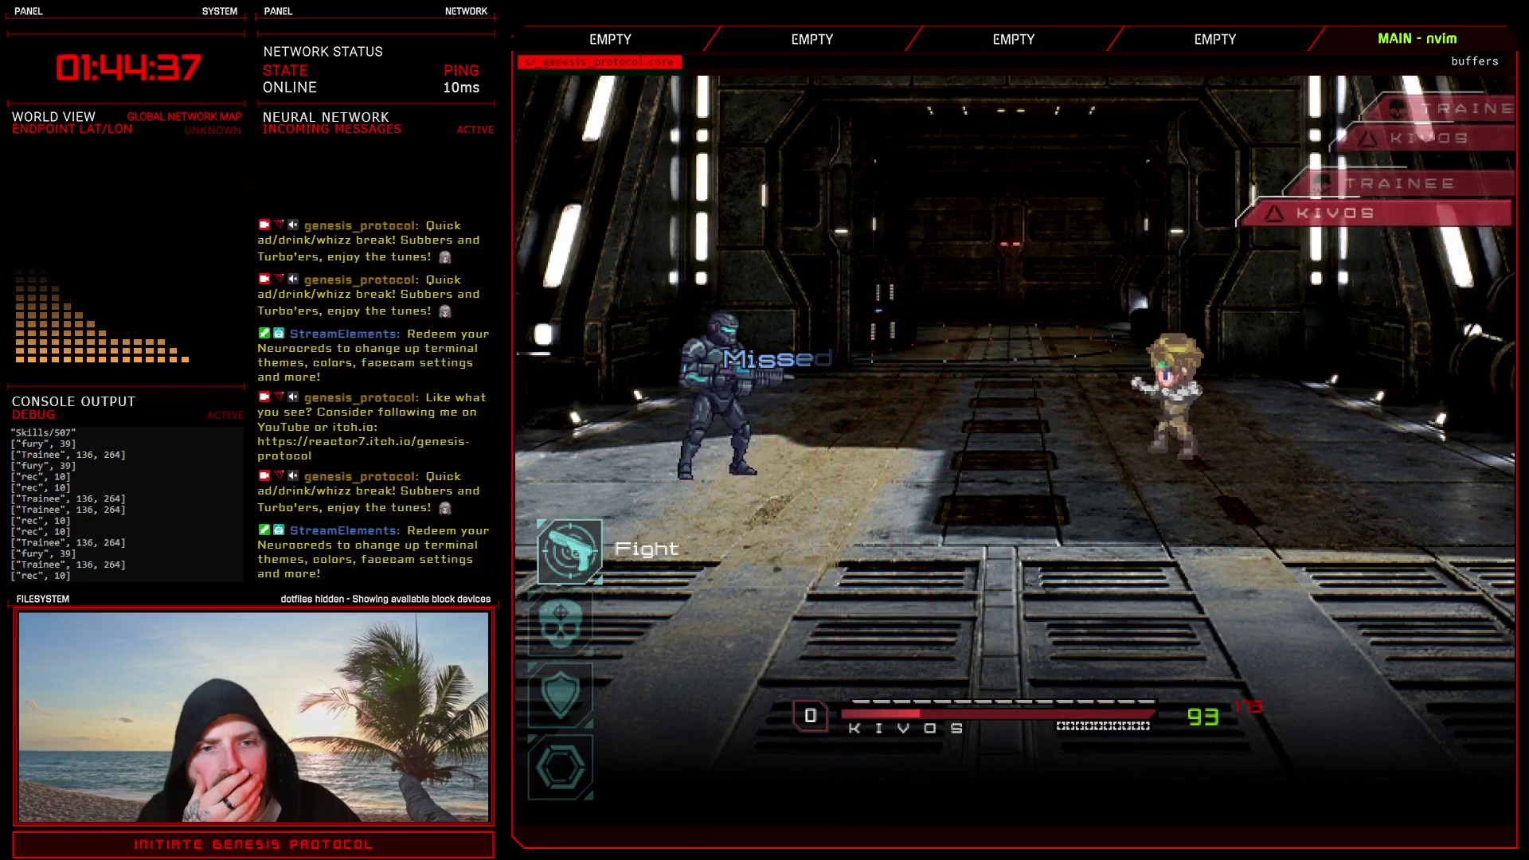
- Keep engaging and defending until the Trainee falls, then end the test battle
{"action": "key", "text": "Down"}
{"action": "key", "text": "Down"}
{"action": "key", "text": "Down"}
{"action": "key", "text": "Return"}
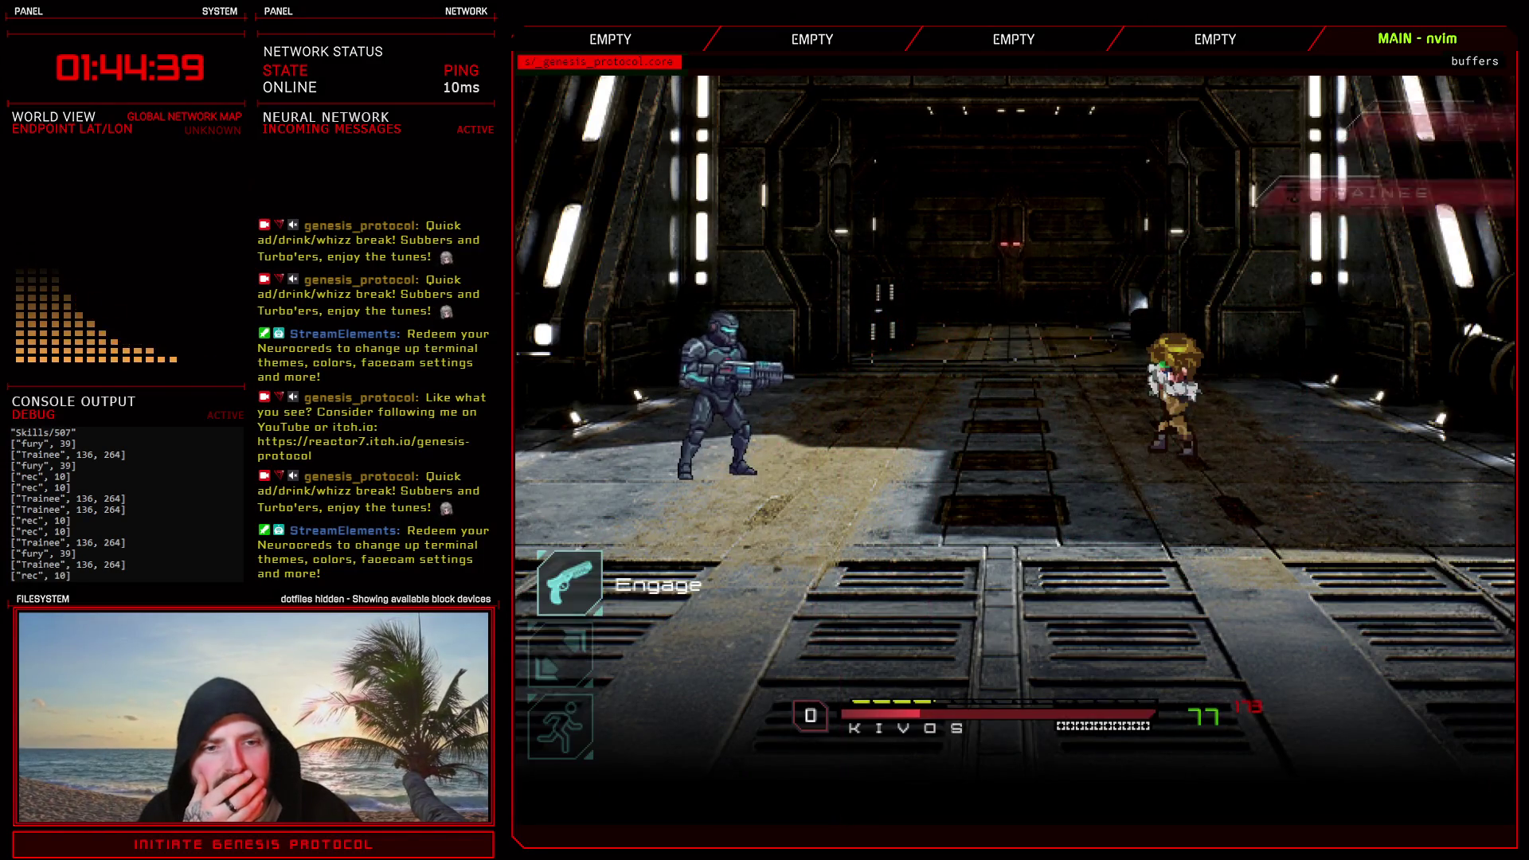
{"action": "key", "text": "Return"}
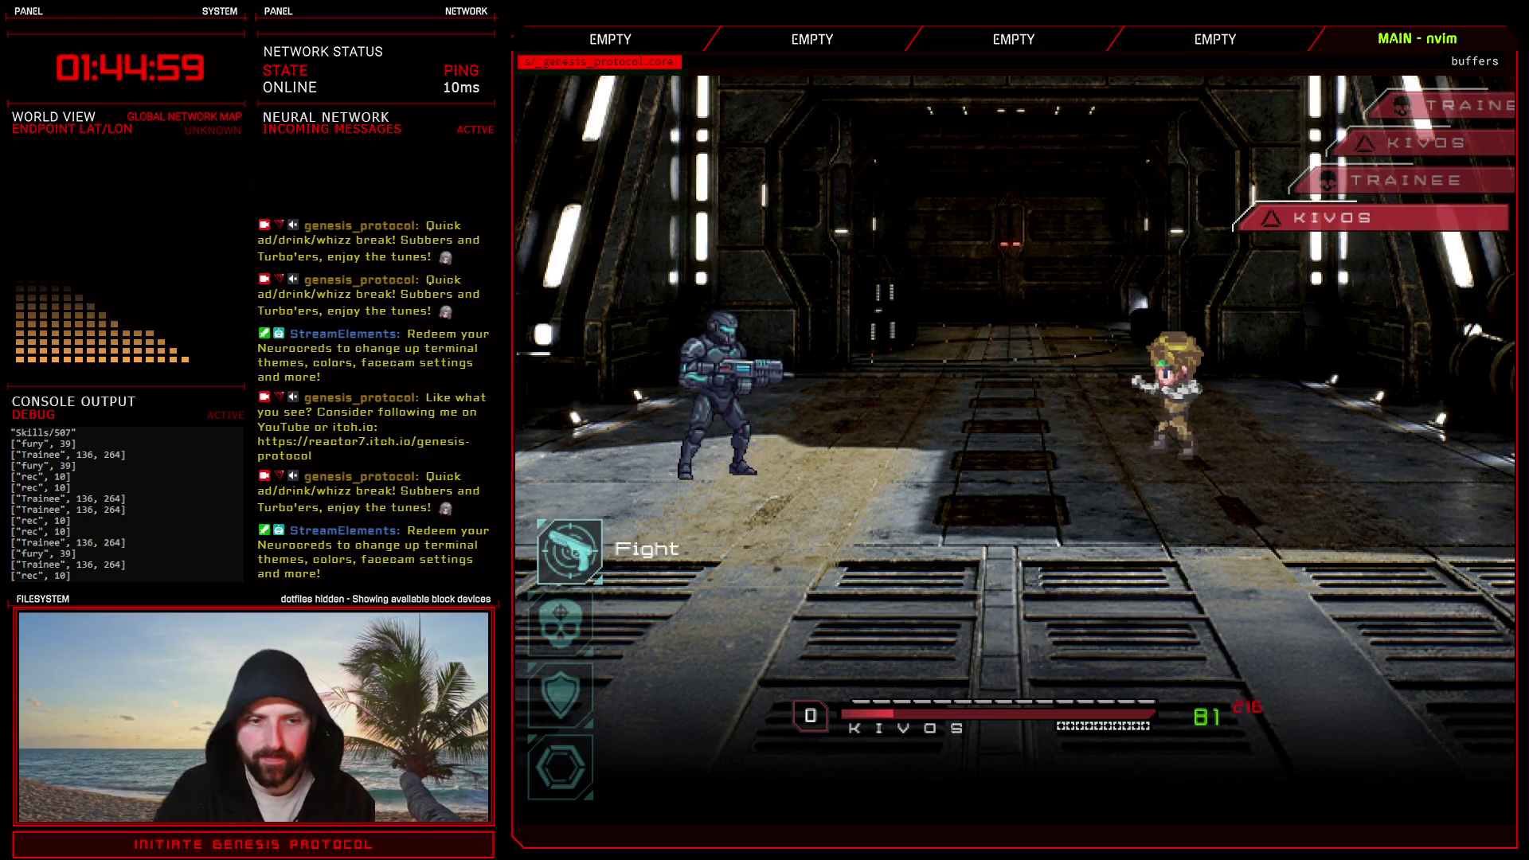
{"action": "key", "text": "Down"}
{"action": "key", "text": "Down"}
{"action": "key", "text": "Return"}
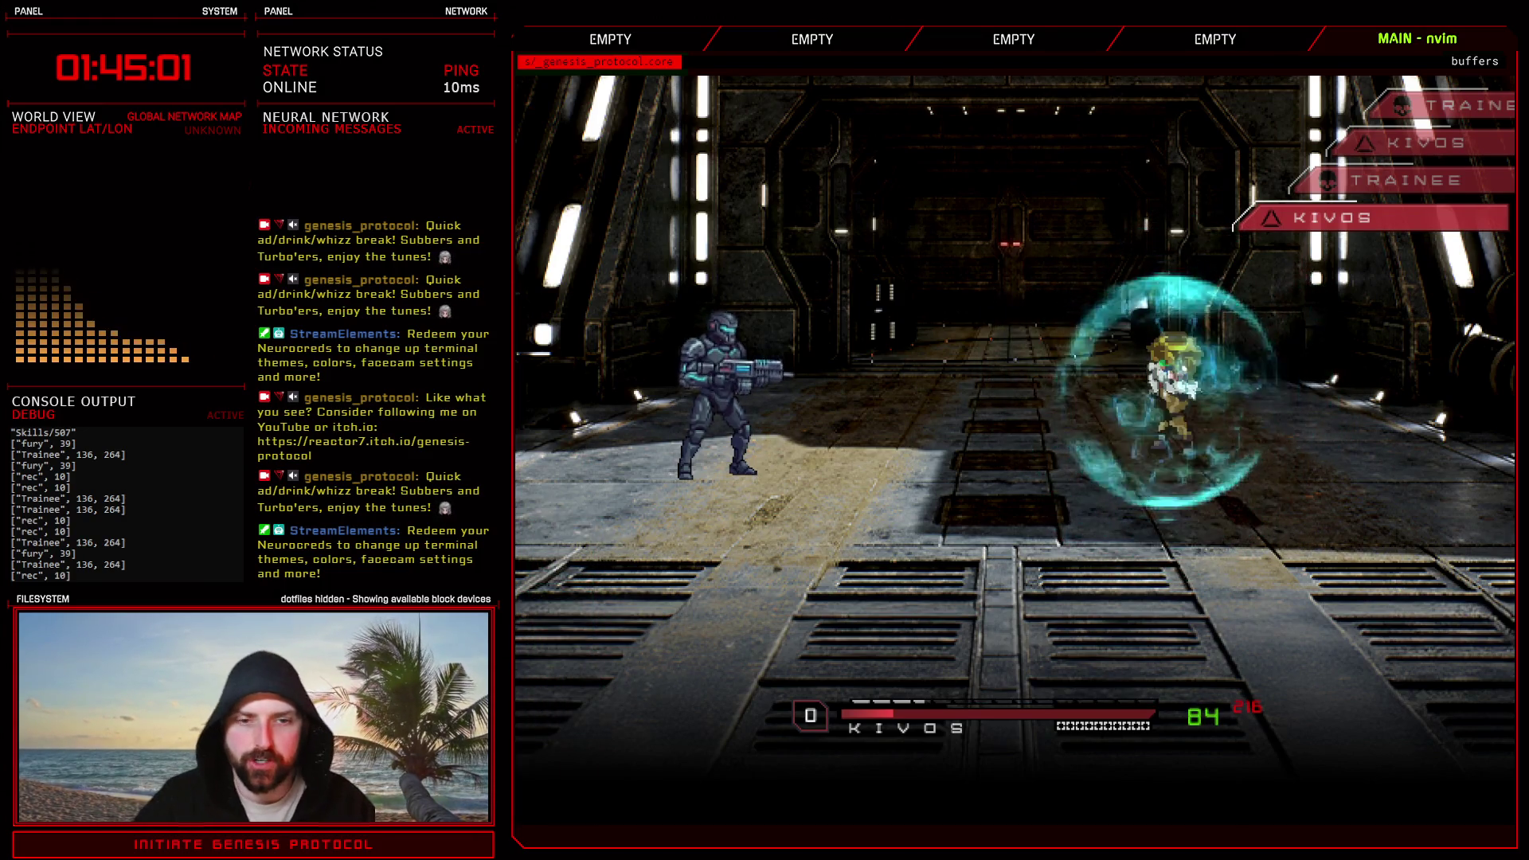
{"action": "key", "text": "Return"}
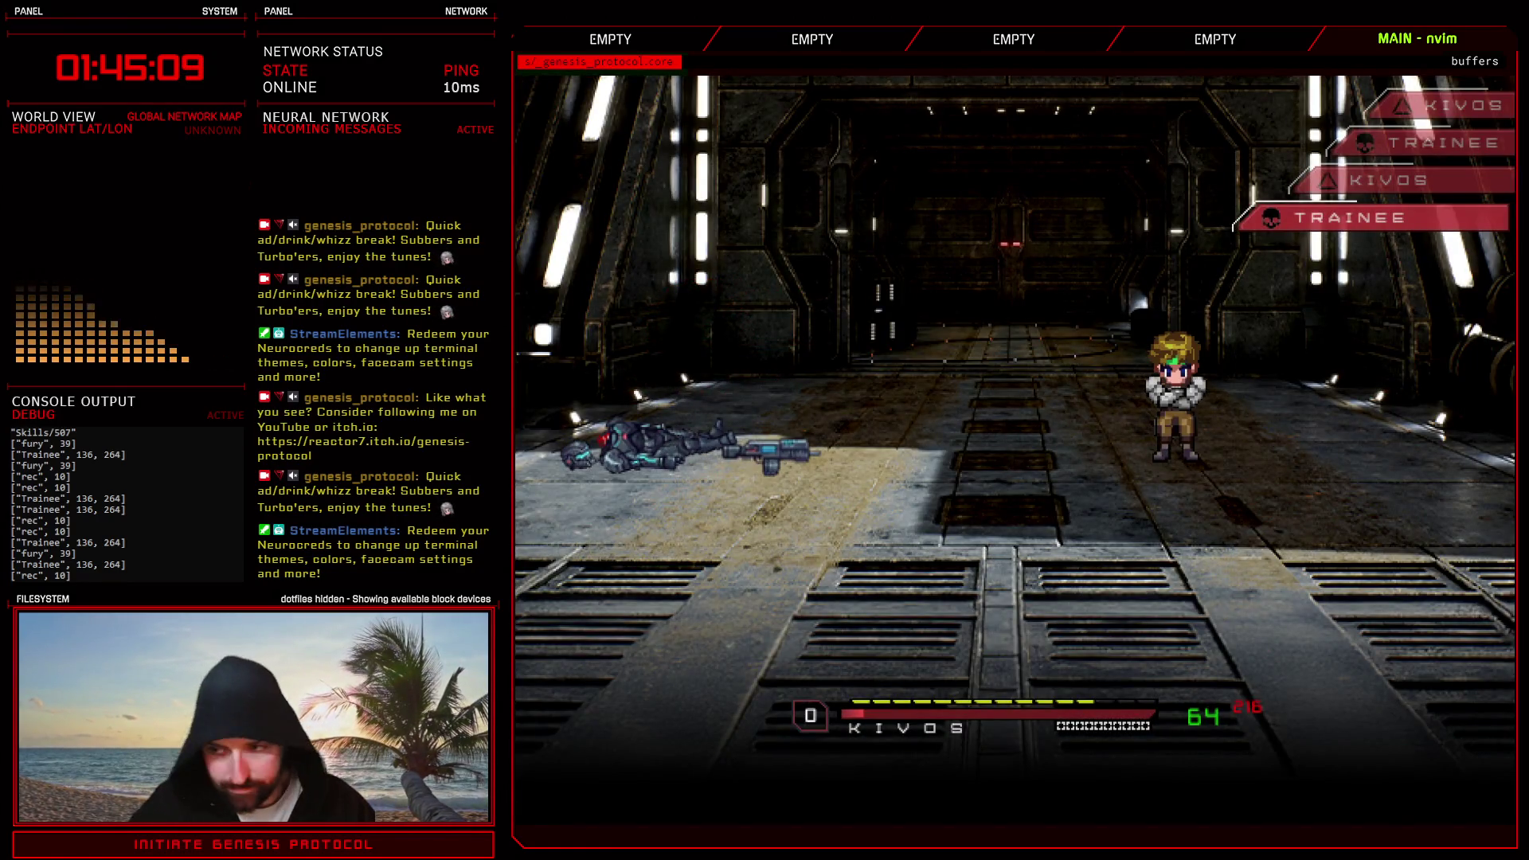
{"action": "key", "text": "Return"}
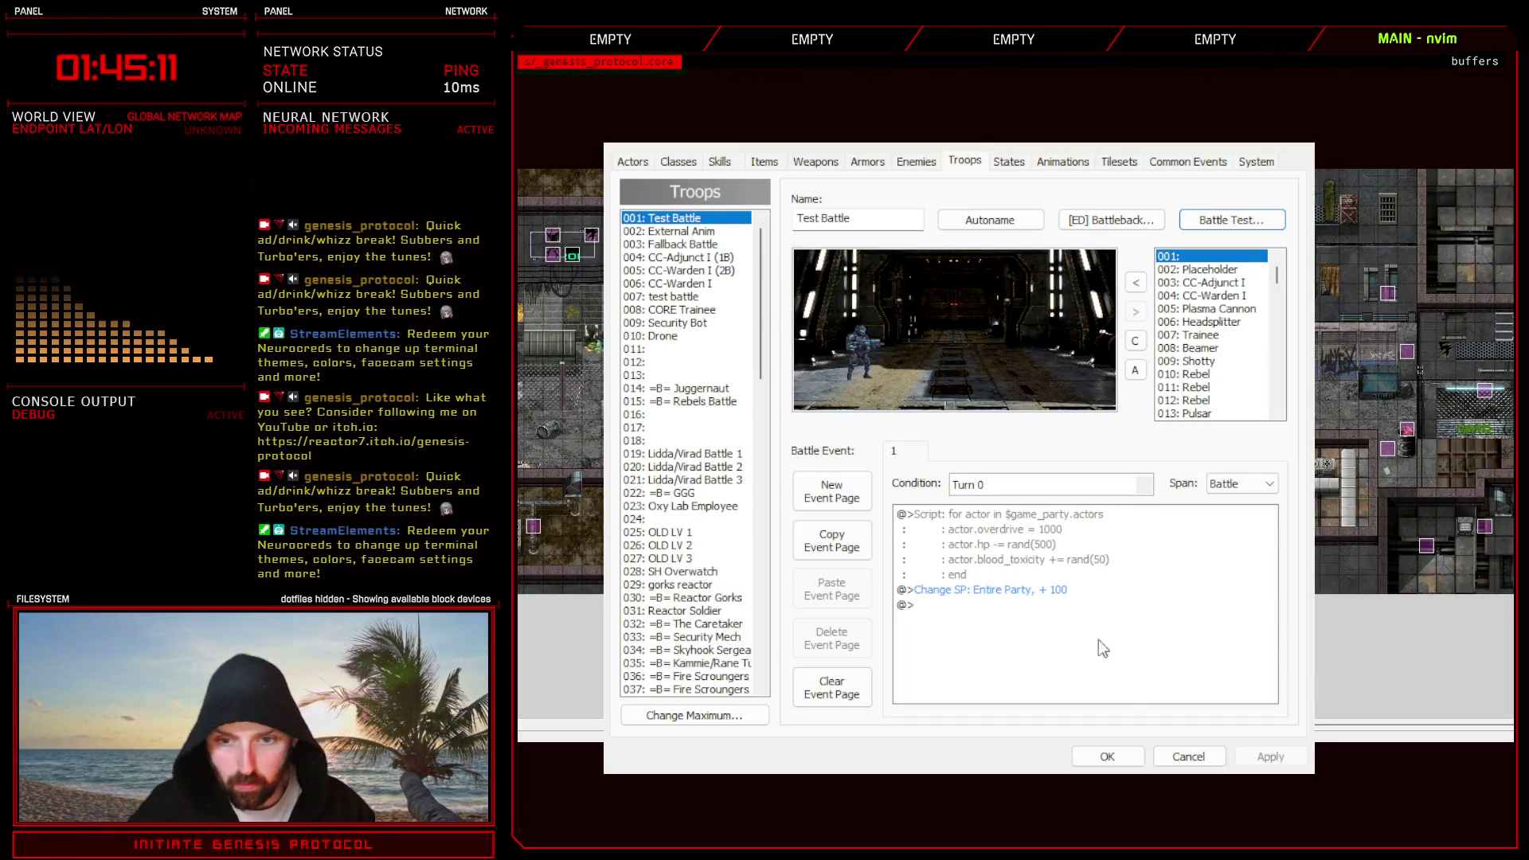
- Close the database and bring up the Enemy Controller script at the Bloodvector entry
{"action": "left_click", "coordinate": [1109, 758]}
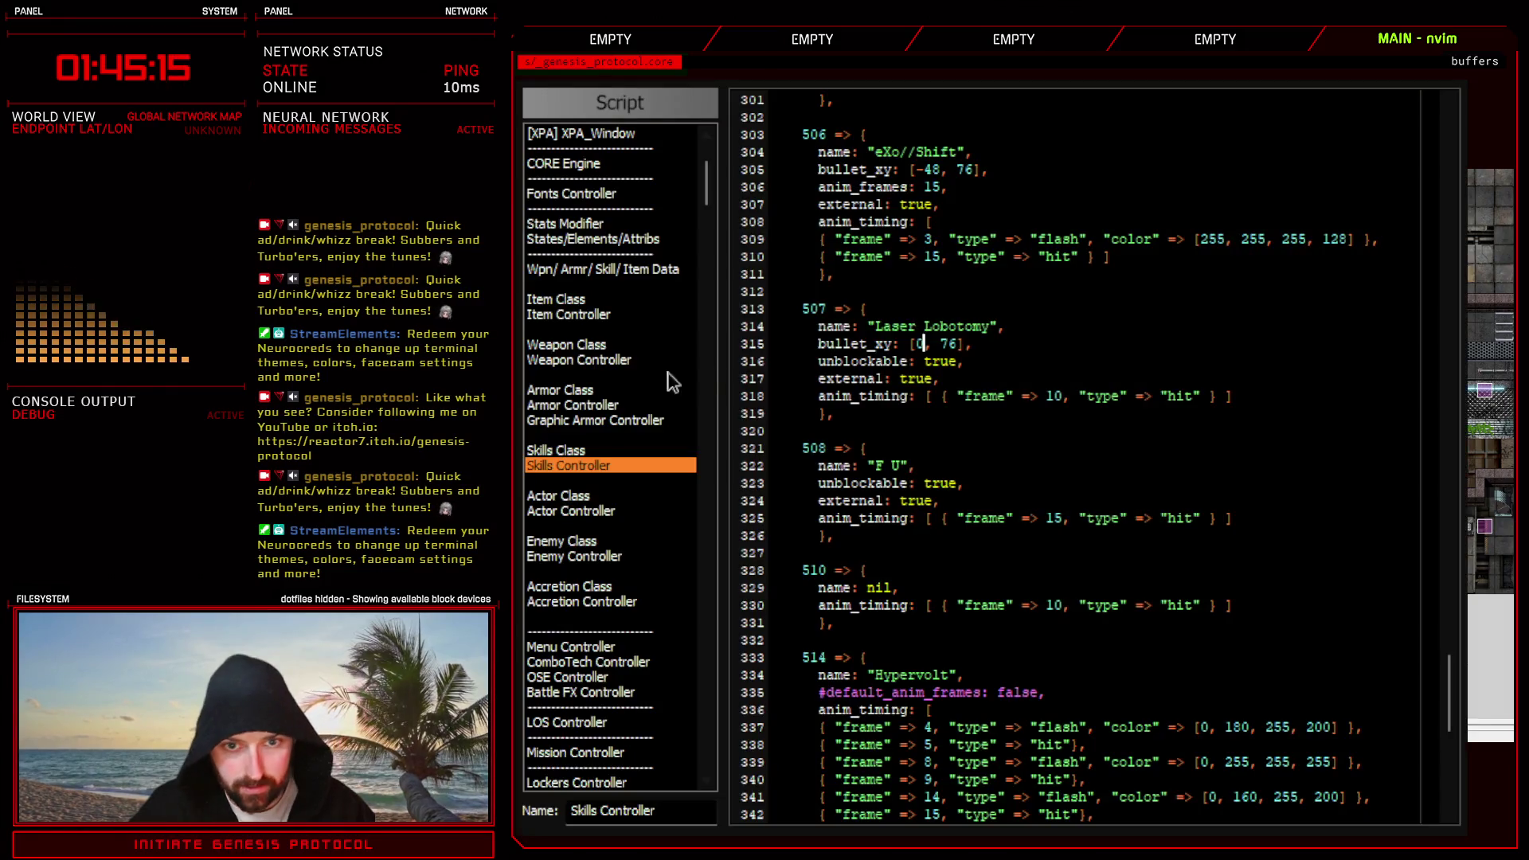
{"action": "left_click", "coordinate": [574, 556]}
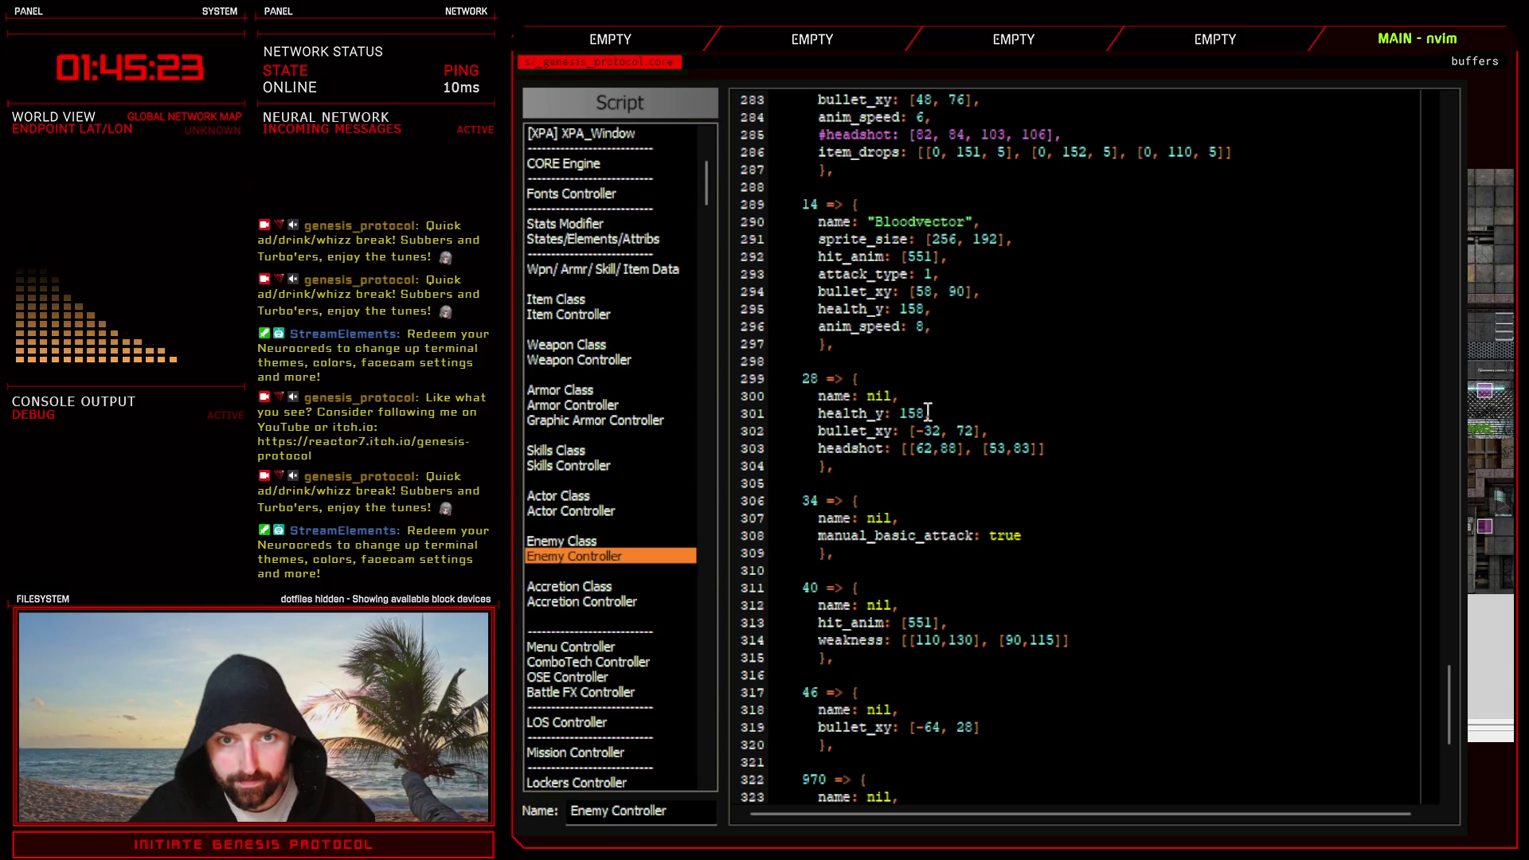
{"action": "scroll", "coordinate": [1004, 535], "scroll_direction": "up", "scroll_amount": 10}
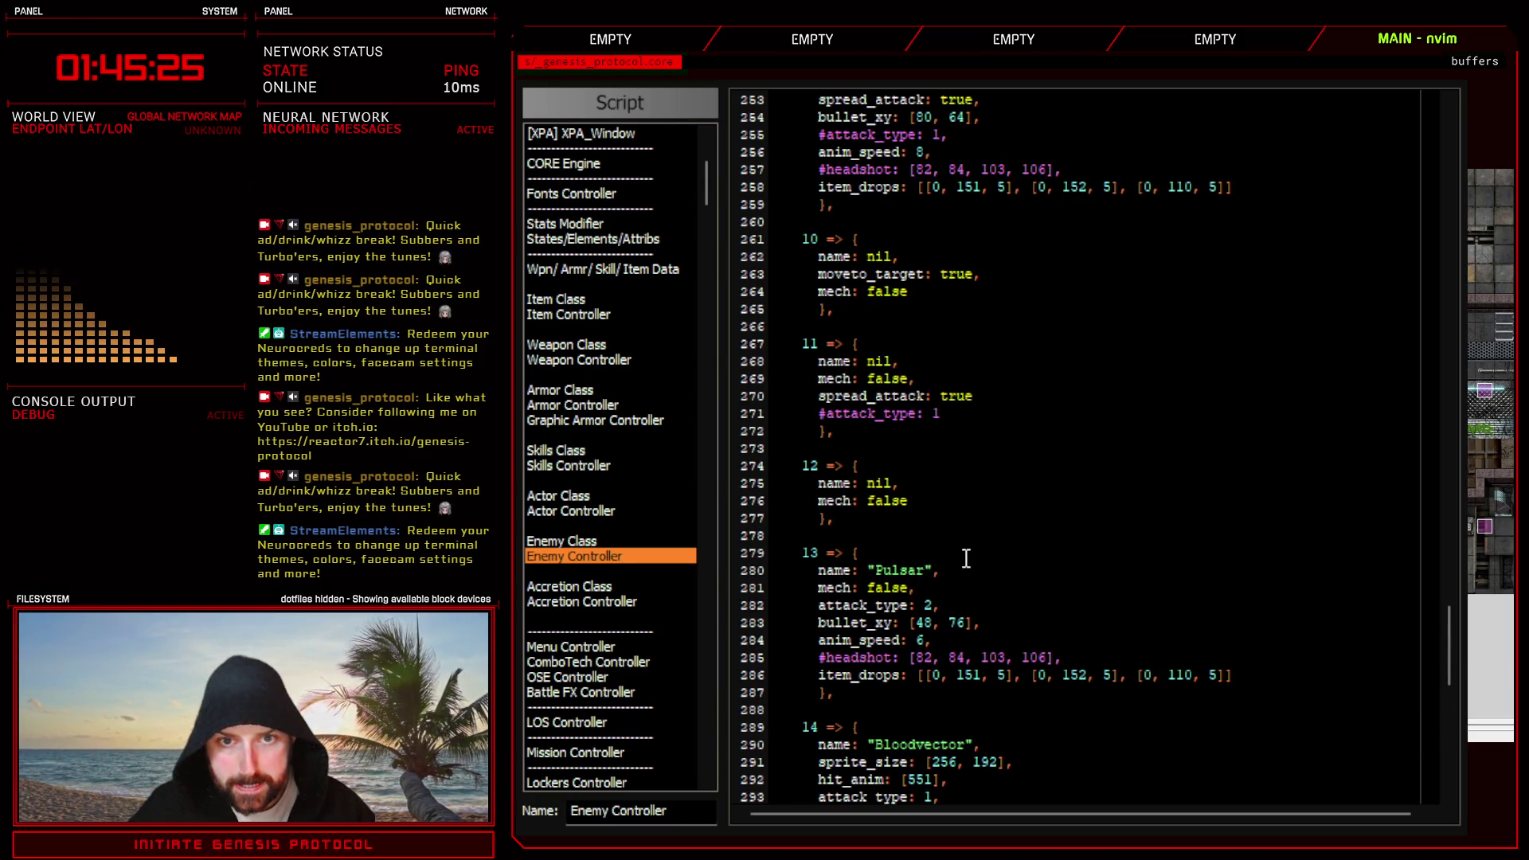
{"action": "scroll", "coordinate": [966, 557], "scroll_direction": "up", "scroll_amount": 3}
{"action": "scroll", "coordinate": [966, 558], "scroll_direction": "up", "scroll_amount": 3}
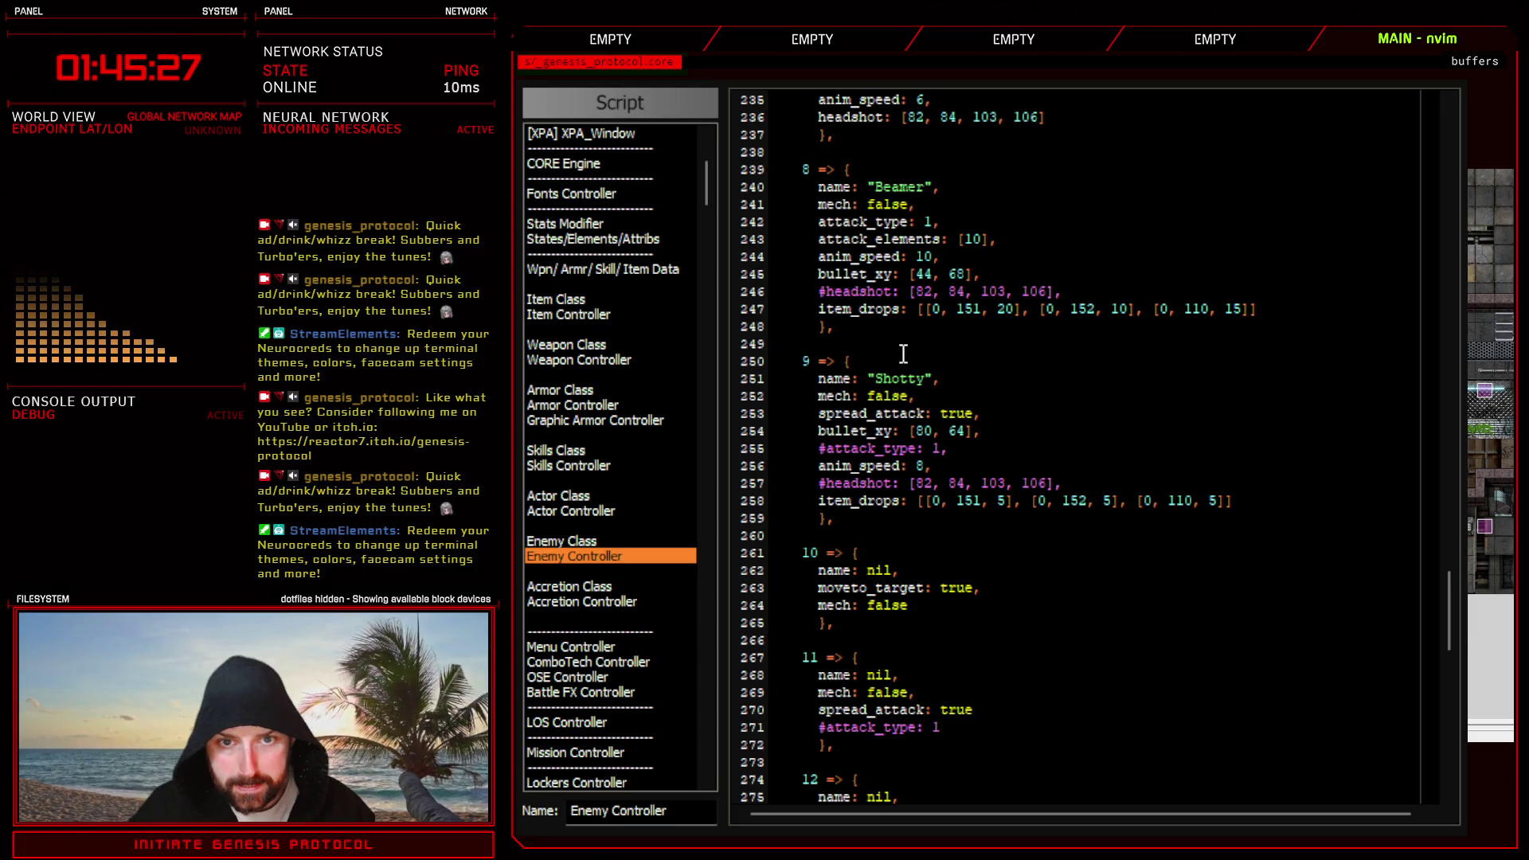
{"action": "scroll", "coordinate": [904, 353], "scroll_direction": "up", "scroll_amount": 2}
{"action": "scroll", "coordinate": [863, 407], "scroll_direction": "up", "scroll_amount": 2}
{"action": "scroll", "coordinate": [862, 406], "scroll_direction": "up", "scroll_amount": 2}
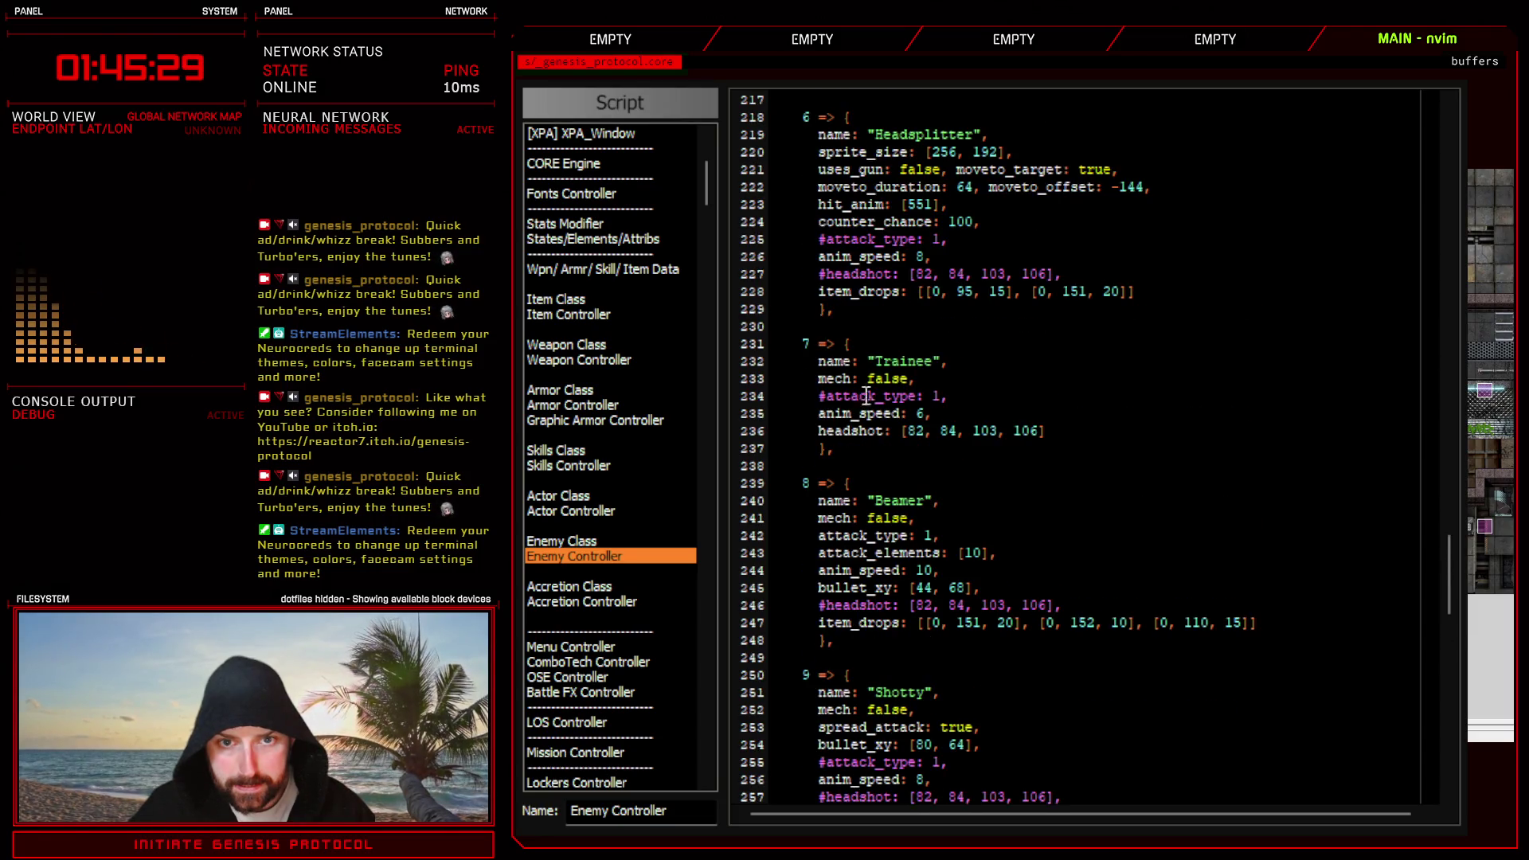
{"action": "scroll", "coordinate": [849, 239], "scroll_direction": "up", "scroll_amount": 4}
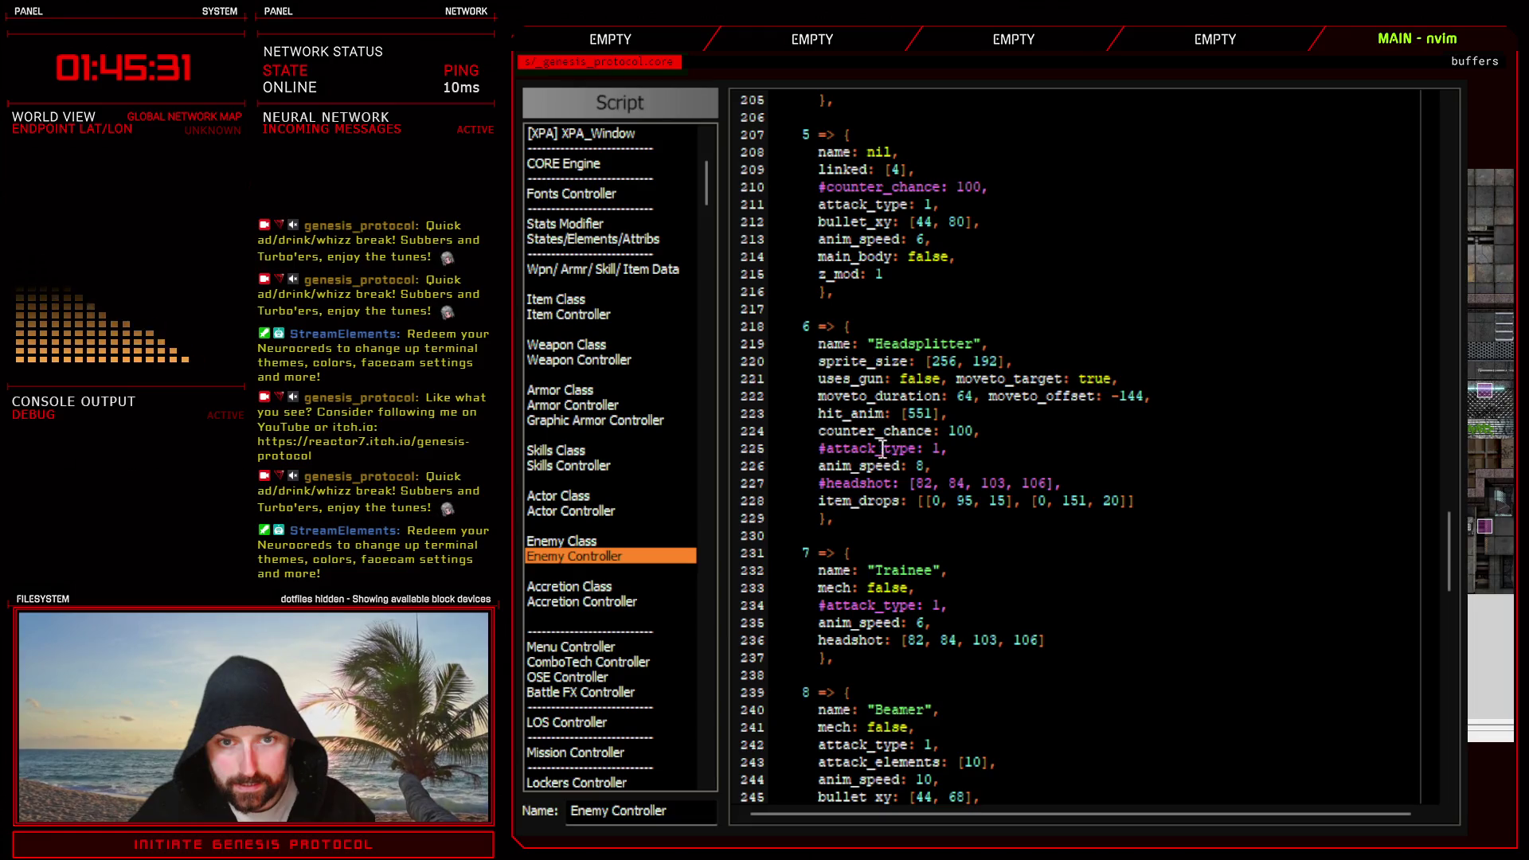
{"action": "scroll", "coordinate": [882, 449], "scroll_direction": "up", "scroll_amount": 4}
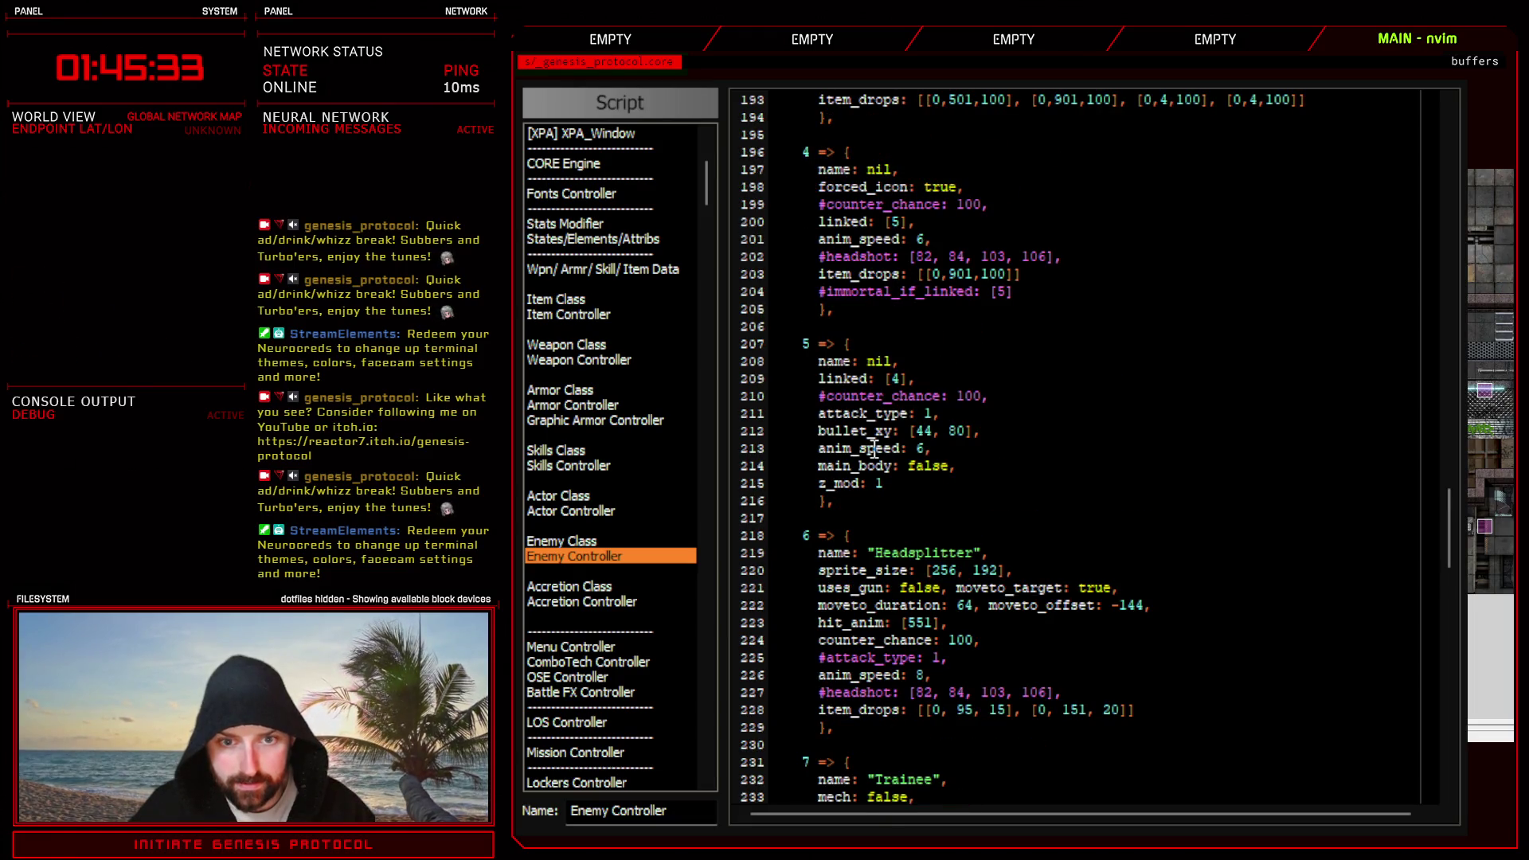
{"action": "scroll", "coordinate": [846, 412], "scroll_direction": "up", "scroll_amount": 6}
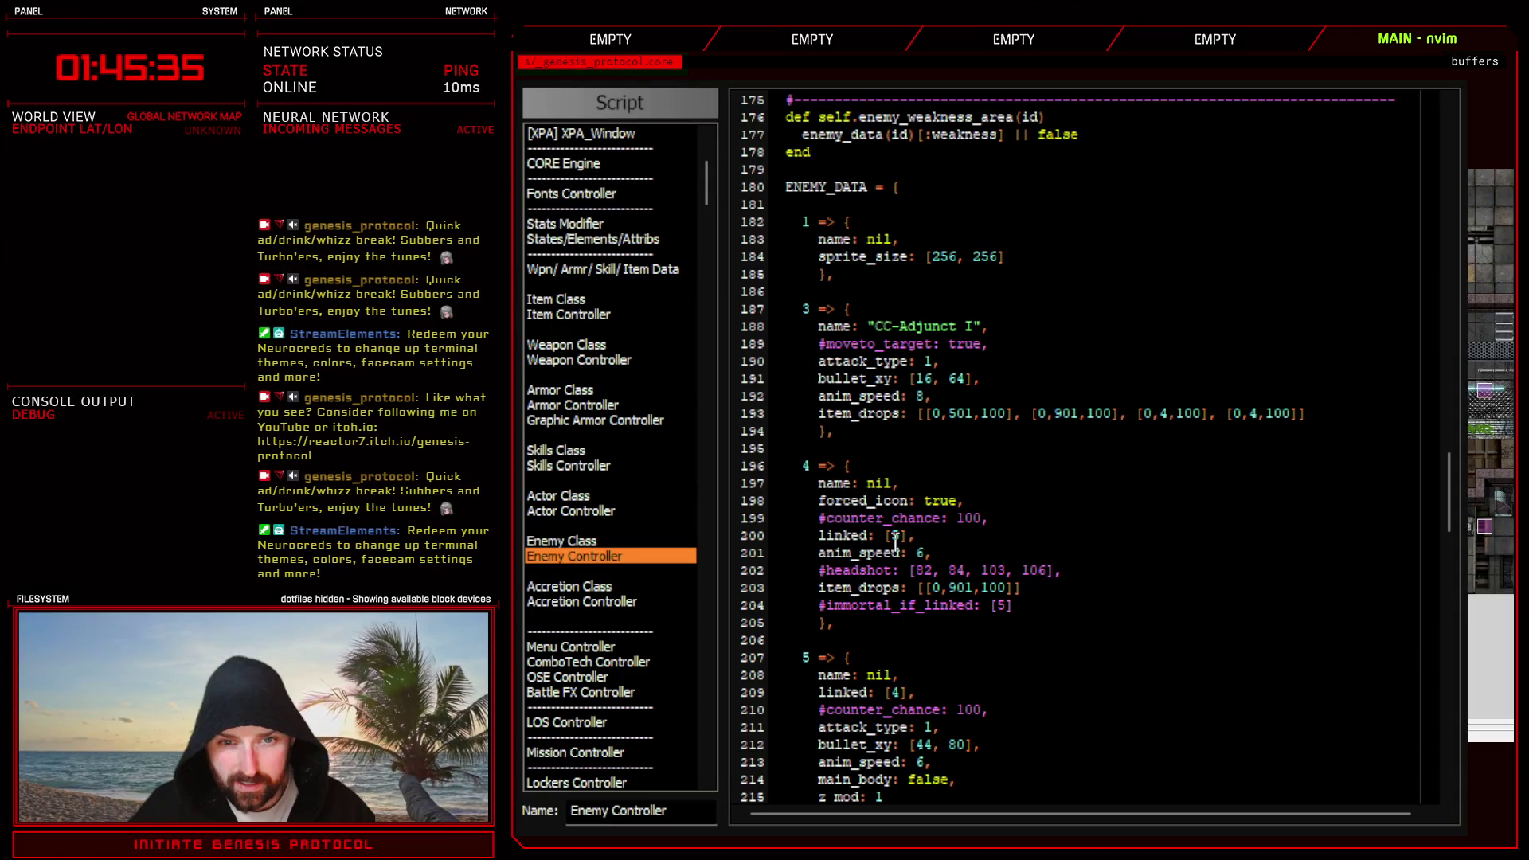
{"action": "scroll", "coordinate": [896, 538], "scroll_direction": "up", "scroll_amount": 9}
{"action": "scroll", "coordinate": [896, 537], "scroll_direction": "up", "scroll_amount": 9}
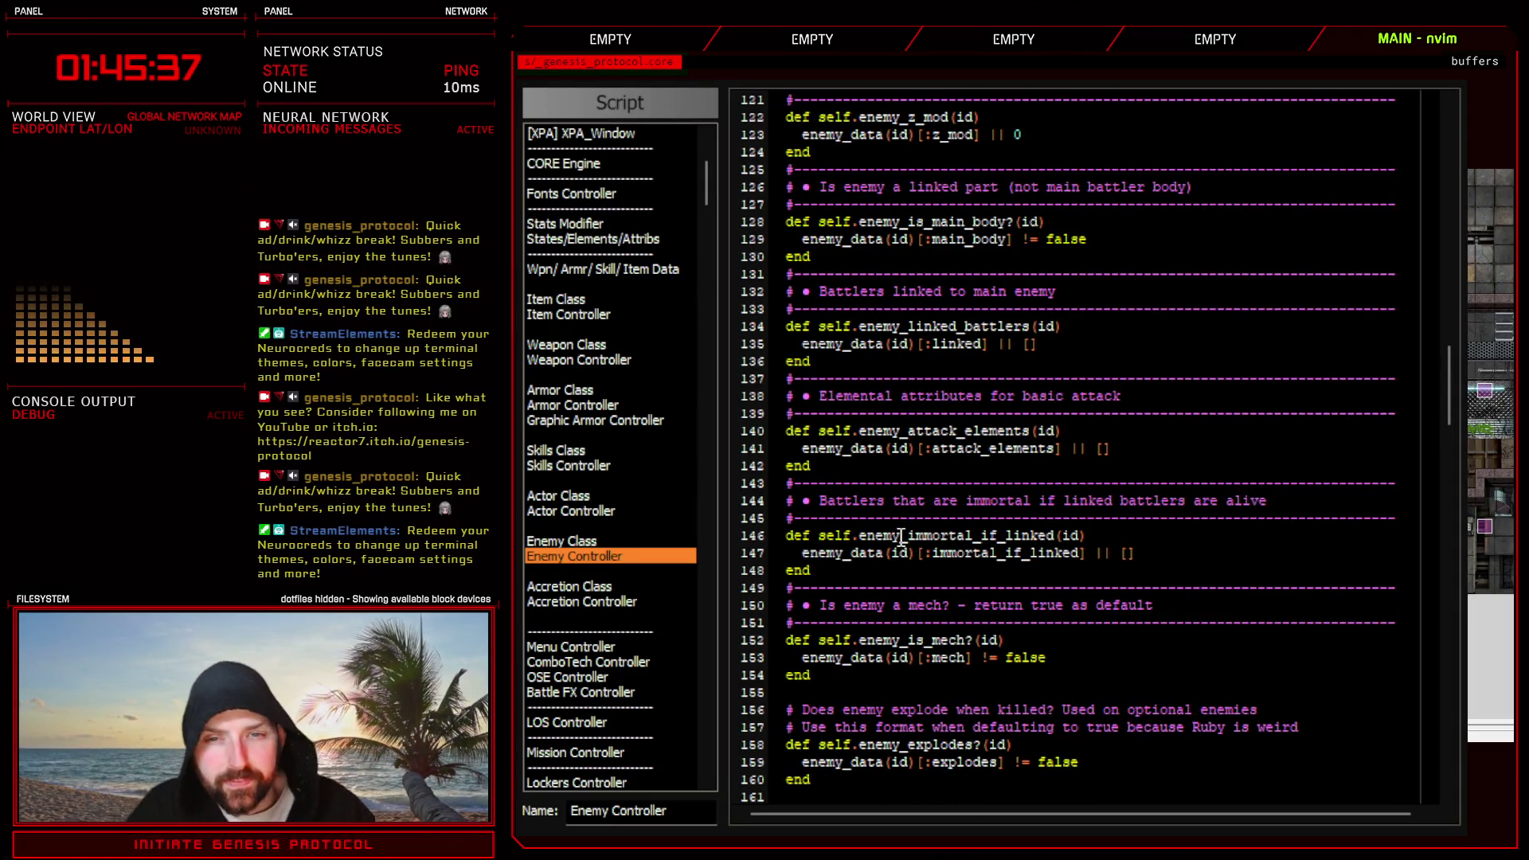
{"action": "scroll", "coordinate": [904, 538], "scroll_direction": "up", "scroll_amount": 8}
{"action": "scroll", "coordinate": [962, 273], "scroll_direction": "up", "scroll_amount": 8}
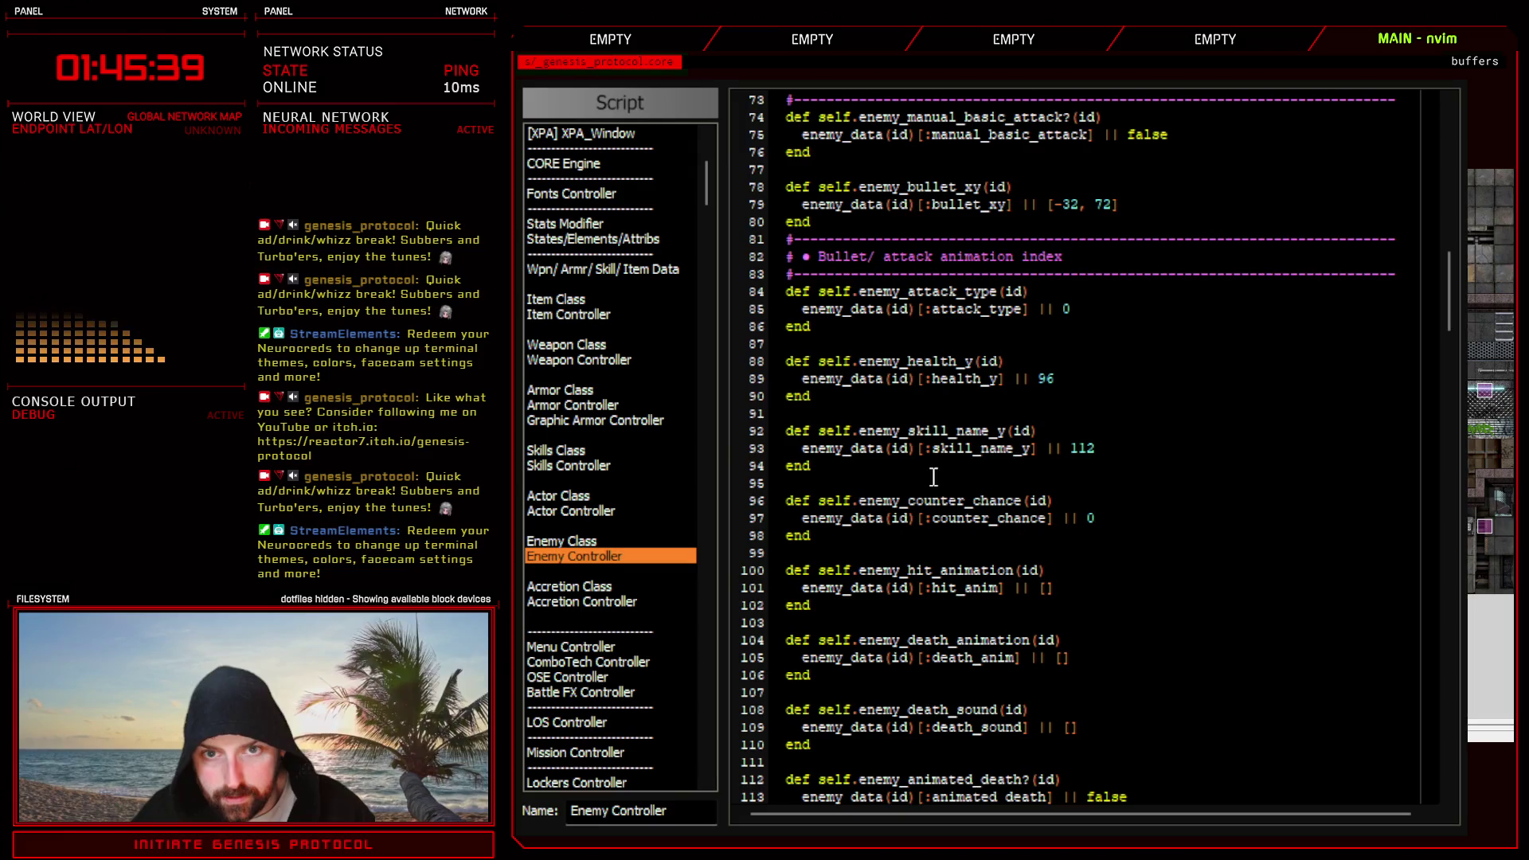
- Pick out skill_name_y on line 93 and add a blank line under the Trainee's 'mech: false,'
{"action": "double_click", "coordinate": [969, 447]}
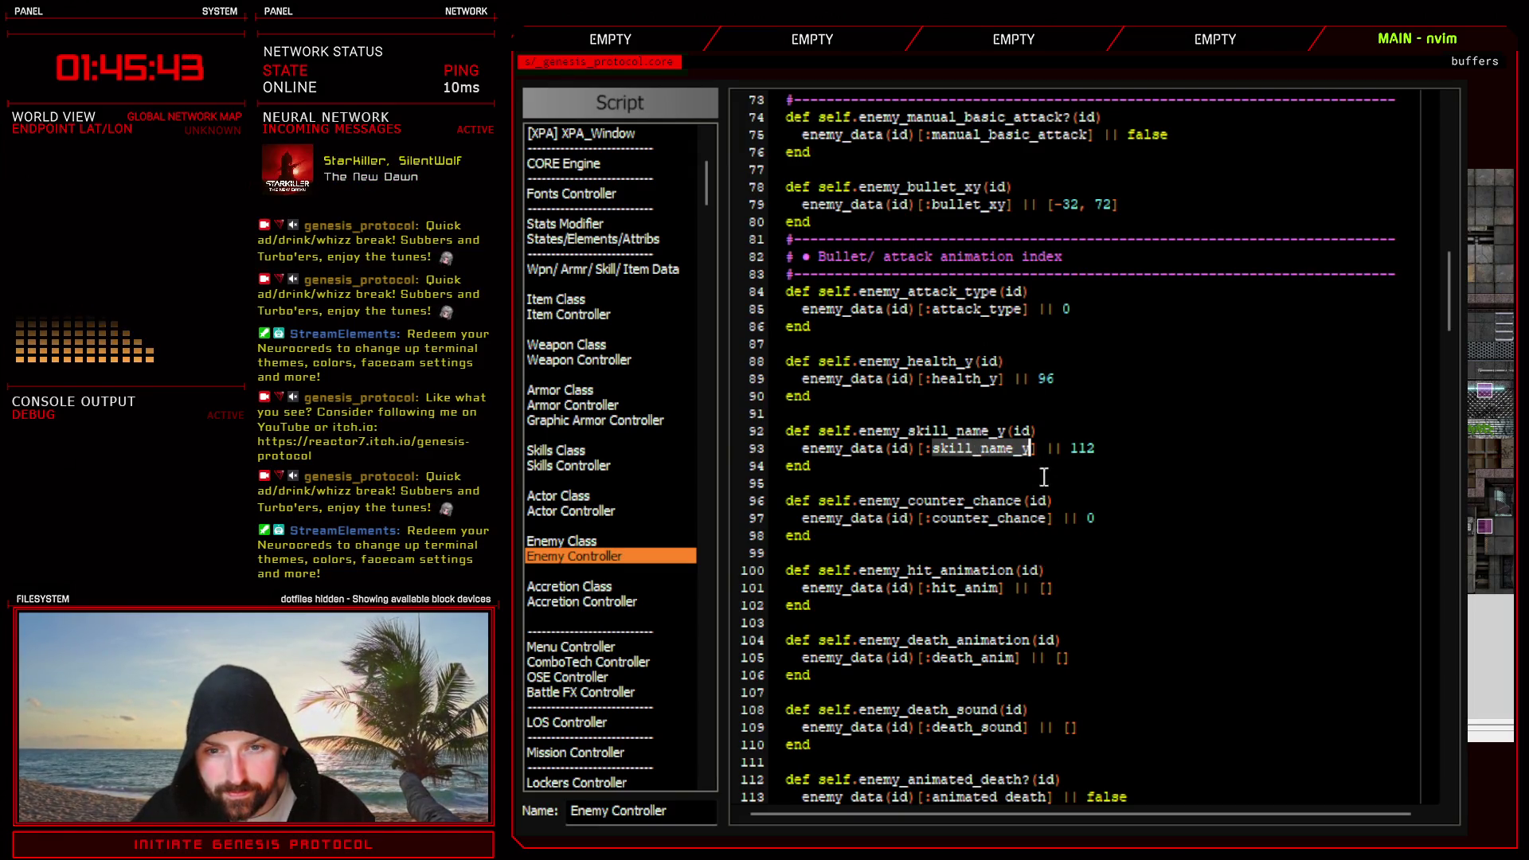
{"action": "scroll", "coordinate": [1002, 619], "scroll_direction": "down", "scroll_amount": 10}
{"action": "scroll", "coordinate": [1001, 620], "scroll_direction": "down", "scroll_amount": 10}
{"action": "scroll", "coordinate": [1002, 620], "scroll_direction": "down", "scroll_amount": 5}
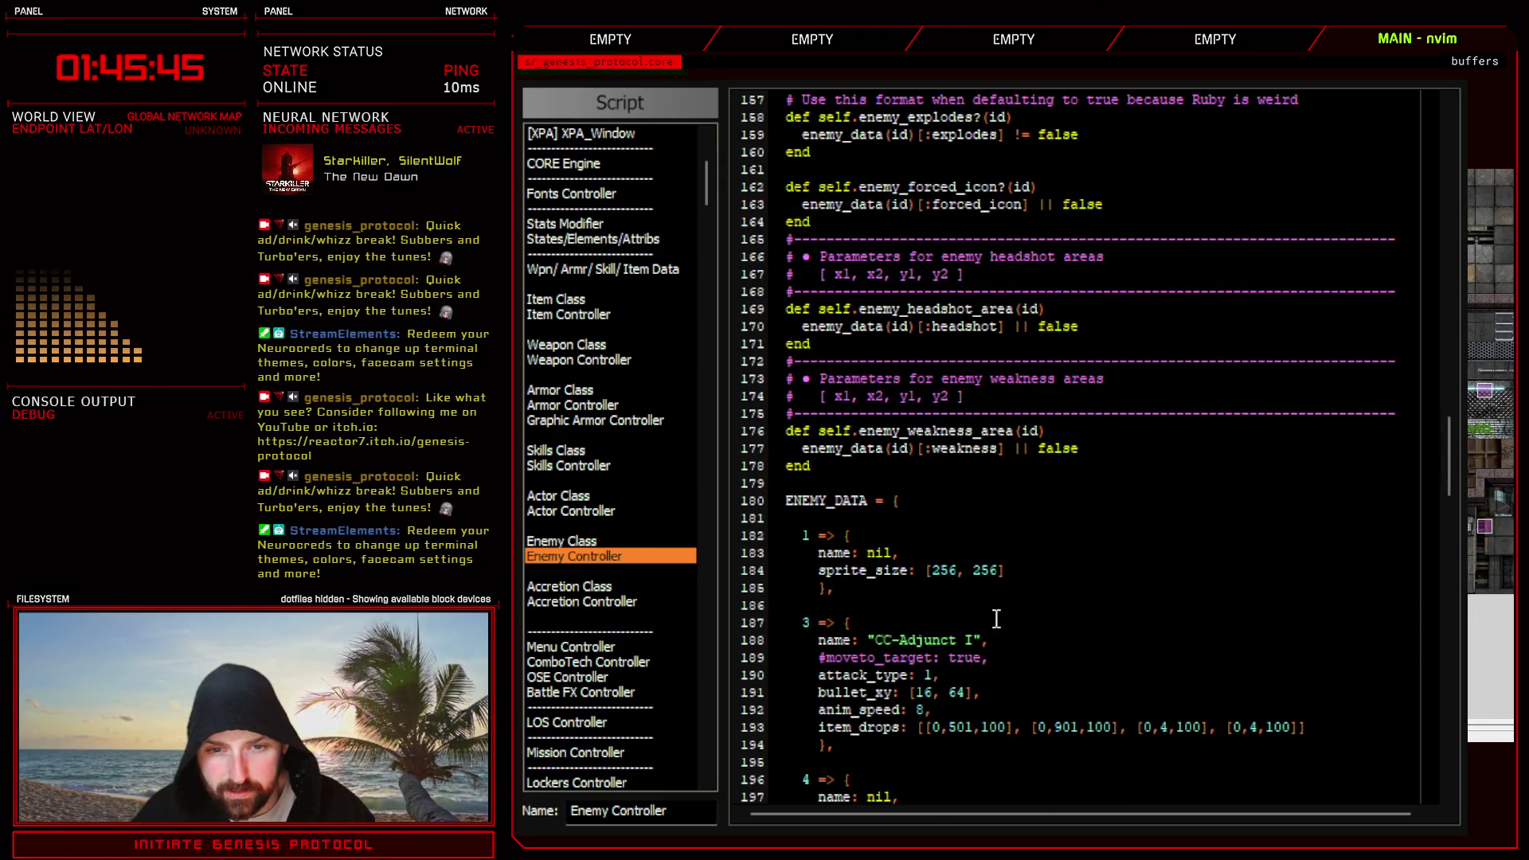
{"action": "scroll", "coordinate": [895, 582], "scroll_direction": "down", "scroll_amount": 3}
{"action": "scroll", "coordinate": [944, 502], "scroll_direction": "down", "scroll_amount": 6}
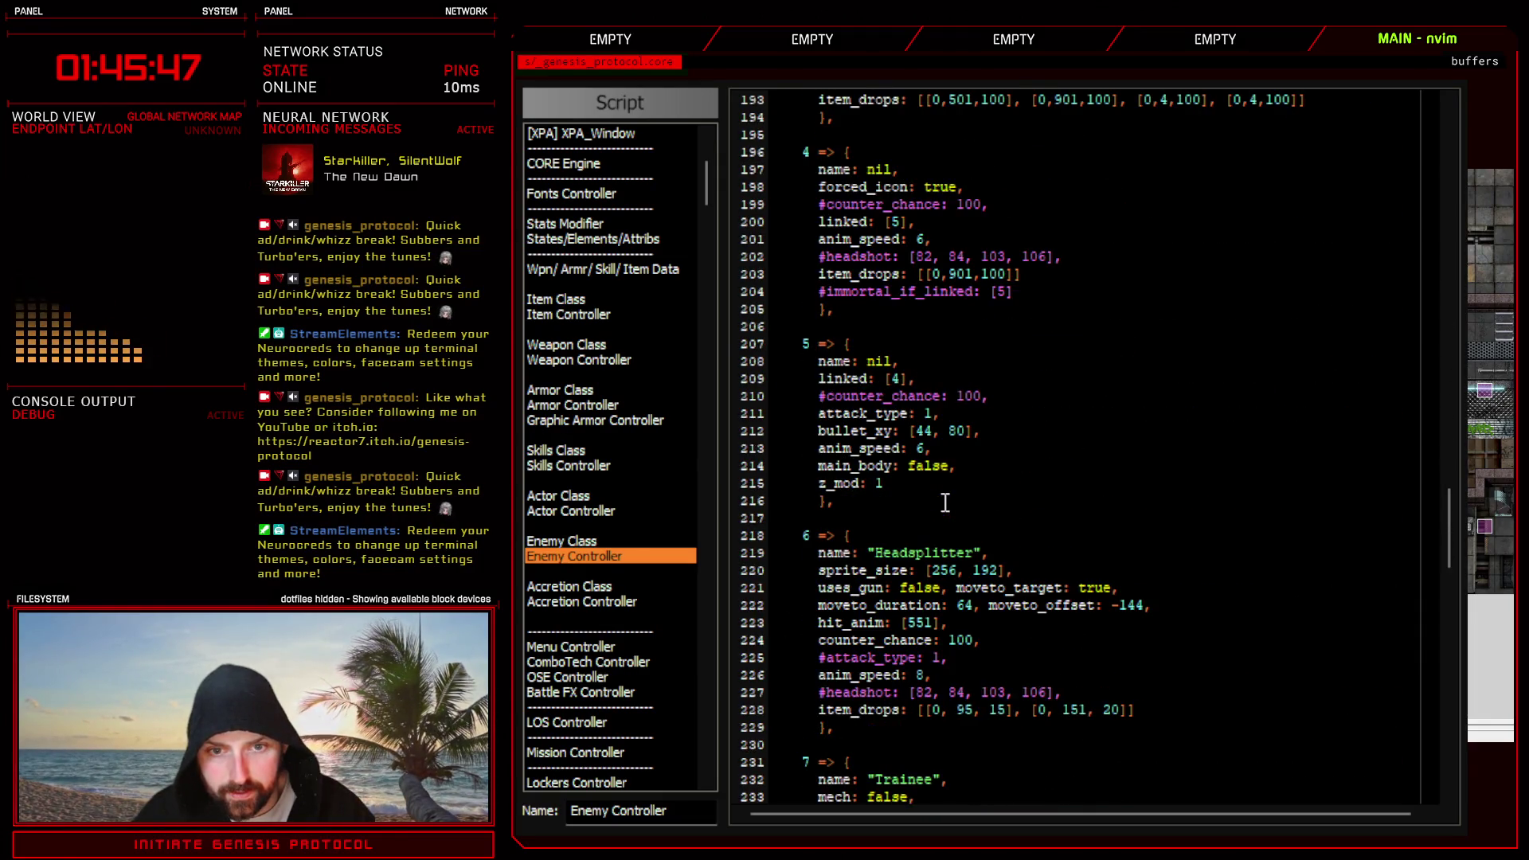
{"action": "scroll", "coordinate": [944, 501], "scroll_direction": "down", "scroll_amount": 3}
{"action": "scroll", "coordinate": [945, 502], "scroll_direction": "down", "scroll_amount": 3}
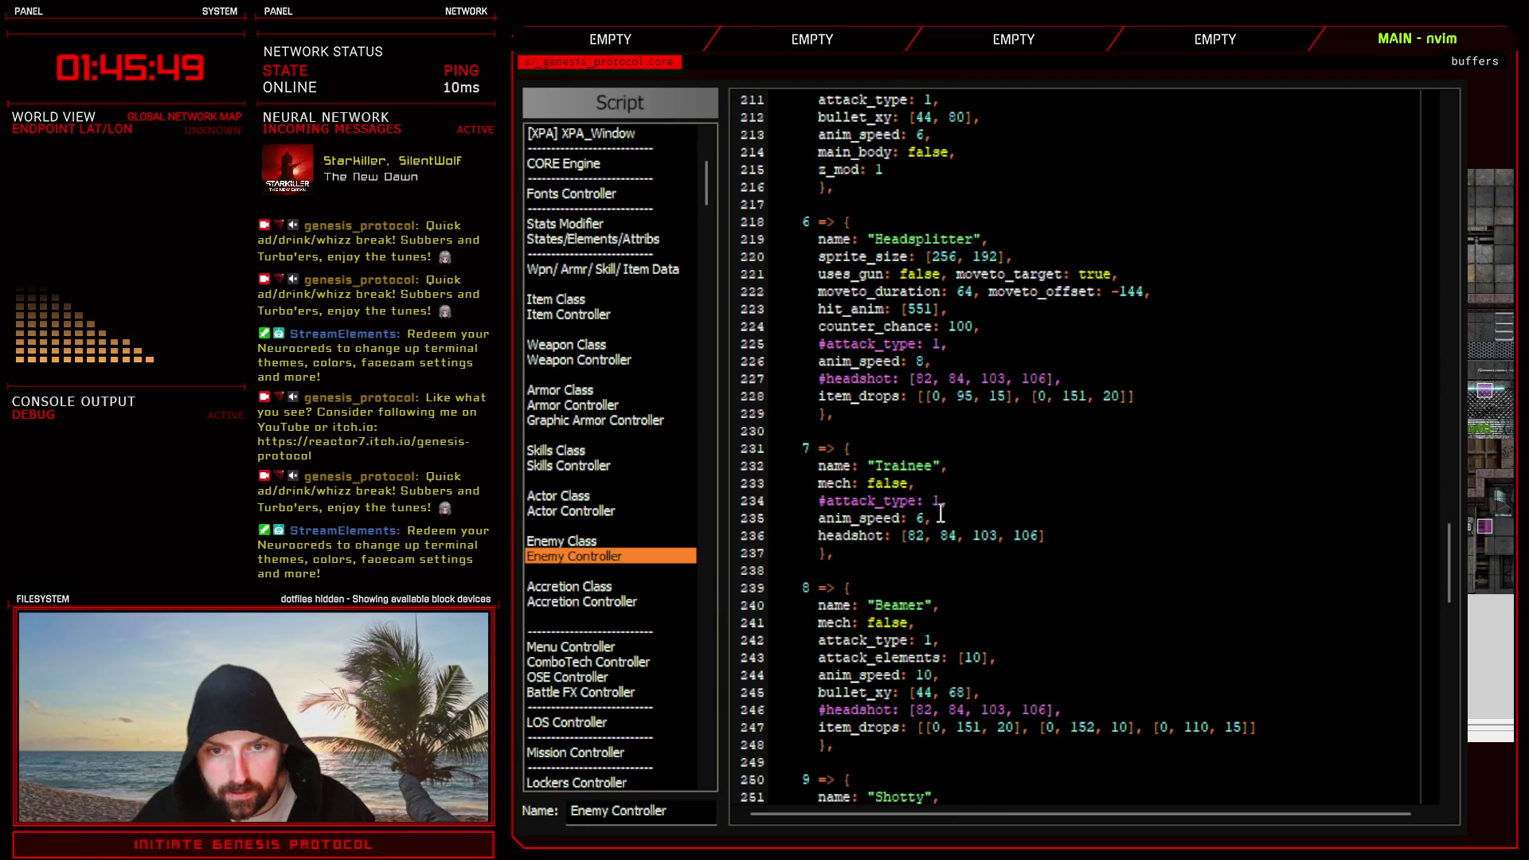
{"action": "left_click", "coordinate": [956, 493]}
{"action": "type", "text": "o"}
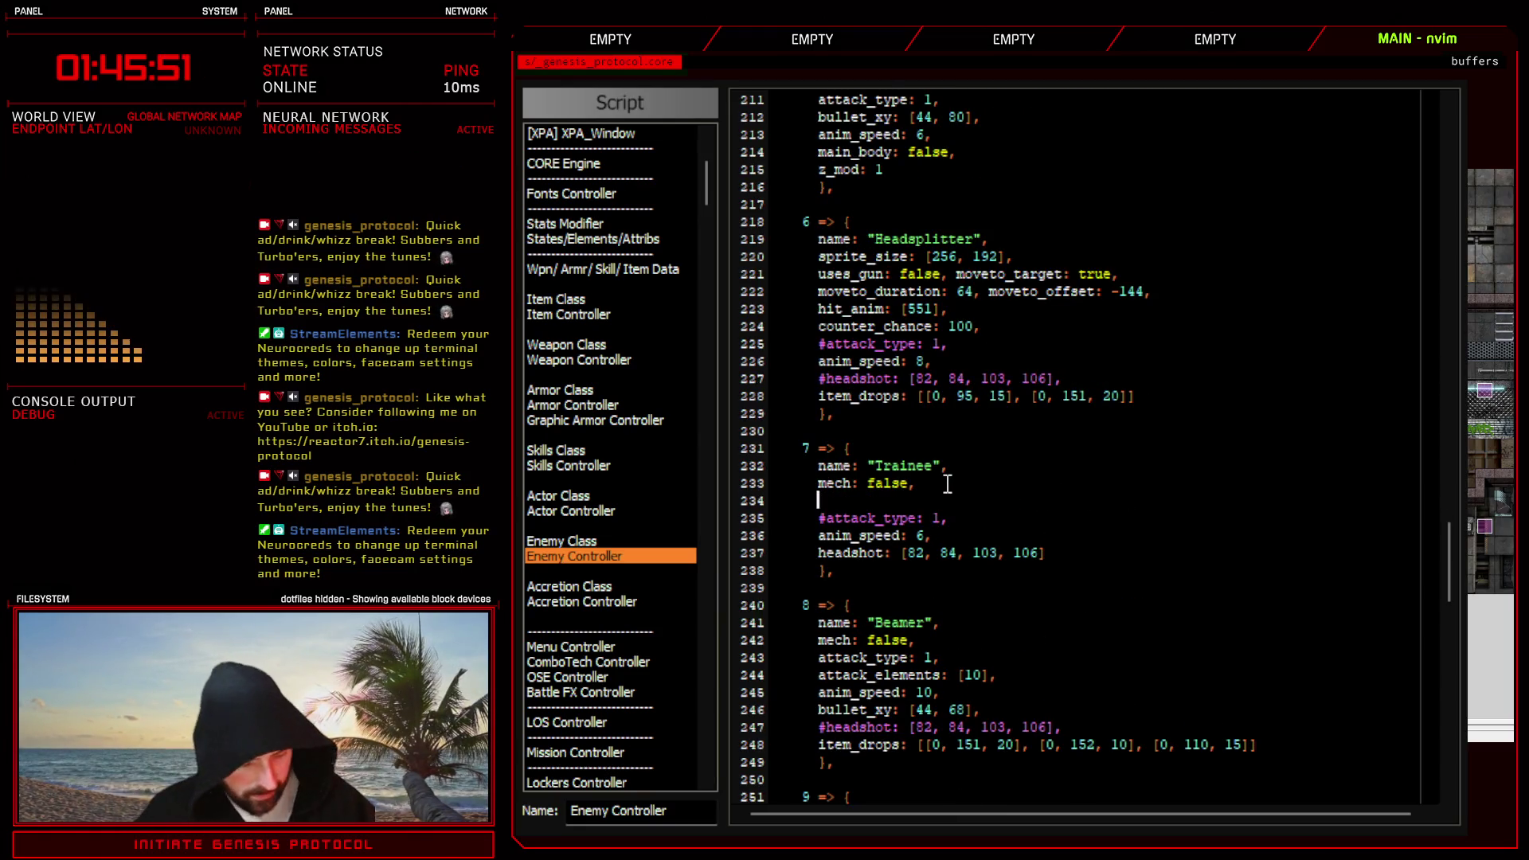
{"action": "type", "text": "skill_name_y:"}
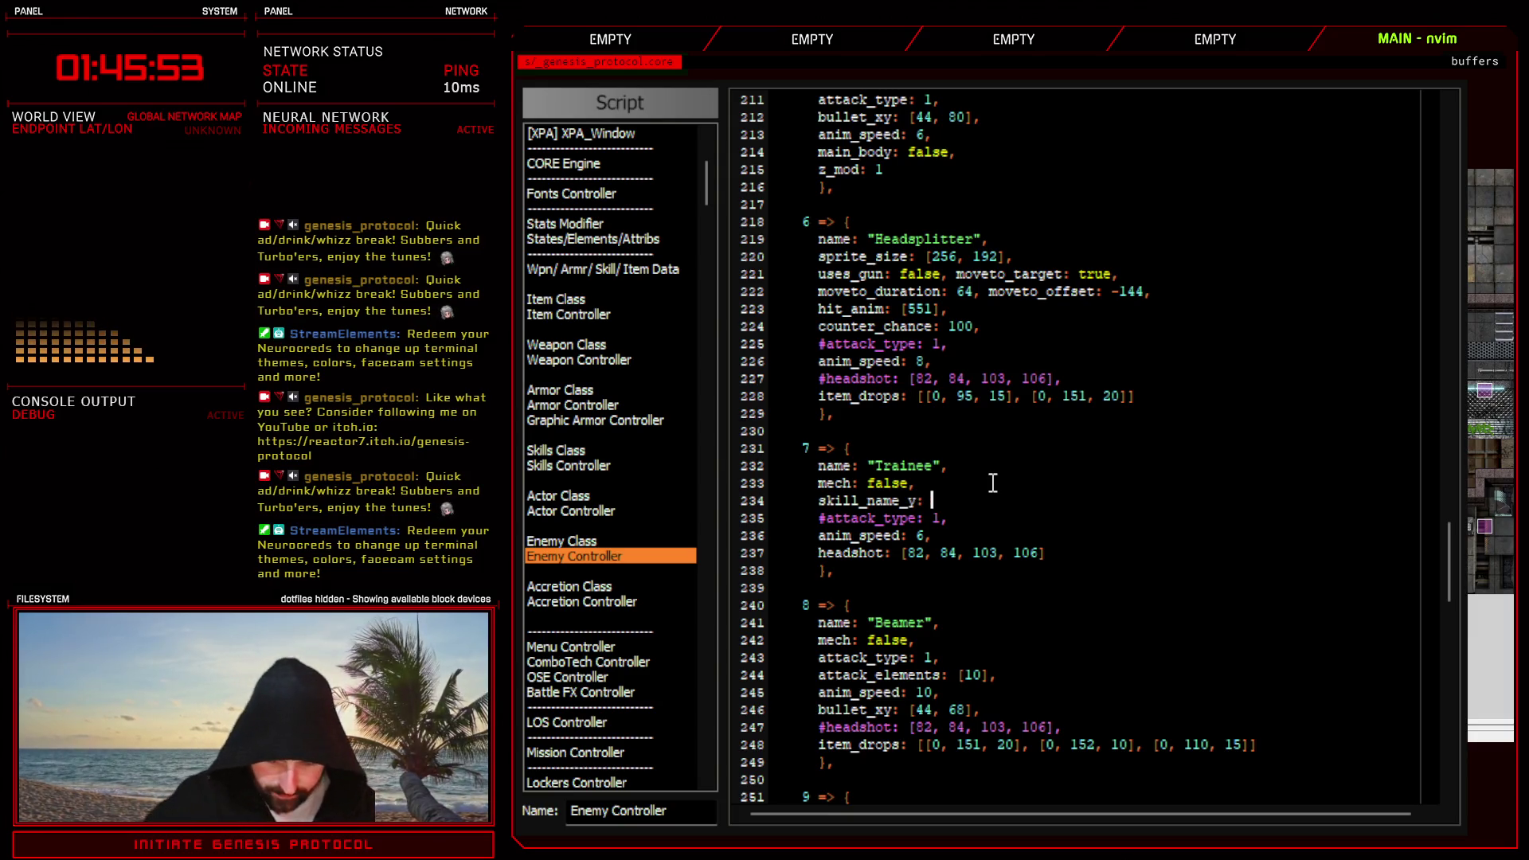
{"action": "type", "text": " 120"}
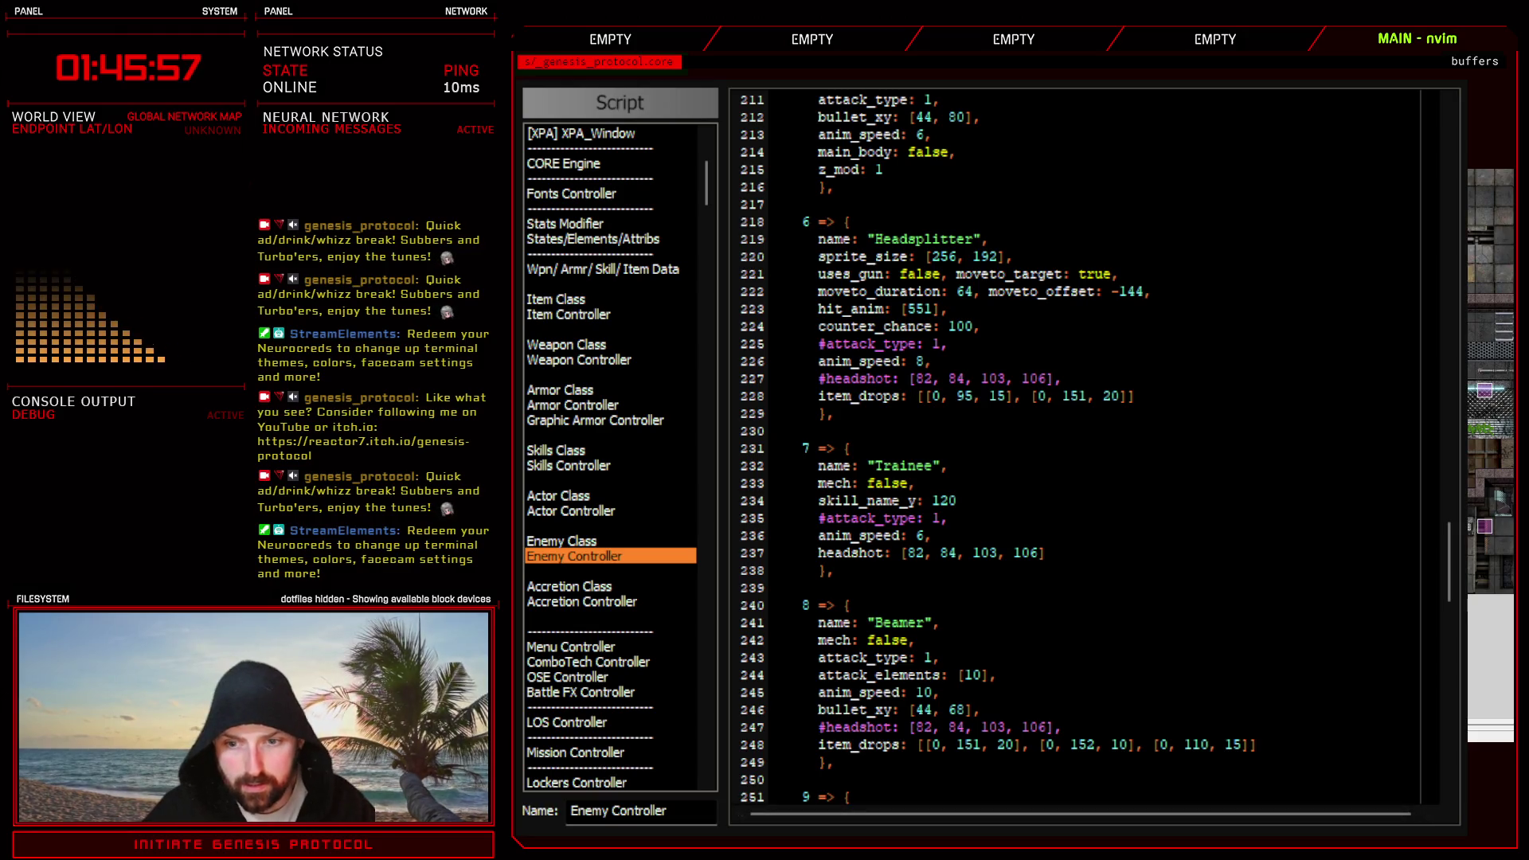
- Set the Trainee's skill_name_y to 120 and close the script editor
{"action": "key", "text": "Escape"}
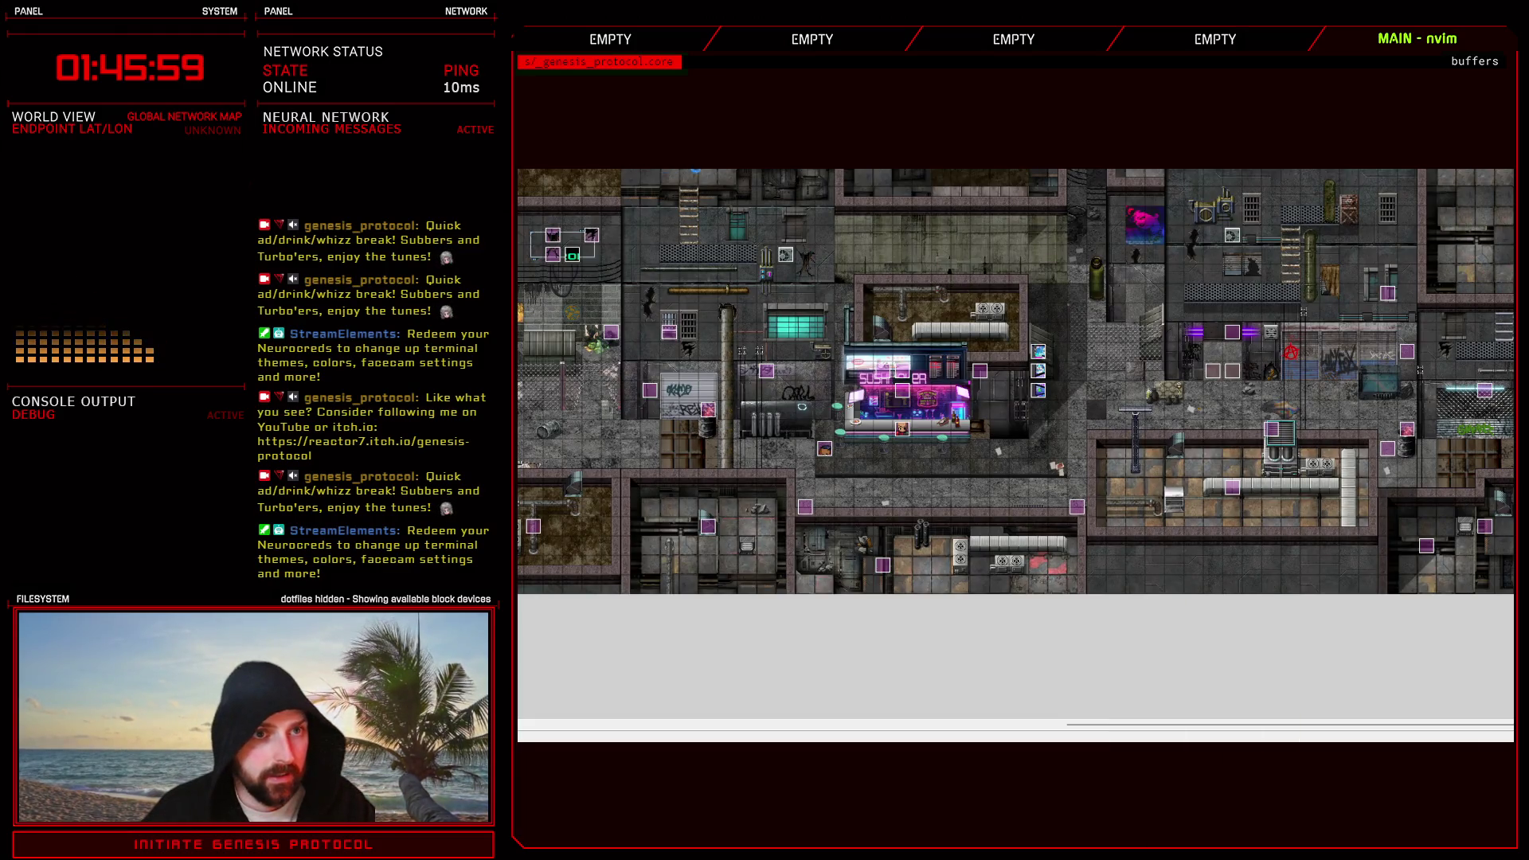
- Check the database and Enemy Controller script briefly, then start a battle test of Test Battle troop
{"action": "key", "text": "F9"}
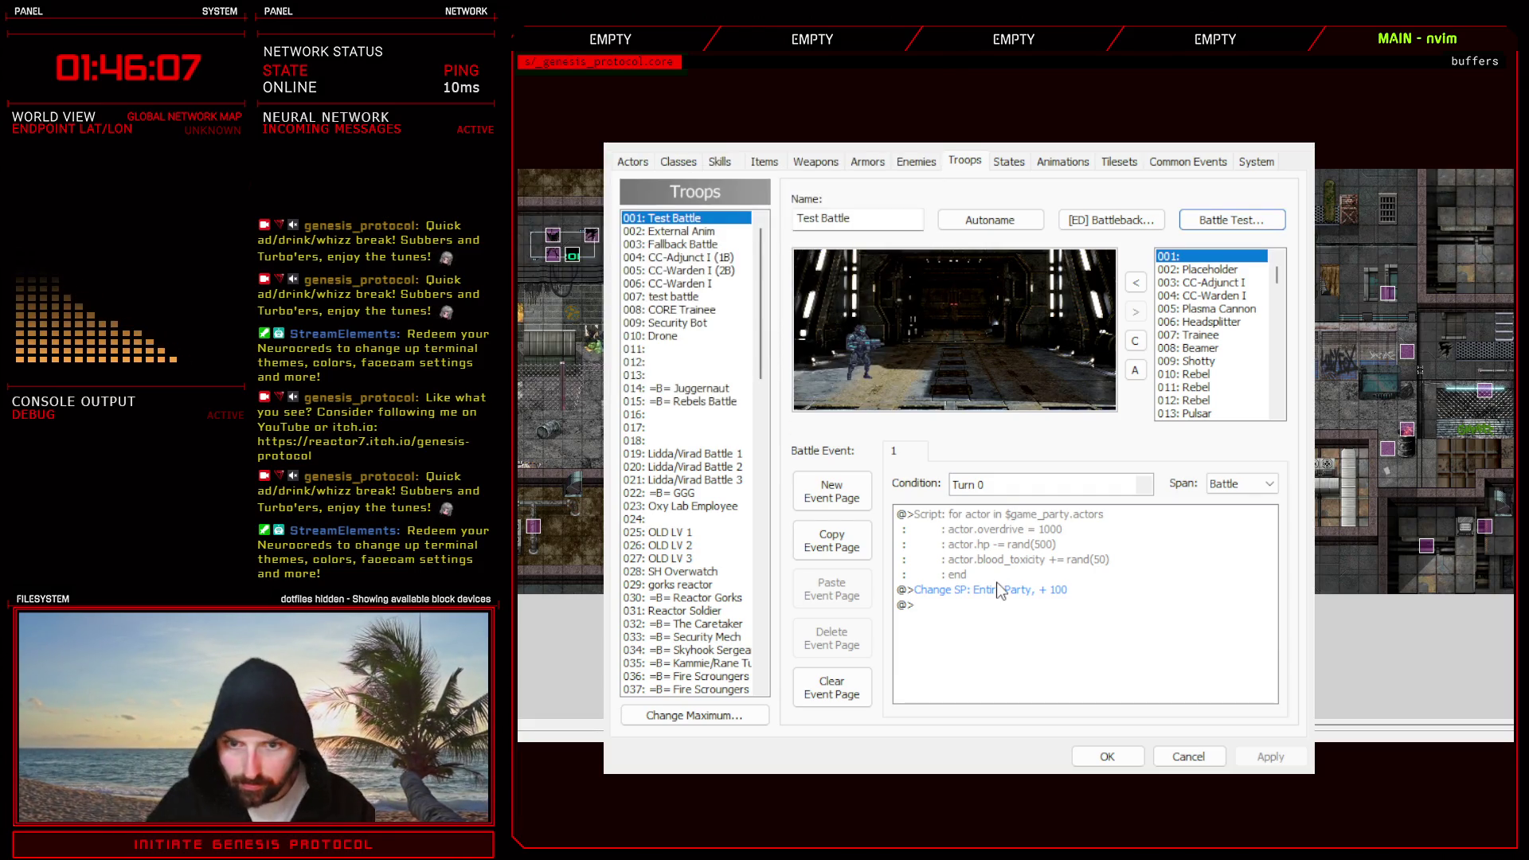
{"action": "left_click", "coordinate": [1107, 755]}
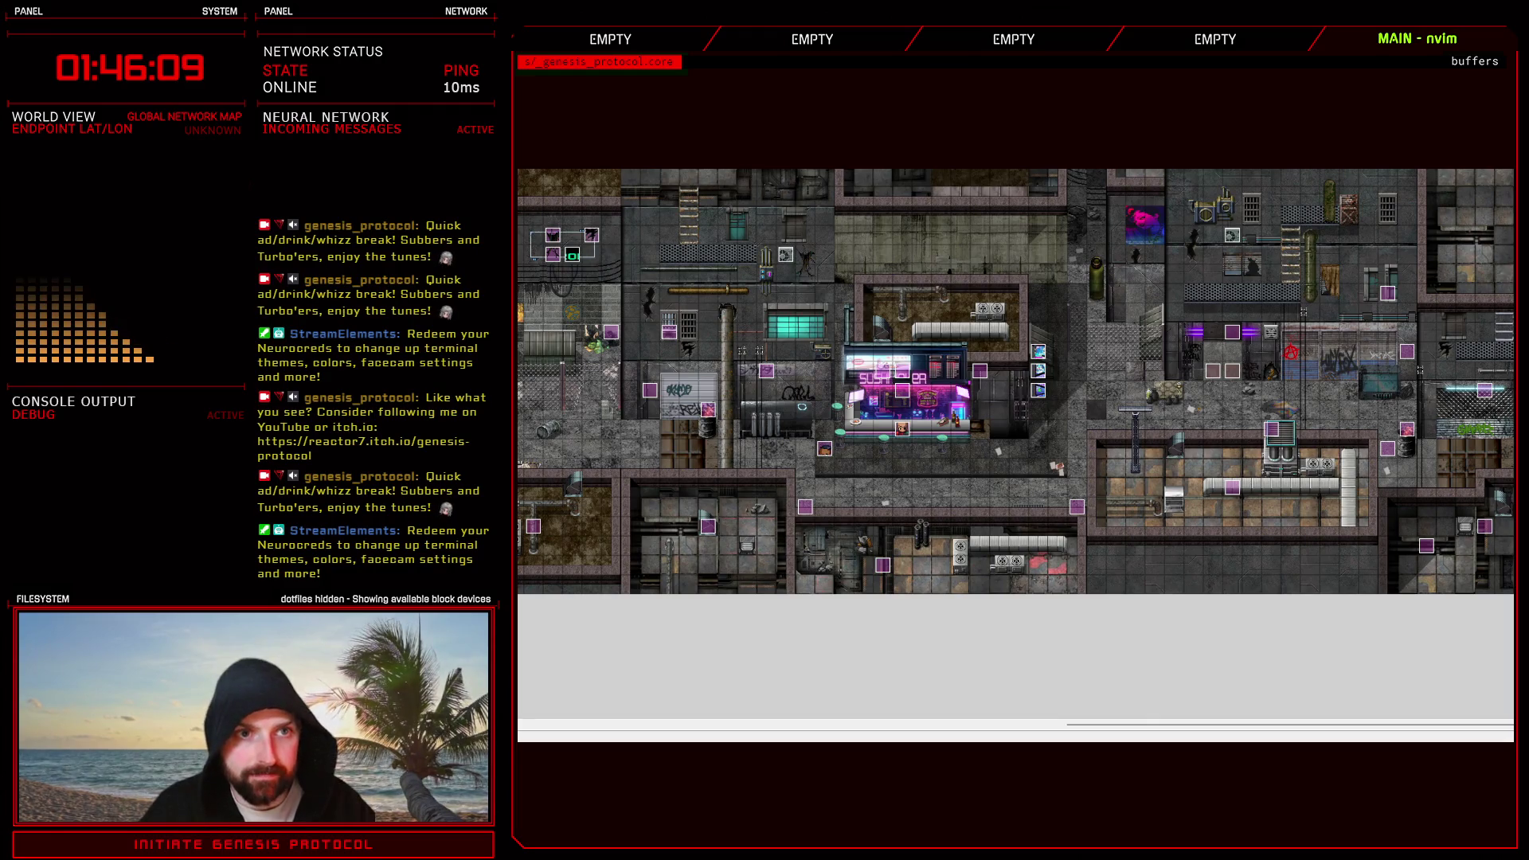
{"action": "key", "text": "F11"}
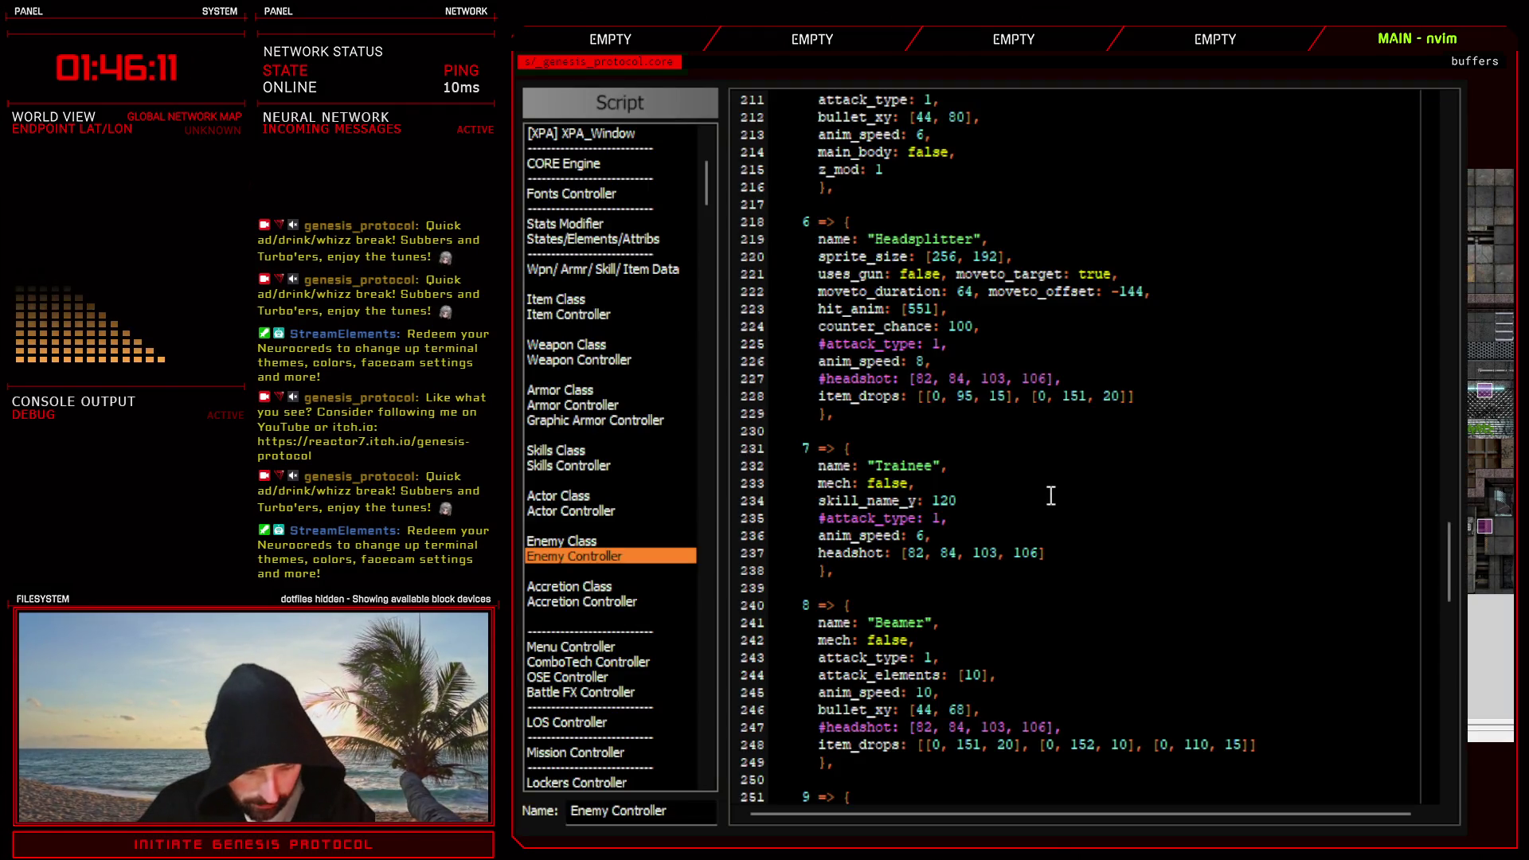
{"action": "key", "text": "Escape"}
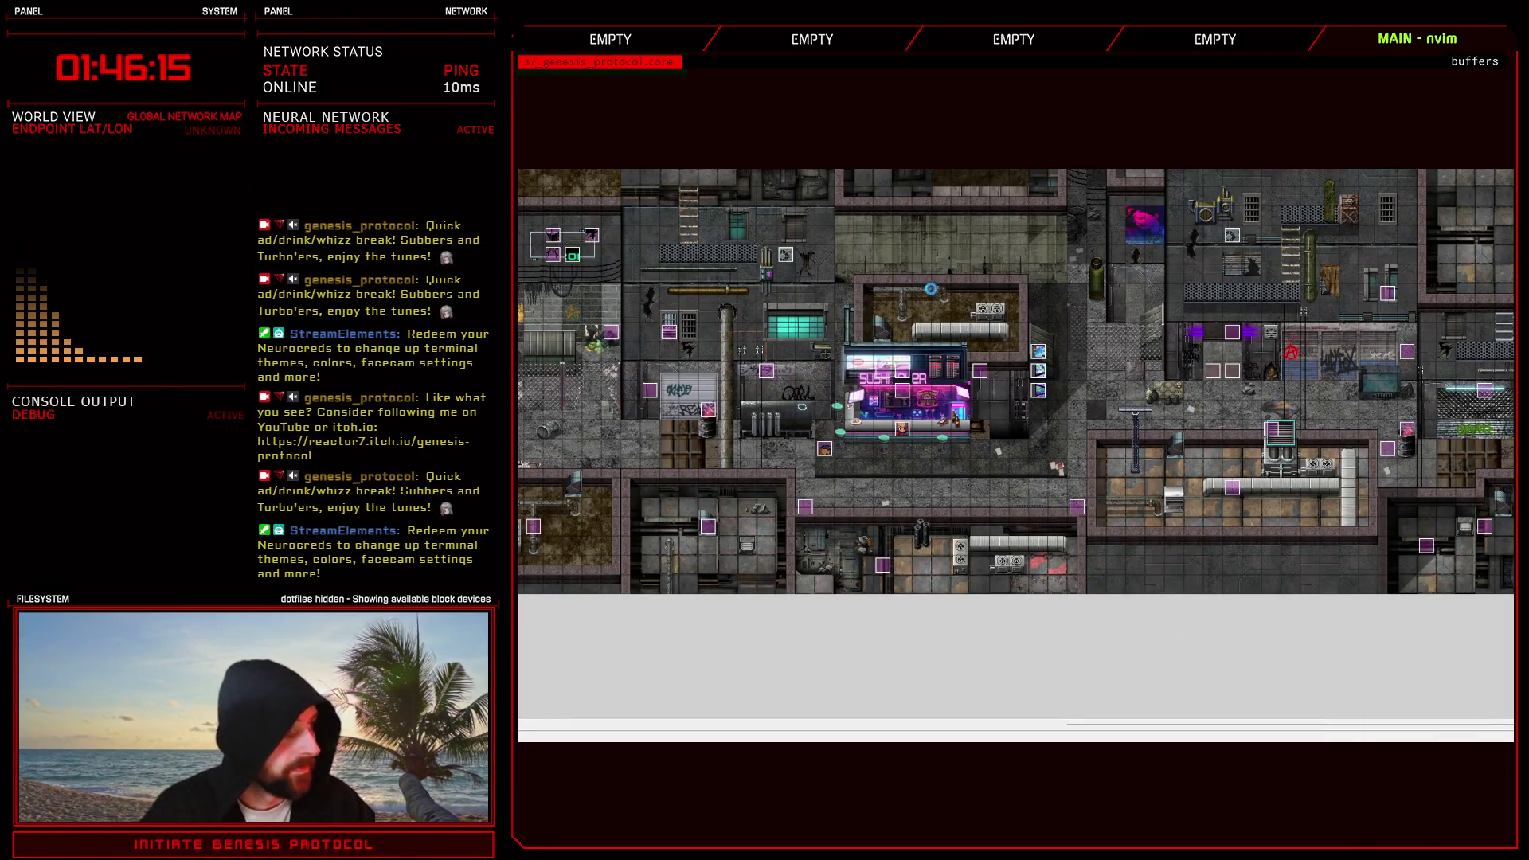
{"action": "key", "text": "F9"}
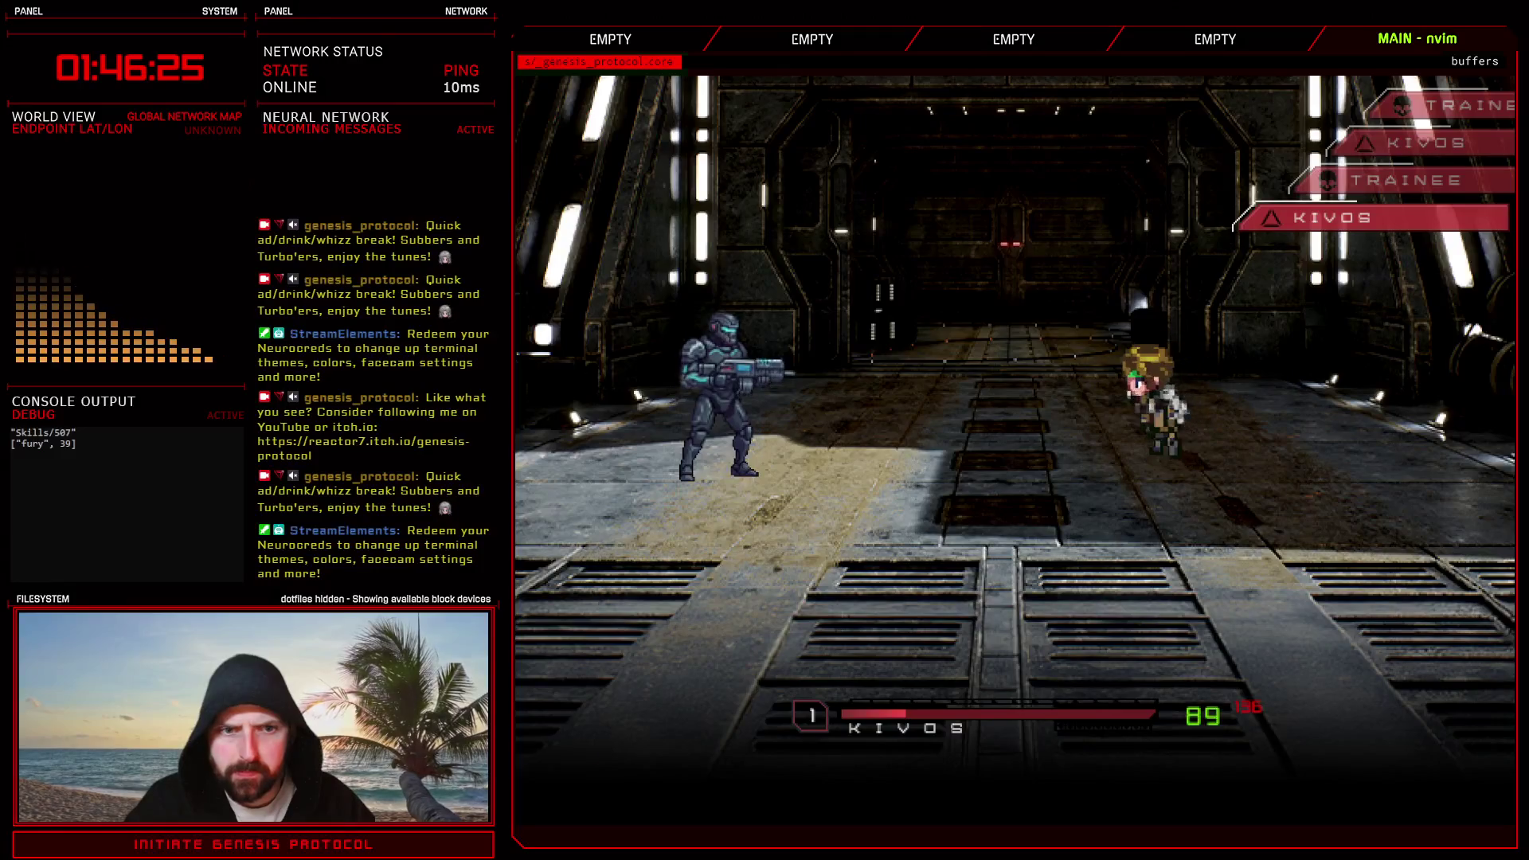
- Play a few turns until the Trainee's beam knocks Kivos down, ending back at the Troops tab
{"action": "key", "text": "Down"}
{"action": "key", "text": "Down"}
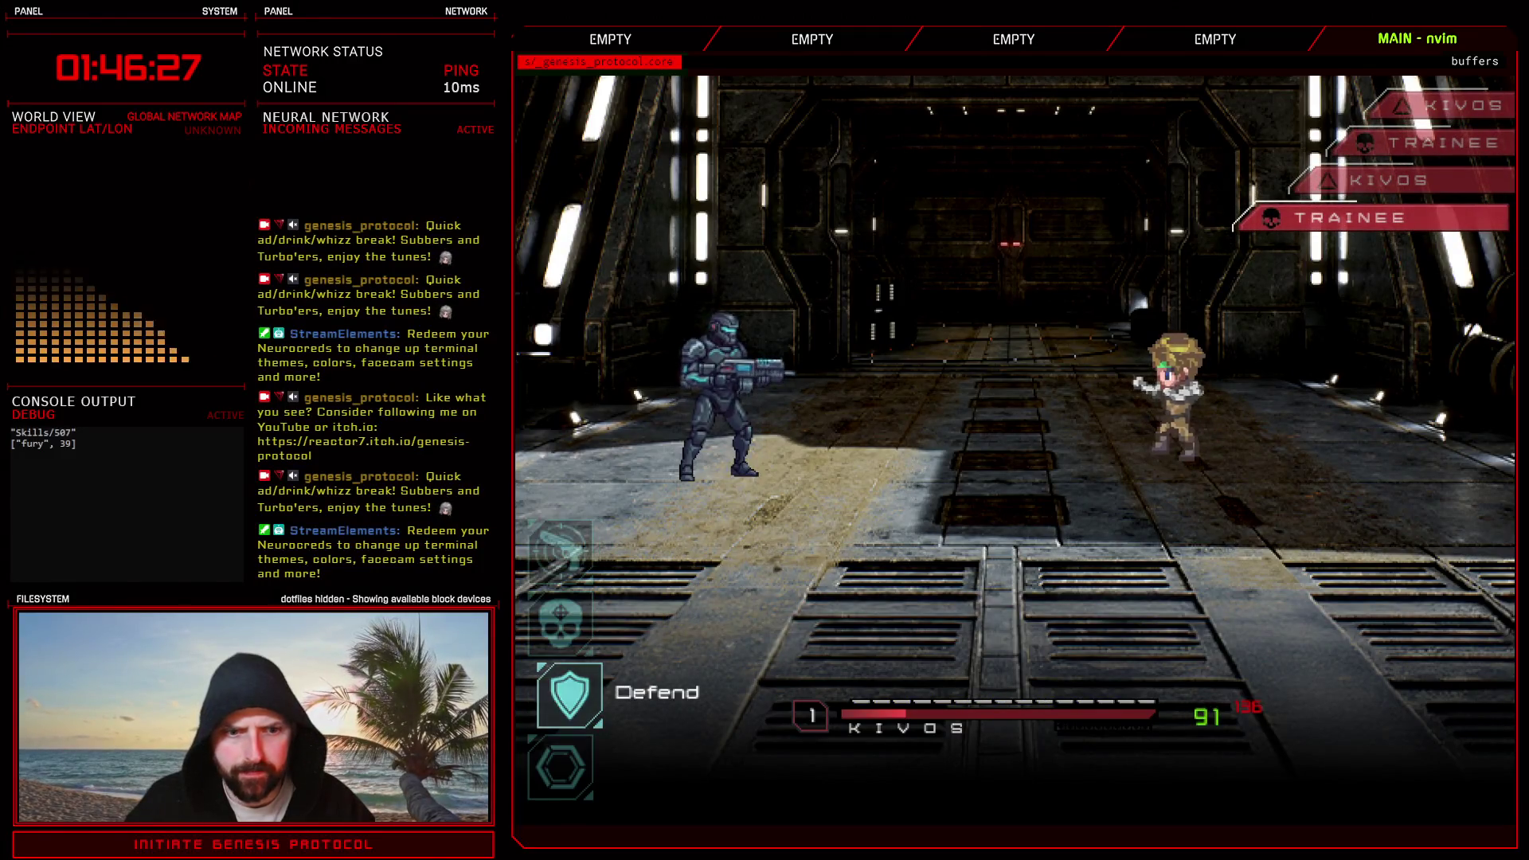
{"action": "key", "text": "Return"}
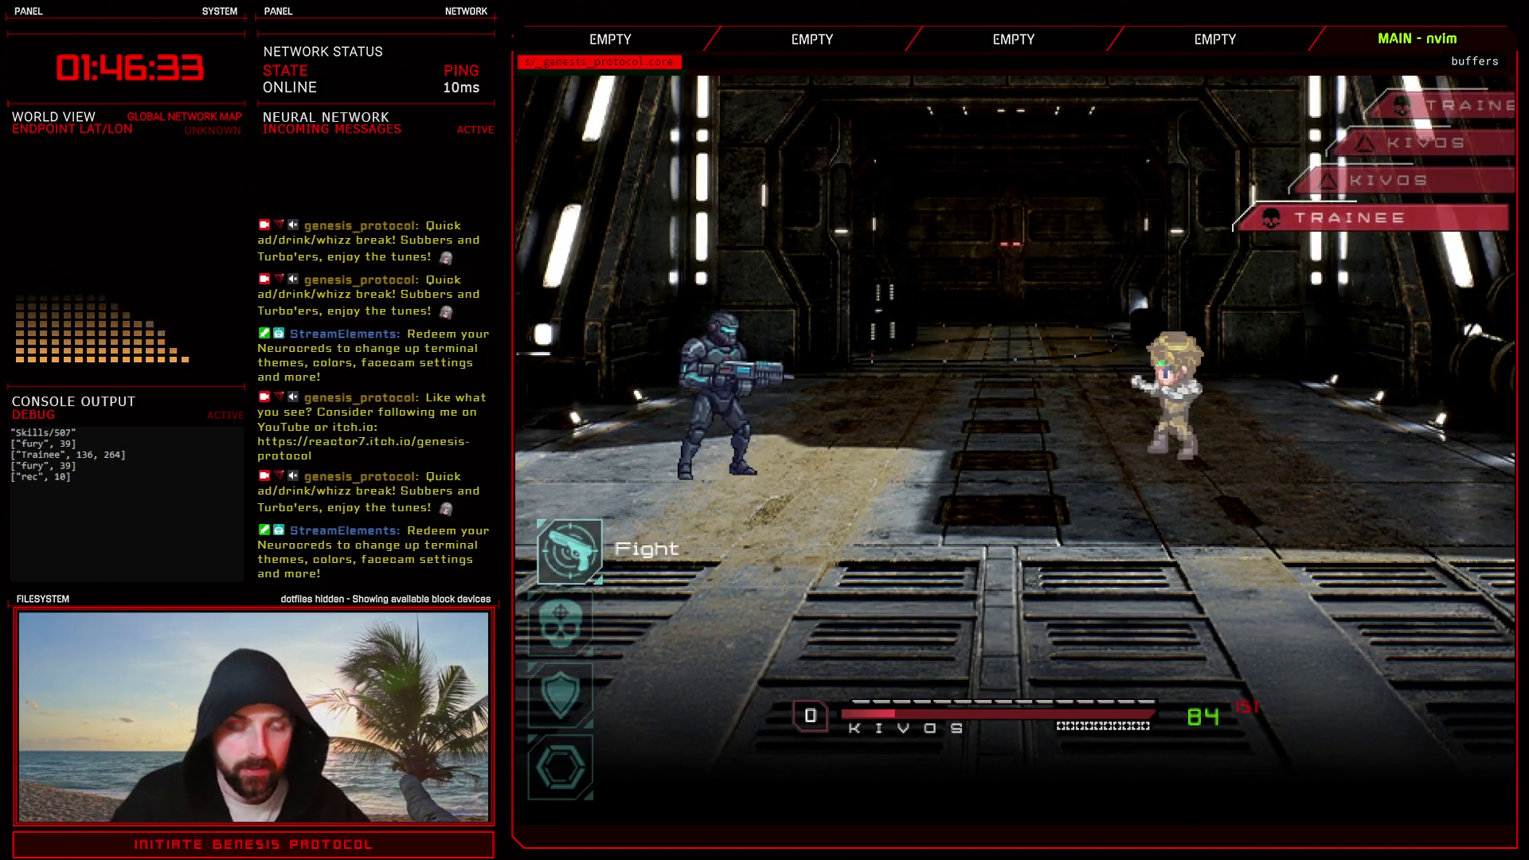
{"action": "key", "text": "Down"}
{"action": "key", "text": "Return"}
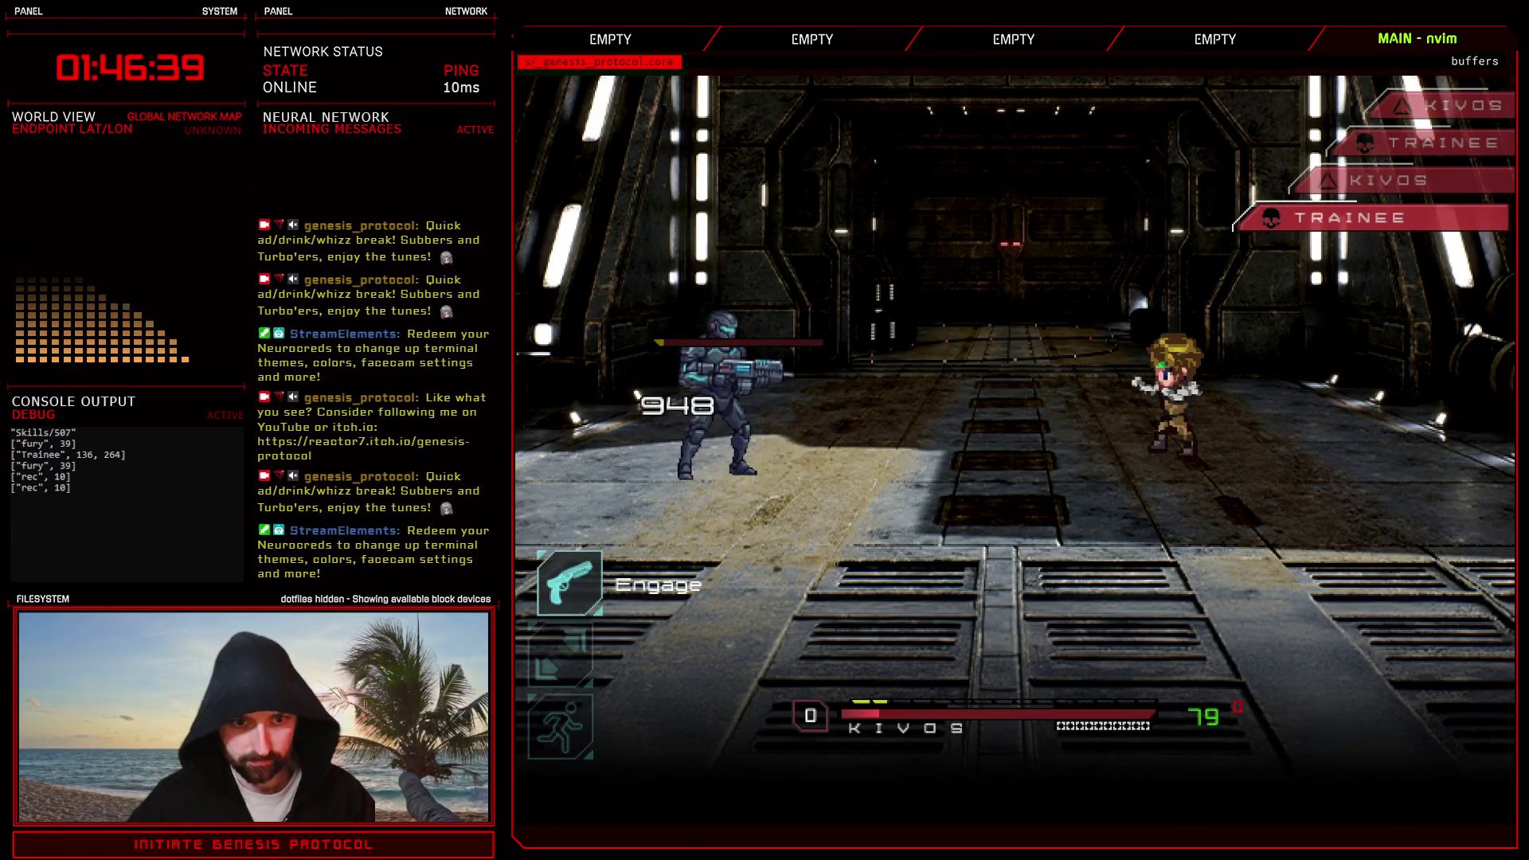
{"action": "key", "text": "Return"}
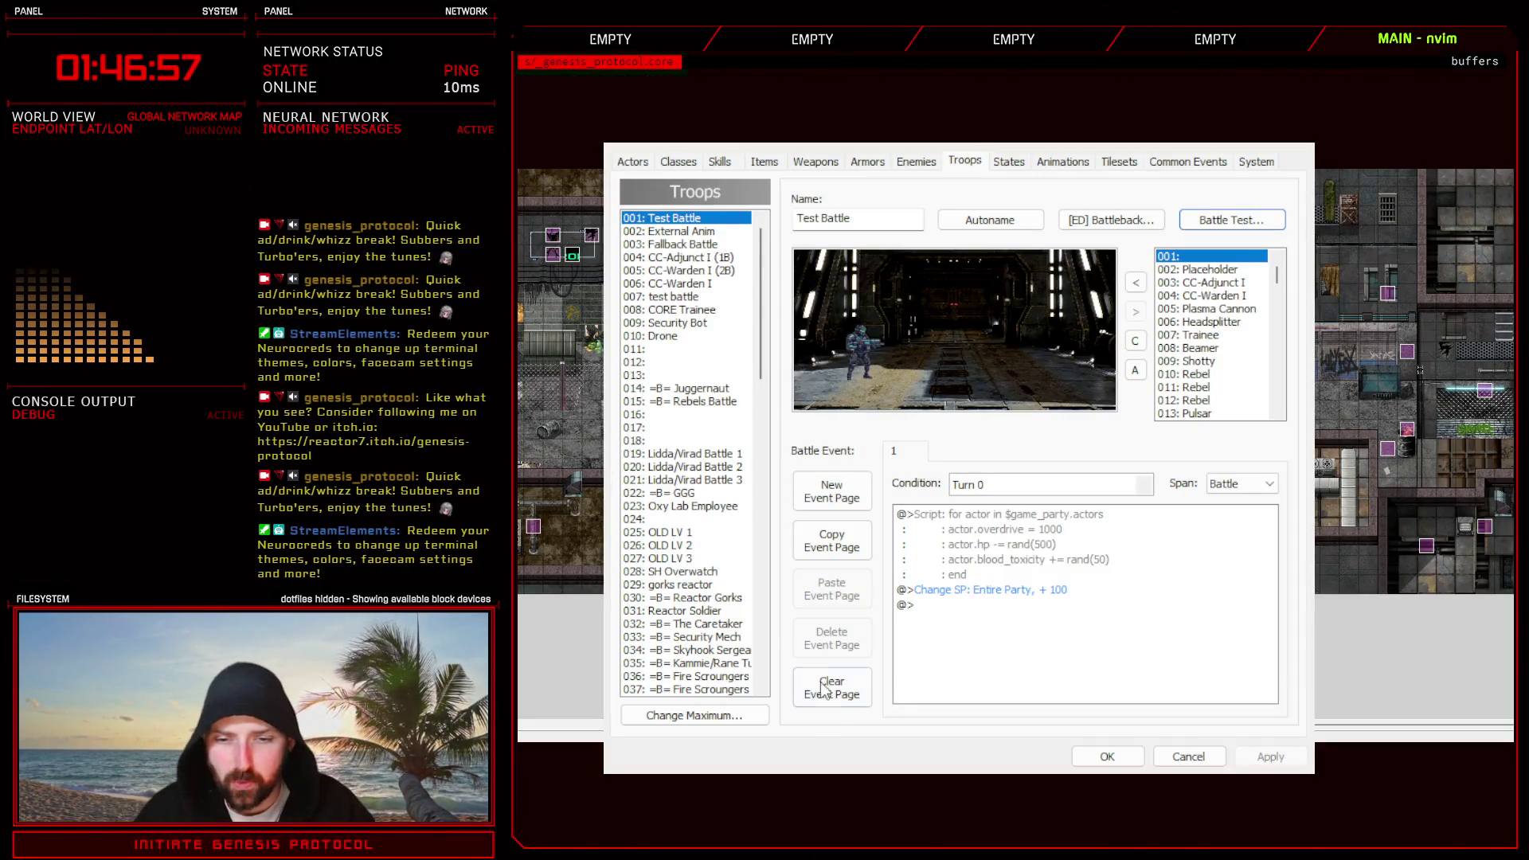
- Replace the soldier in the Test Battle troop with 008: Beamer placed on the left
{"action": "left_click", "coordinate": [1108, 758]}
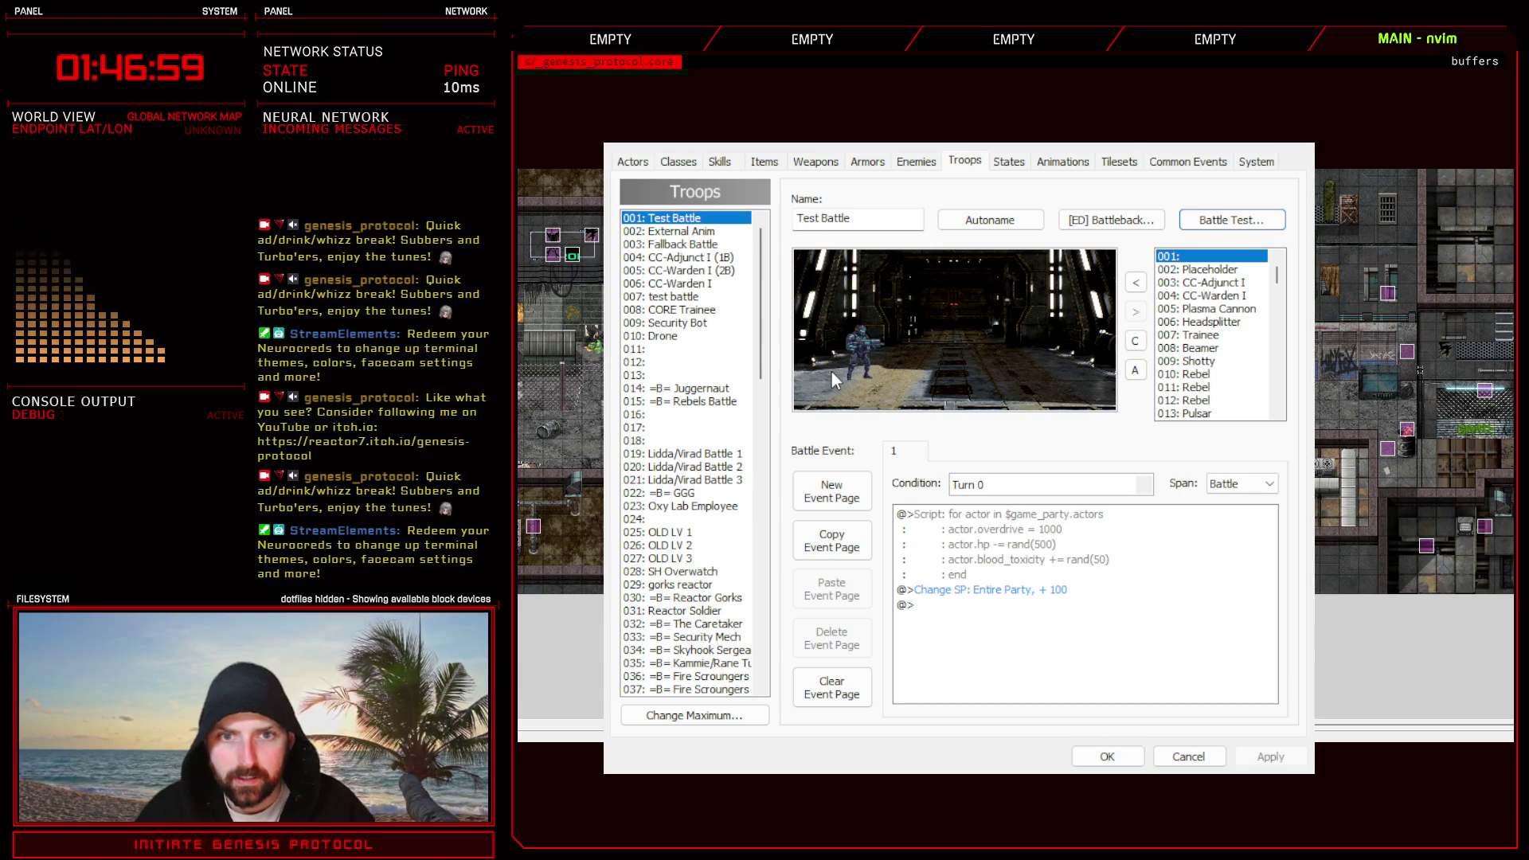
{"action": "left_click", "coordinate": [854, 348]}
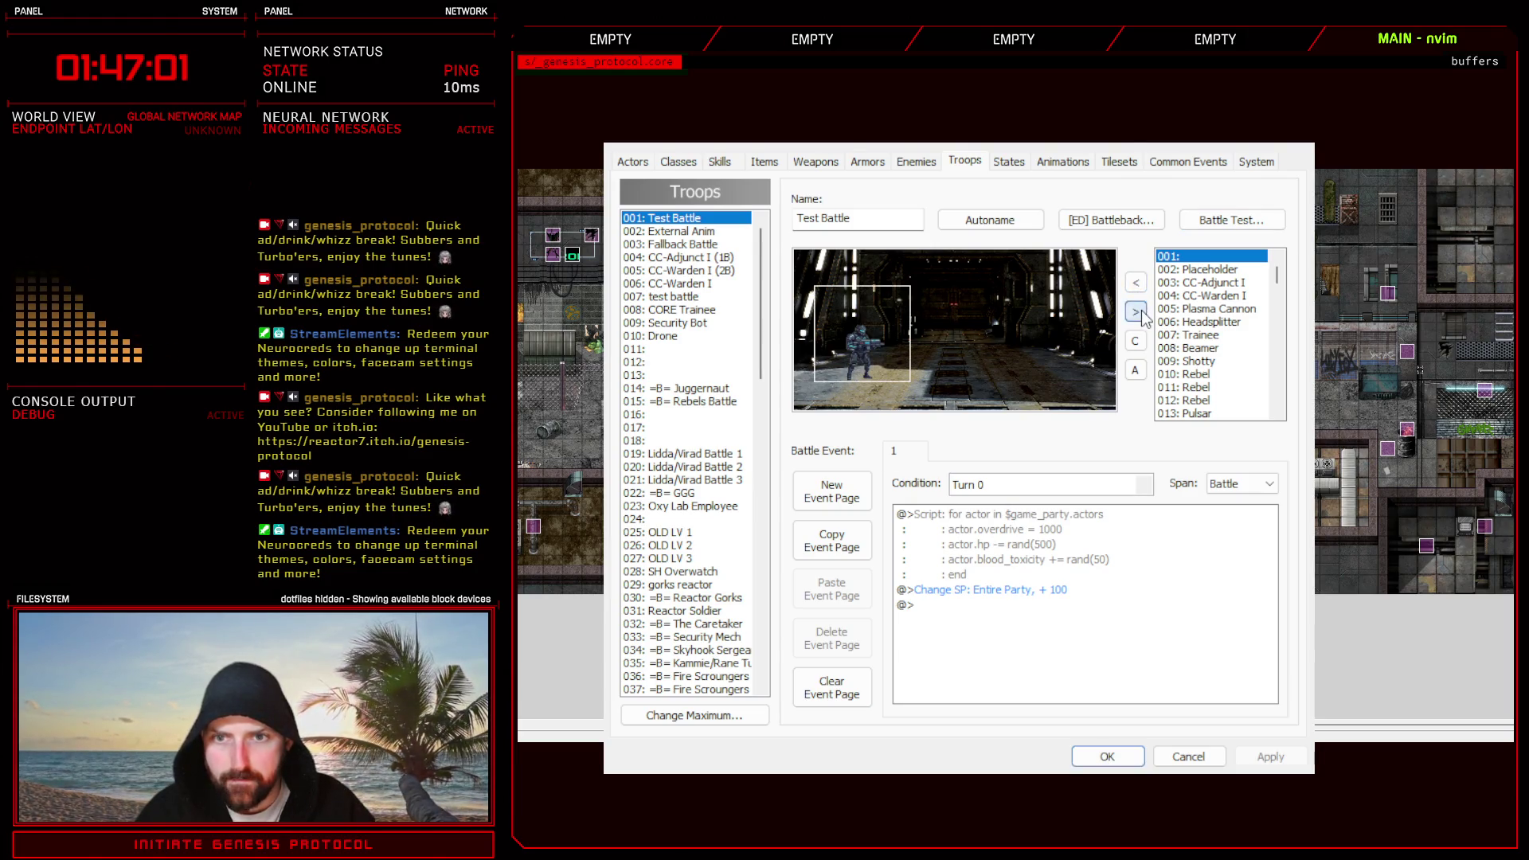
{"action": "left_click", "coordinate": [1135, 284]}
{"action": "left_click", "coordinate": [1210, 348]}
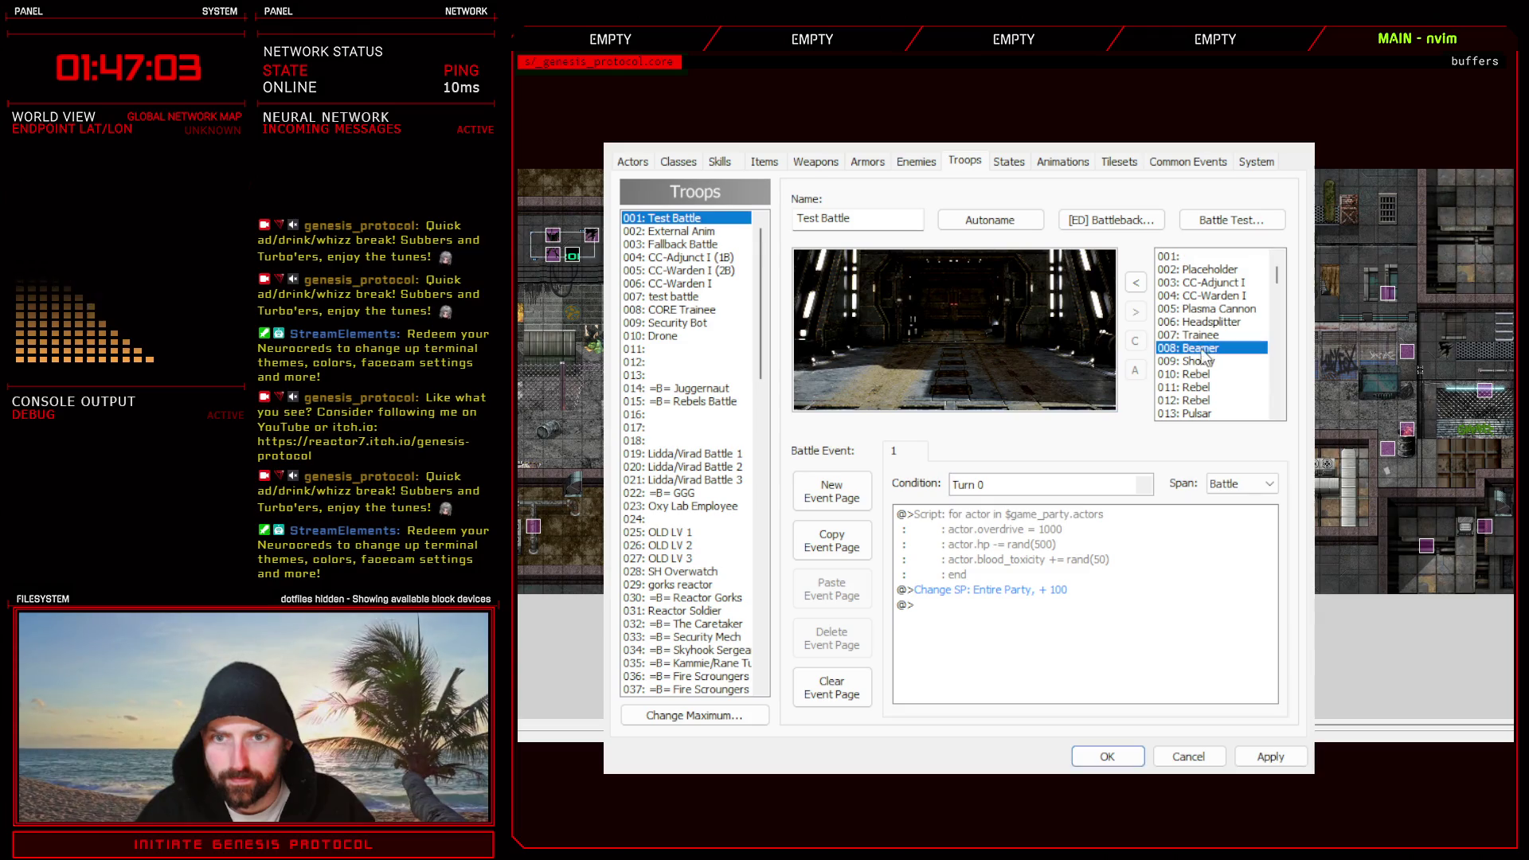
{"action": "left_click", "coordinate": [1136, 284]}
{"action": "left_click_drag", "start_coordinate": [944, 350], "coordinate": [868, 358]}
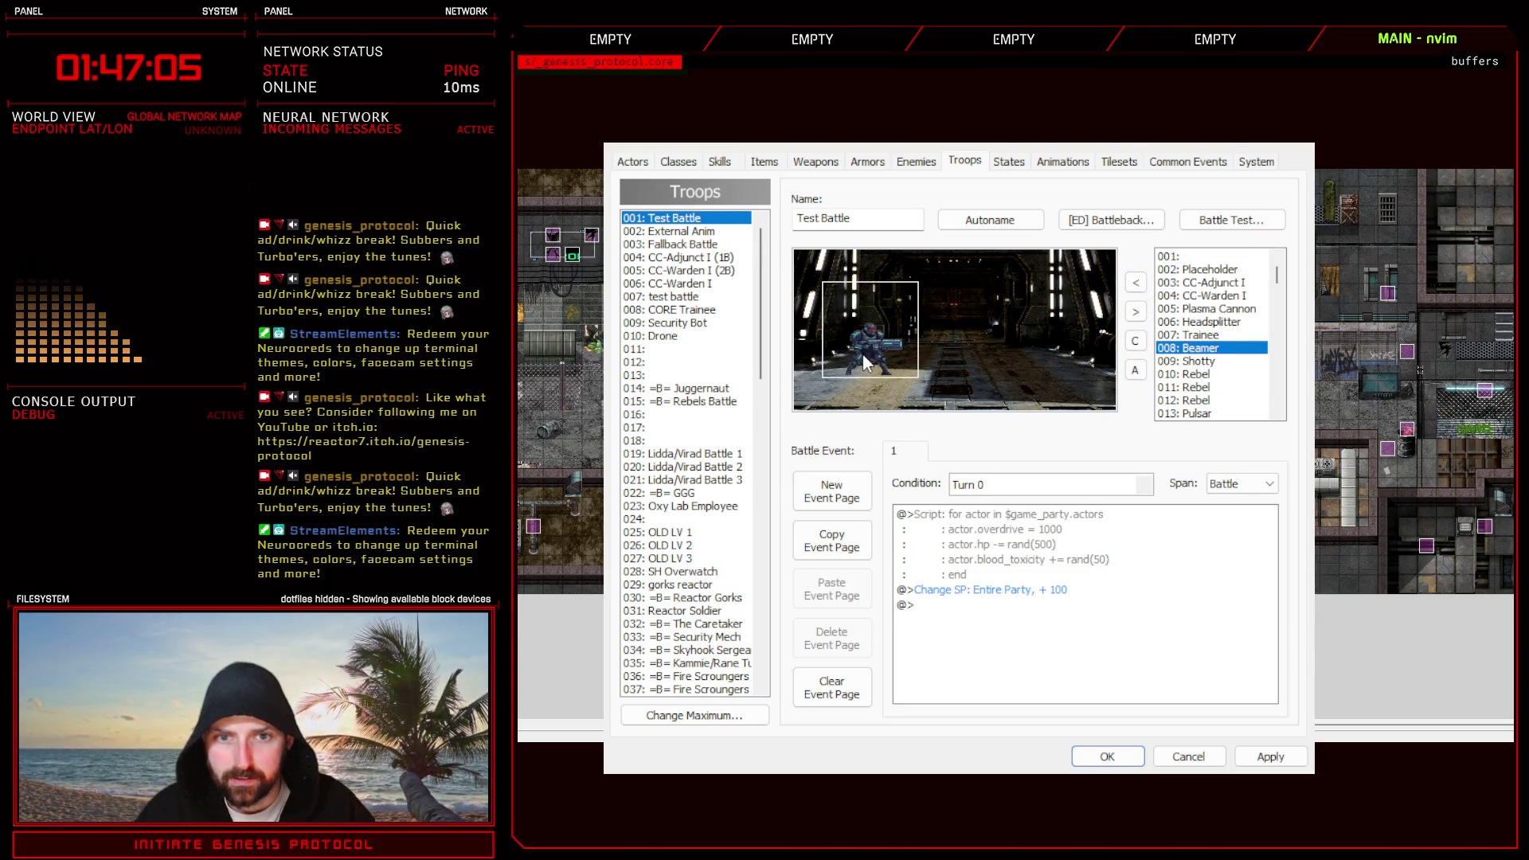
- Apply the troop change, close the database and reopen the script editor
{"action": "left_click", "coordinate": [1270, 756]}
{"action": "left_click", "coordinate": [1107, 756]}
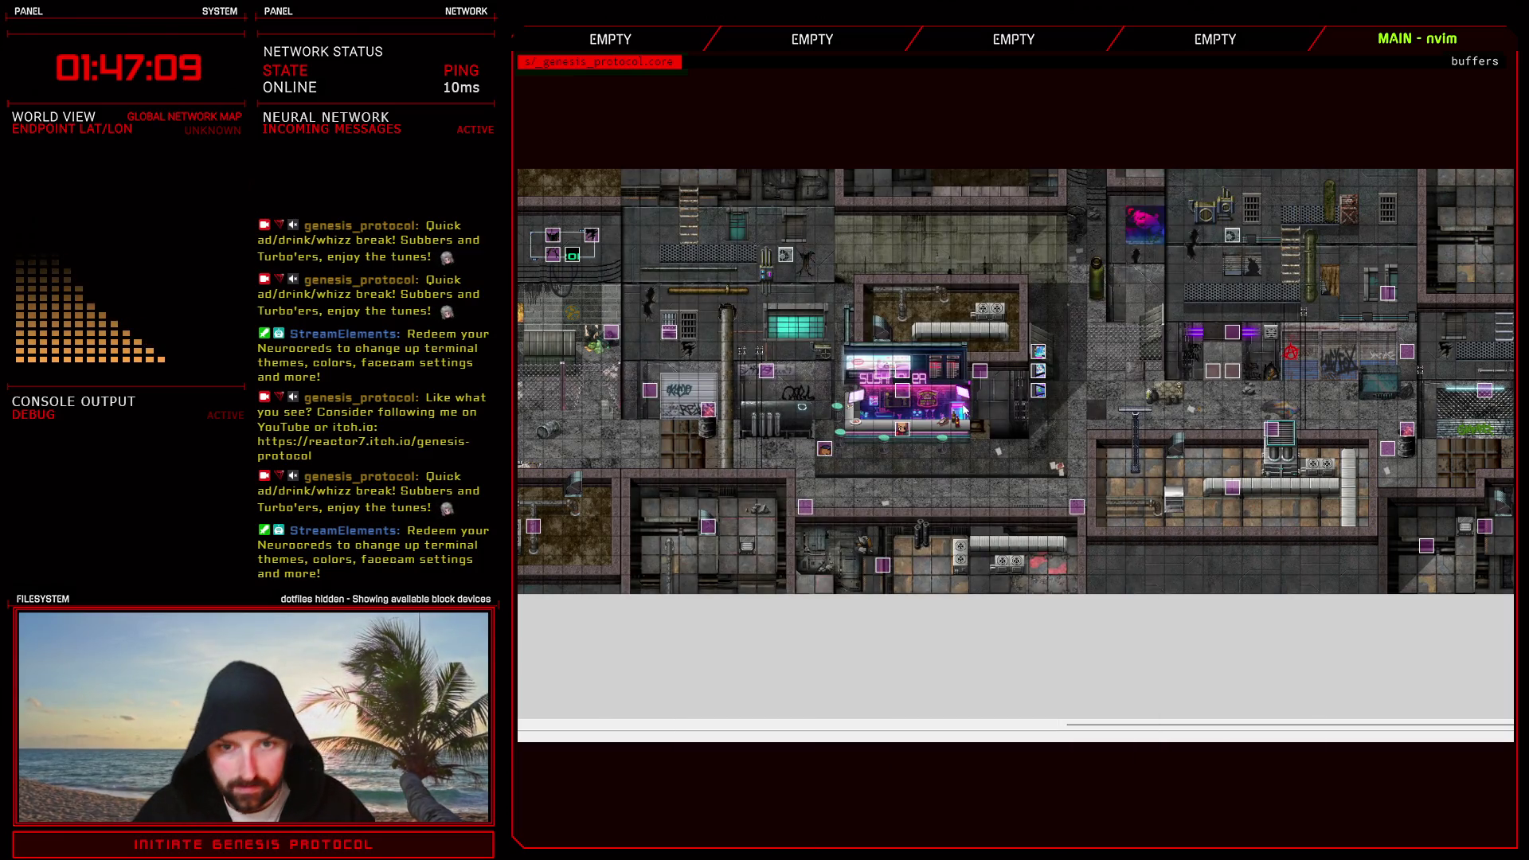
{"action": "key", "text": "F11"}
{"action": "scroll", "coordinate": [971, 526], "scroll_direction": "down", "scroll_amount": 3}
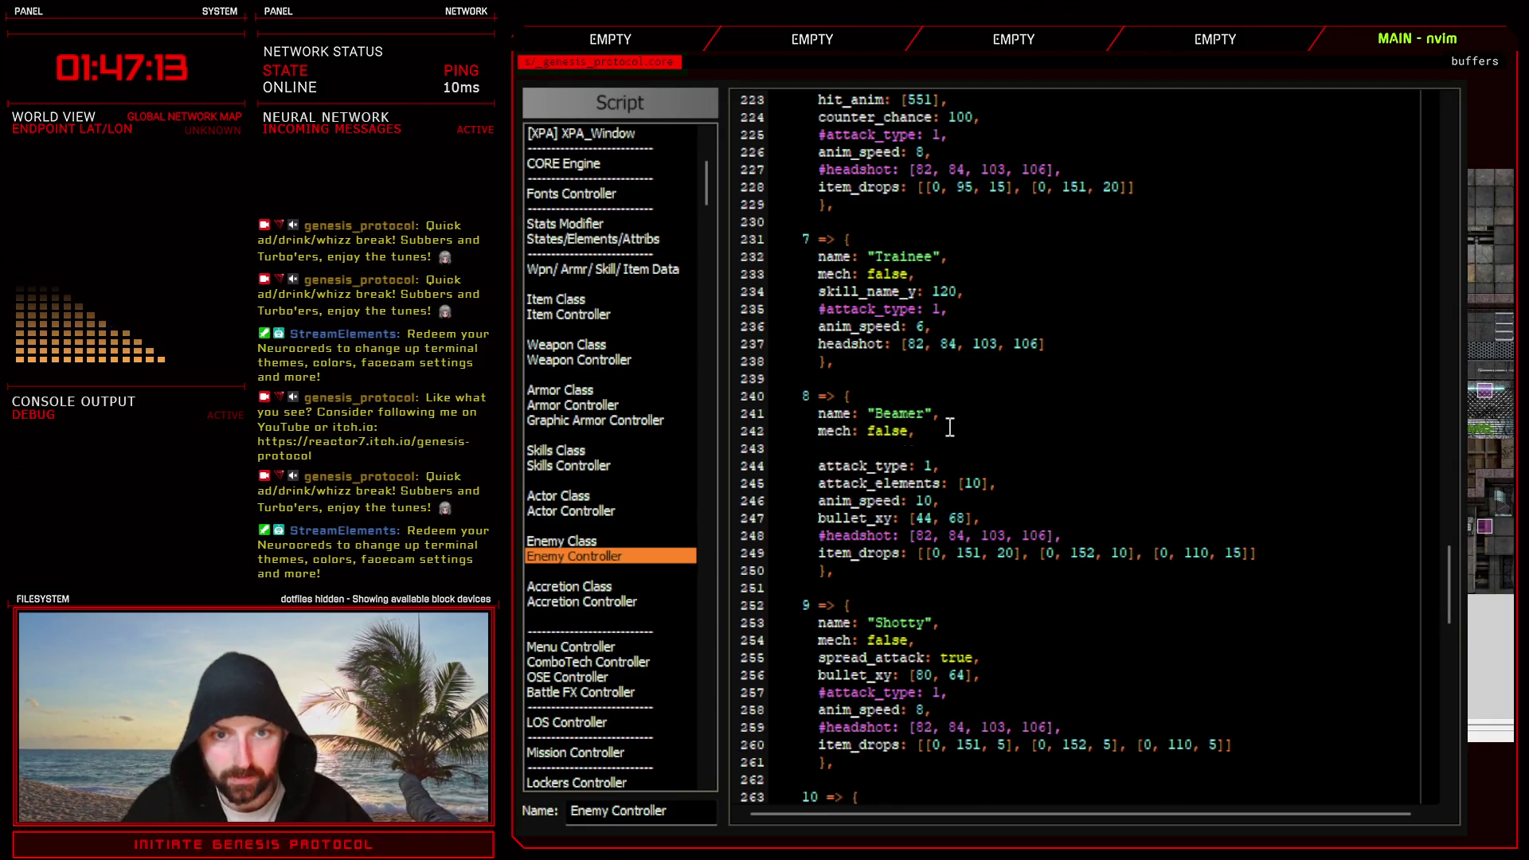
- Add 'skill_name_y: 120,' after Beamer's anim_speed line and leave the script editor
{"action": "key", "text": "Return"}
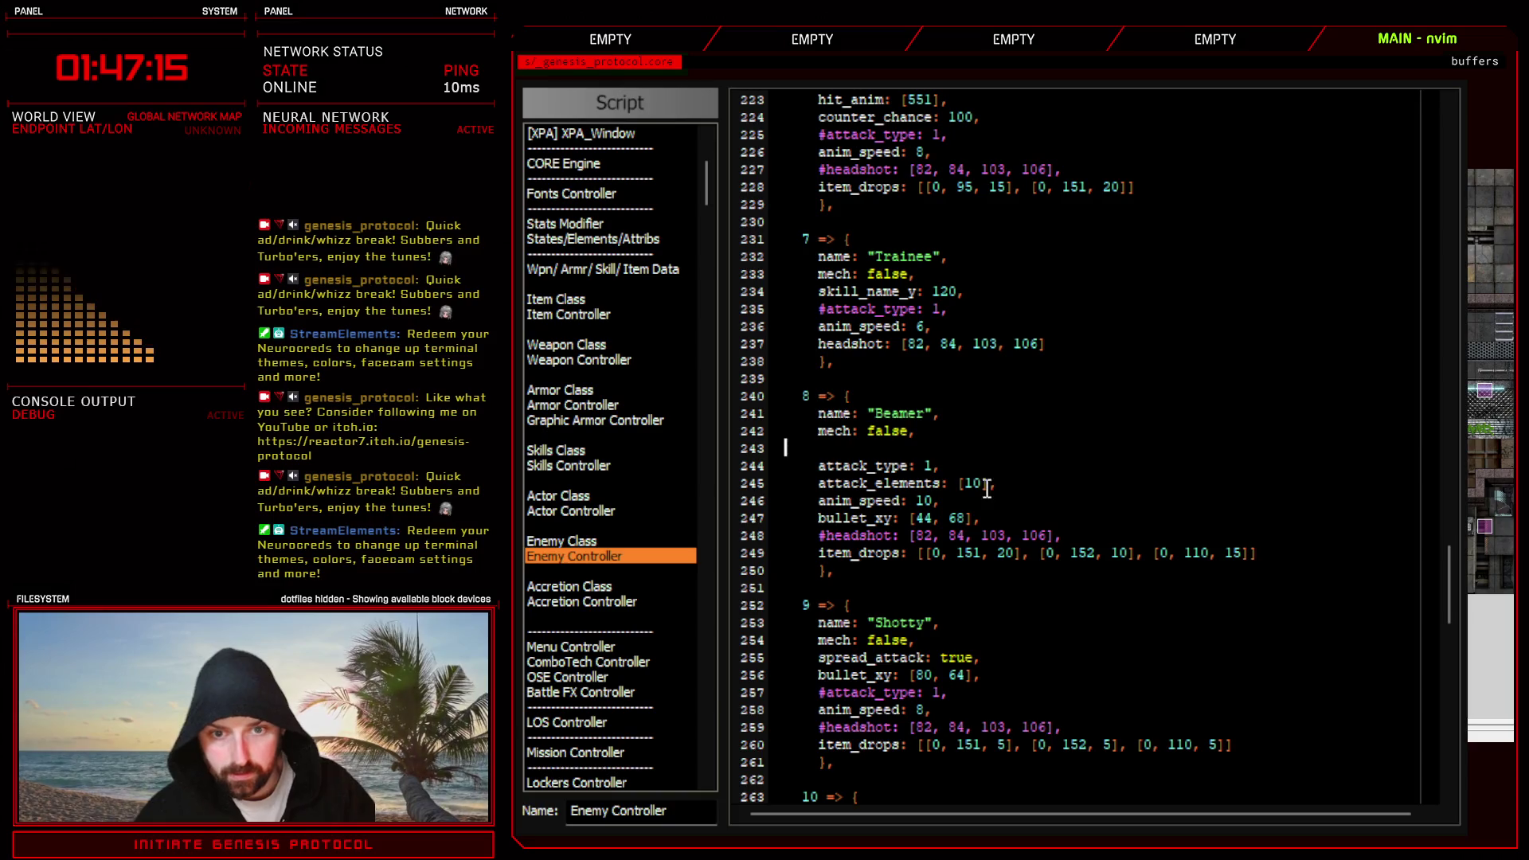
{"action": "key", "text": "BackSpace"}
{"action": "key", "text": "Return"}
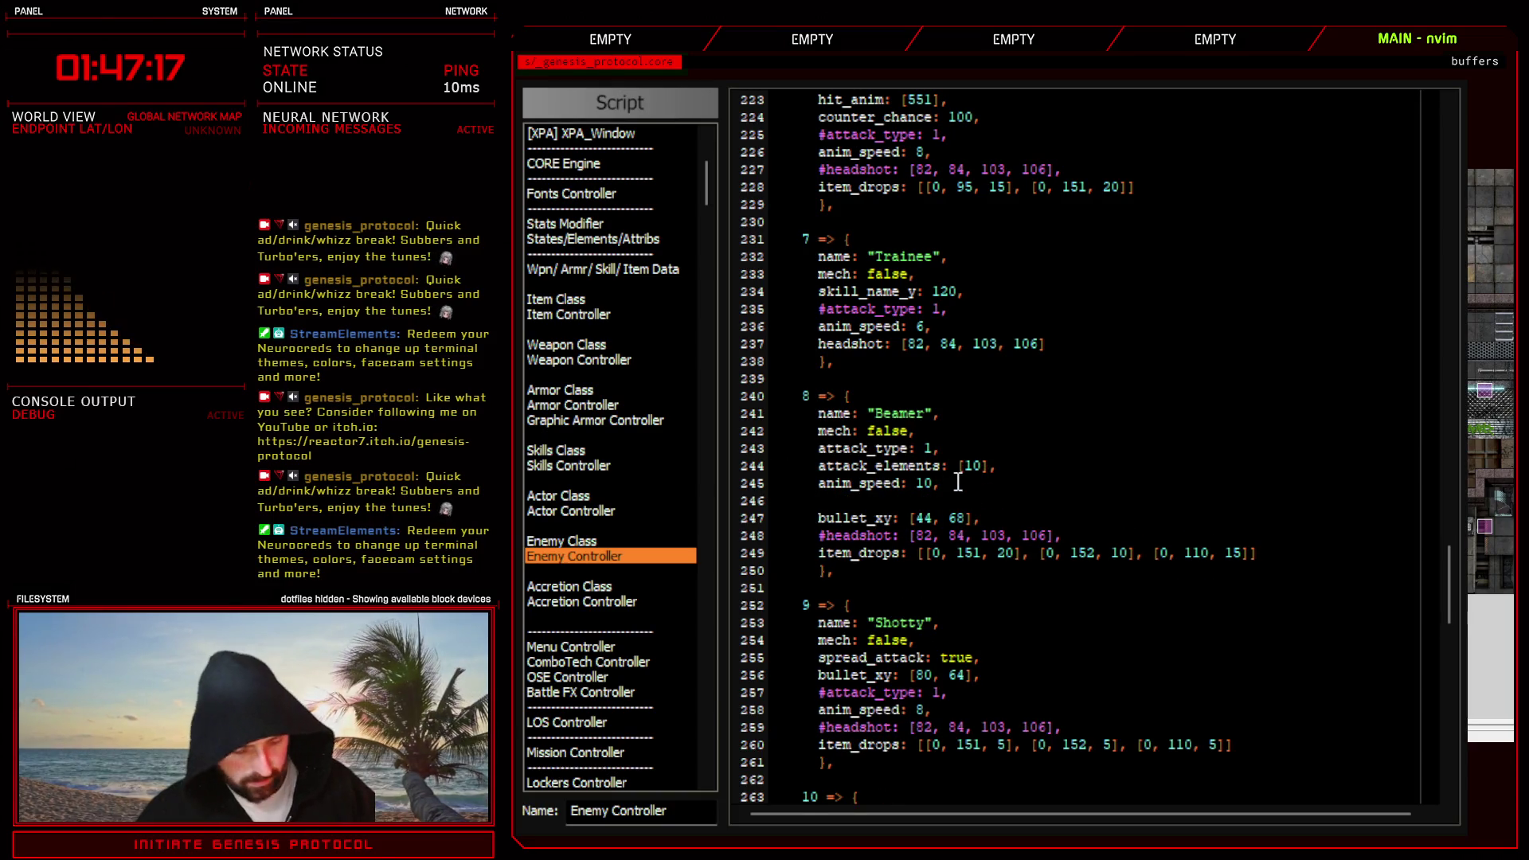
{"action": "type", "text": "skill_name_y"}
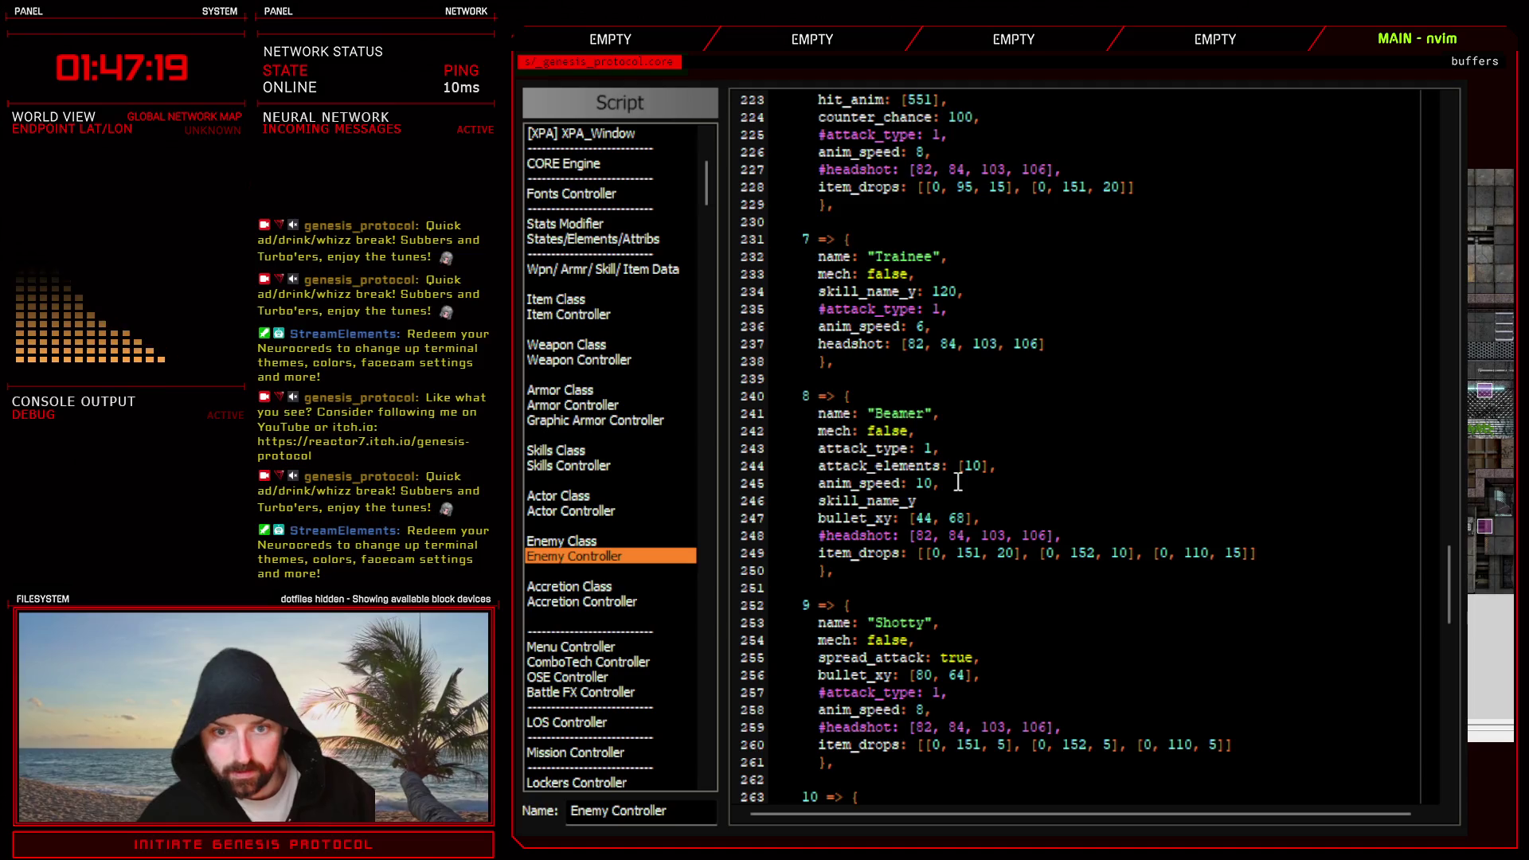
{"action": "type", "text": ": 120"}
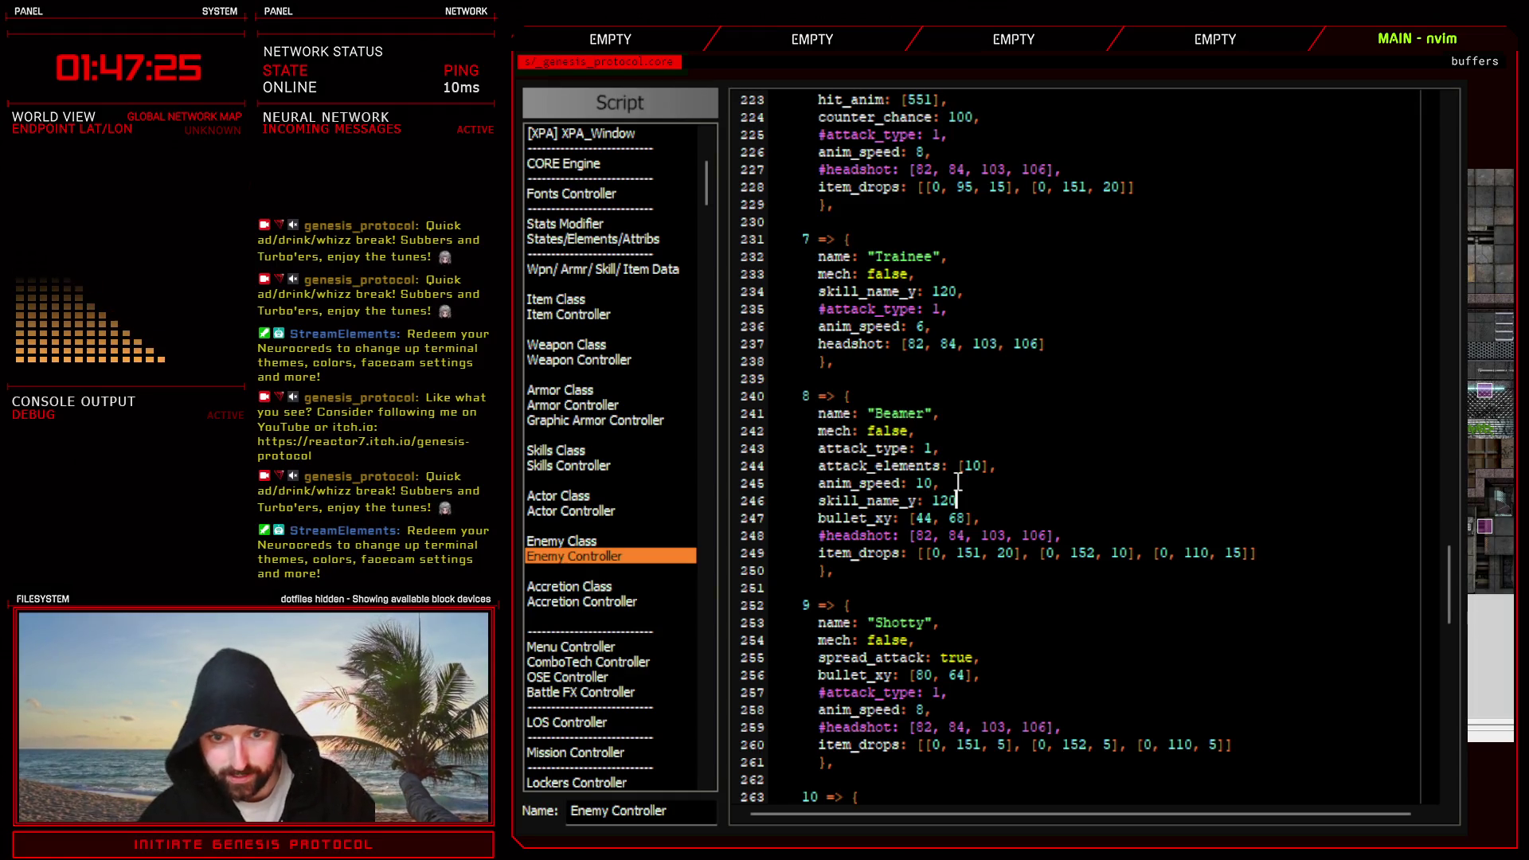
{"action": "type", "text": ","}
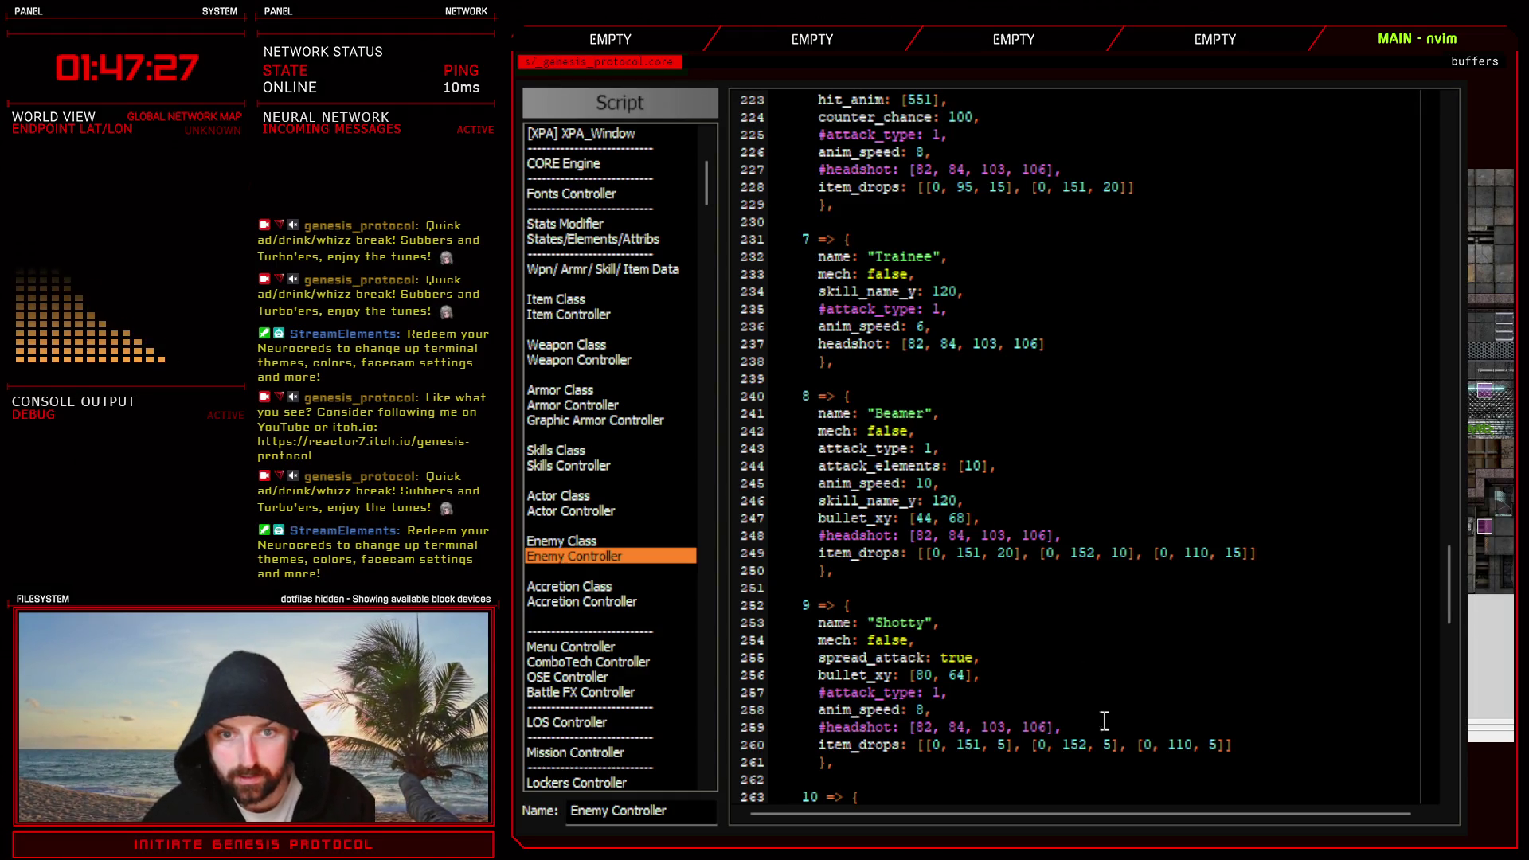
{"action": "key", "text": "alt+Tab"}
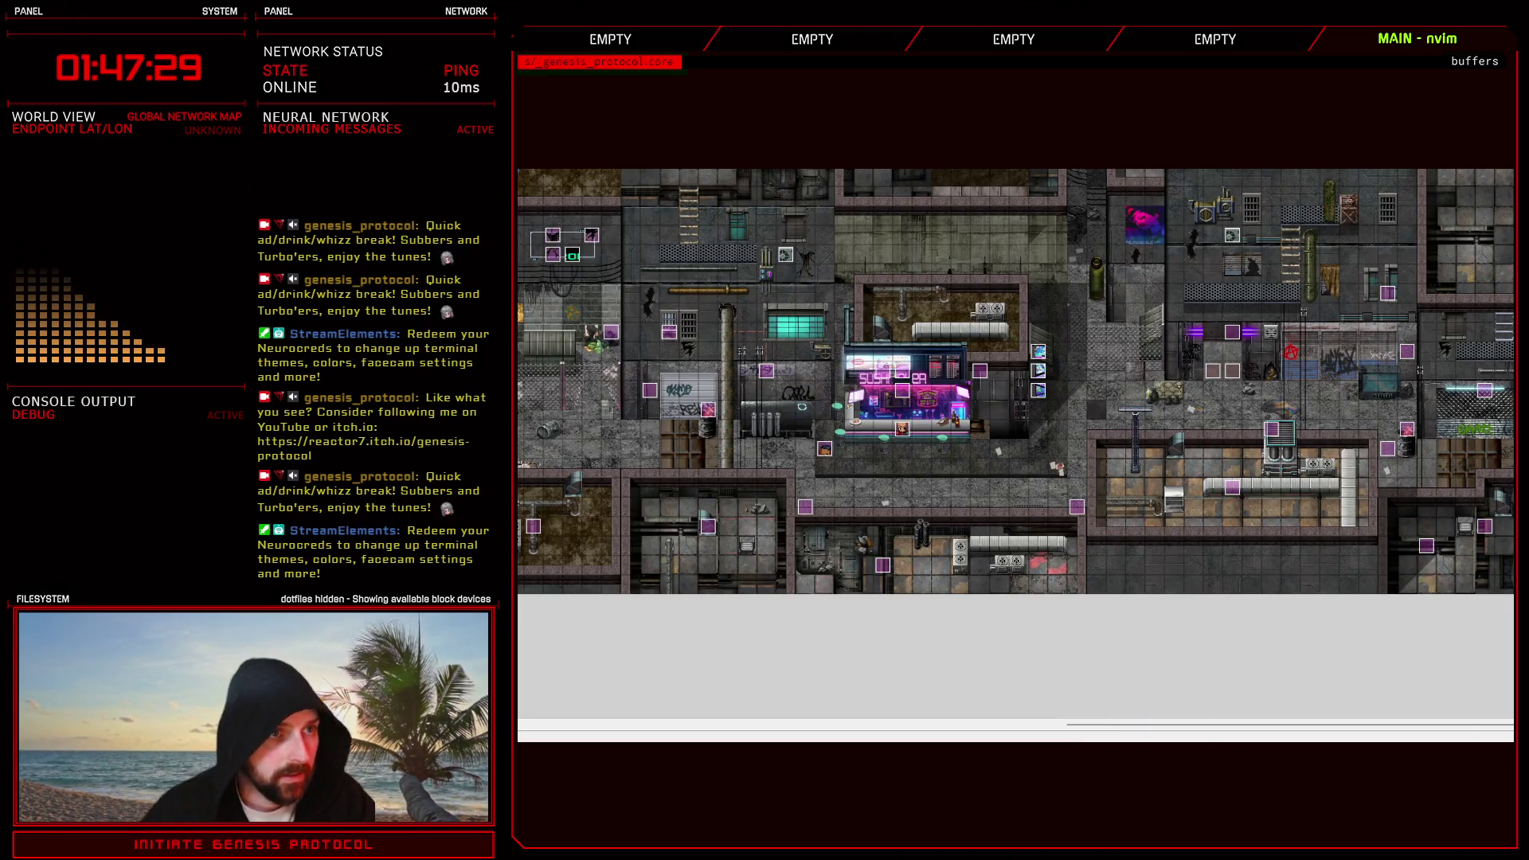
- Run a battle test of Test Battle against Beamer, confirm one command for Kivos, then end the test
{"action": "key", "text": "F9"}
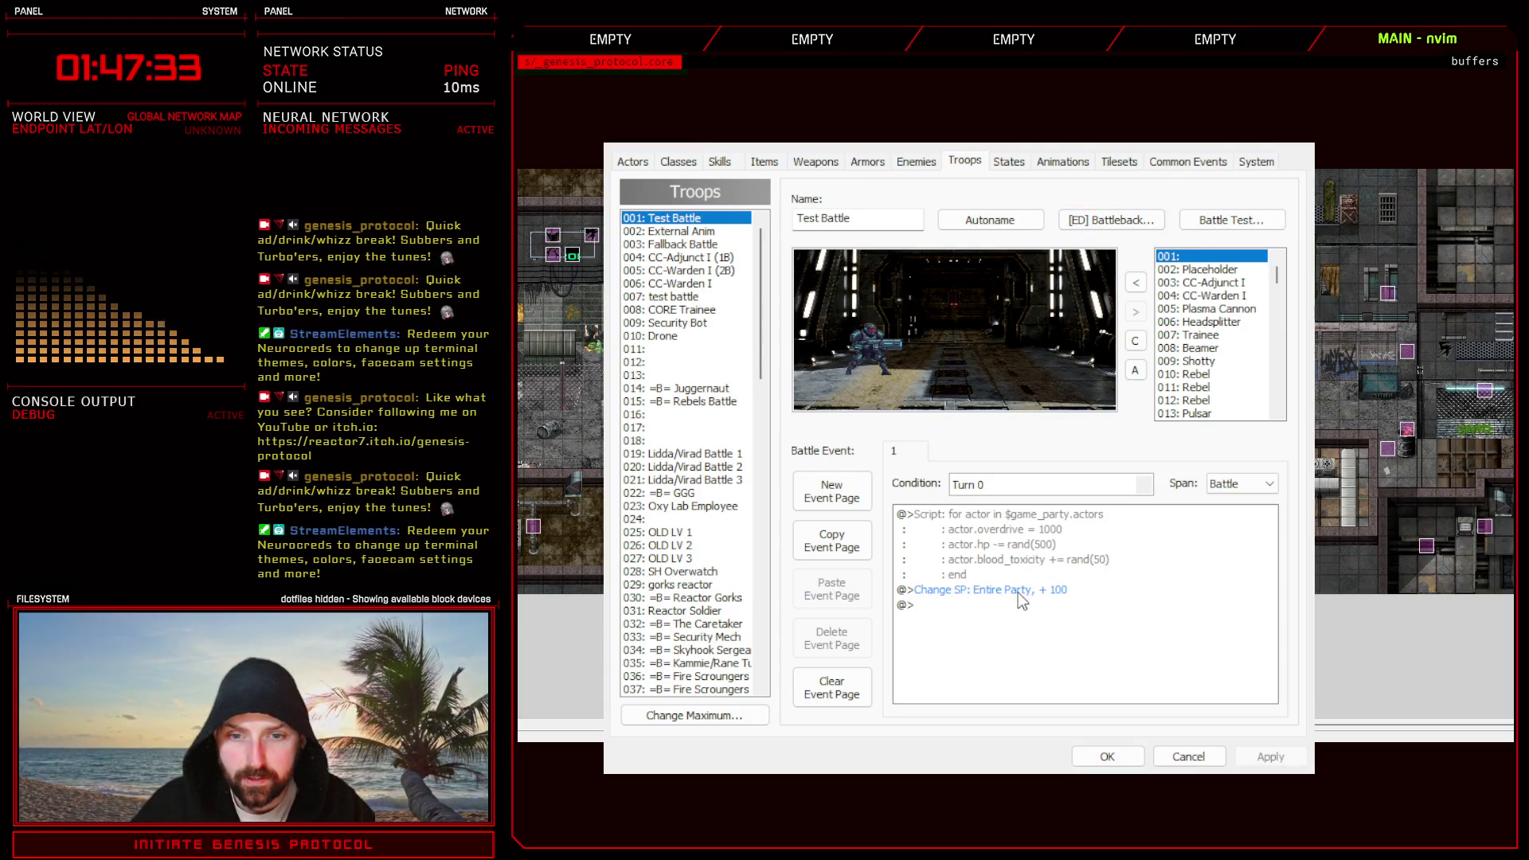
{"action": "left_click", "coordinate": [1231, 220]}
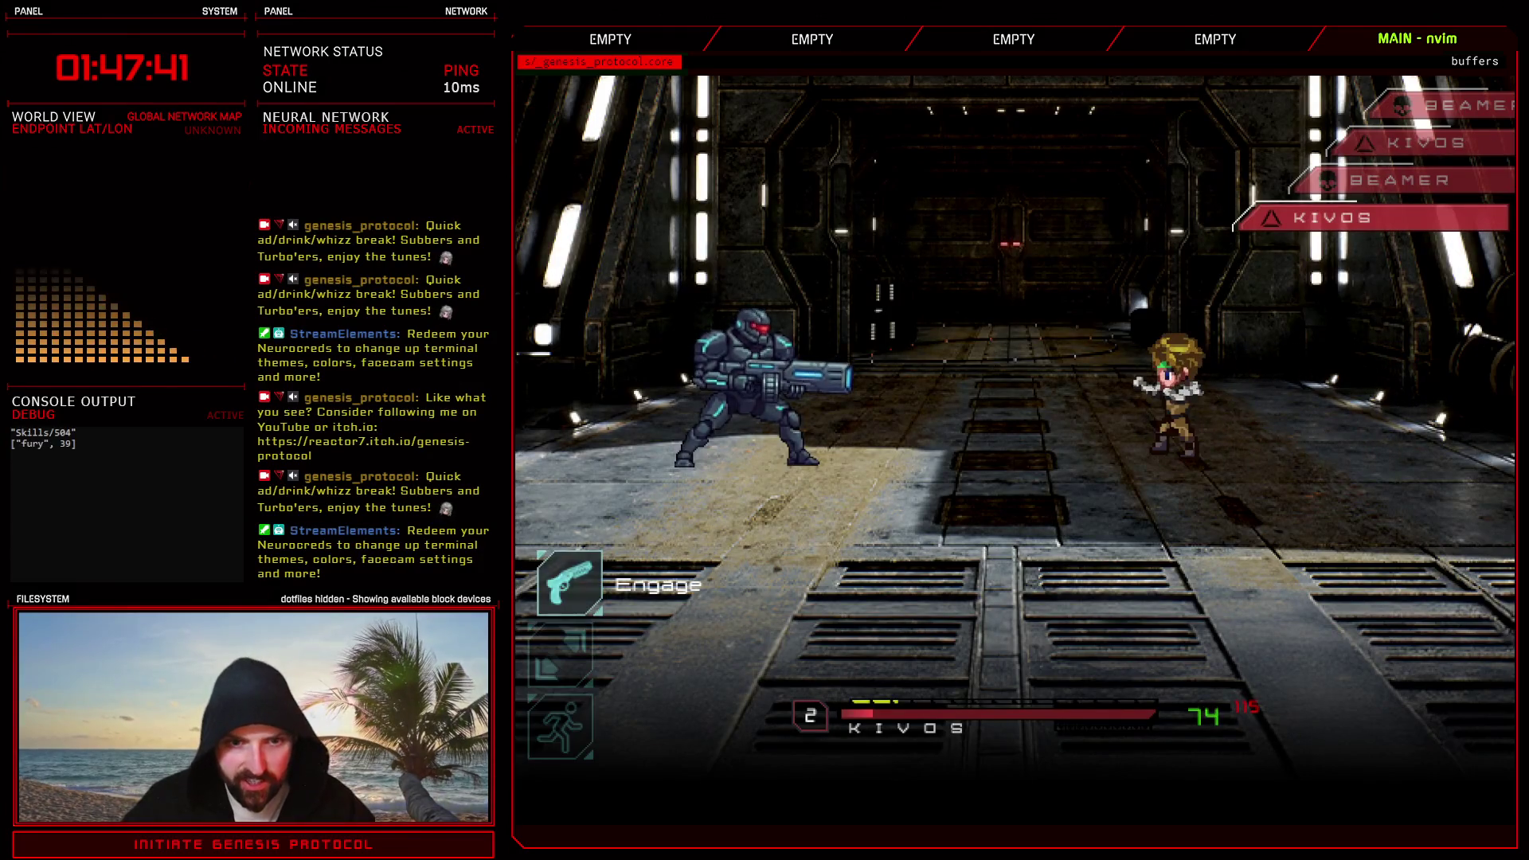
{"action": "key", "text": "Down"}
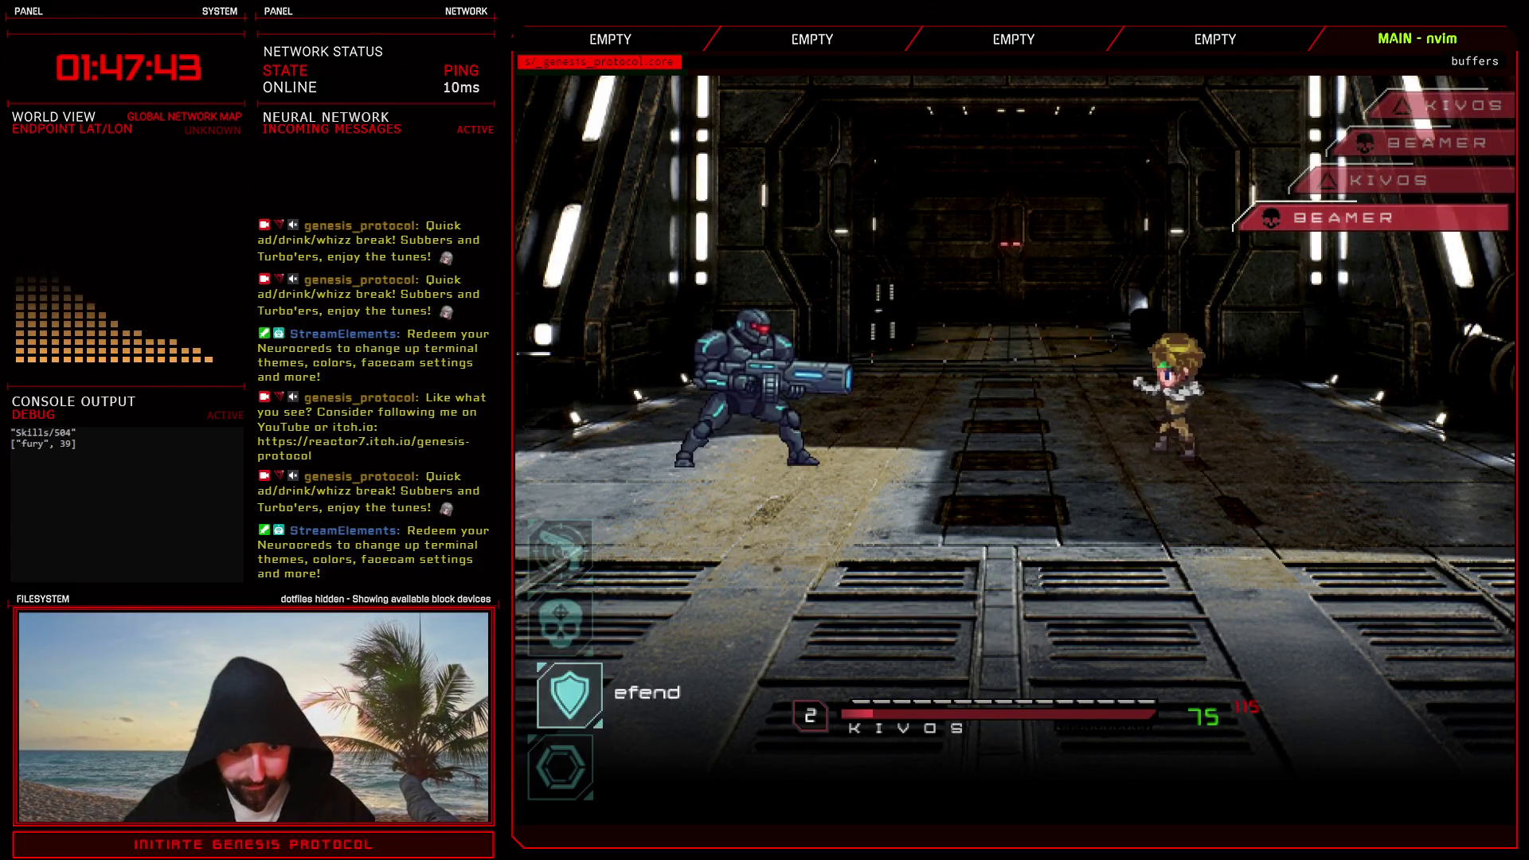
{"action": "key", "text": "Return"}
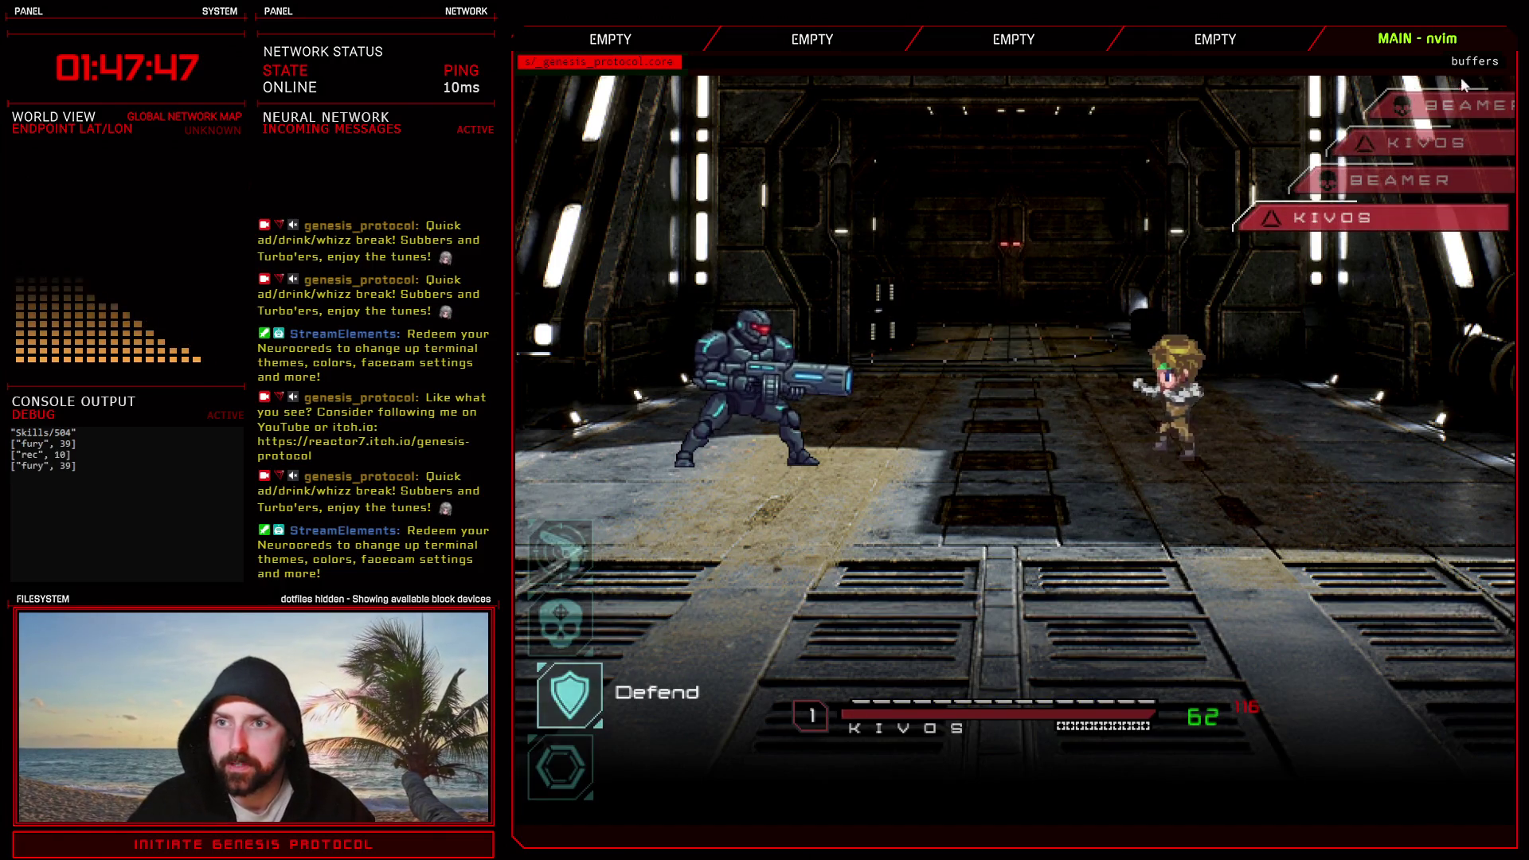
{"action": "key", "text": "alt+F4"}
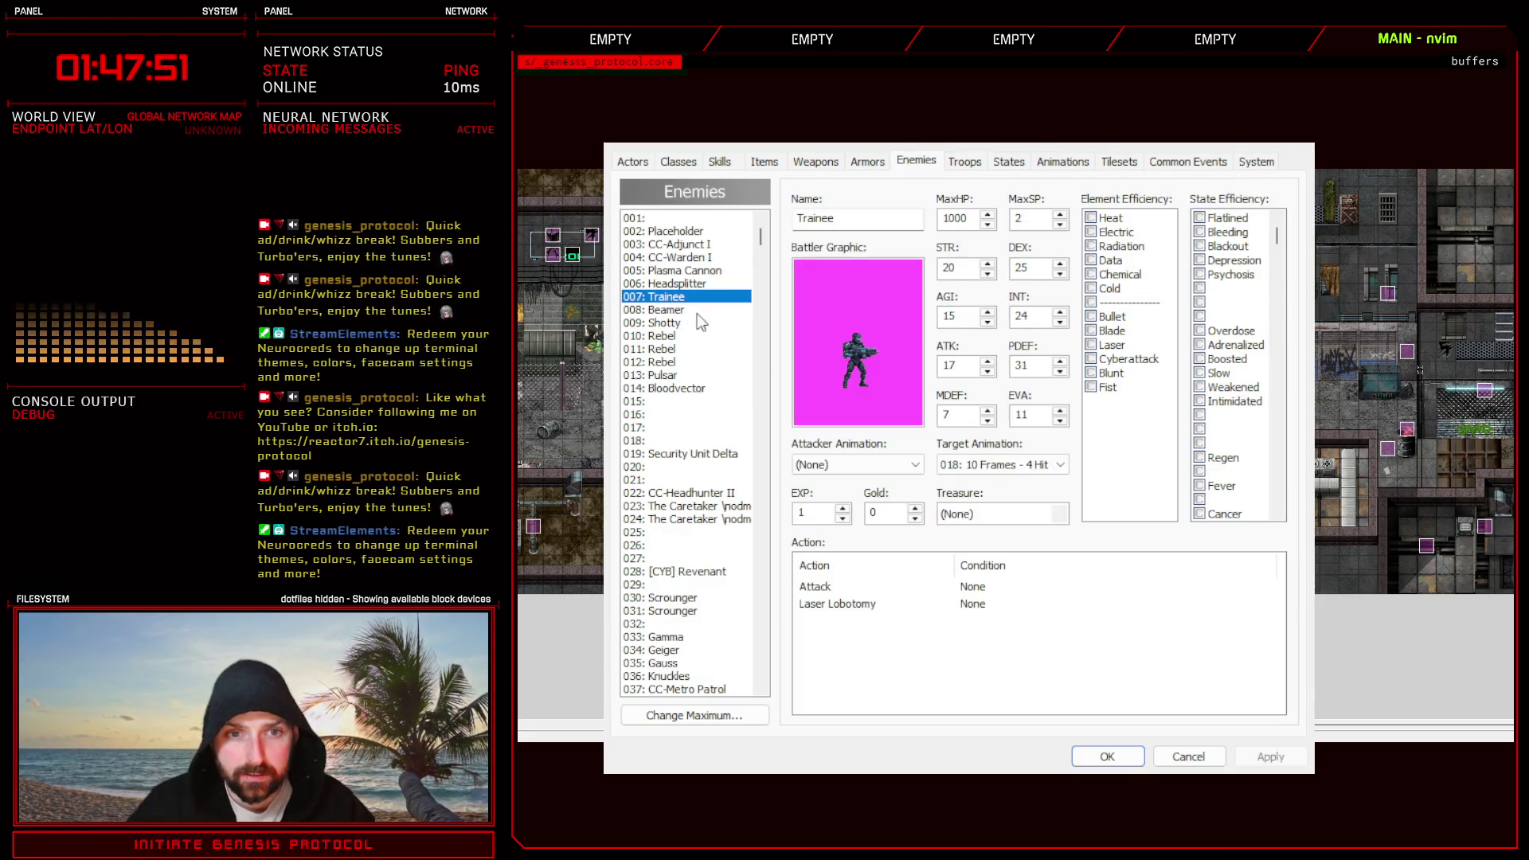
- Review Beamer's Beamer Beam and Attack actions, apply the enemy data and return to Troops for a new test
{"action": "left_click", "coordinate": [669, 309]}
{"action": "left_click", "coordinate": [858, 607]}
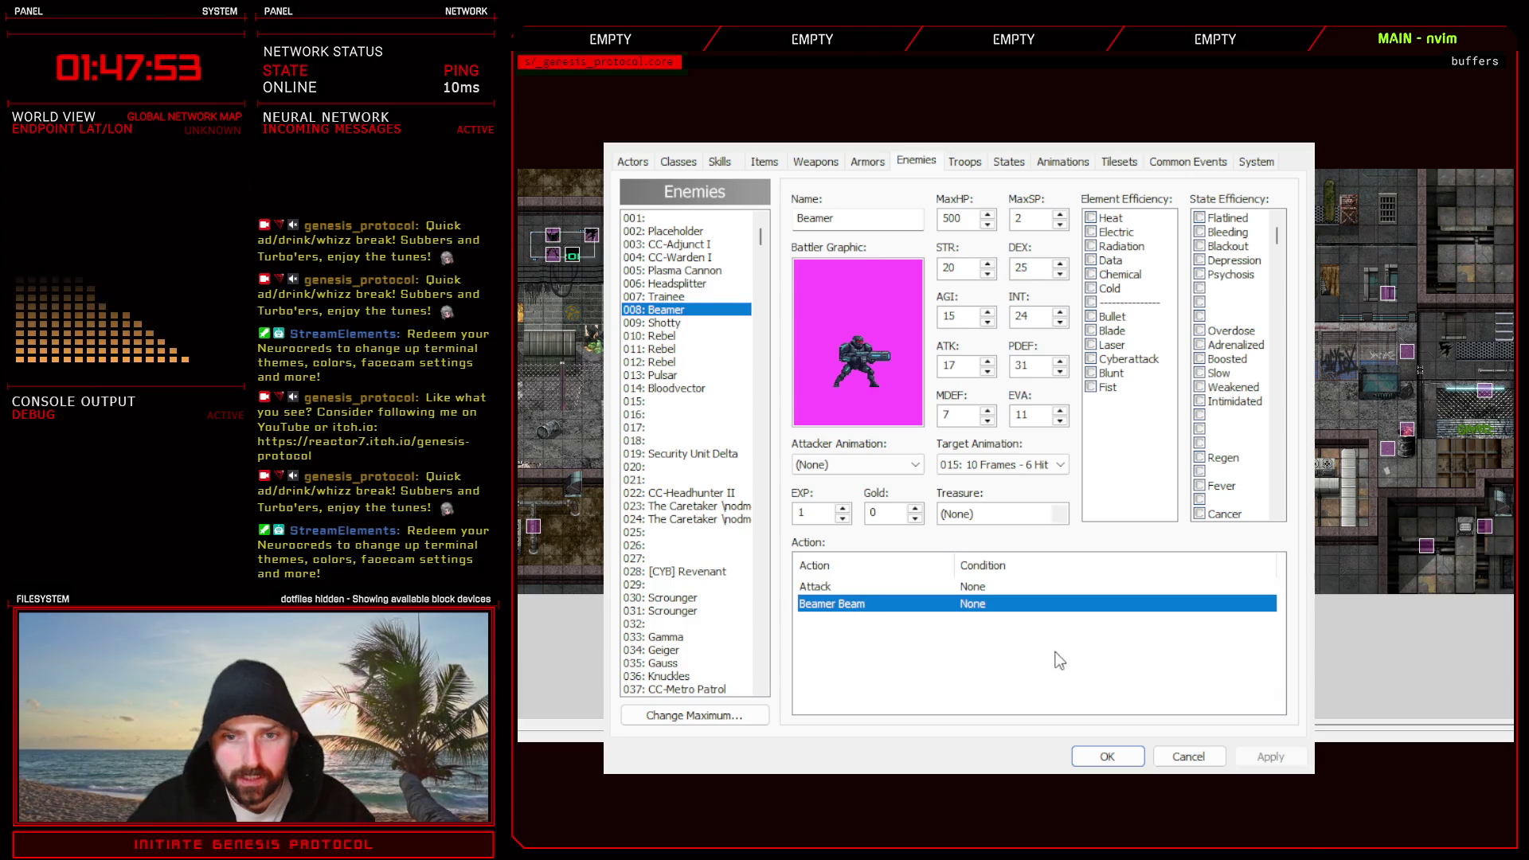
{"action": "left_click", "coordinate": [1057, 659]}
{"action": "left_click", "coordinate": [828, 604]}
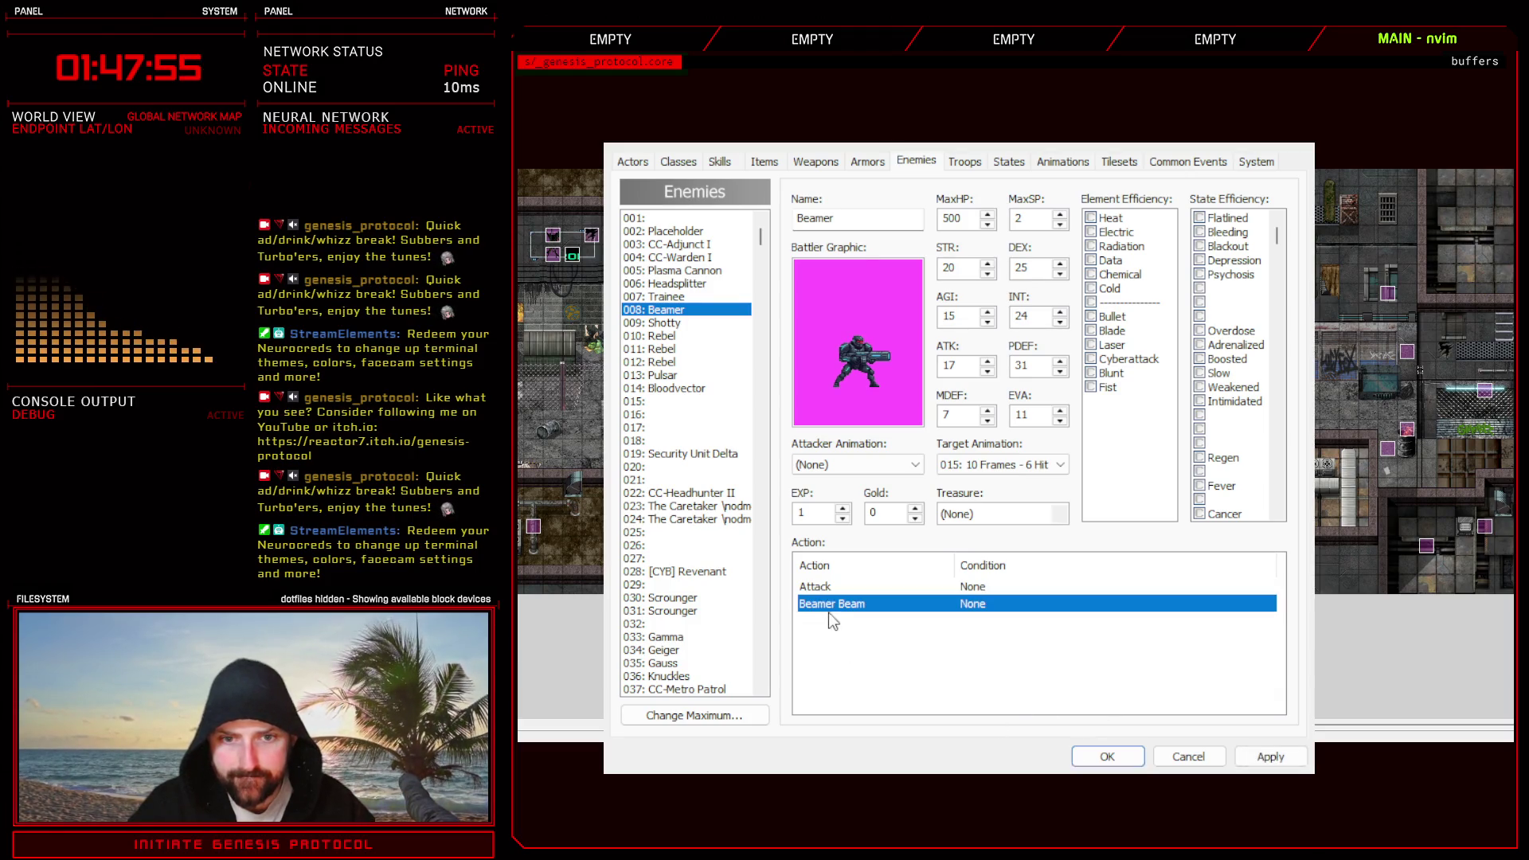
{"action": "left_click", "coordinate": [1013, 689]}
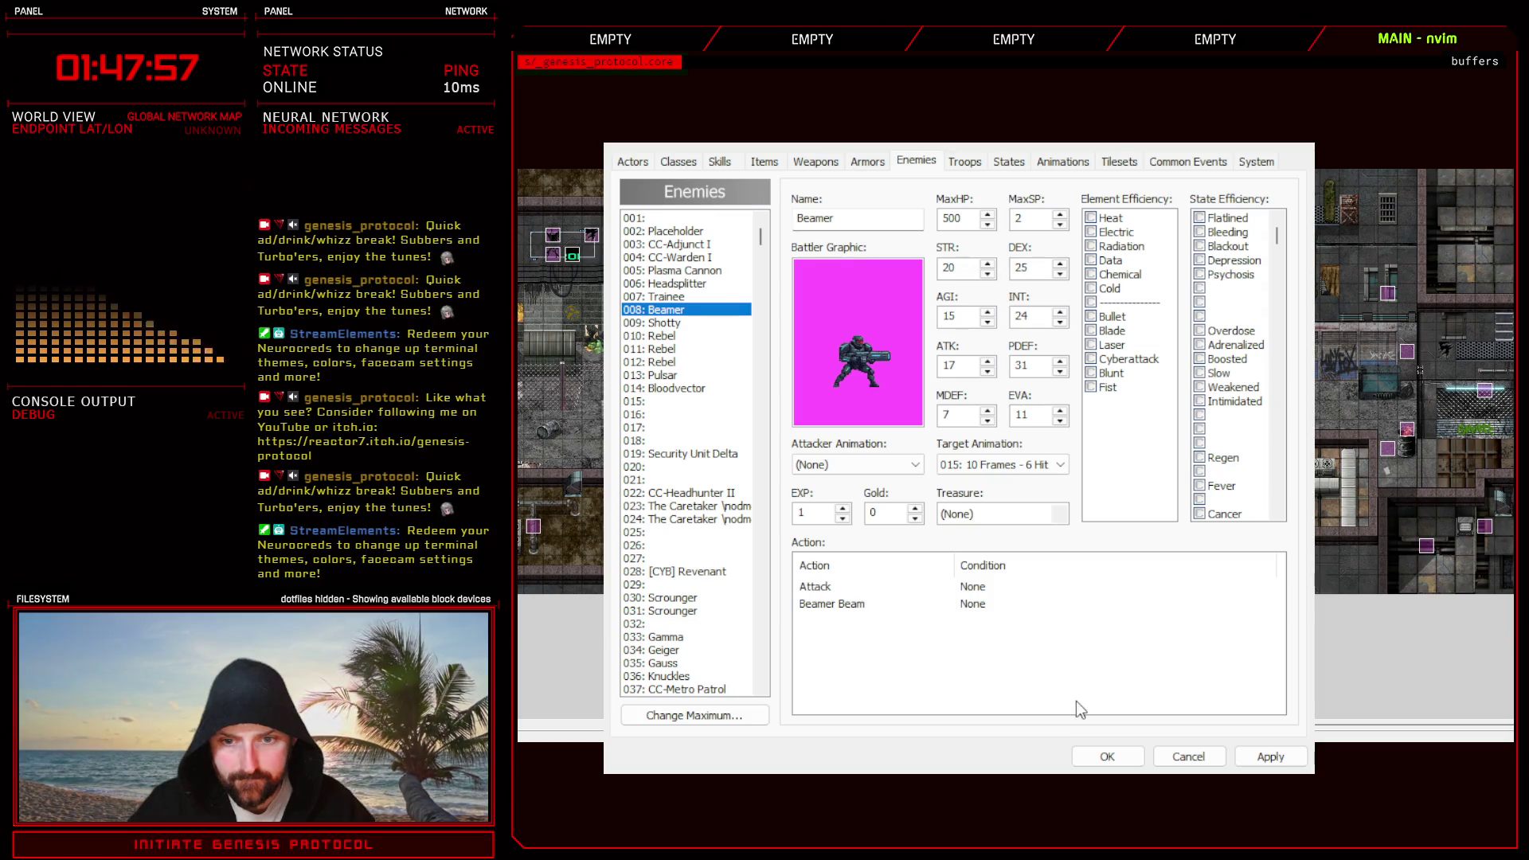
{"action": "left_click", "coordinate": [1270, 756]}
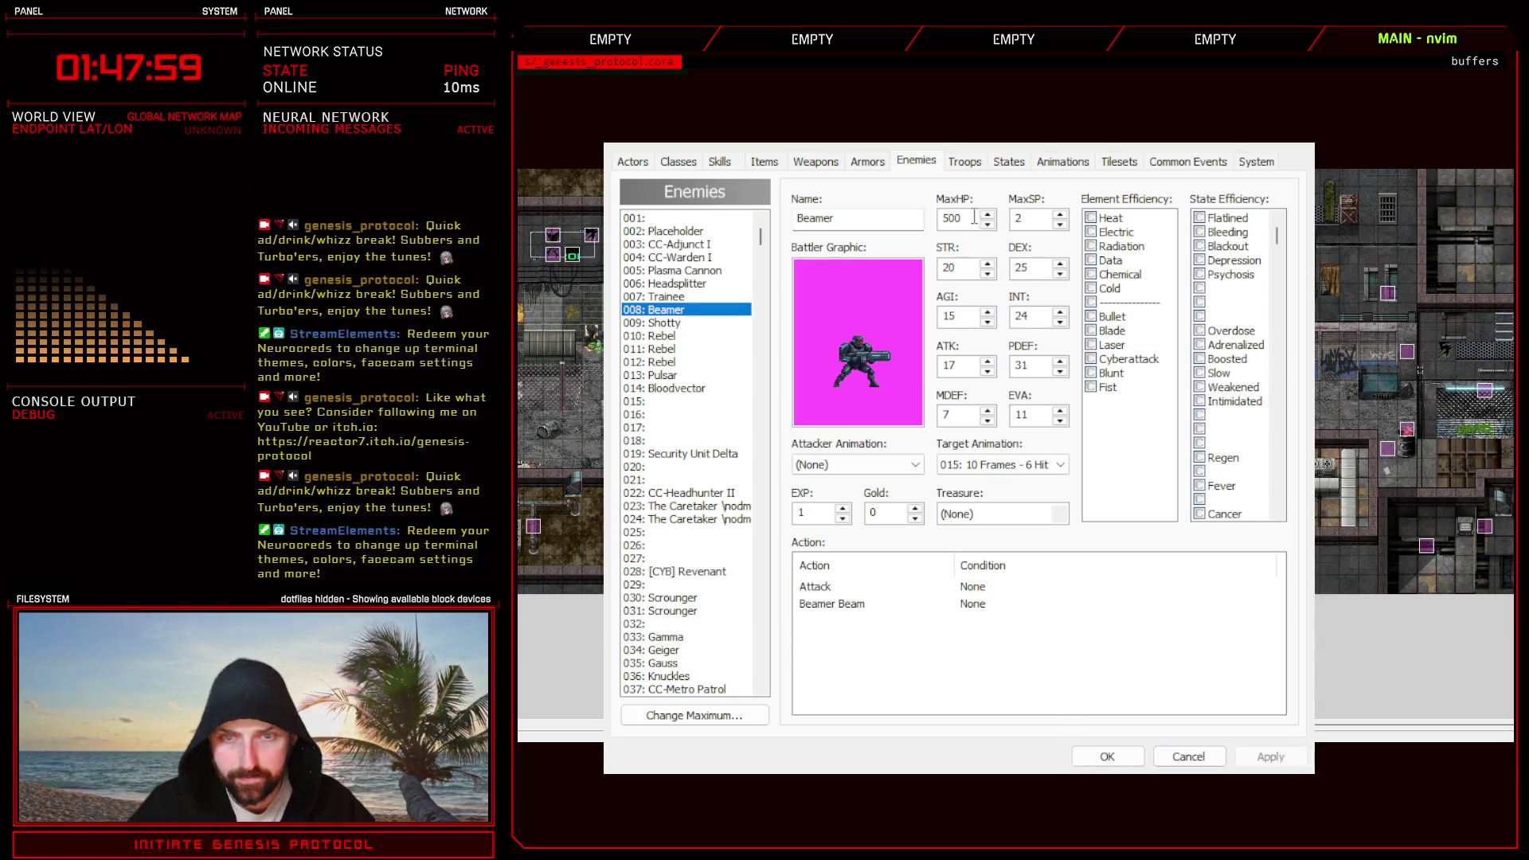
{"action": "left_click", "coordinate": [963, 161]}
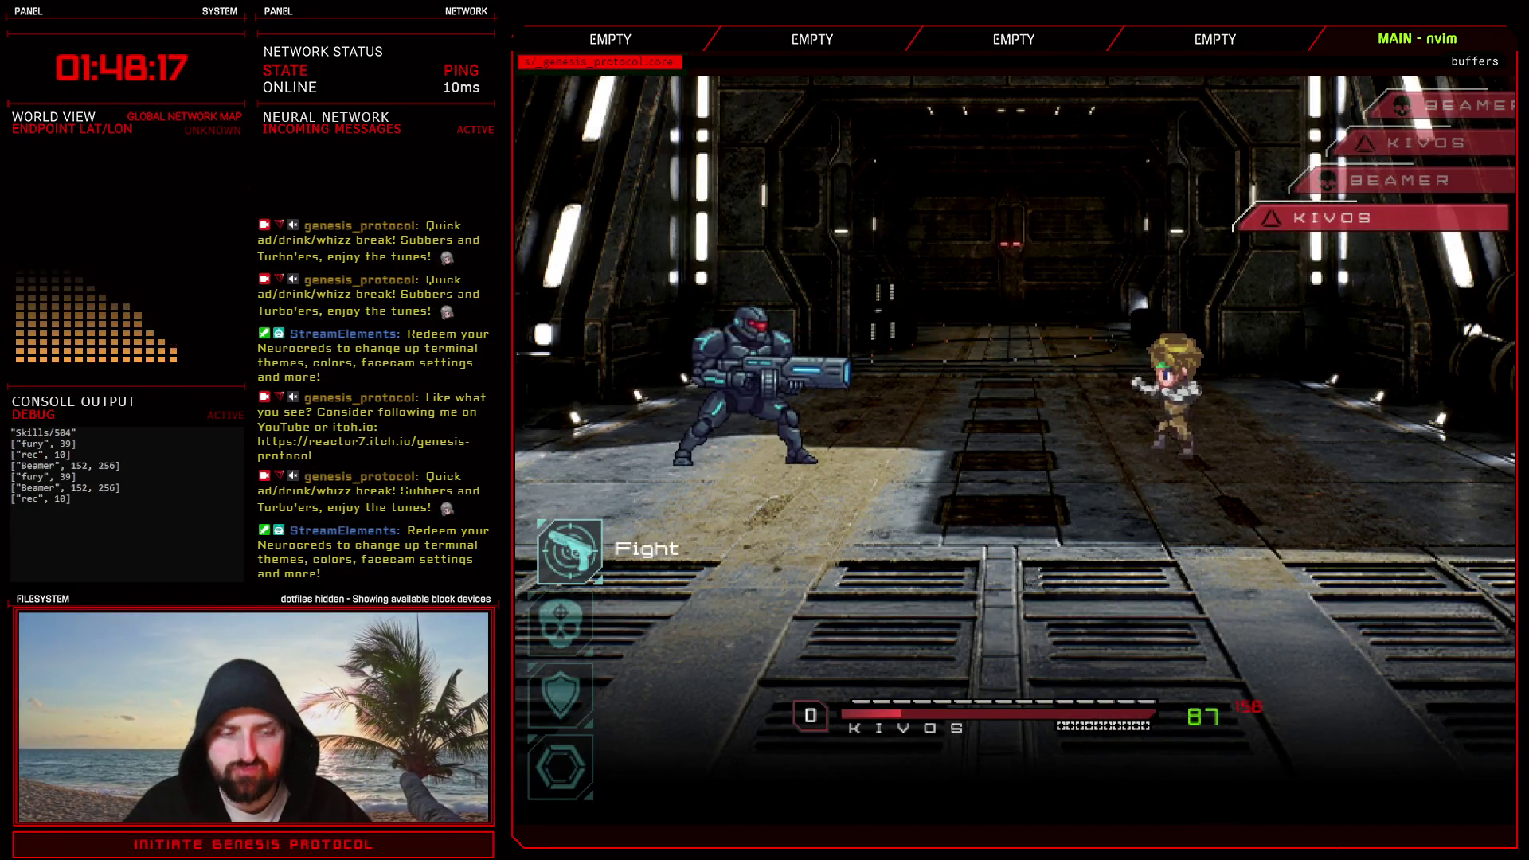
- Have Kivos use Glitch Slap on Beamer, then close the Database with OK
{"action": "key", "text": "Down"}
{"action": "key", "text": "Down"}
{"action": "key", "text": "Up"}
{"action": "key", "text": "Up"}
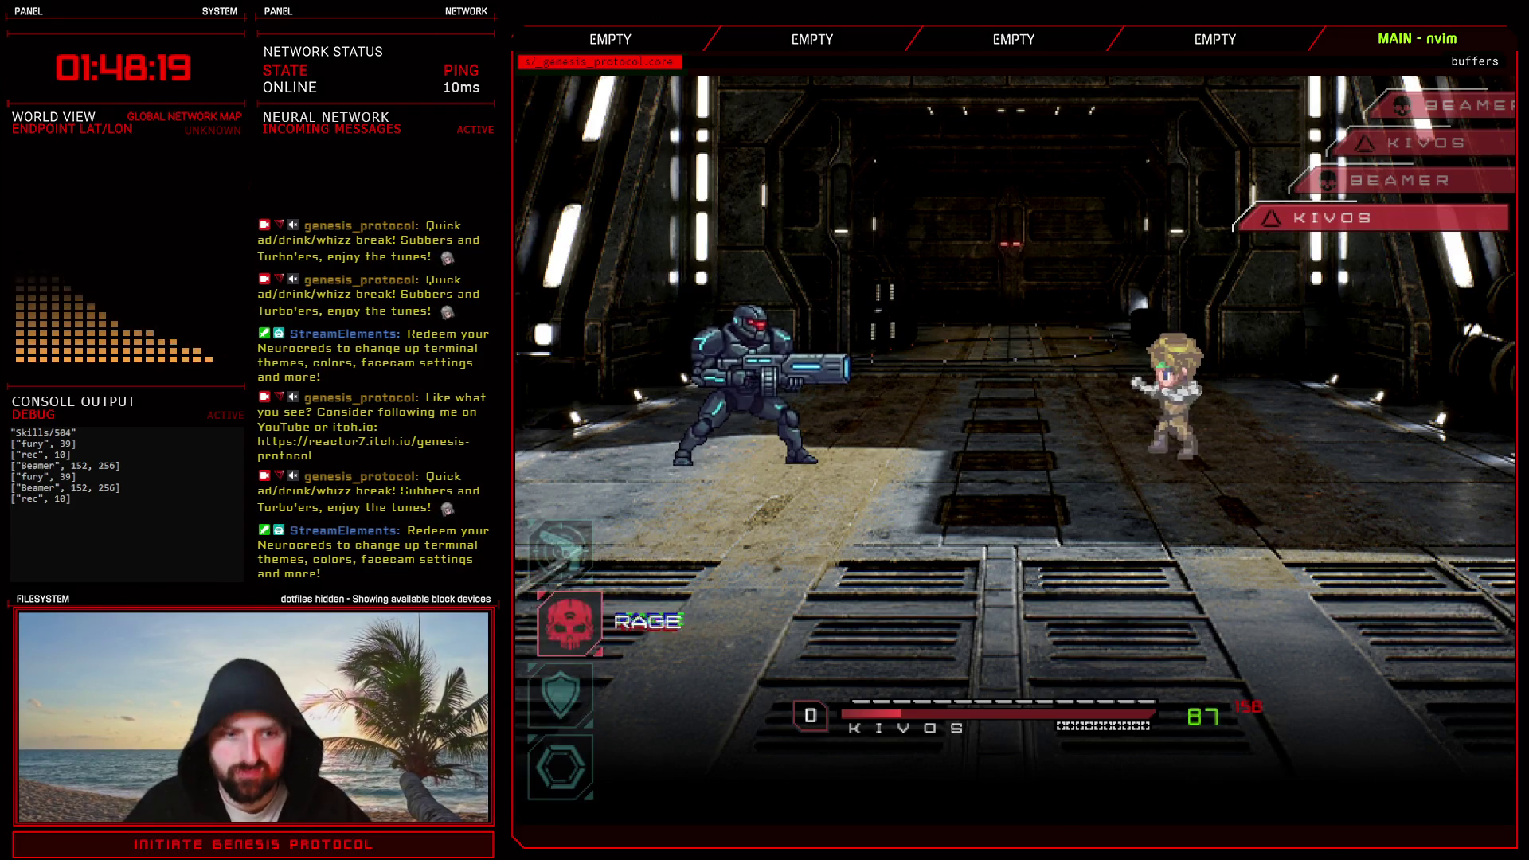
{"action": "key", "text": "Return"}
{"action": "key", "text": "Return"}
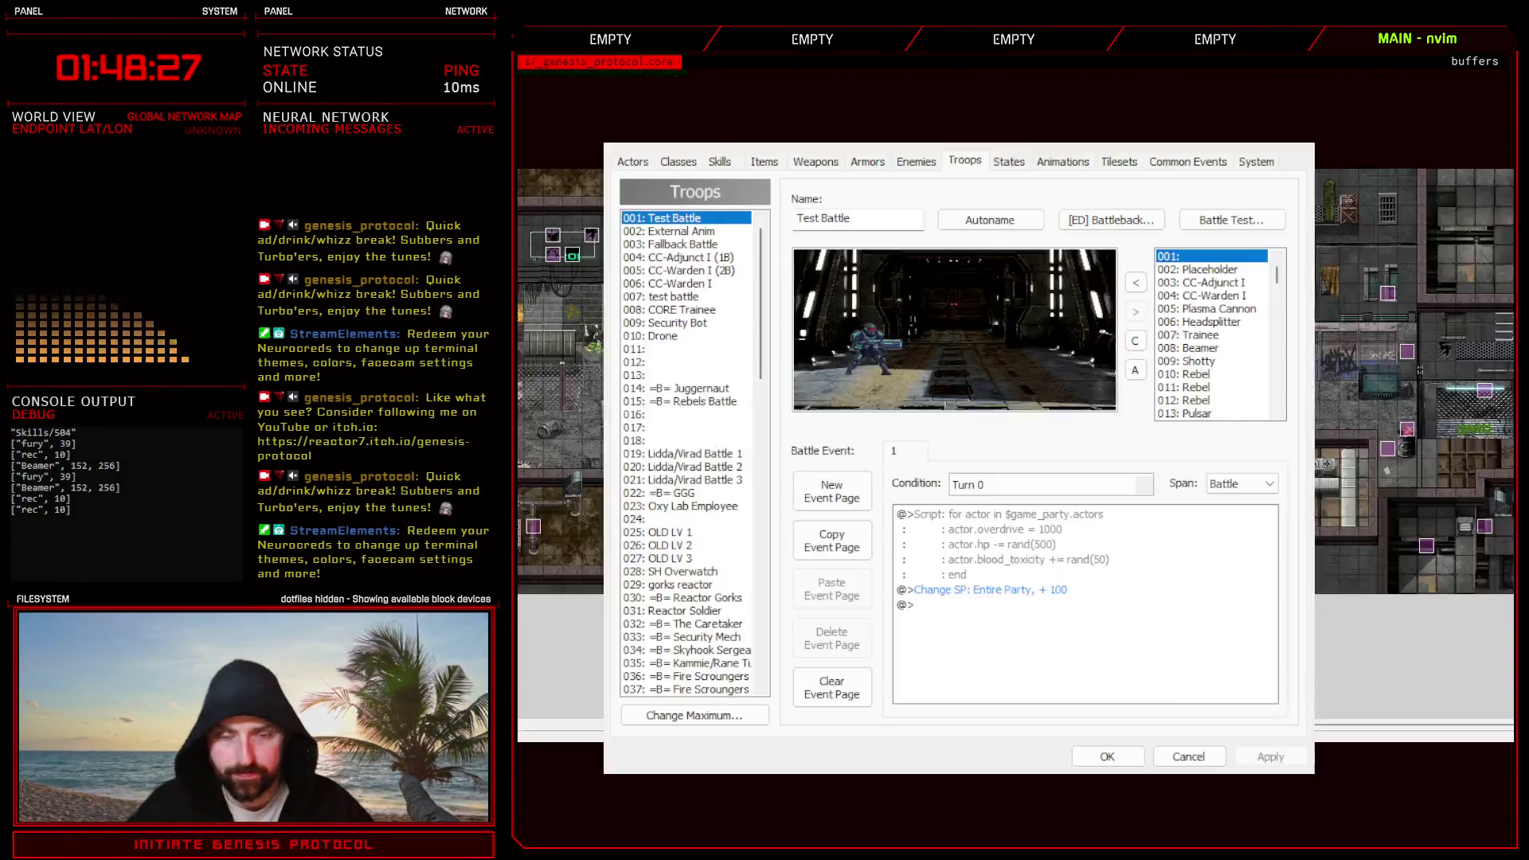
{"action": "left_click", "coordinate": [1108, 756]}
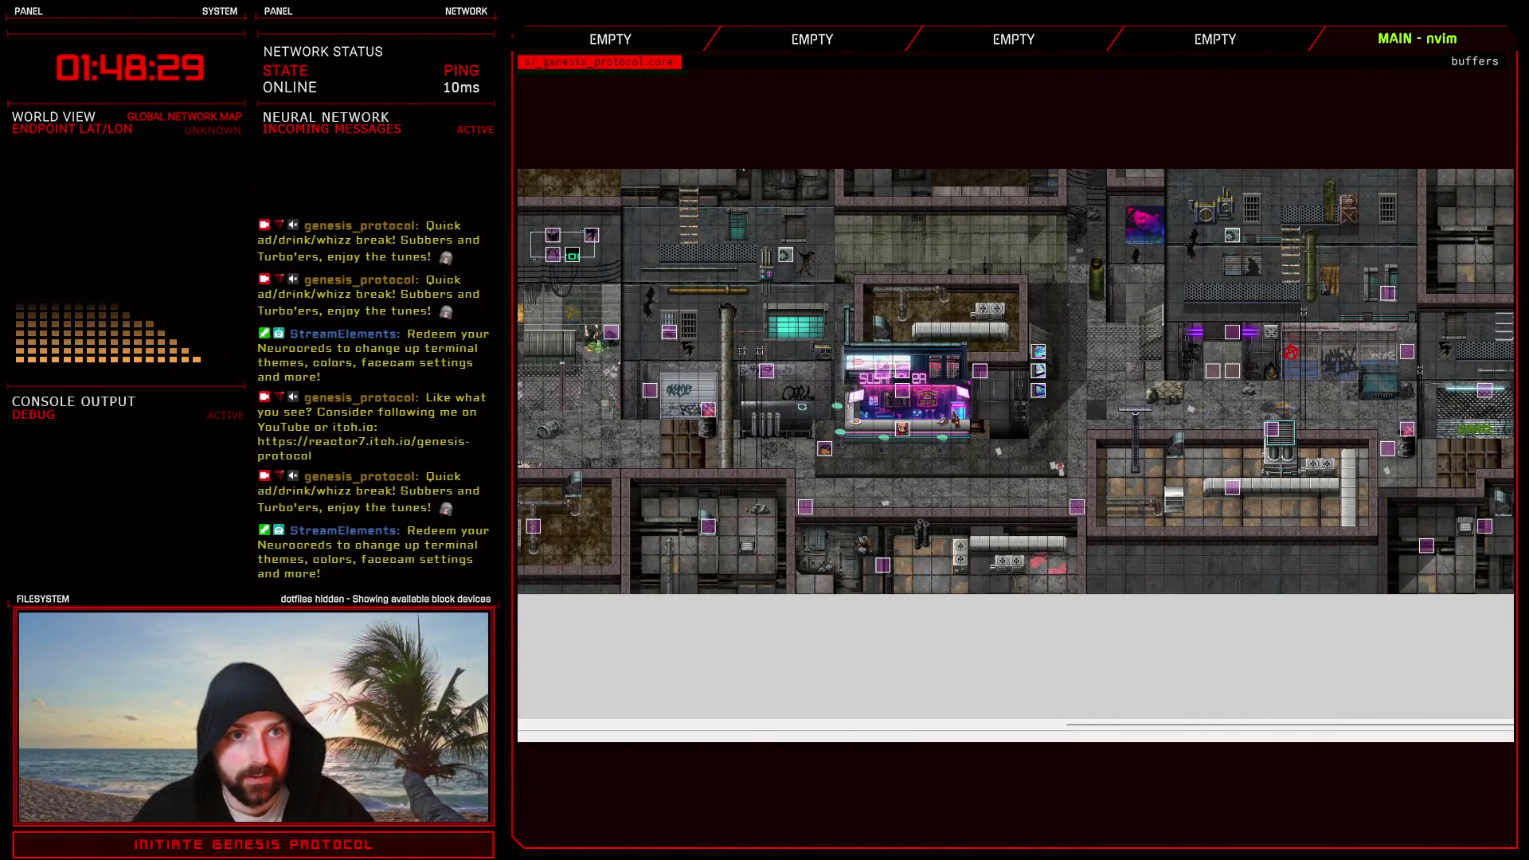
- Remove the skill_name_y settings from Beamer's and Trainee's Enemy Controller entries
{"action": "key", "text": "F11"}
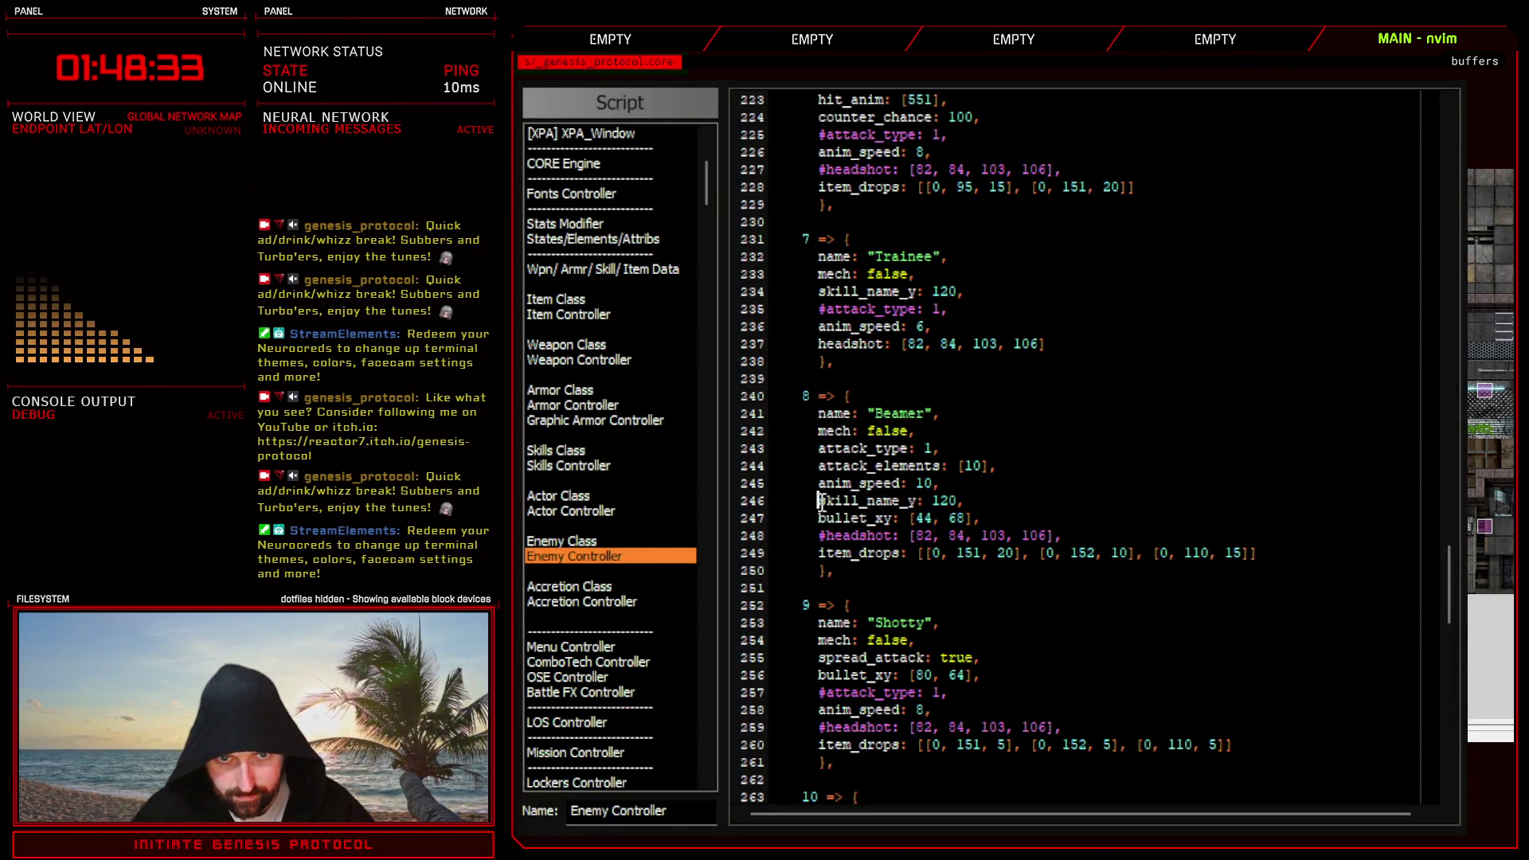
{"action": "left_click_drag", "start_coordinate": [819, 501], "coordinate": [977, 502]}
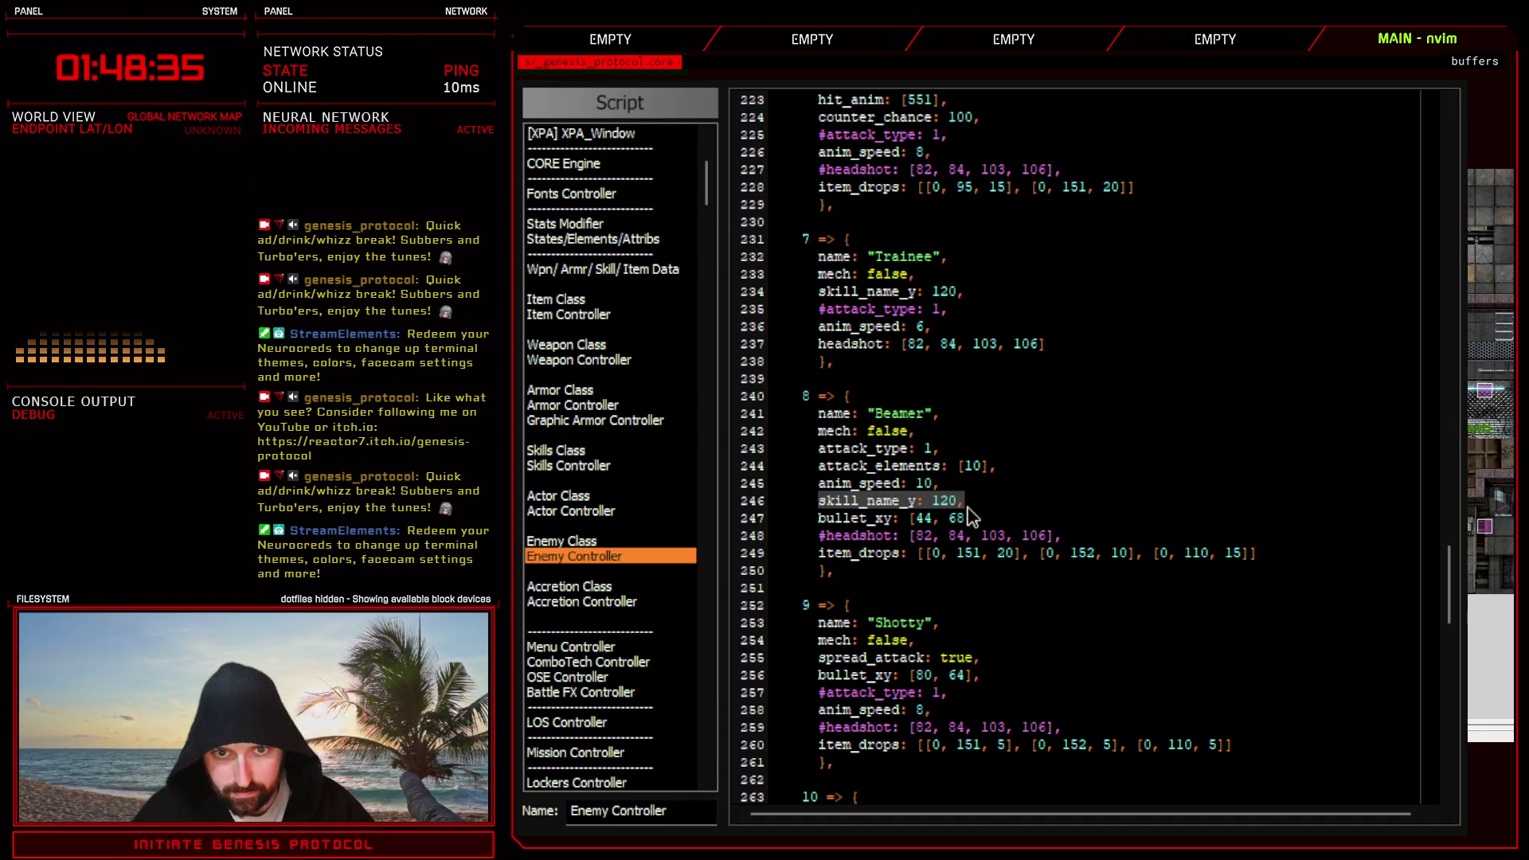
{"action": "left_click", "coordinate": [930, 505]}
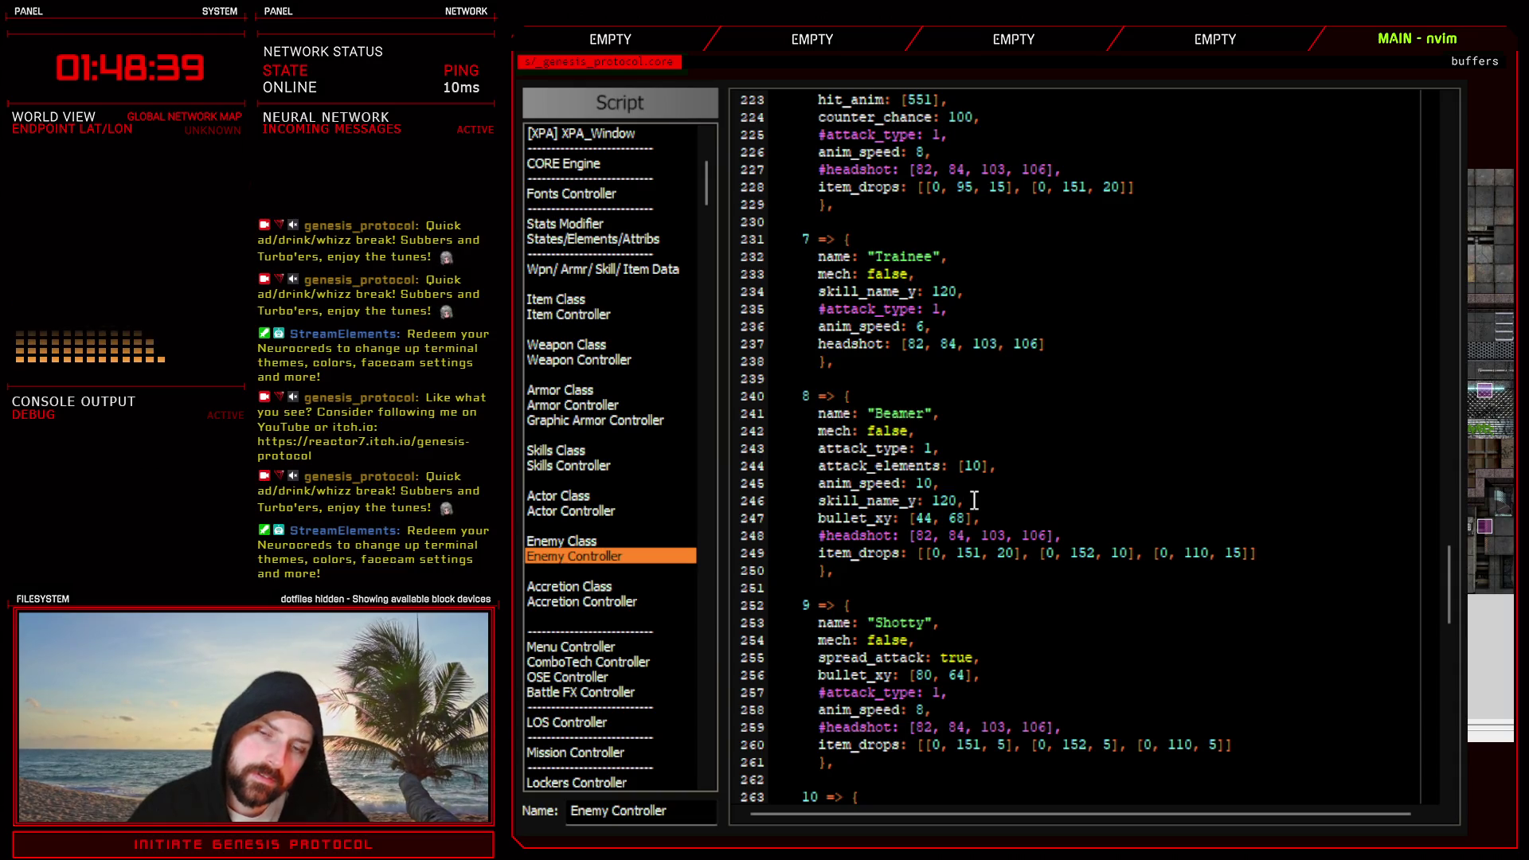
{"action": "left_click", "coordinate": [974, 500]}
{"action": "key", "text": "shift+Home"}
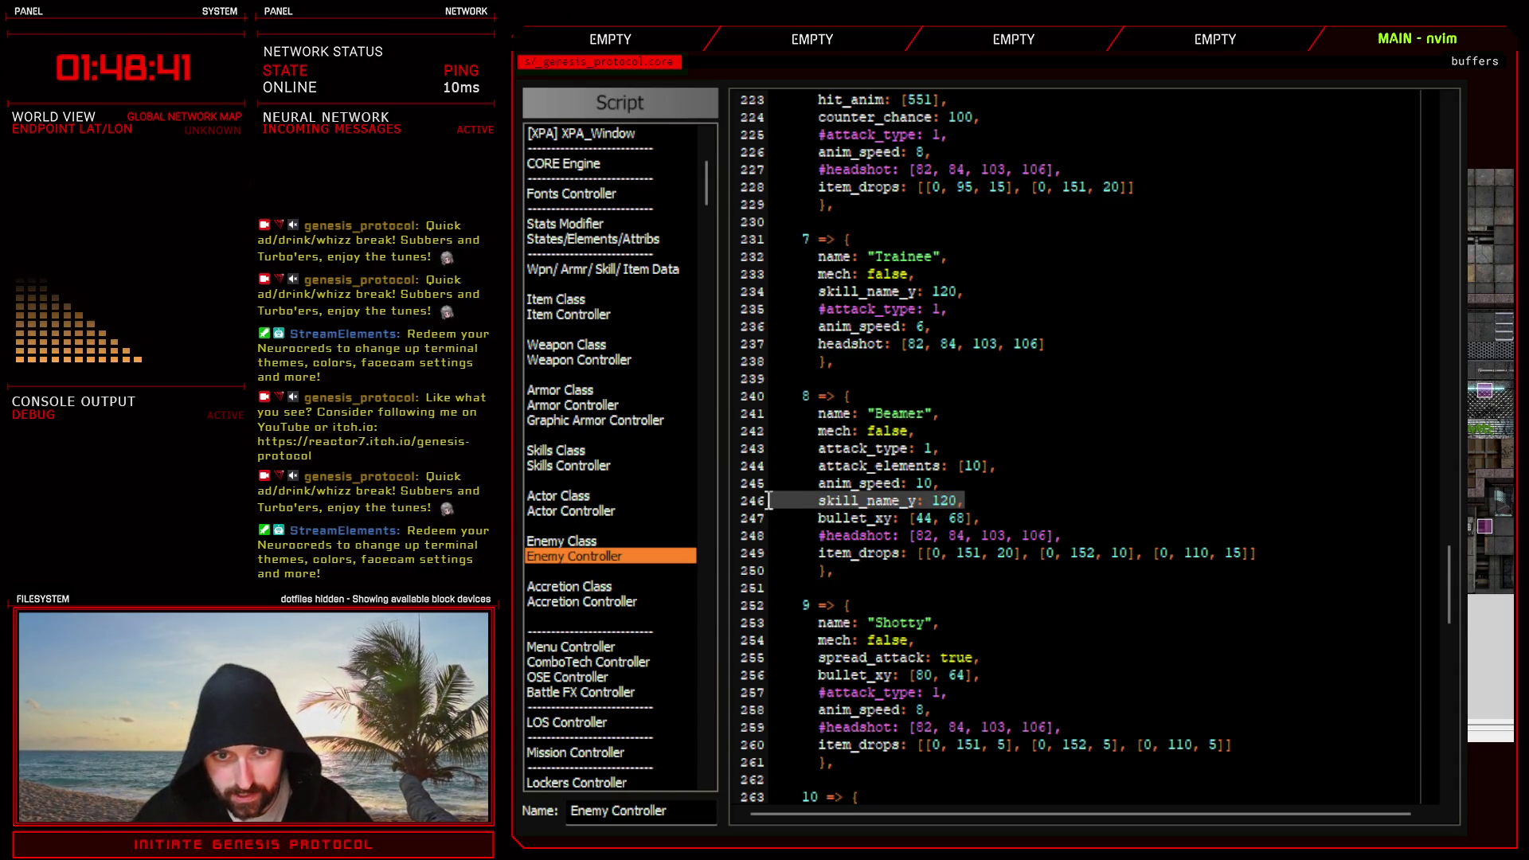
{"action": "key", "text": "BackSpace"}
{"action": "left_click_drag", "start_coordinate": [965, 291], "coordinate": [780, 293]}
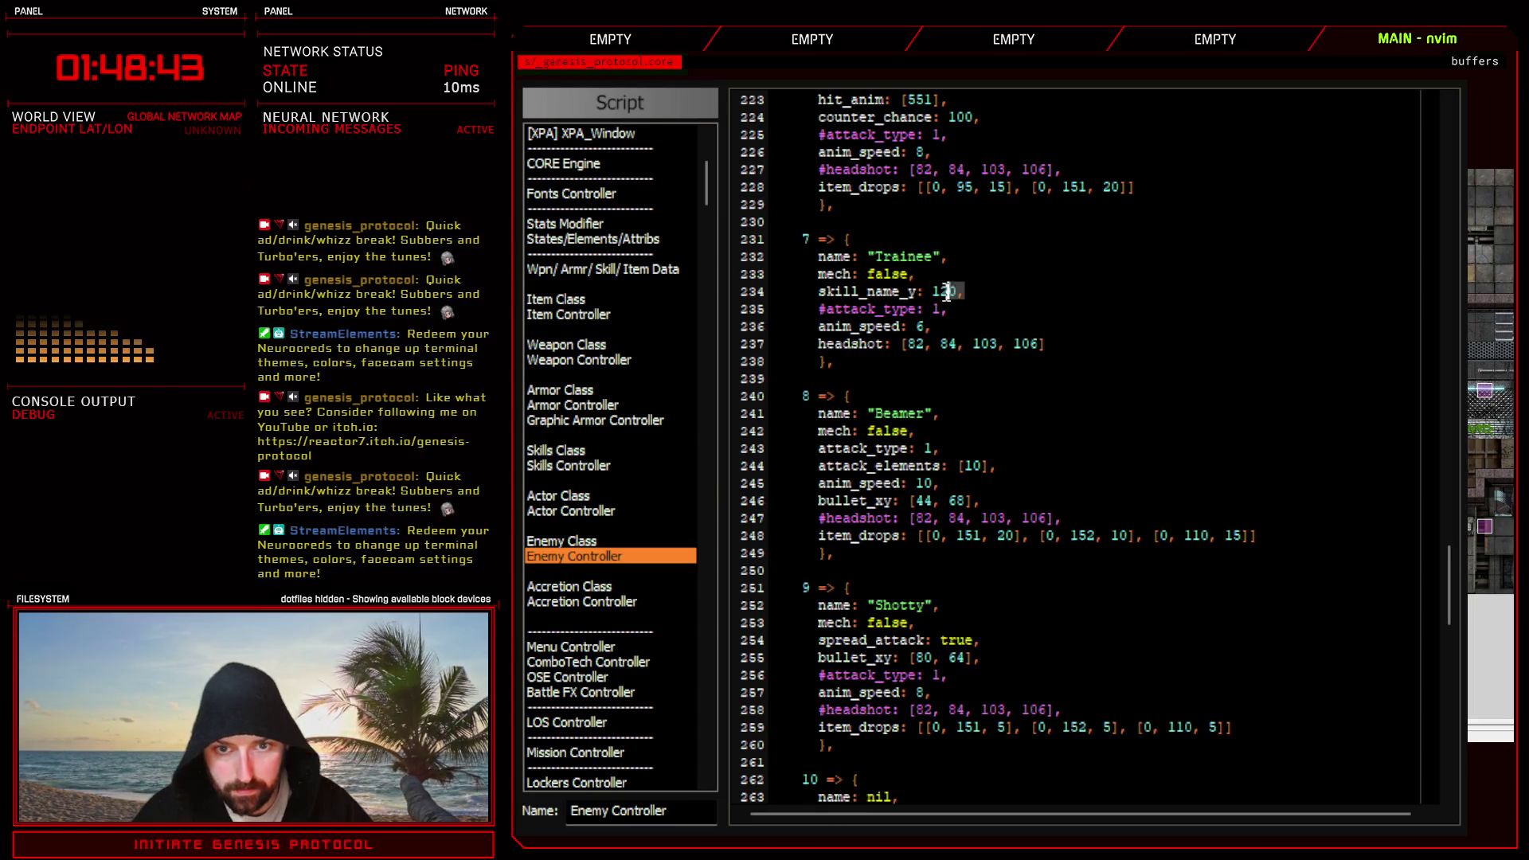
{"action": "key", "text": "Delete"}
{"action": "scroll", "coordinate": [1067, 491], "scroll_direction": "up", "scroll_amount": 6}
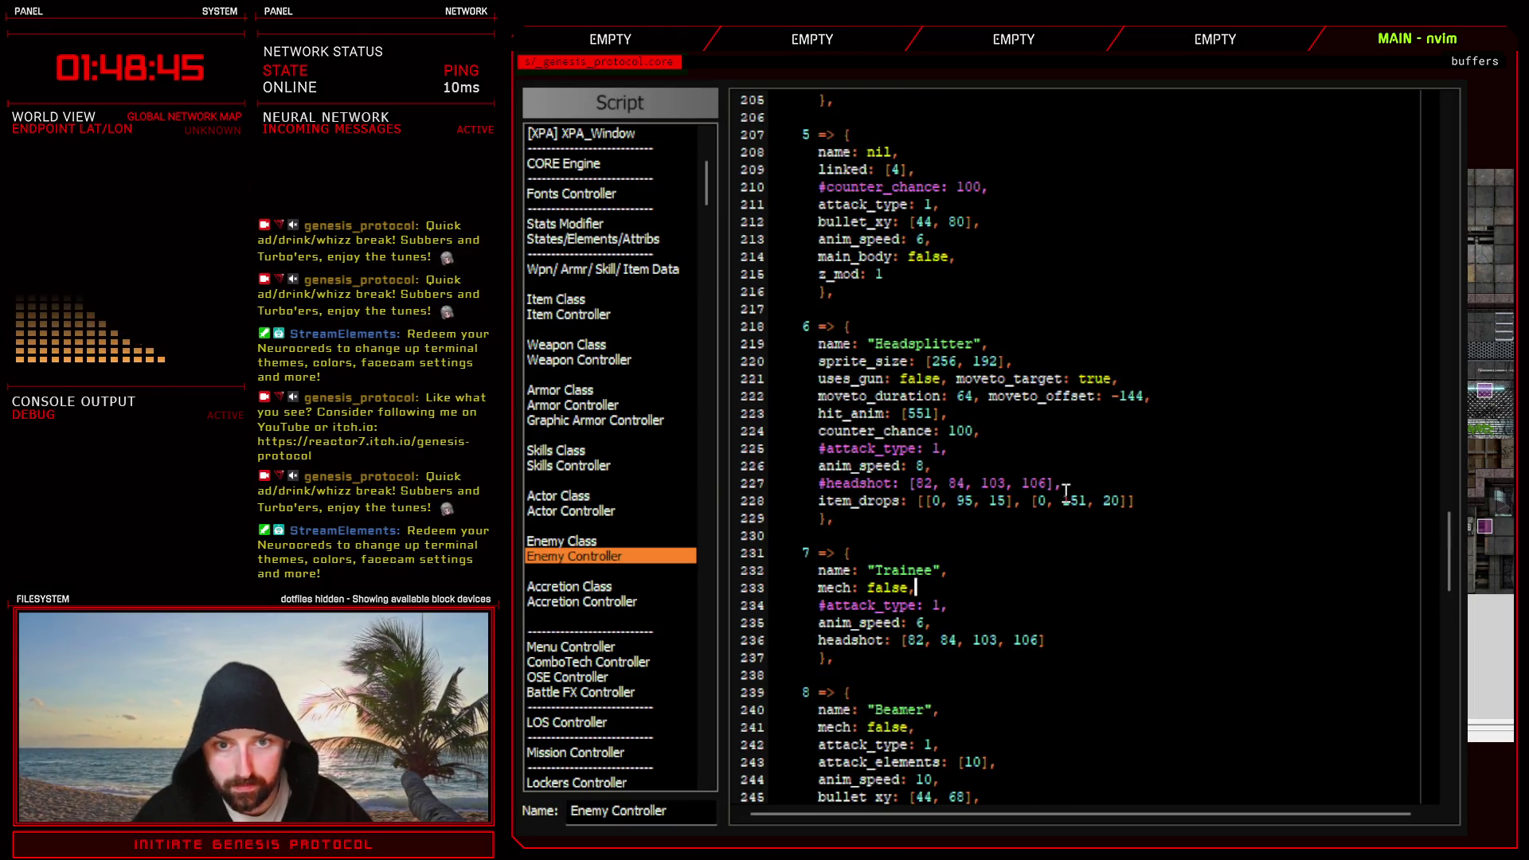
{"action": "scroll", "coordinate": [977, 526], "scroll_direction": "up", "scroll_amount": 3}
{"action": "scroll", "coordinate": [976, 526], "scroll_direction": "up", "scroll_amount": 3}
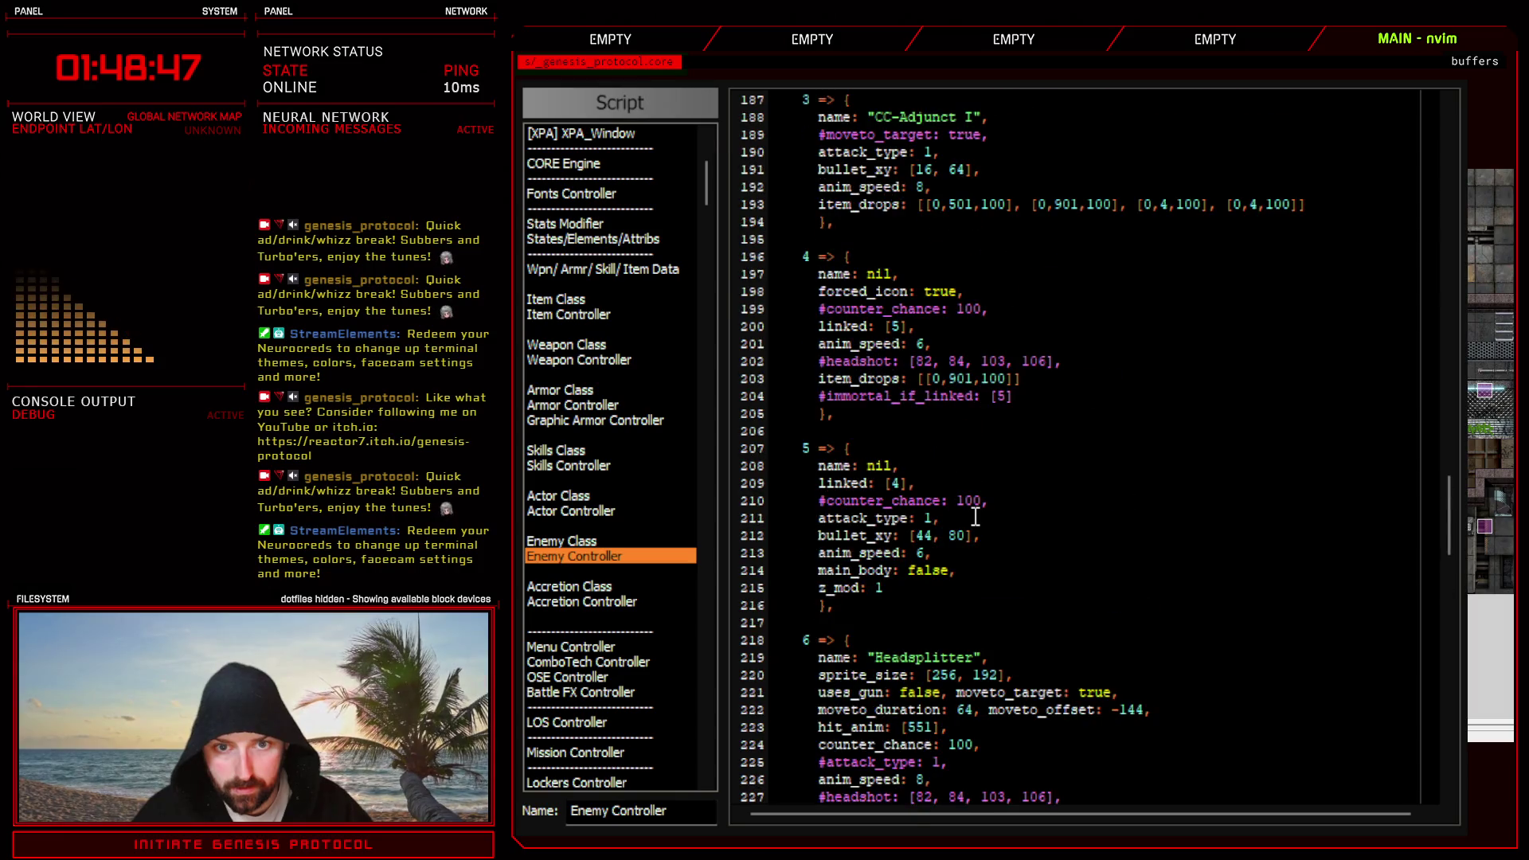
{"action": "scroll", "coordinate": [977, 526], "scroll_direction": "up", "scroll_amount": 3}
{"action": "scroll", "coordinate": [976, 526], "scroll_direction": "up", "scroll_amount": 2}
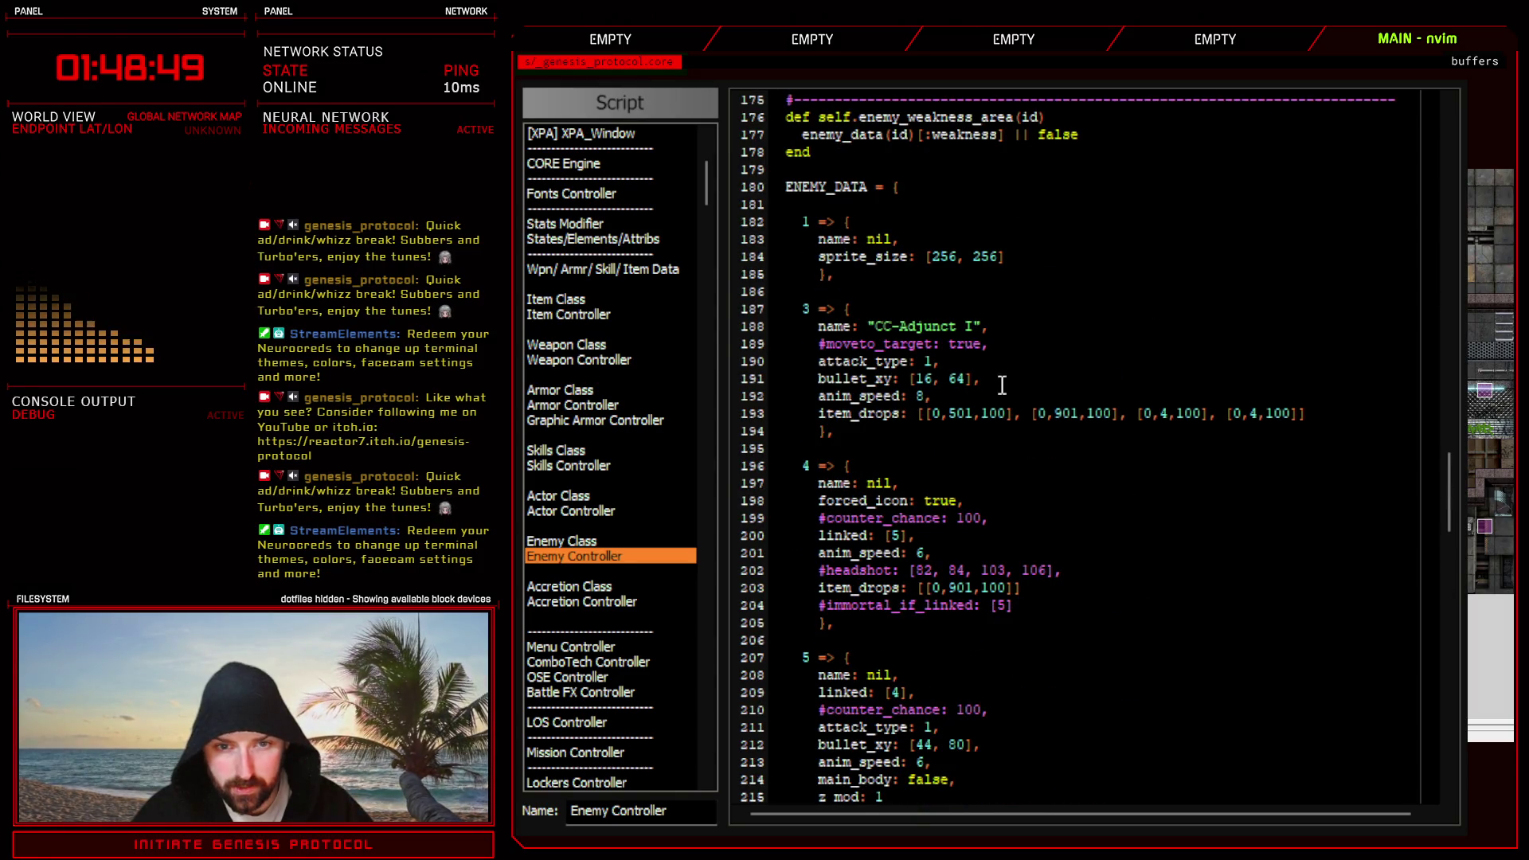
- Begin a skill_name_y setting after CC-Adjunct I's attack_type line and leave the script editor
{"action": "left_click", "coordinate": [991, 361]}
{"action": "key", "text": "Return"}
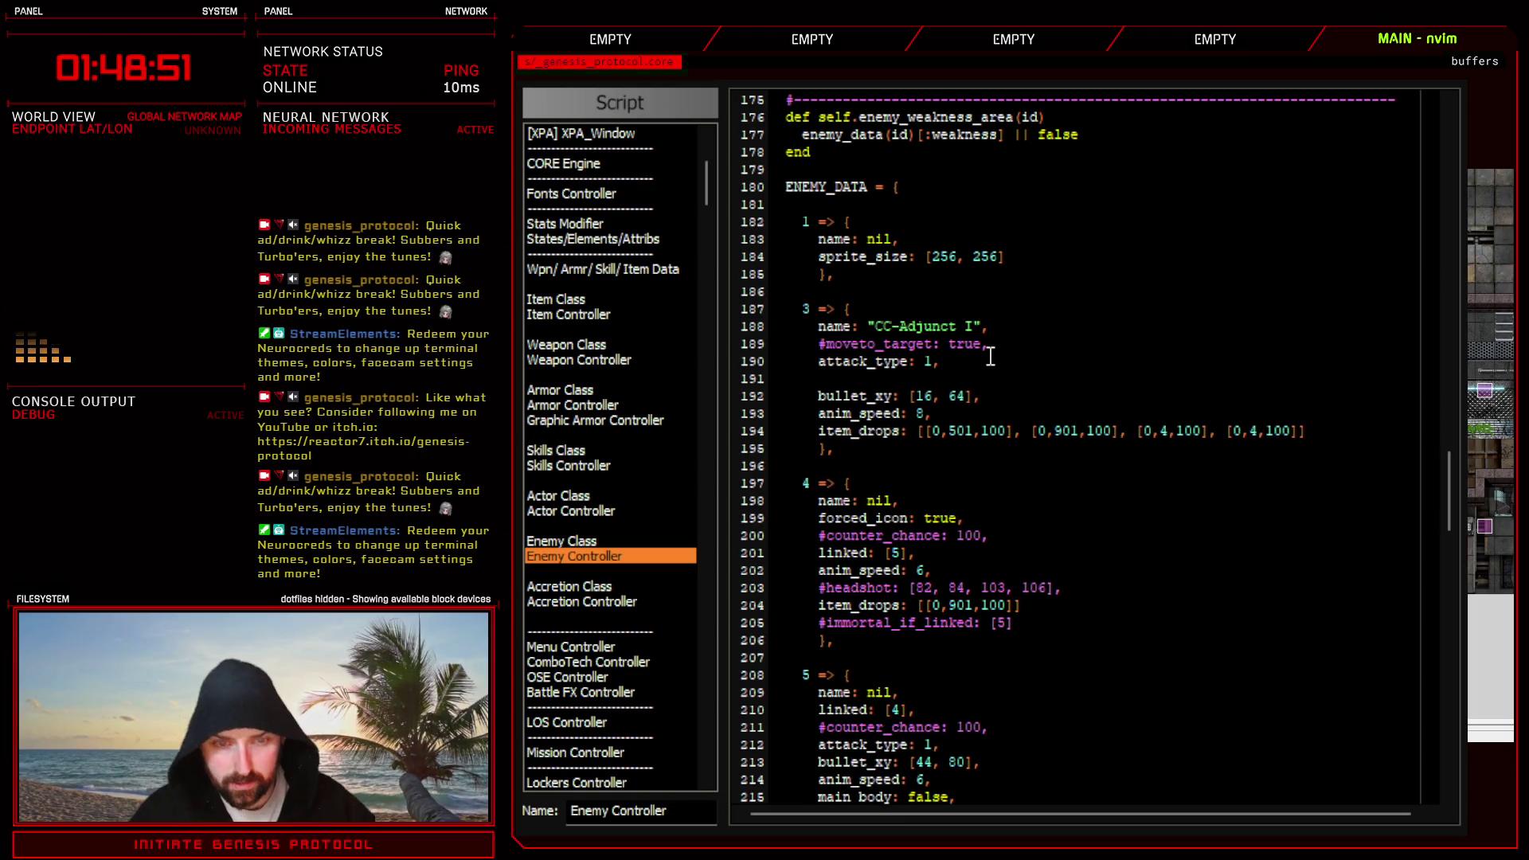
{"action": "type", "text": "skill_name_y: 112"}
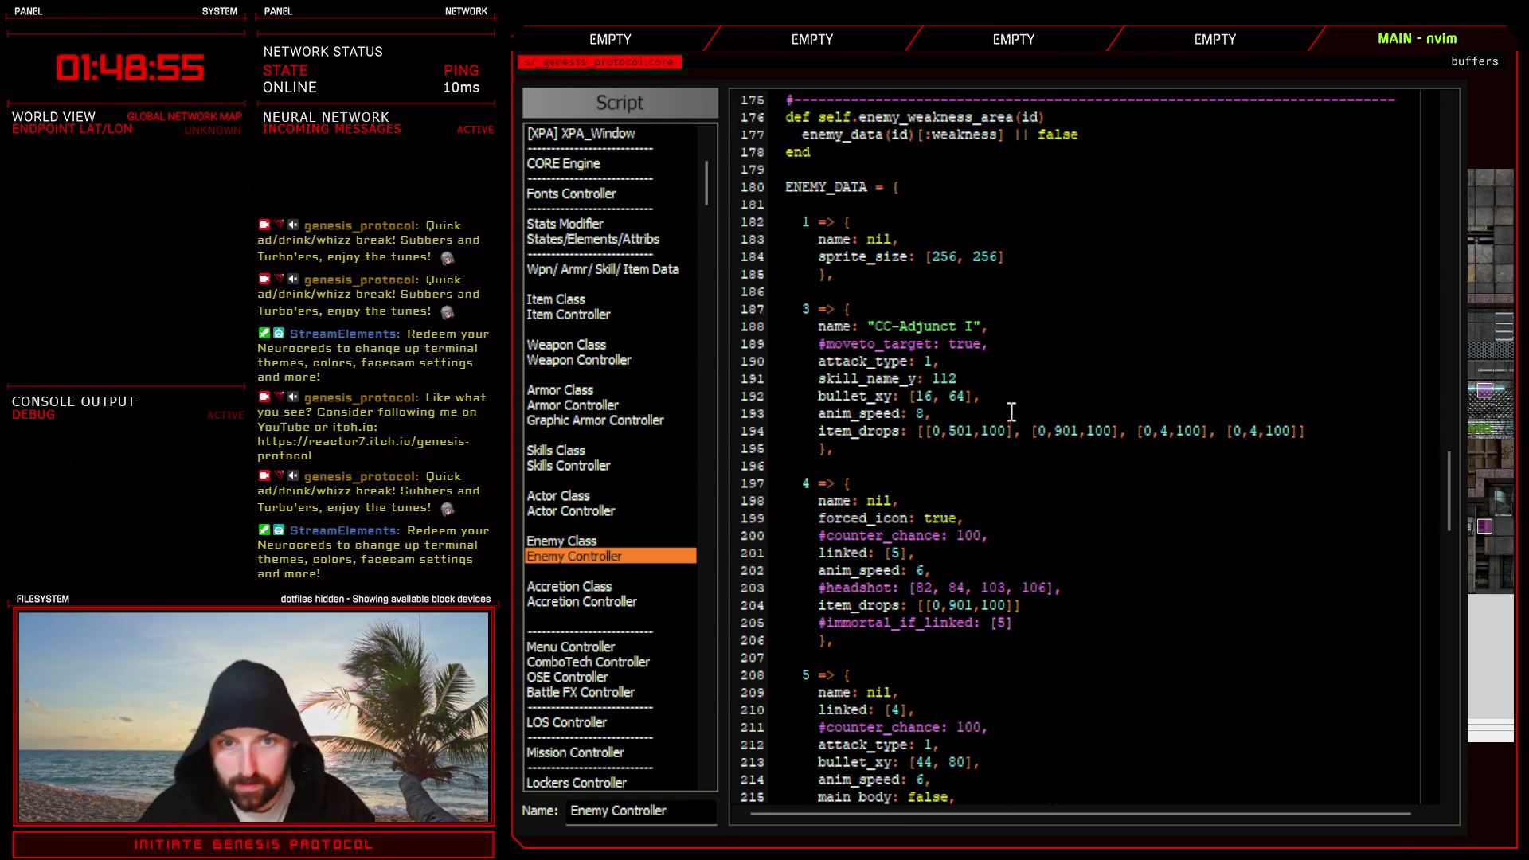
{"action": "scroll", "coordinate": [1028, 419], "scroll_direction": "up", "scroll_amount": 10}
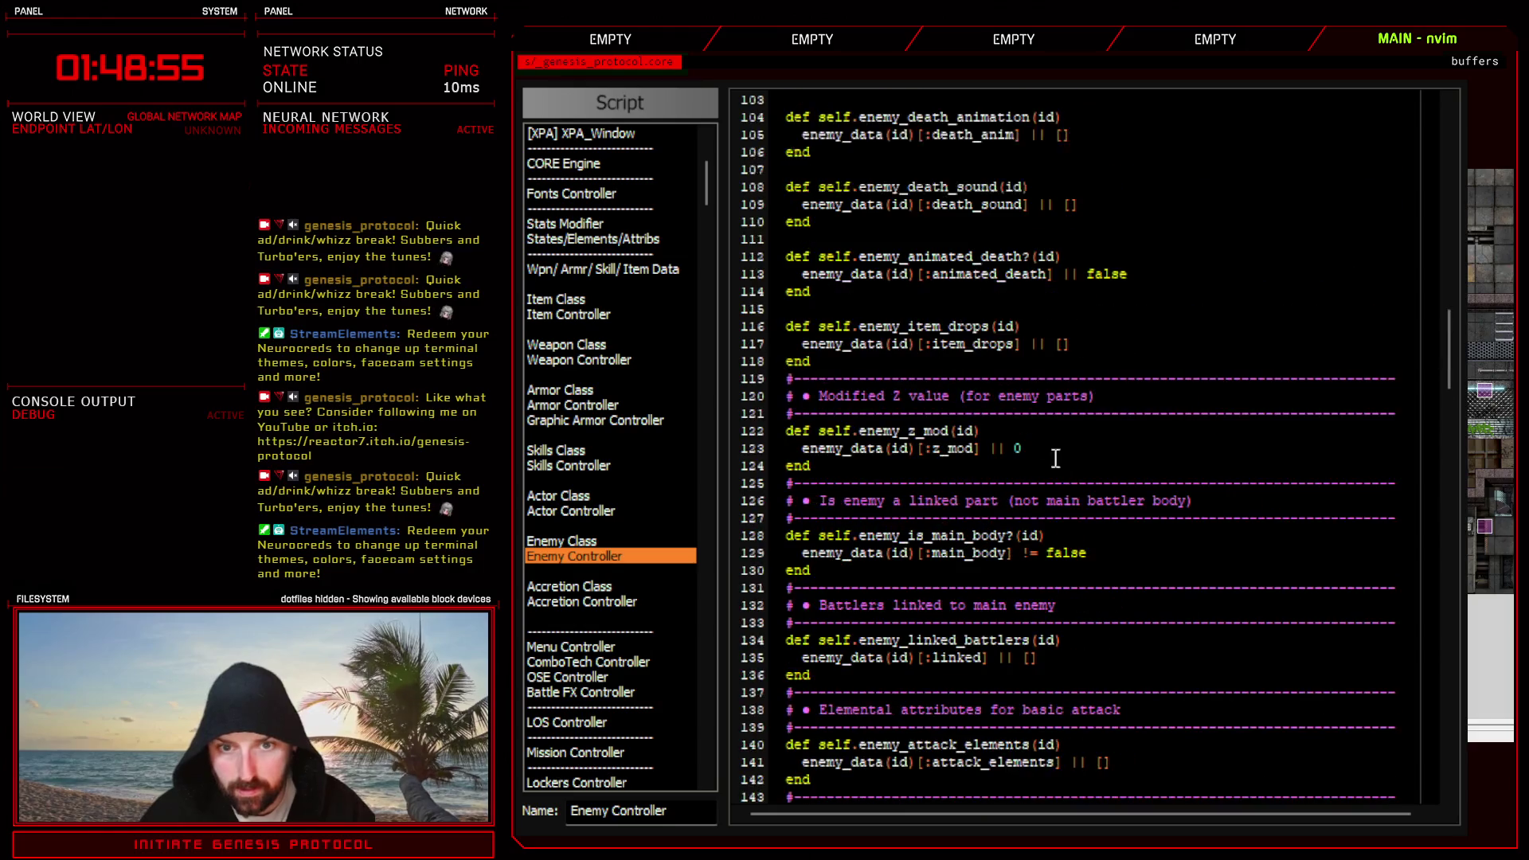
{"action": "scroll", "coordinate": [1151, 441], "scroll_direction": "up", "scroll_amount": 8}
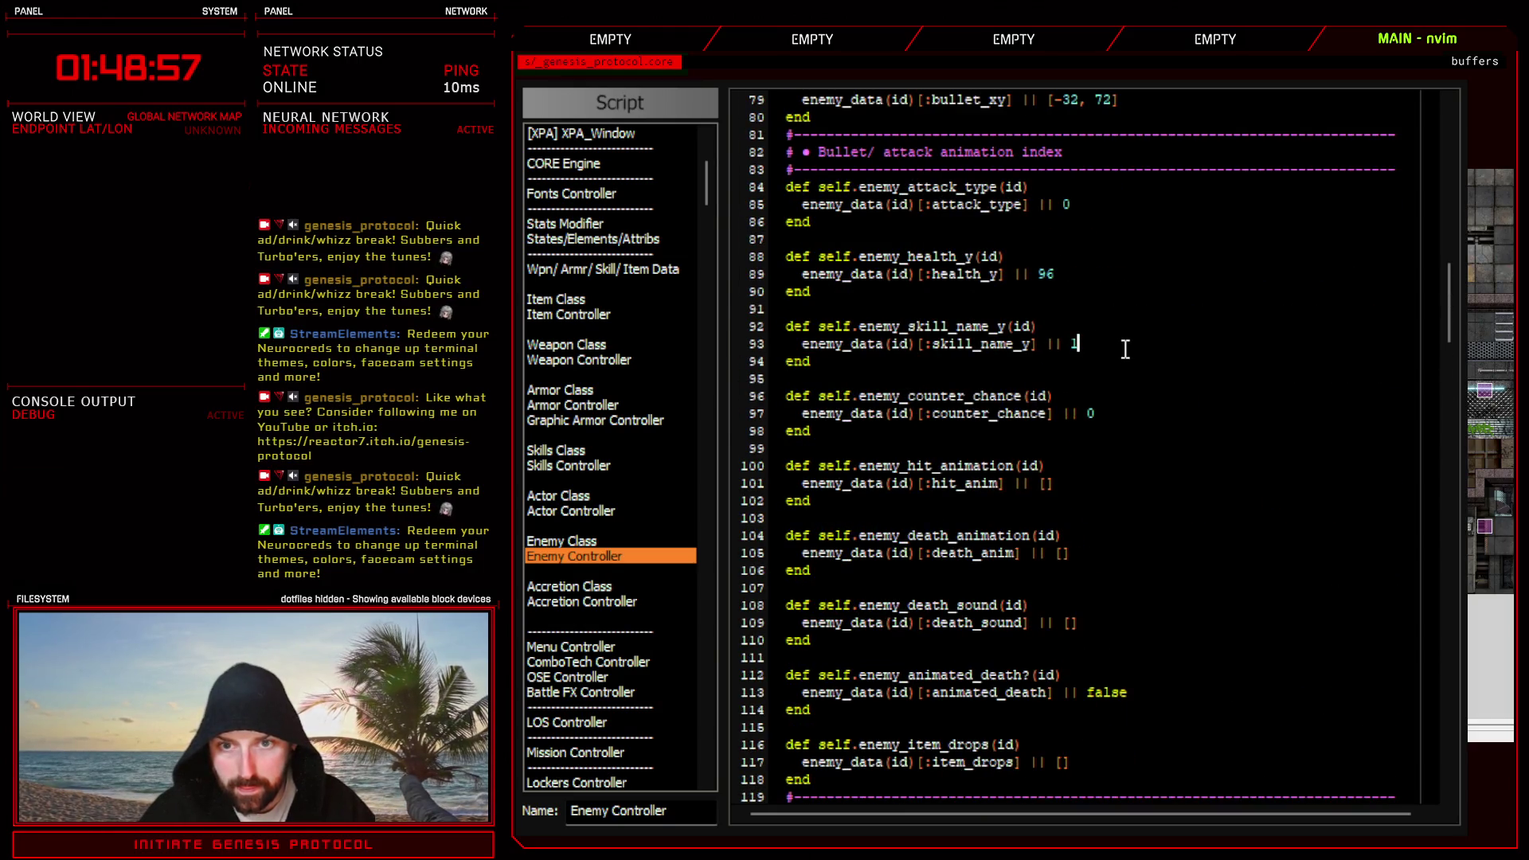
{"action": "scroll", "coordinate": [1125, 348], "scroll_direction": "down", "scroll_amount": 9}
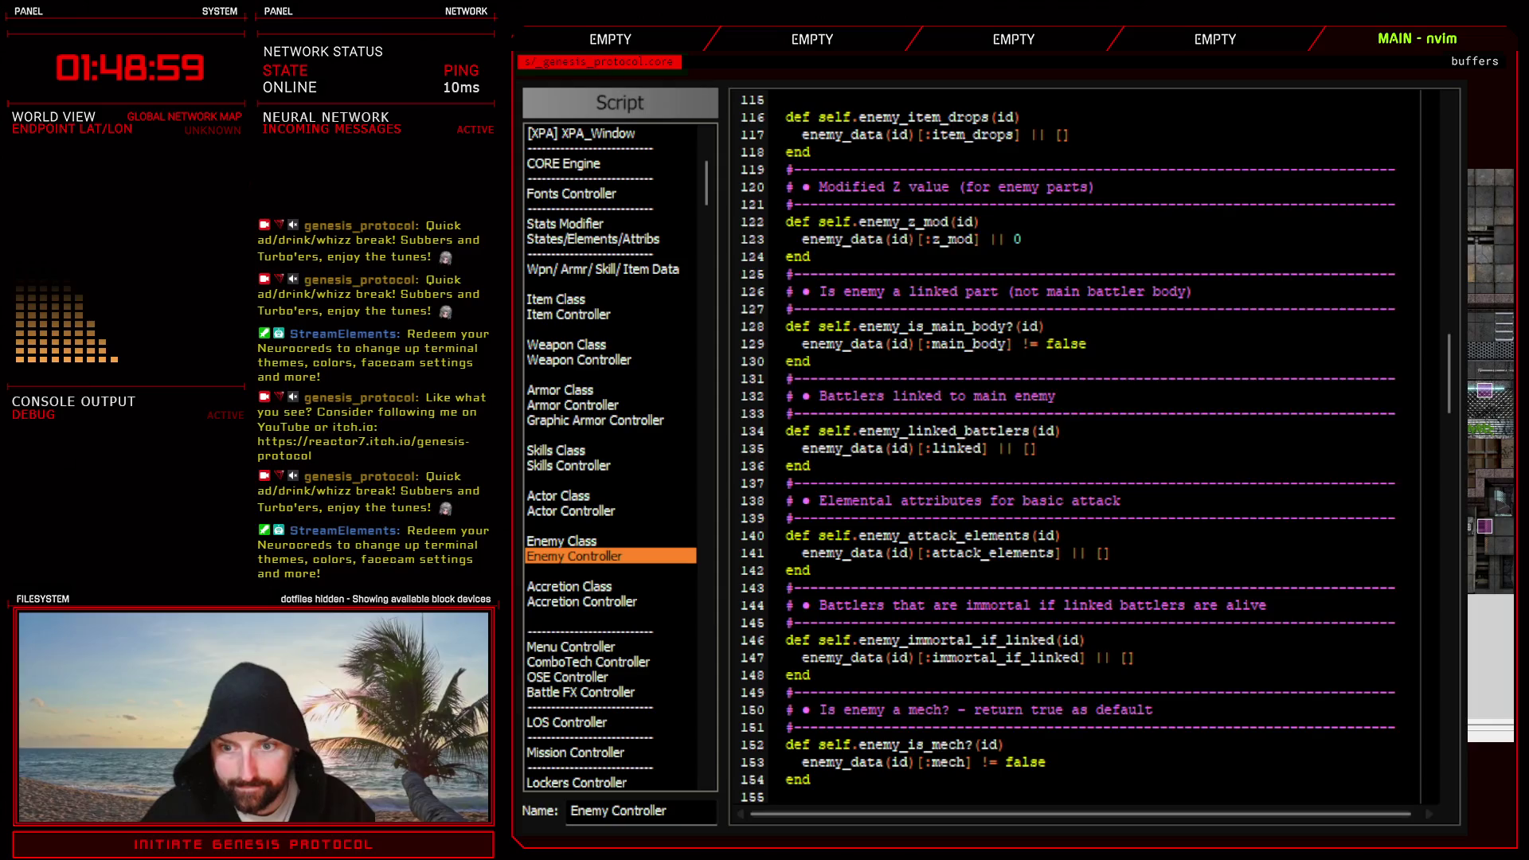
{"action": "key", "text": "Escape"}
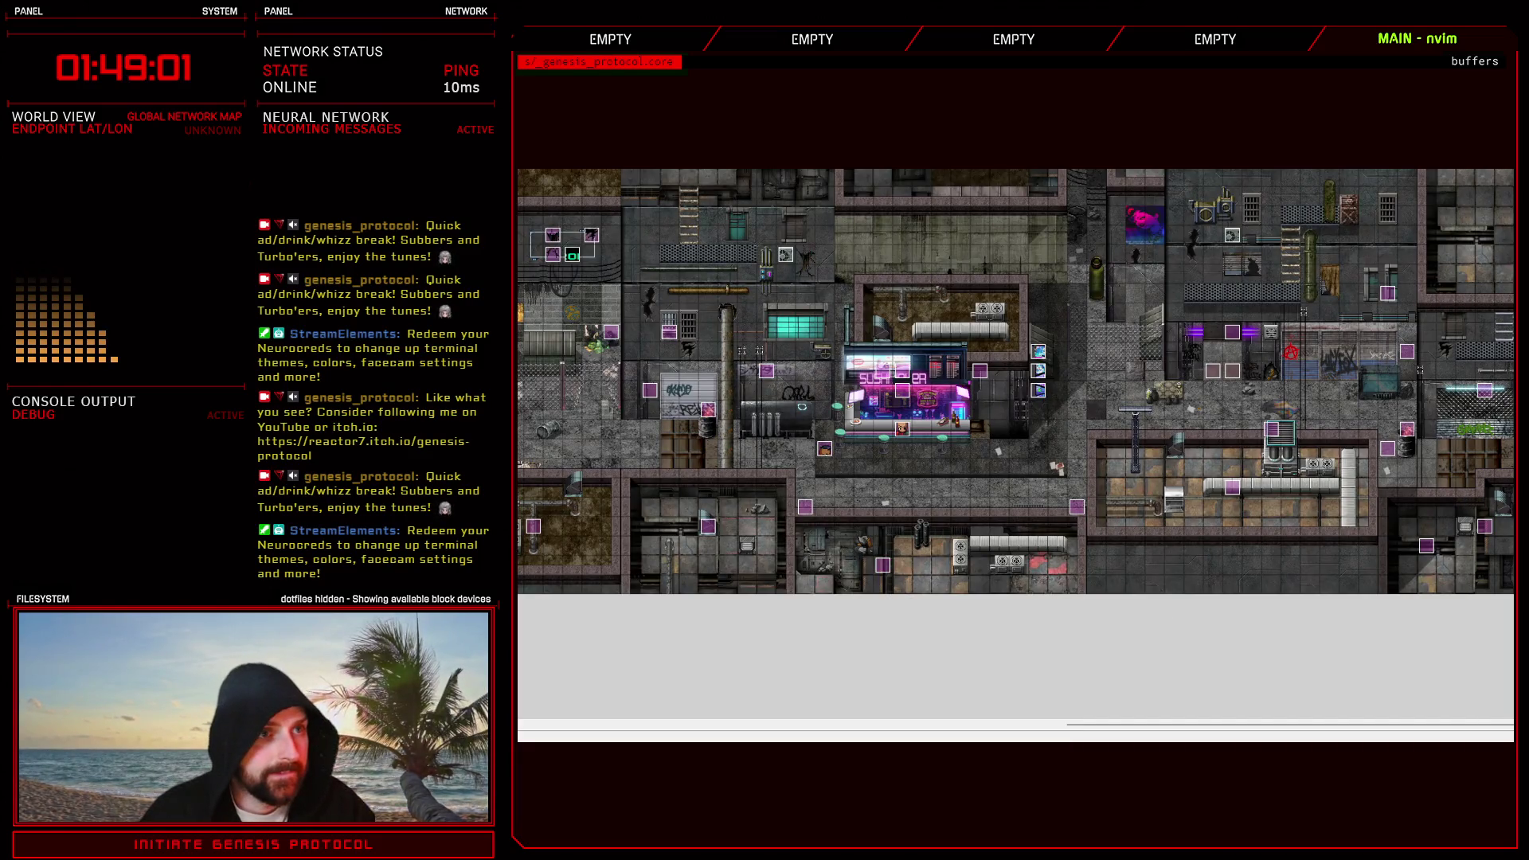
- Inspect the Shotty enemy and its Shotty Shot action in the Database
{"action": "key", "text": "F9"}
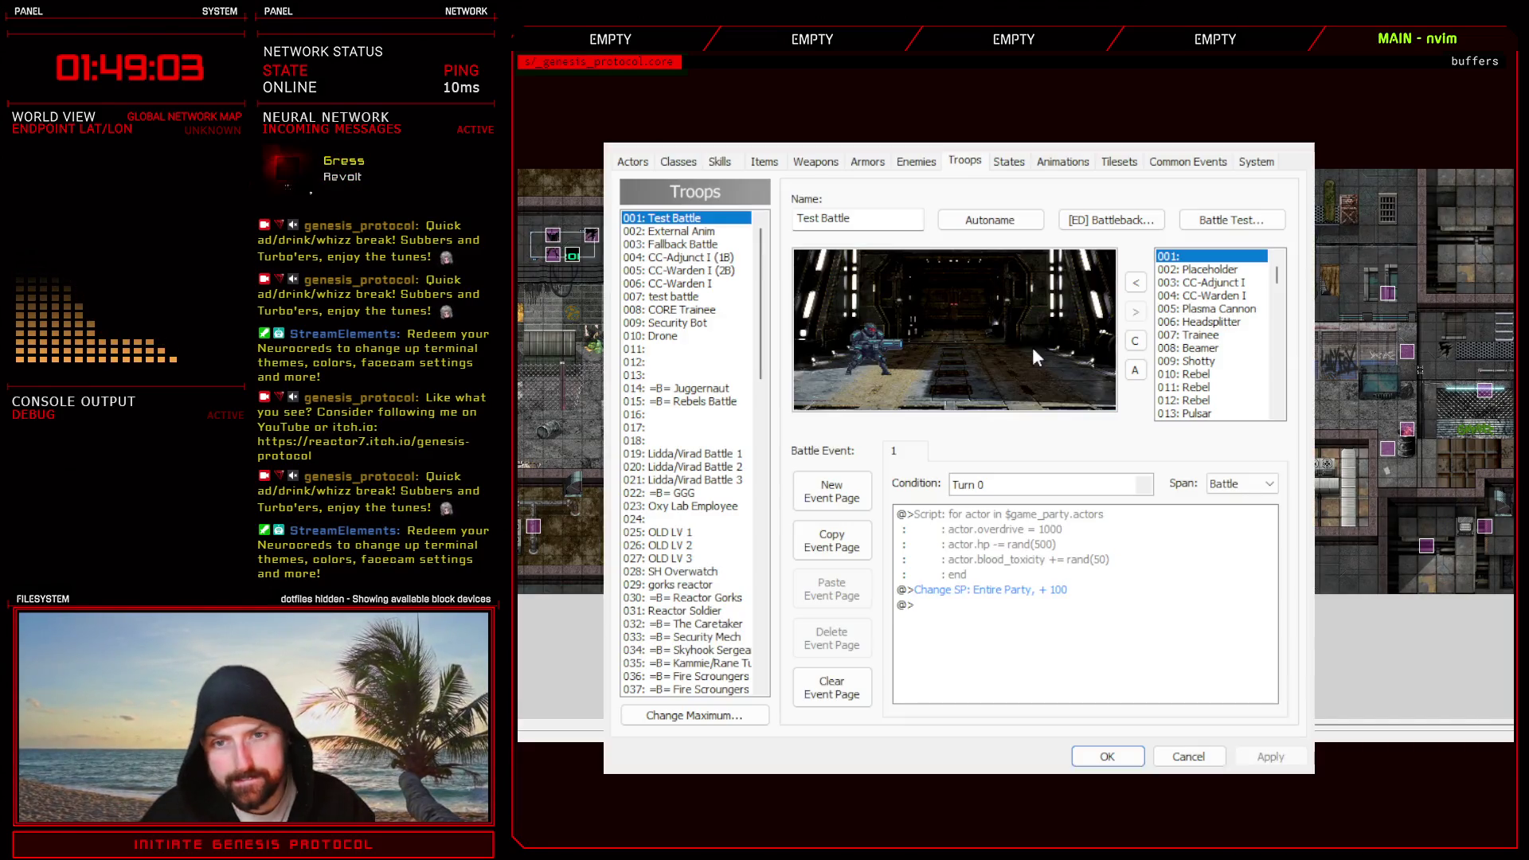
{"action": "left_click", "coordinate": [917, 162]}
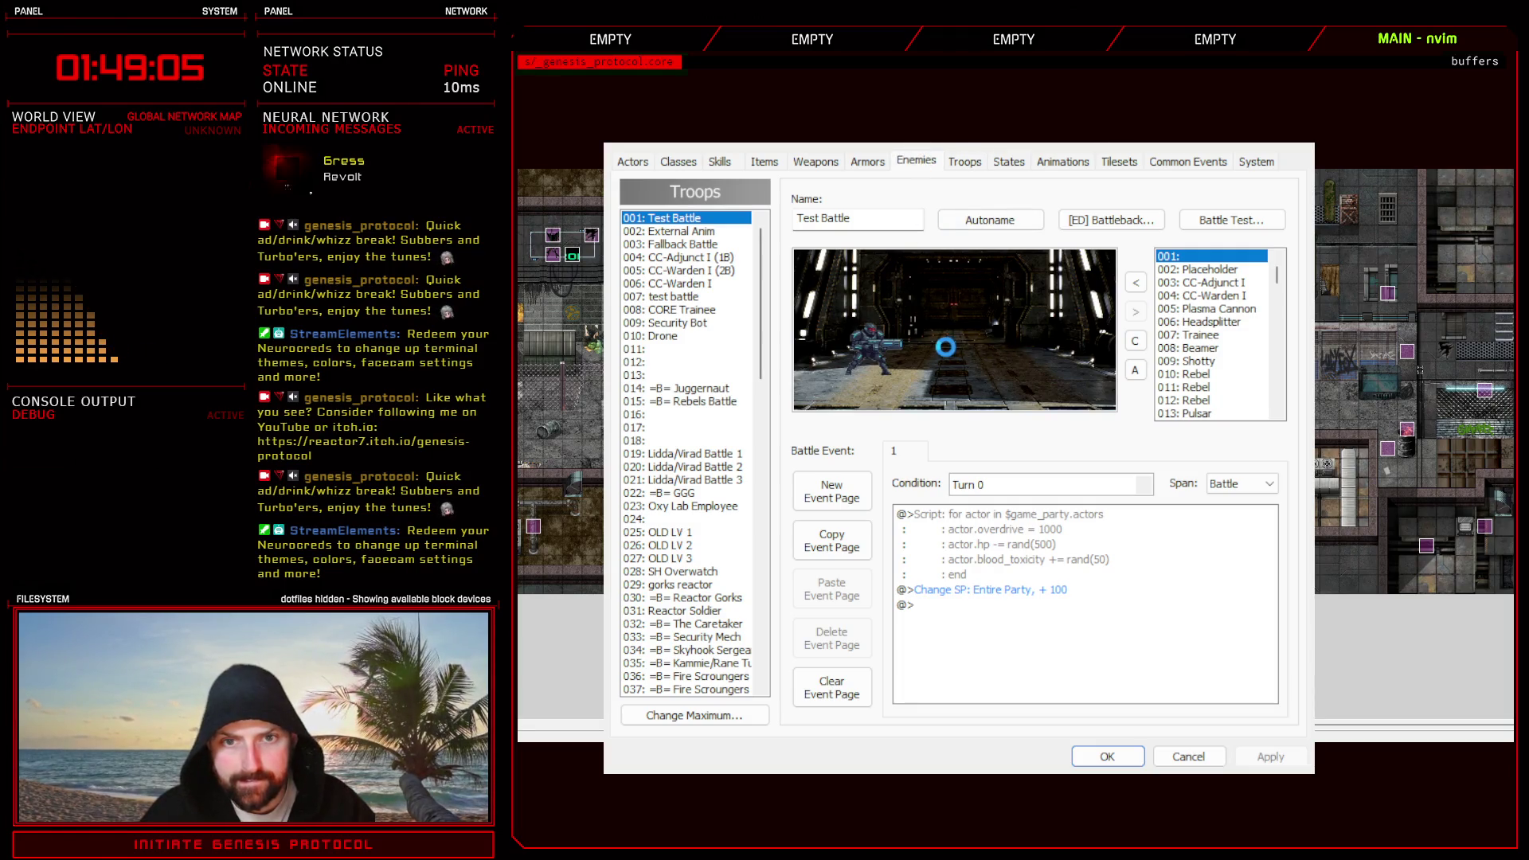
{"action": "left_click", "coordinate": [665, 322]}
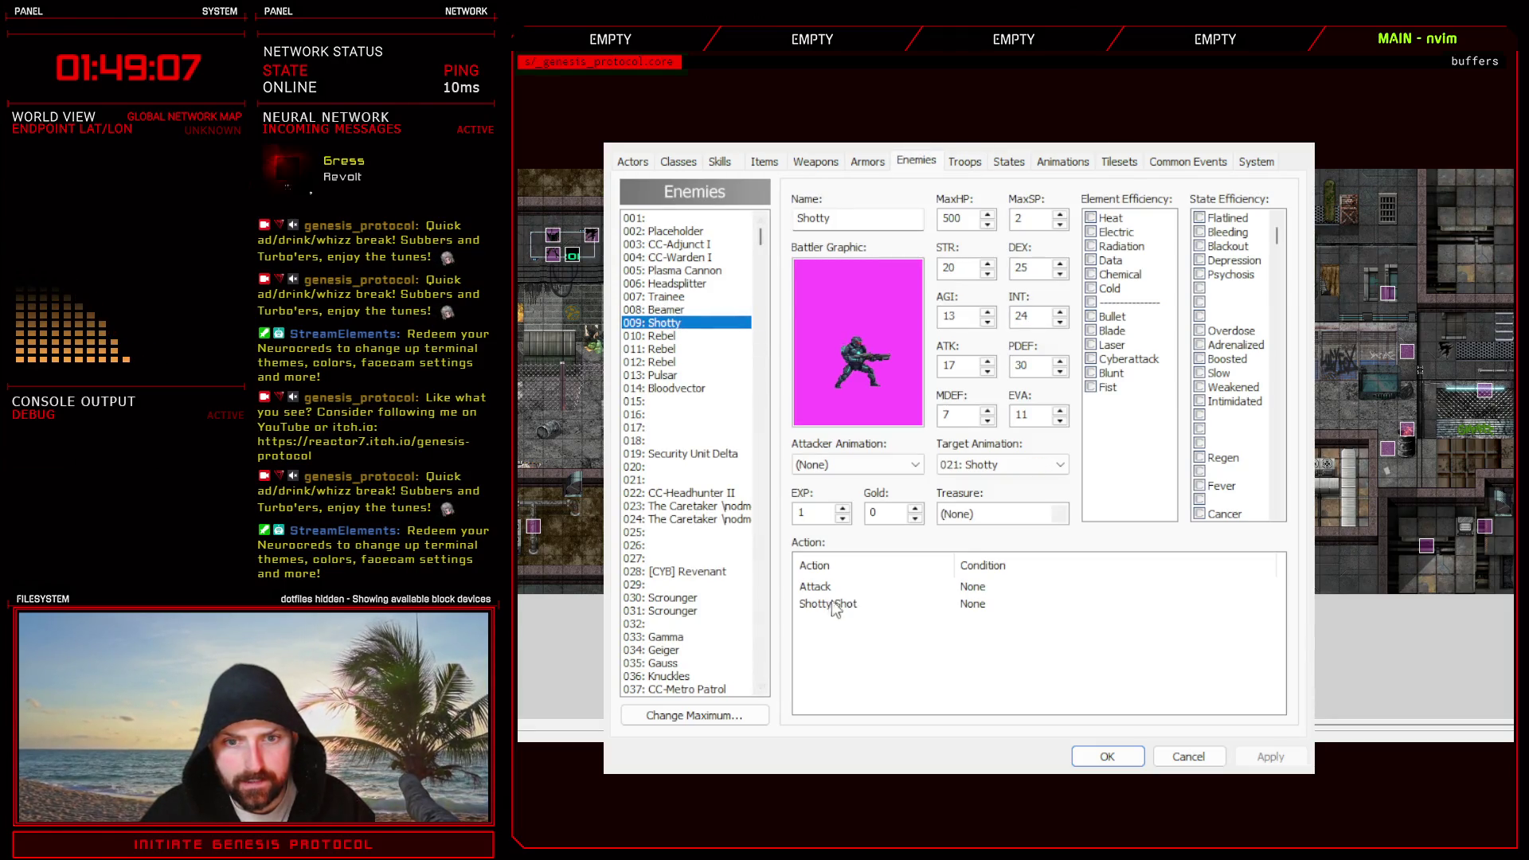
{"action": "left_click", "coordinate": [829, 602]}
{"action": "left_click", "coordinate": [985, 657]}
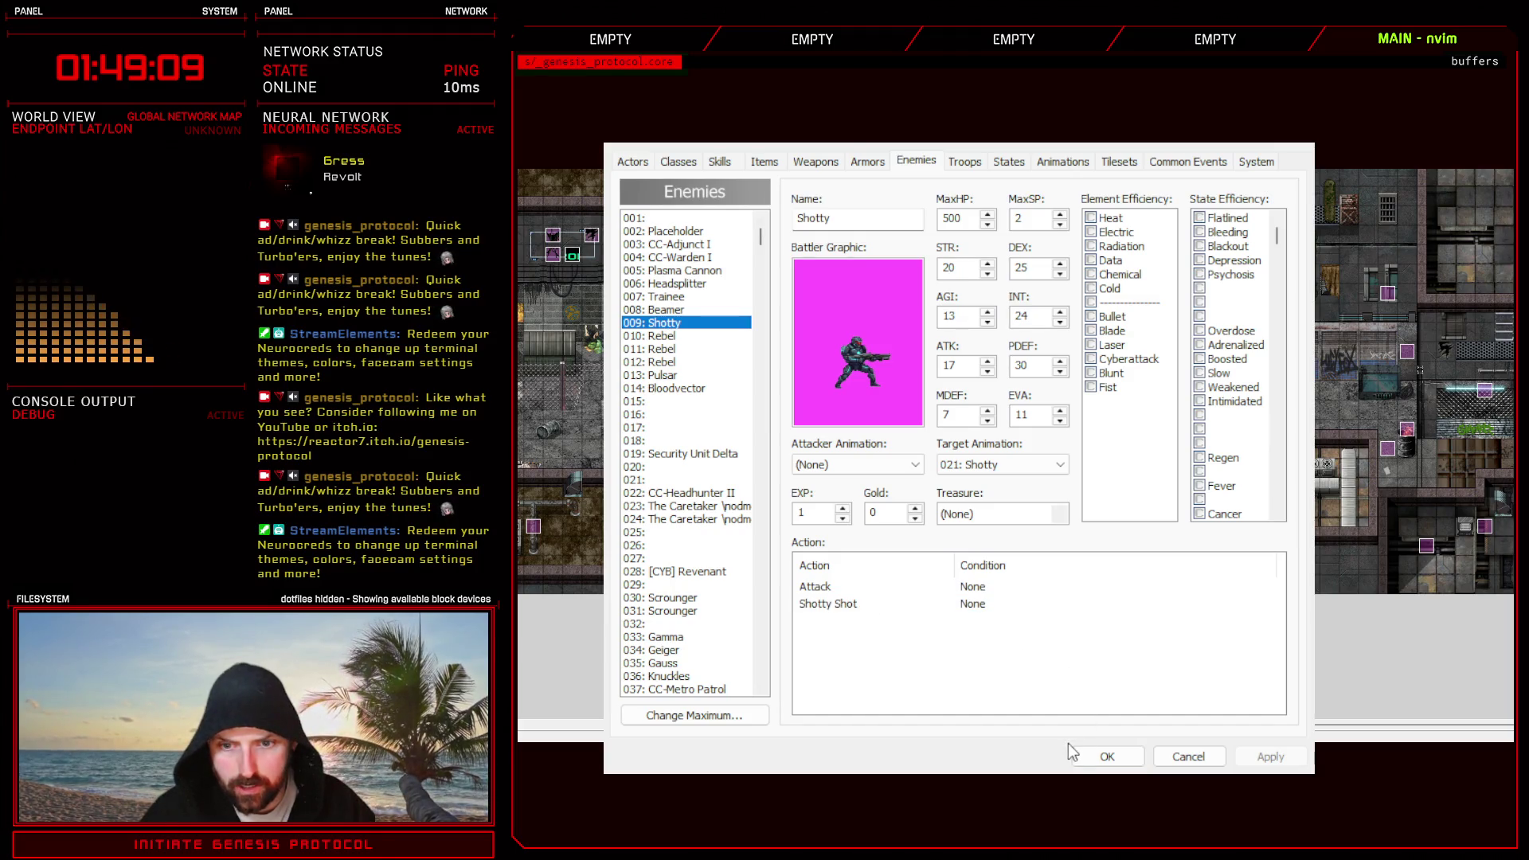
{"action": "left_click", "coordinate": [1023, 687]}
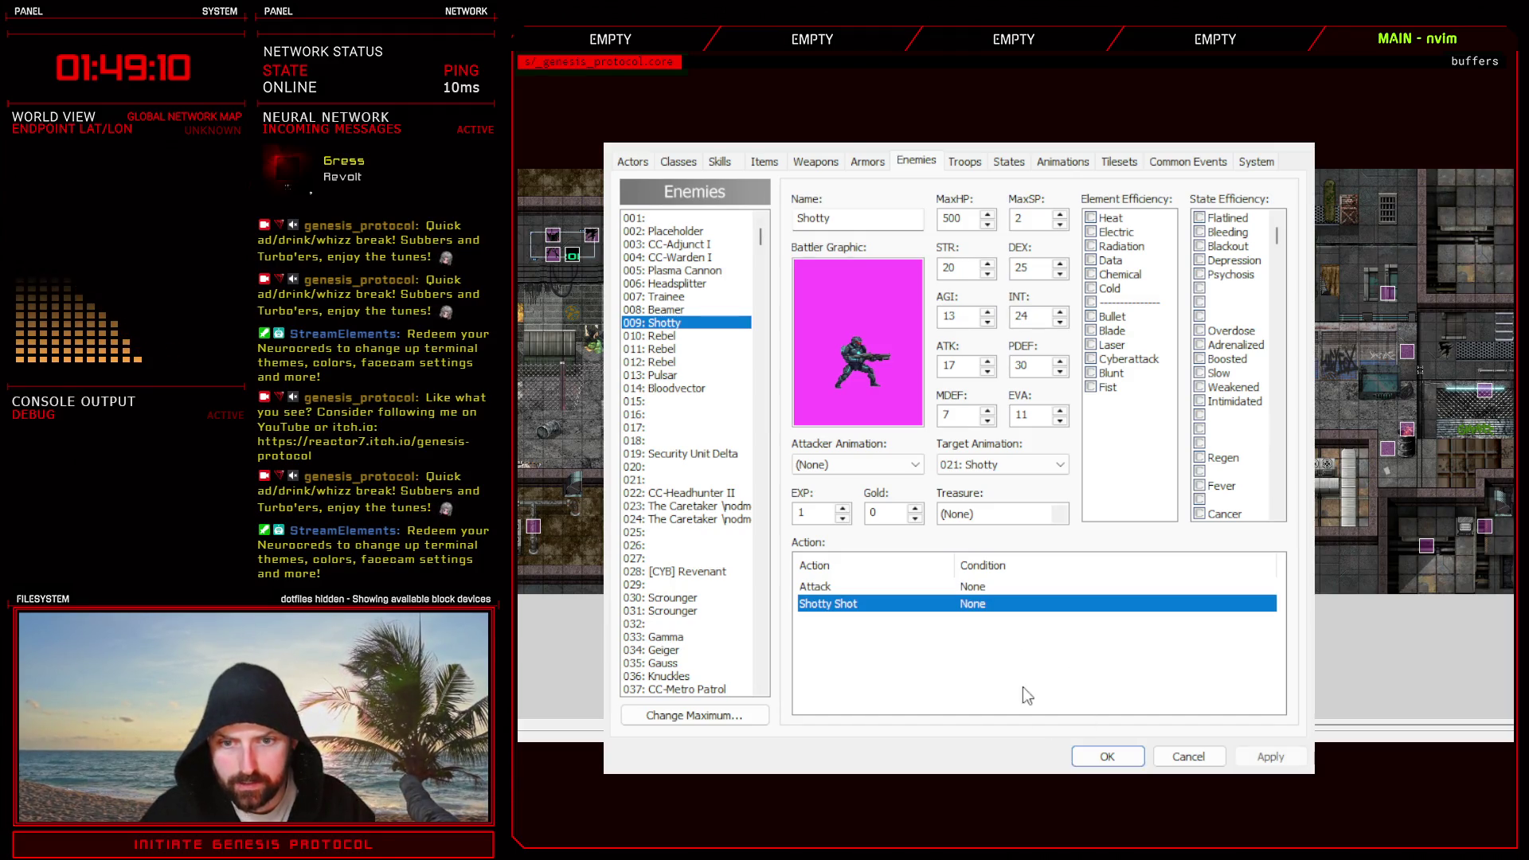
- Replace the Test Battle troop's enemy with Shotty, placed on the left, and apply
{"action": "left_click", "coordinate": [964, 162]}
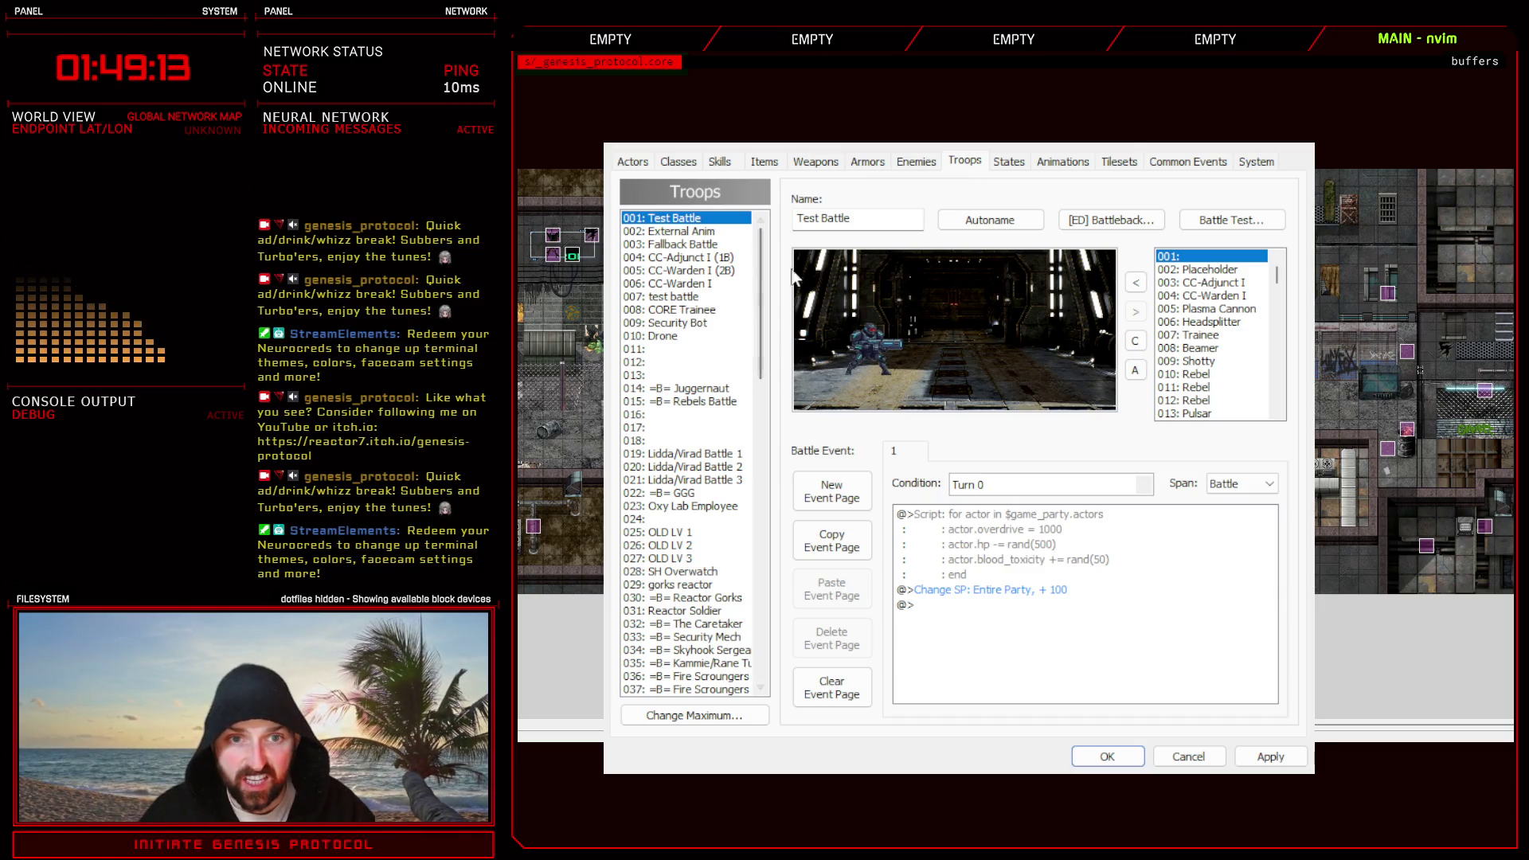
{"action": "left_click", "coordinate": [890, 355]}
{"action": "left_click", "coordinate": [1136, 311]}
{"action": "left_click", "coordinate": [1195, 362]}
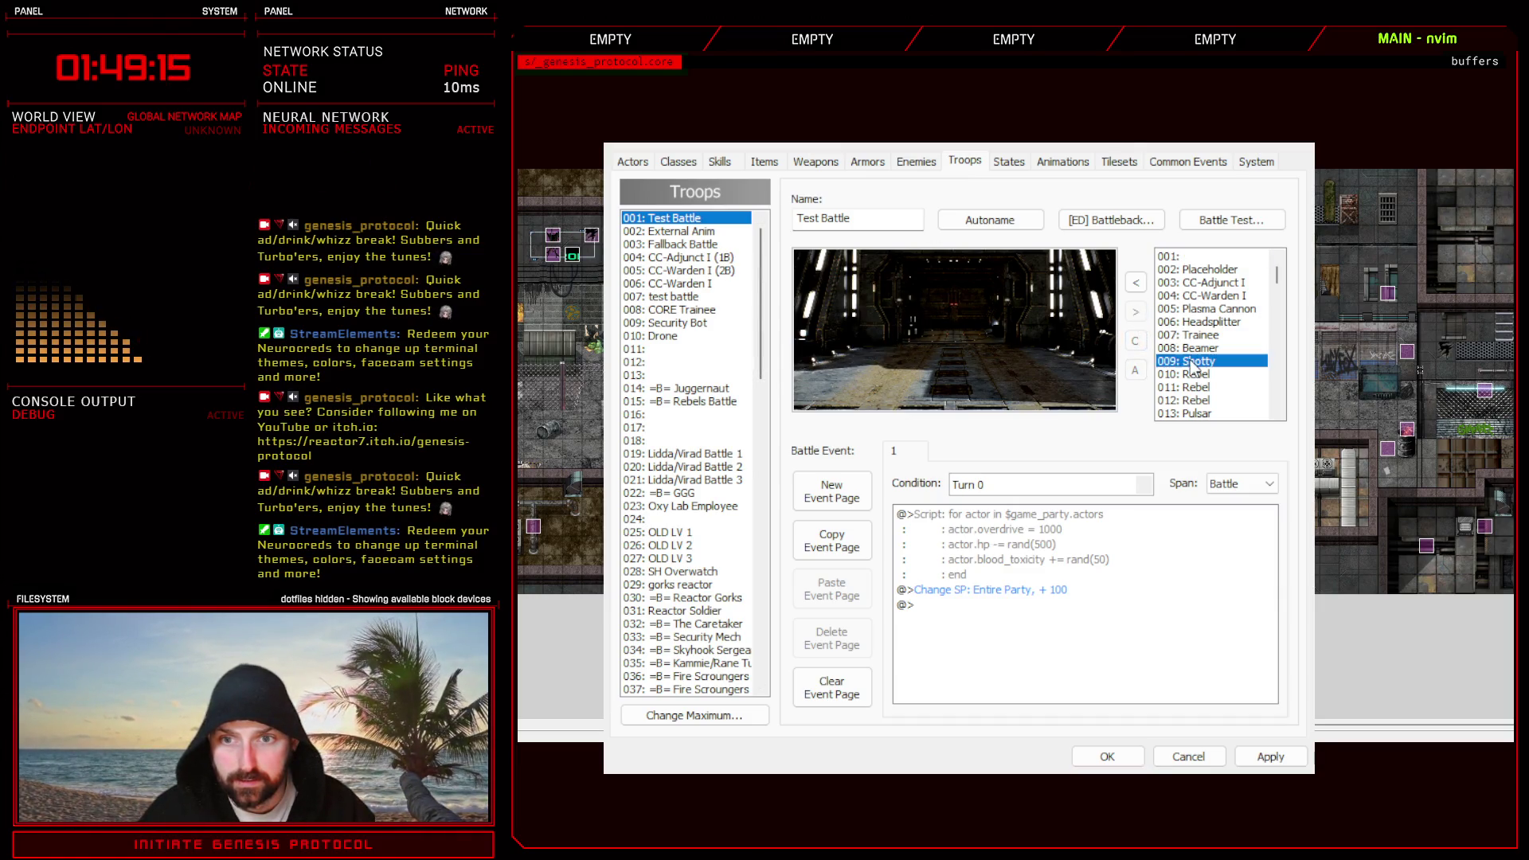
{"action": "left_click", "coordinate": [1136, 283]}
{"action": "left_click_drag", "start_coordinate": [957, 355], "coordinate": [867, 360]}
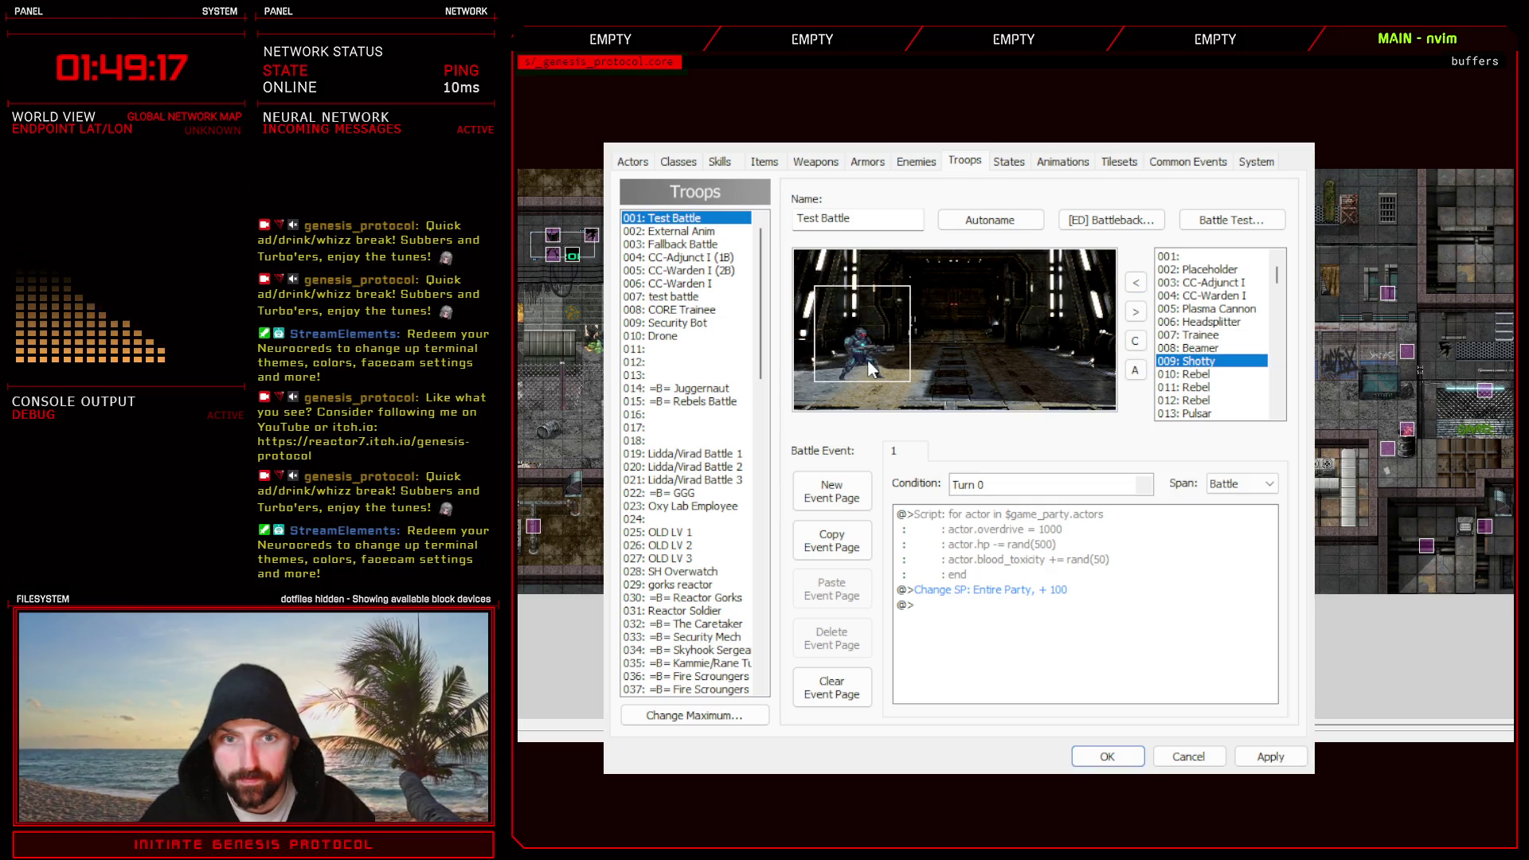
{"action": "left_click", "coordinate": [1270, 757]}
- Run a brief battle test of the troop, then close the Database with OK
{"action": "left_click", "coordinate": [1228, 219]}
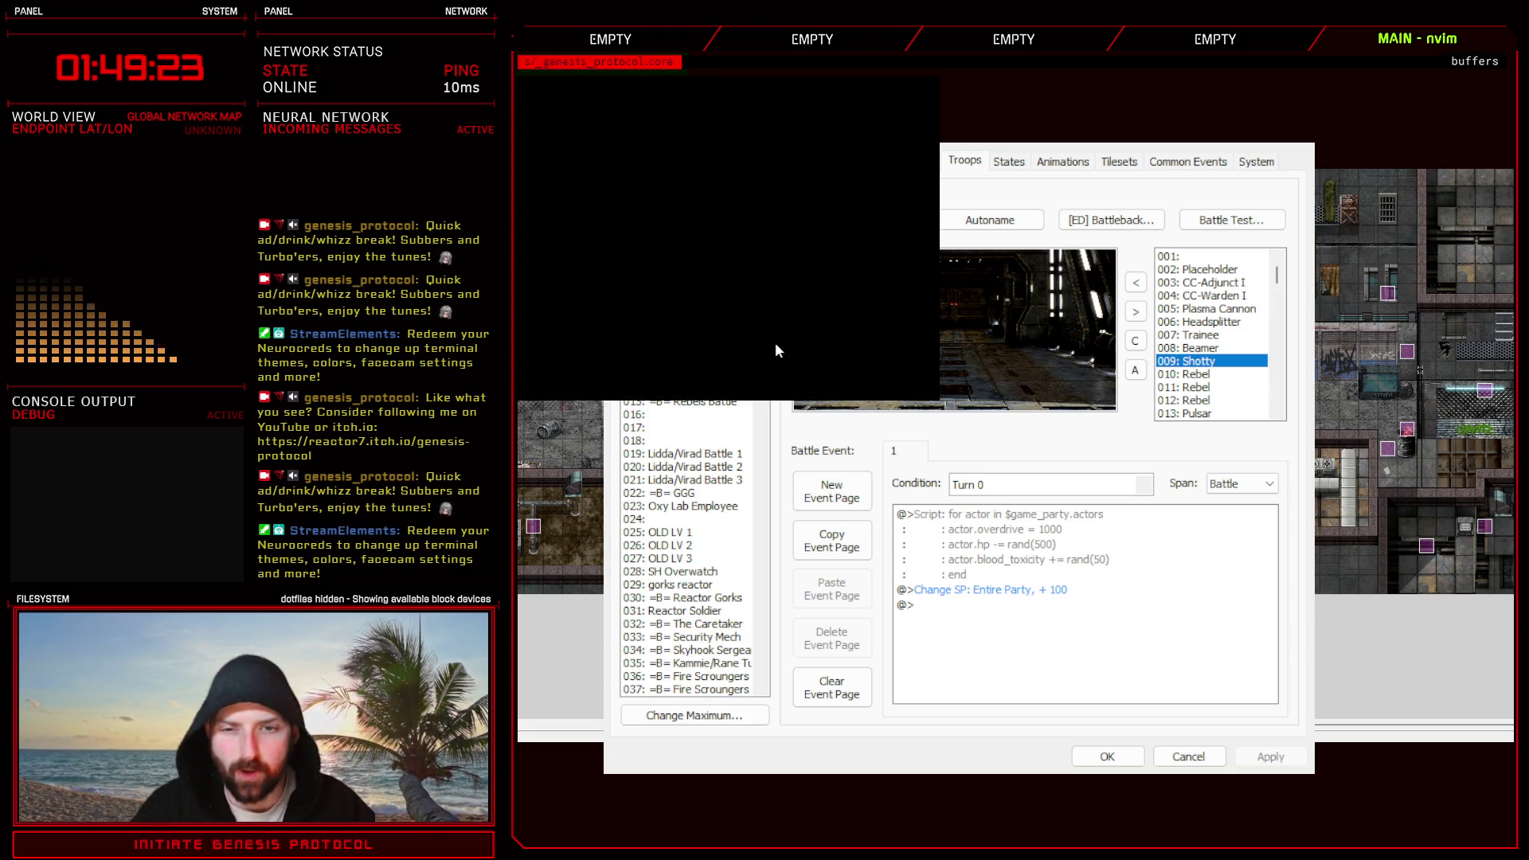
{"action": "key", "text": "Escape"}
{"action": "left_click", "coordinate": [1106, 756]}
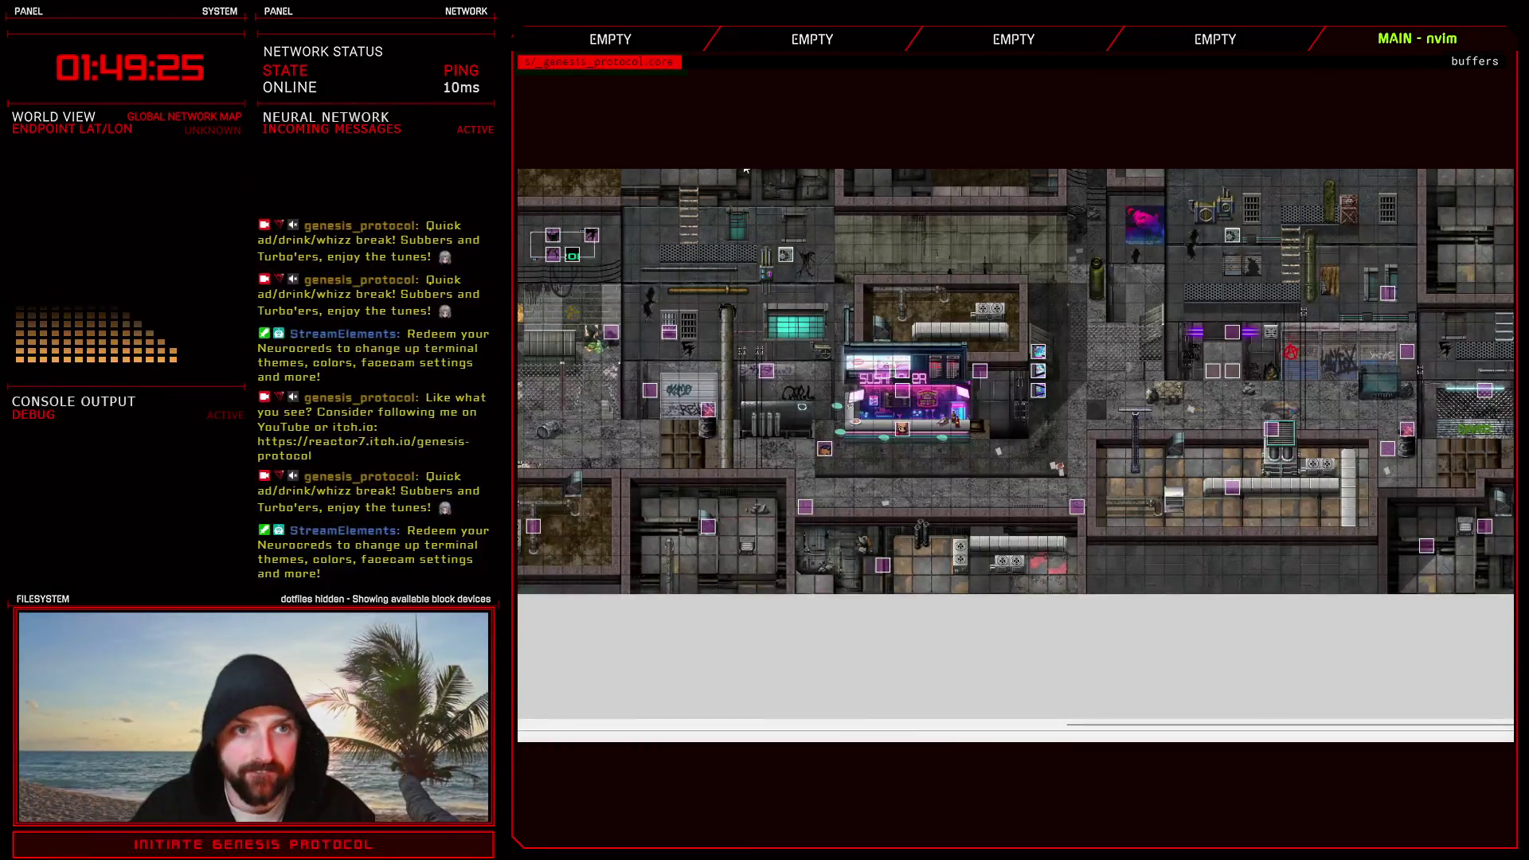
- Add the missing comma after CC-Adjunct I's skill_name_y: 112 and leave the script editor
{"action": "key", "text": "F11"}
{"action": "scroll", "coordinate": [980, 620], "scroll_direction": "down", "scroll_amount": 10}
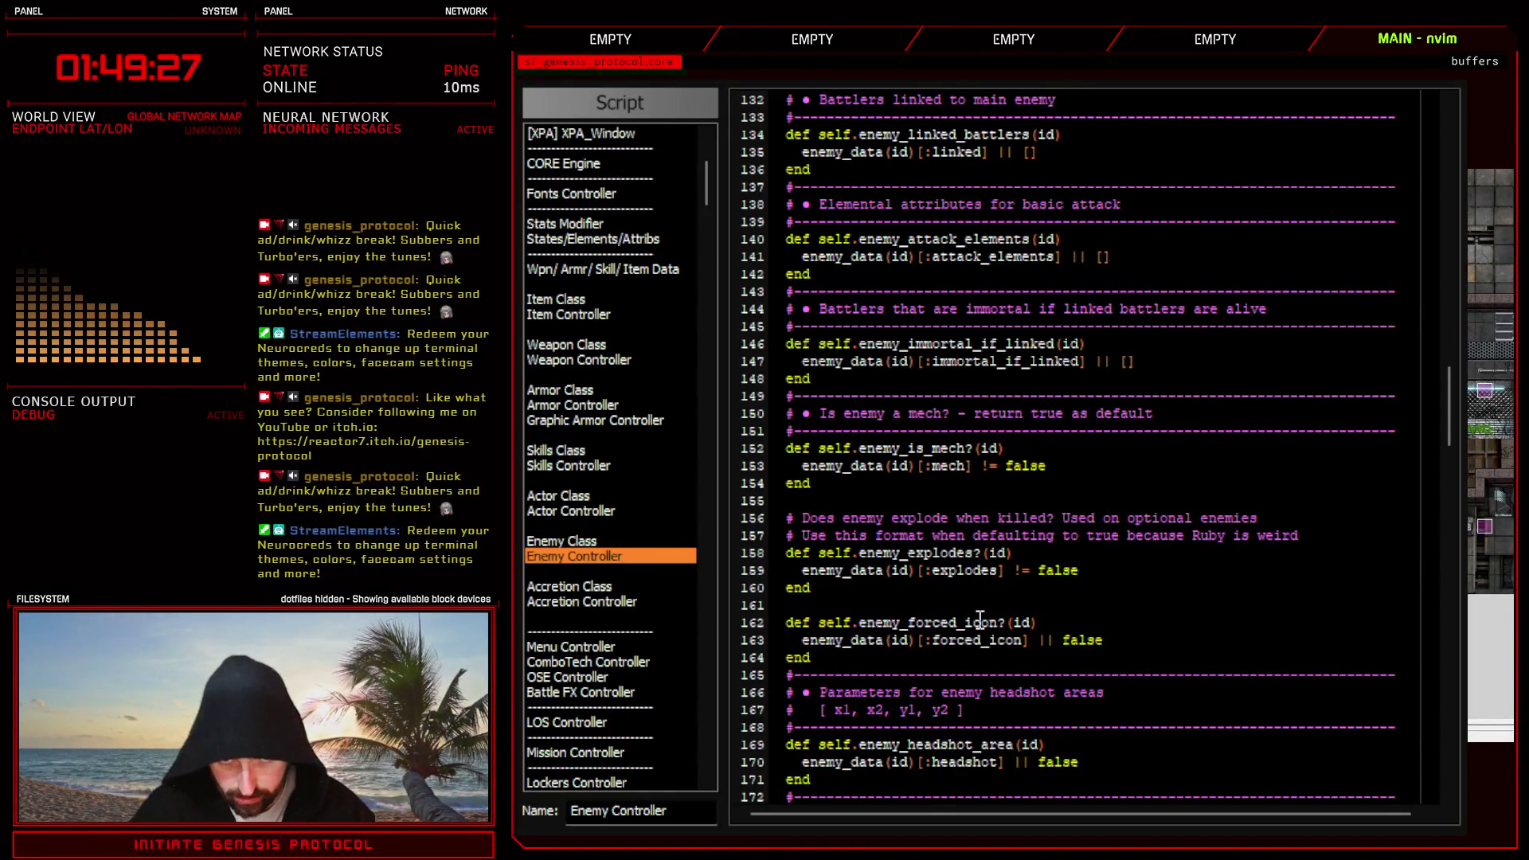
{"action": "scroll", "coordinate": [981, 619], "scroll_direction": "down", "scroll_amount": 10}
{"action": "scroll", "coordinate": [979, 619], "scroll_direction": "down", "scroll_amount": 6}
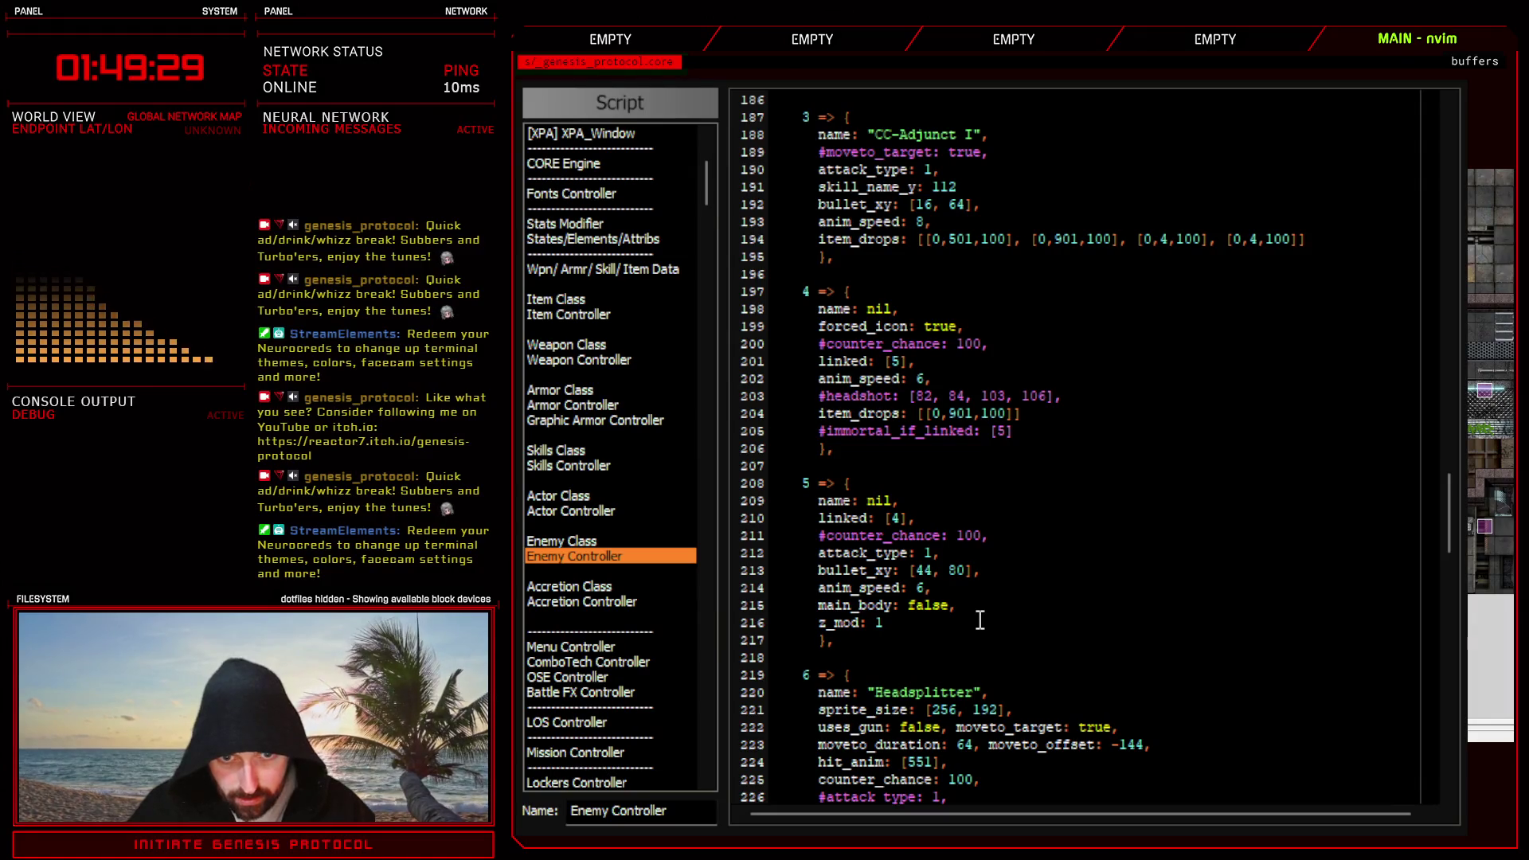
{"action": "scroll", "coordinate": [979, 619], "scroll_direction": "down", "scroll_amount": 8}
{"action": "scroll", "coordinate": [980, 619], "scroll_direction": "down", "scroll_amount": 8}
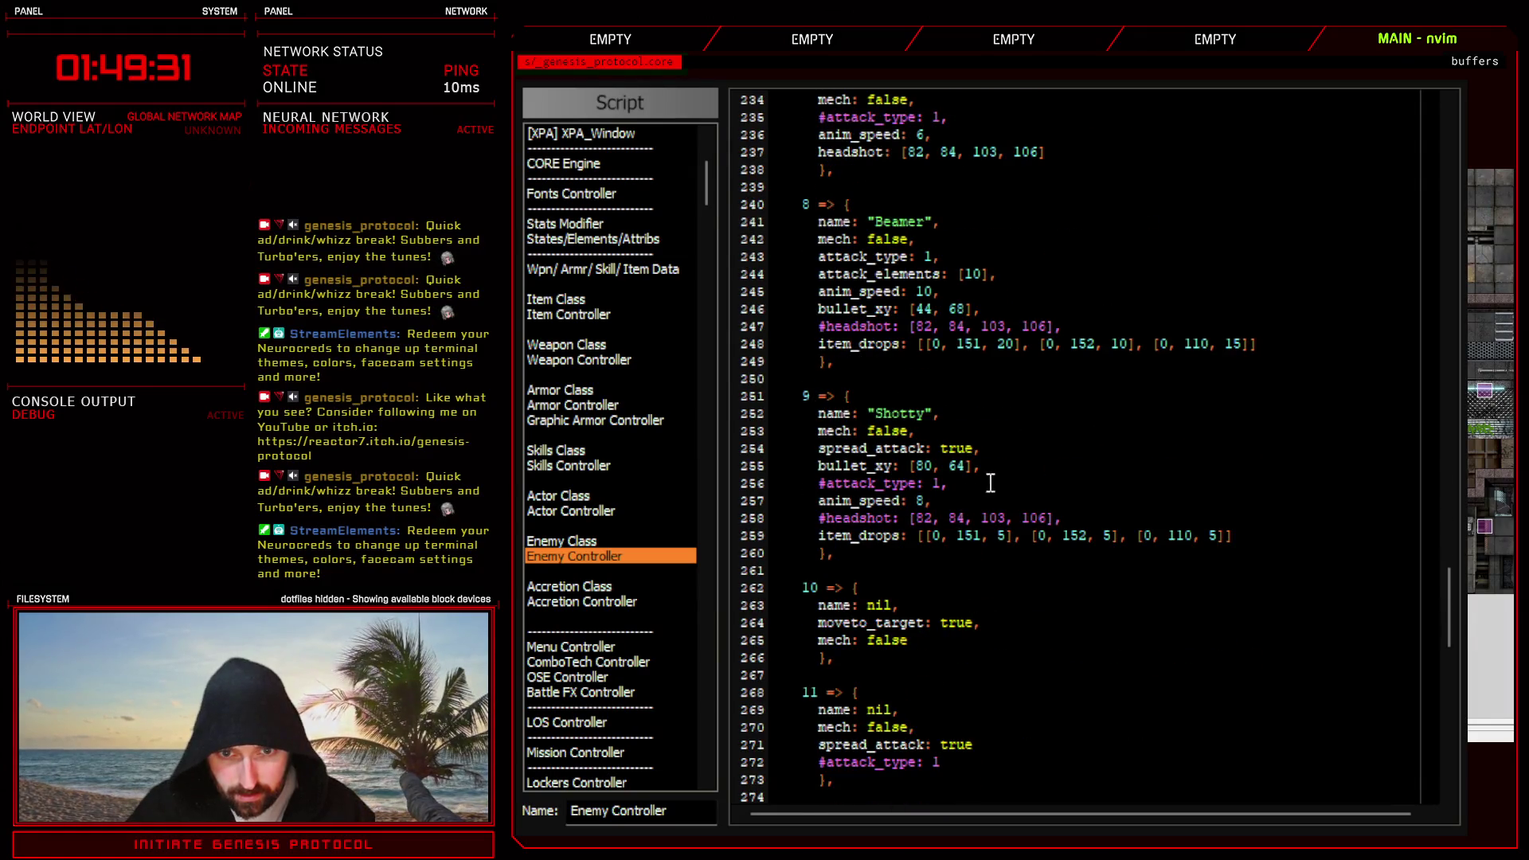
{"action": "scroll", "coordinate": [1000, 460], "scroll_direction": "up", "scroll_amount": 4}
{"action": "scroll", "coordinate": [1009, 478], "scroll_direction": "up", "scroll_amount": 6}
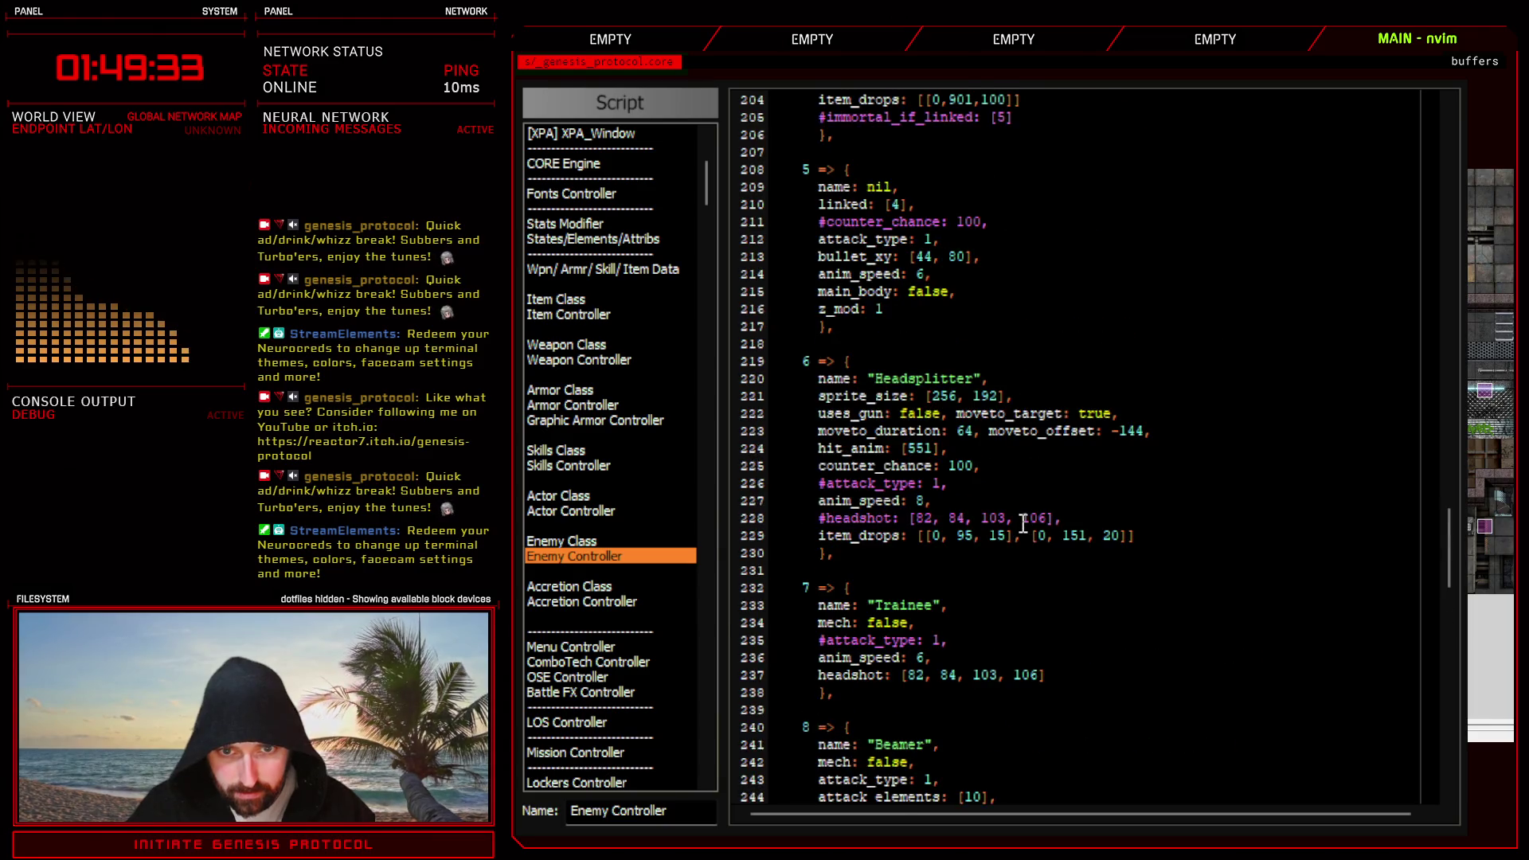
{"action": "scroll", "coordinate": [1020, 523], "scroll_direction": "up", "scroll_amount": 4}
{"action": "scroll", "coordinate": [996, 427], "scroll_direction": "up", "scroll_amount": 4}
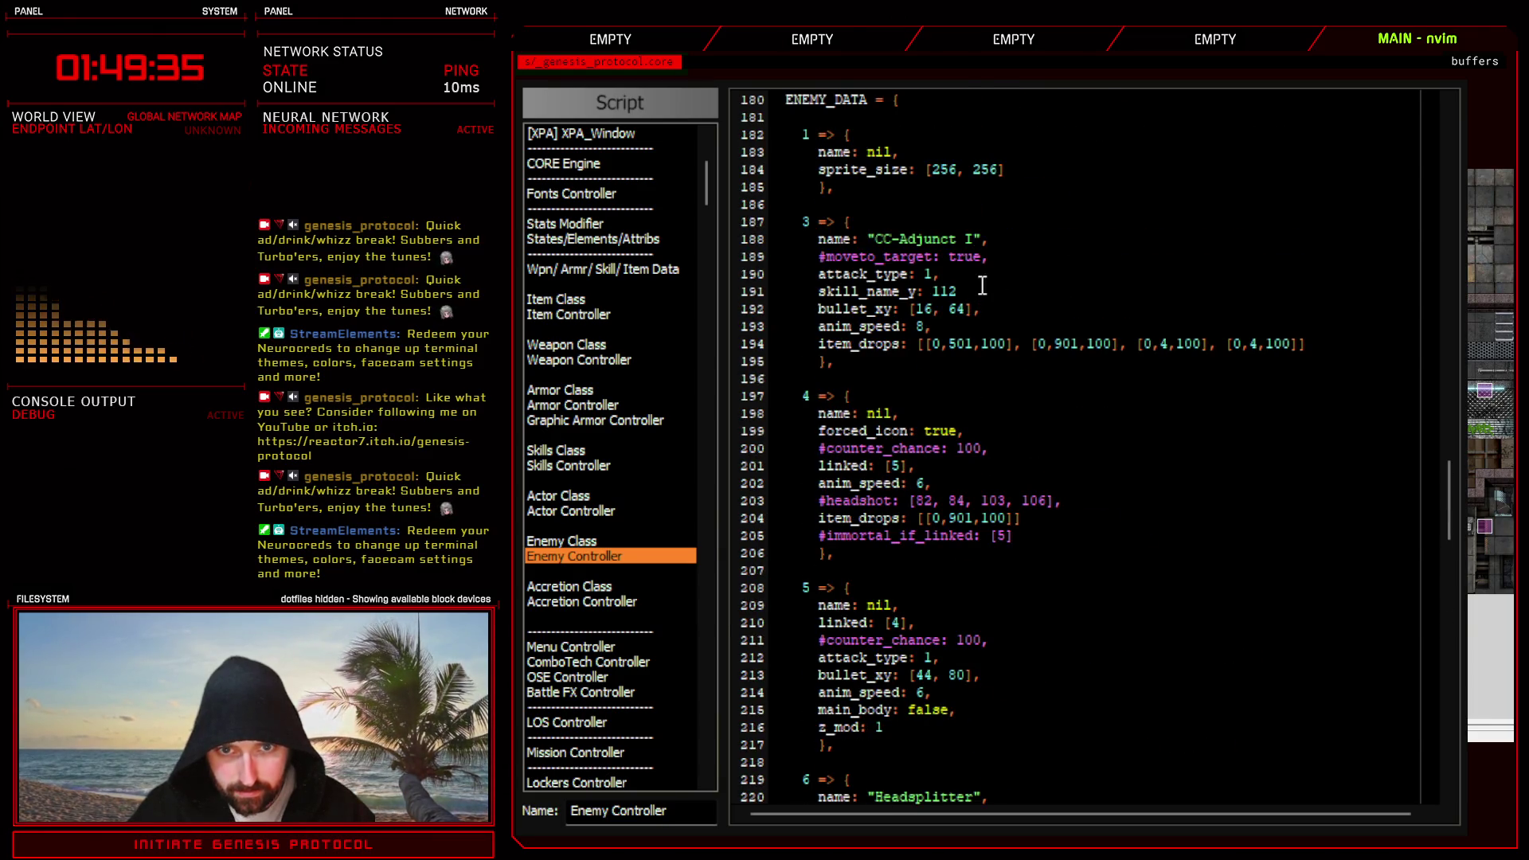
{"action": "type", "text": ","}
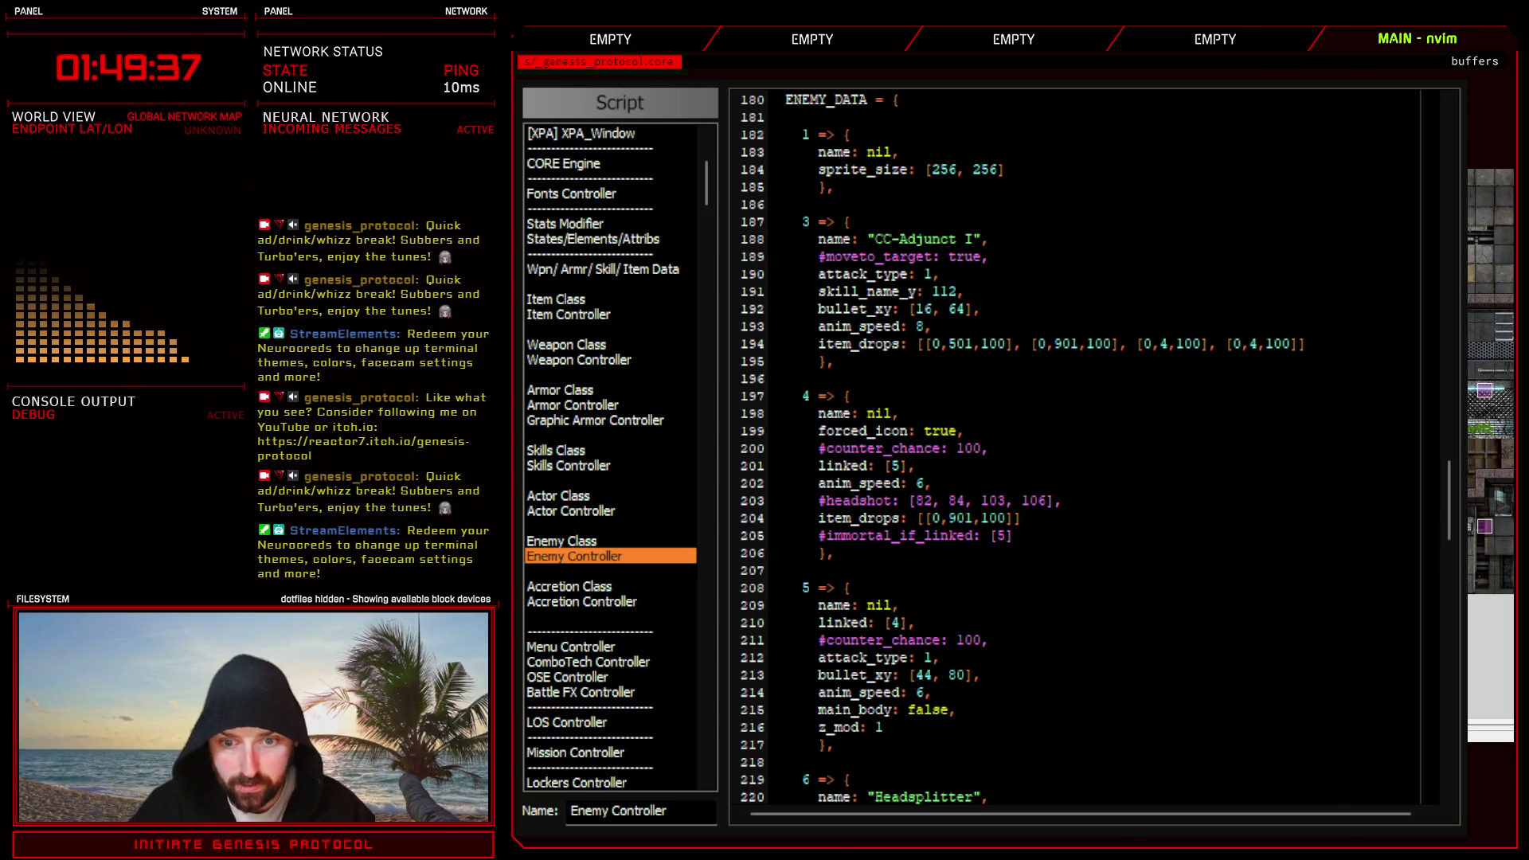
{"action": "key", "text": "ctrl+Return"}
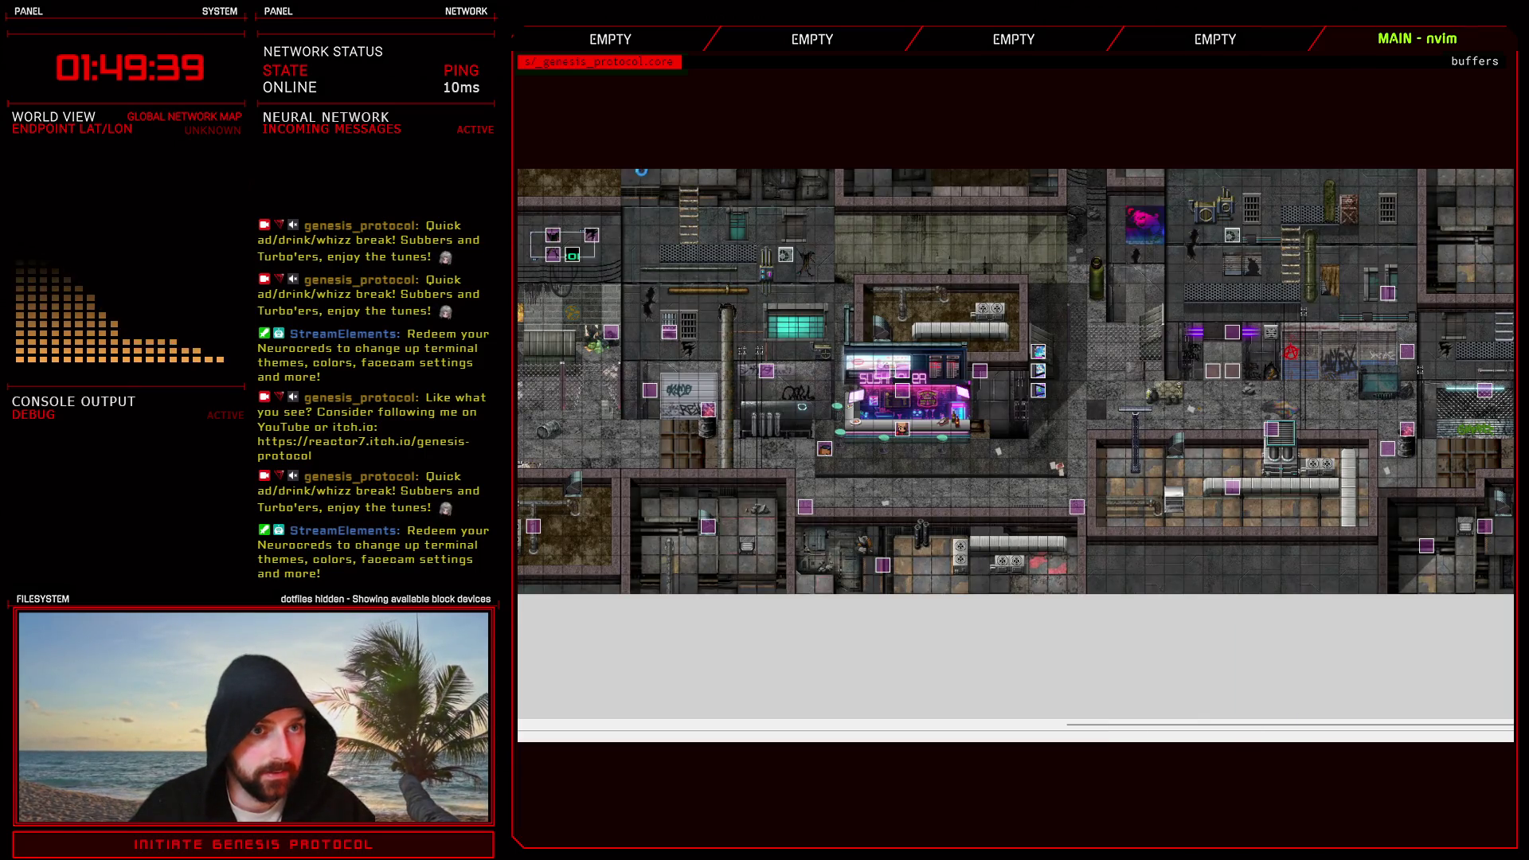
- Battle-test Test Battle against Shotty, confirming a command and then casting Glitch Slap on it
{"action": "key", "text": "F9"}
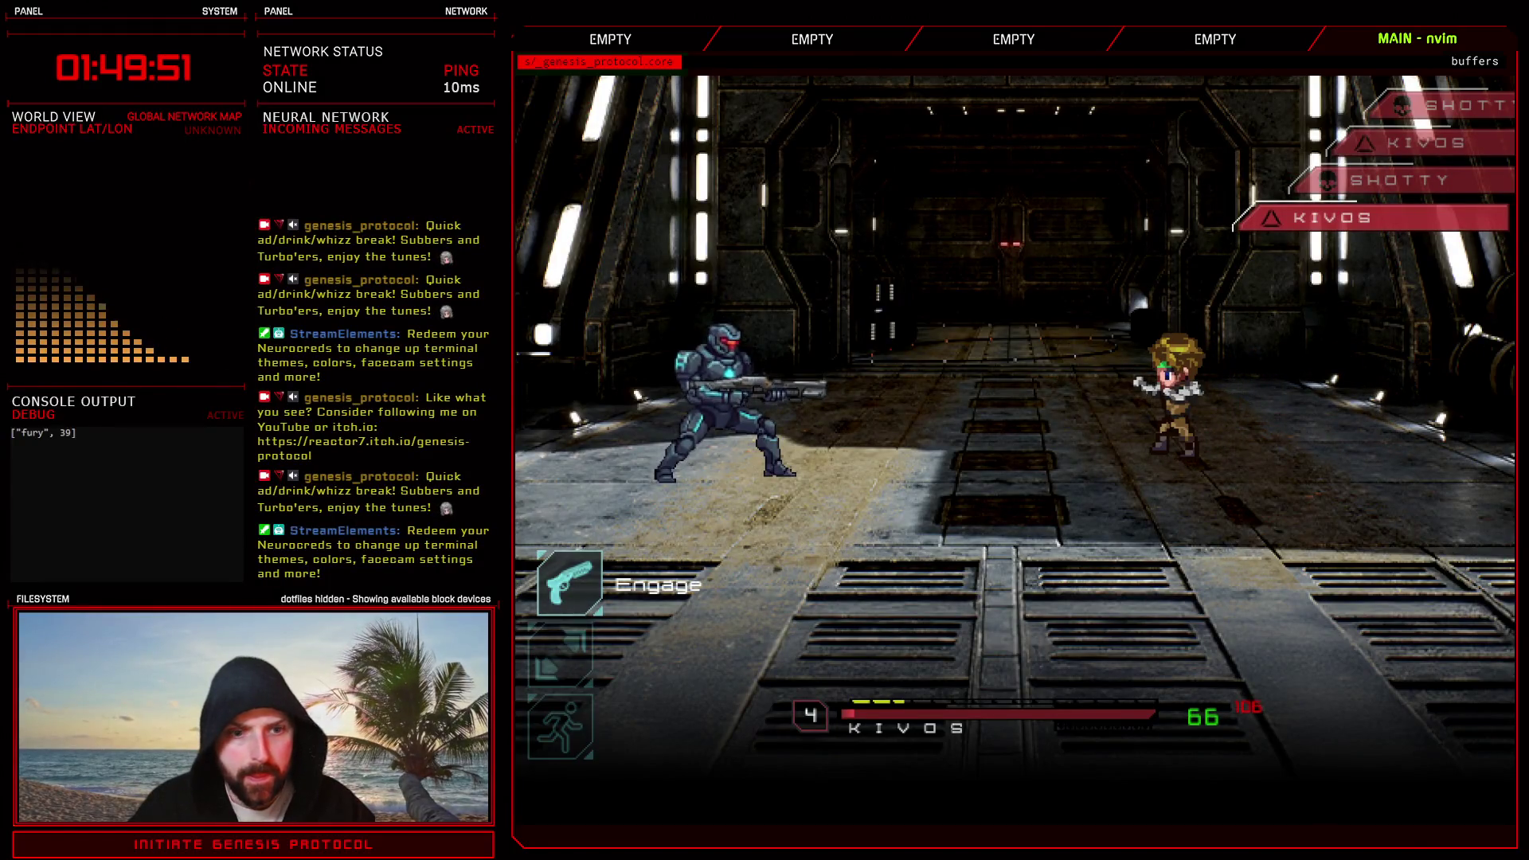
{"action": "key", "text": "Down"}
{"action": "key", "text": "Down"}
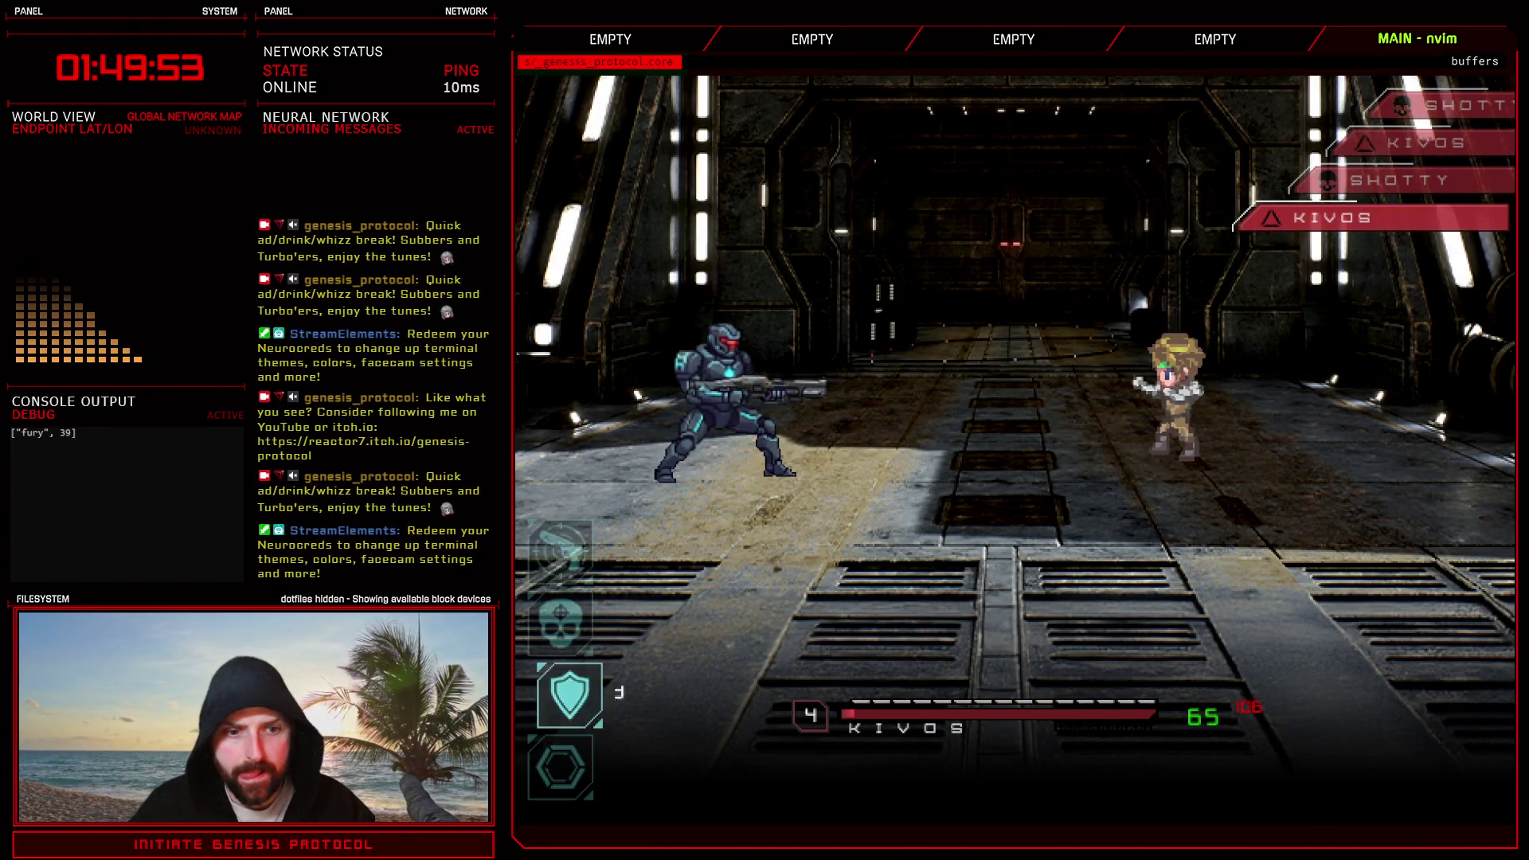
{"action": "key", "text": "Return"}
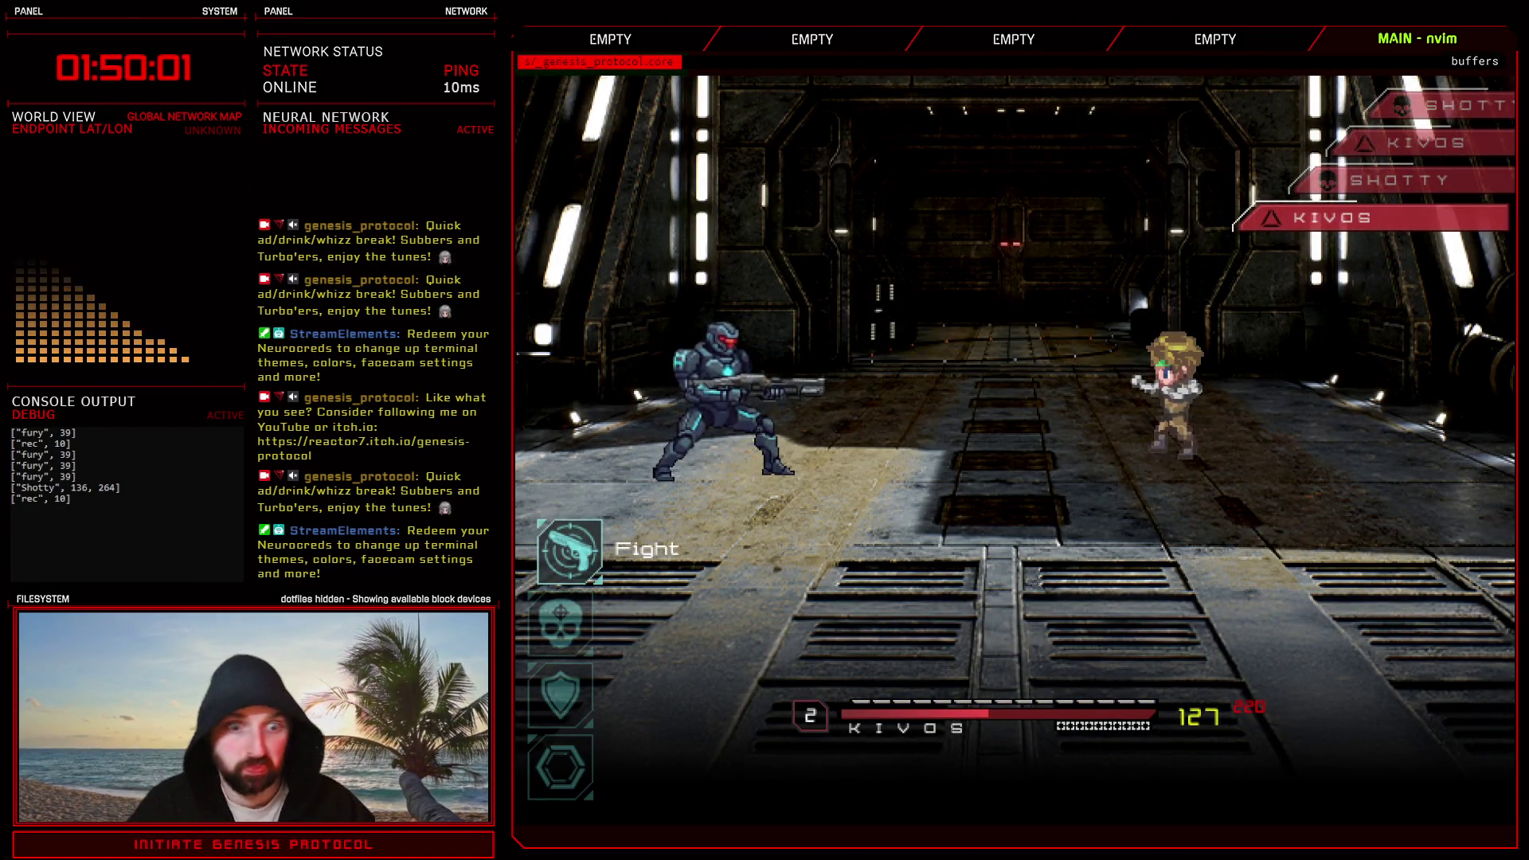
{"action": "key", "text": "Down"}
{"action": "key", "text": "Return"}
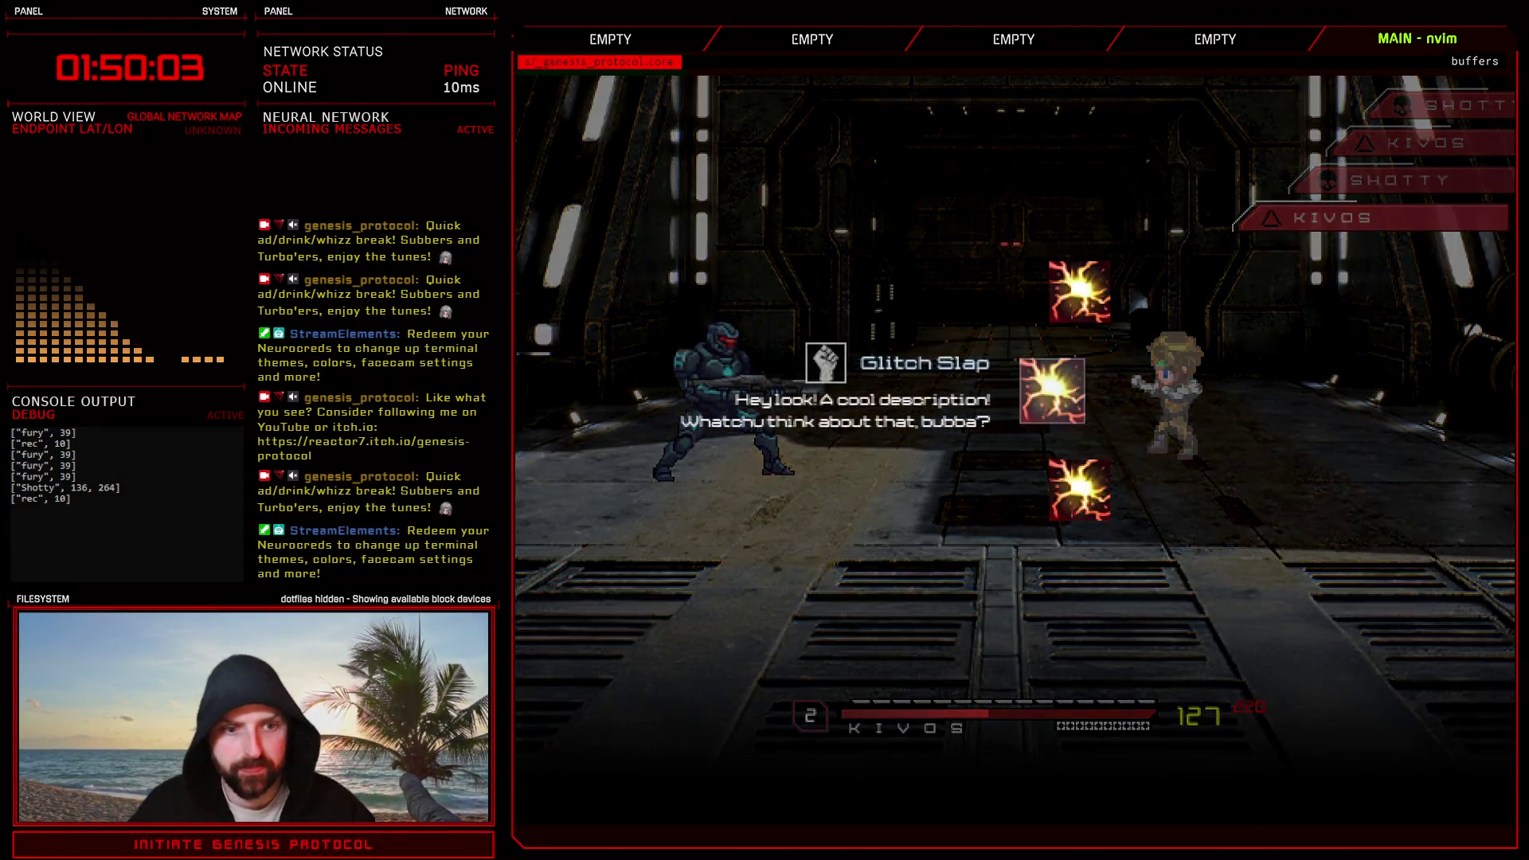
{"action": "key", "text": "Return"}
{"action": "key", "text": "Return"}
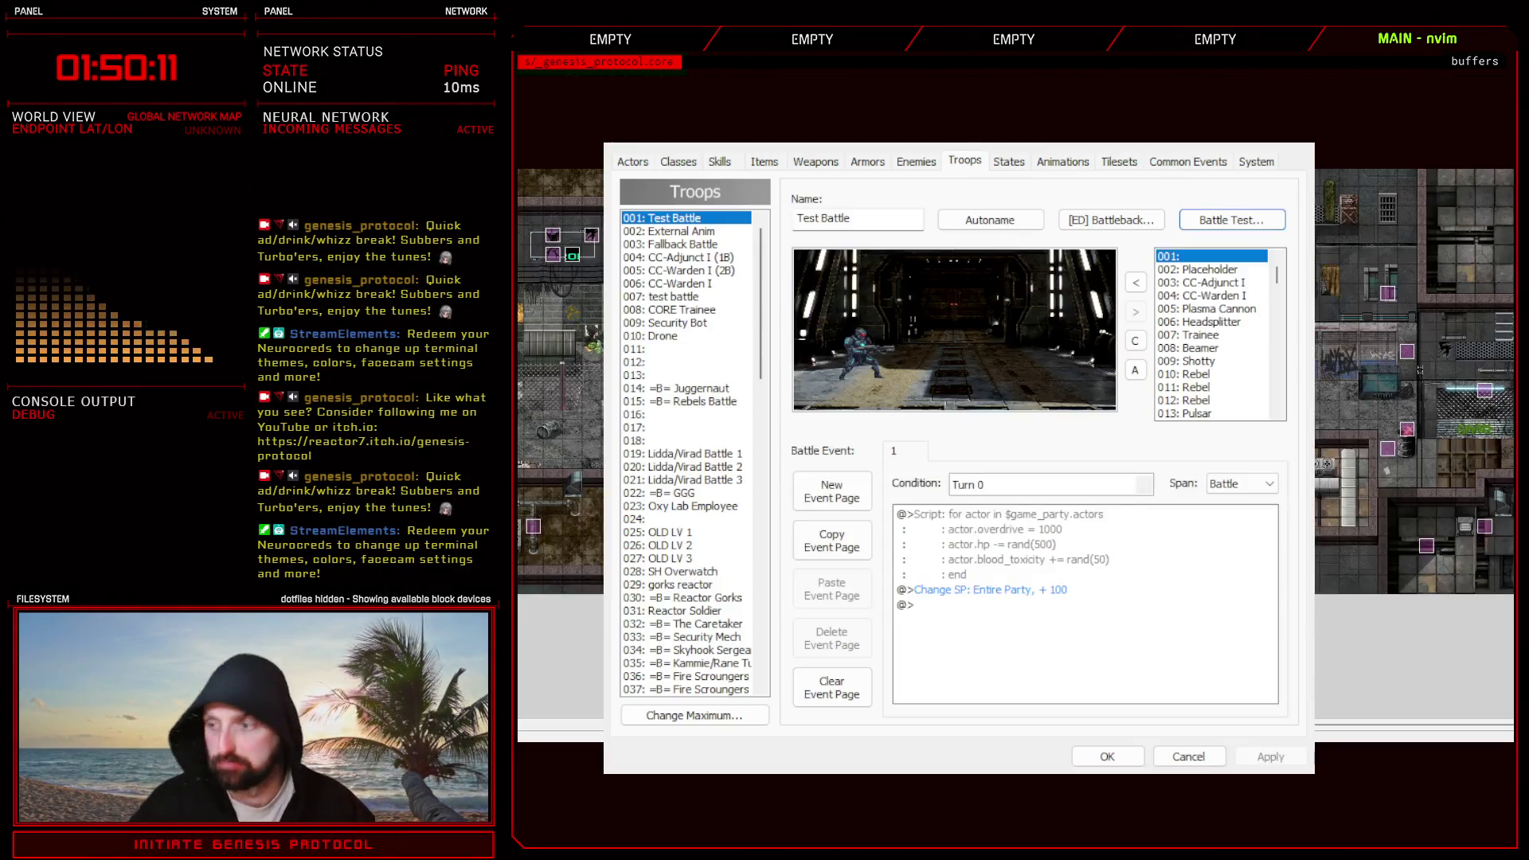
- Replace the troop's enemy with Pulsar, placed on the left of the scene, and apply
{"action": "left_click", "coordinate": [1107, 756]}
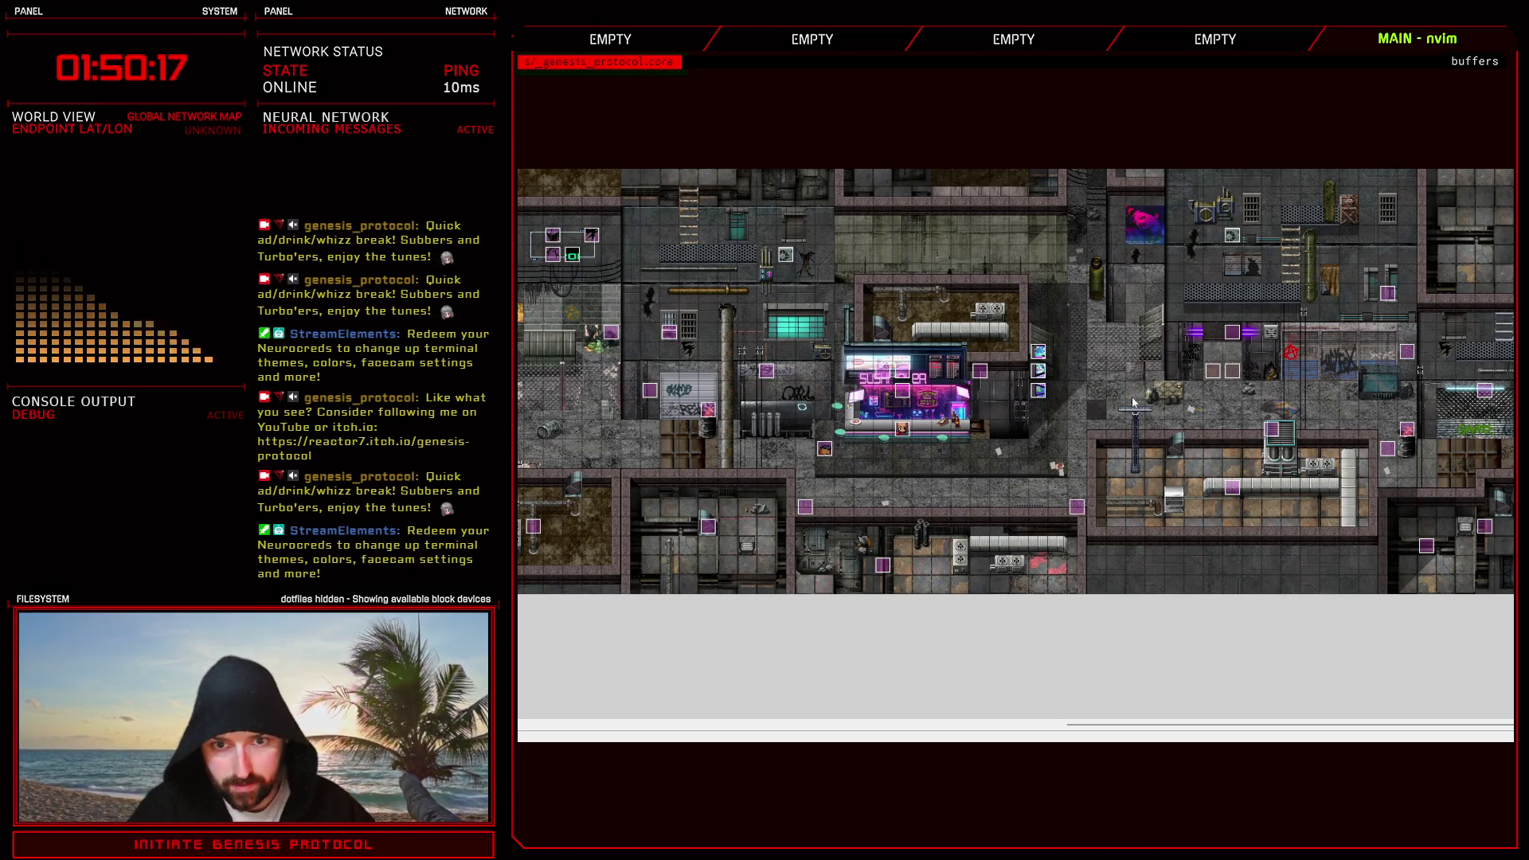
{"action": "key", "text": "F9"}
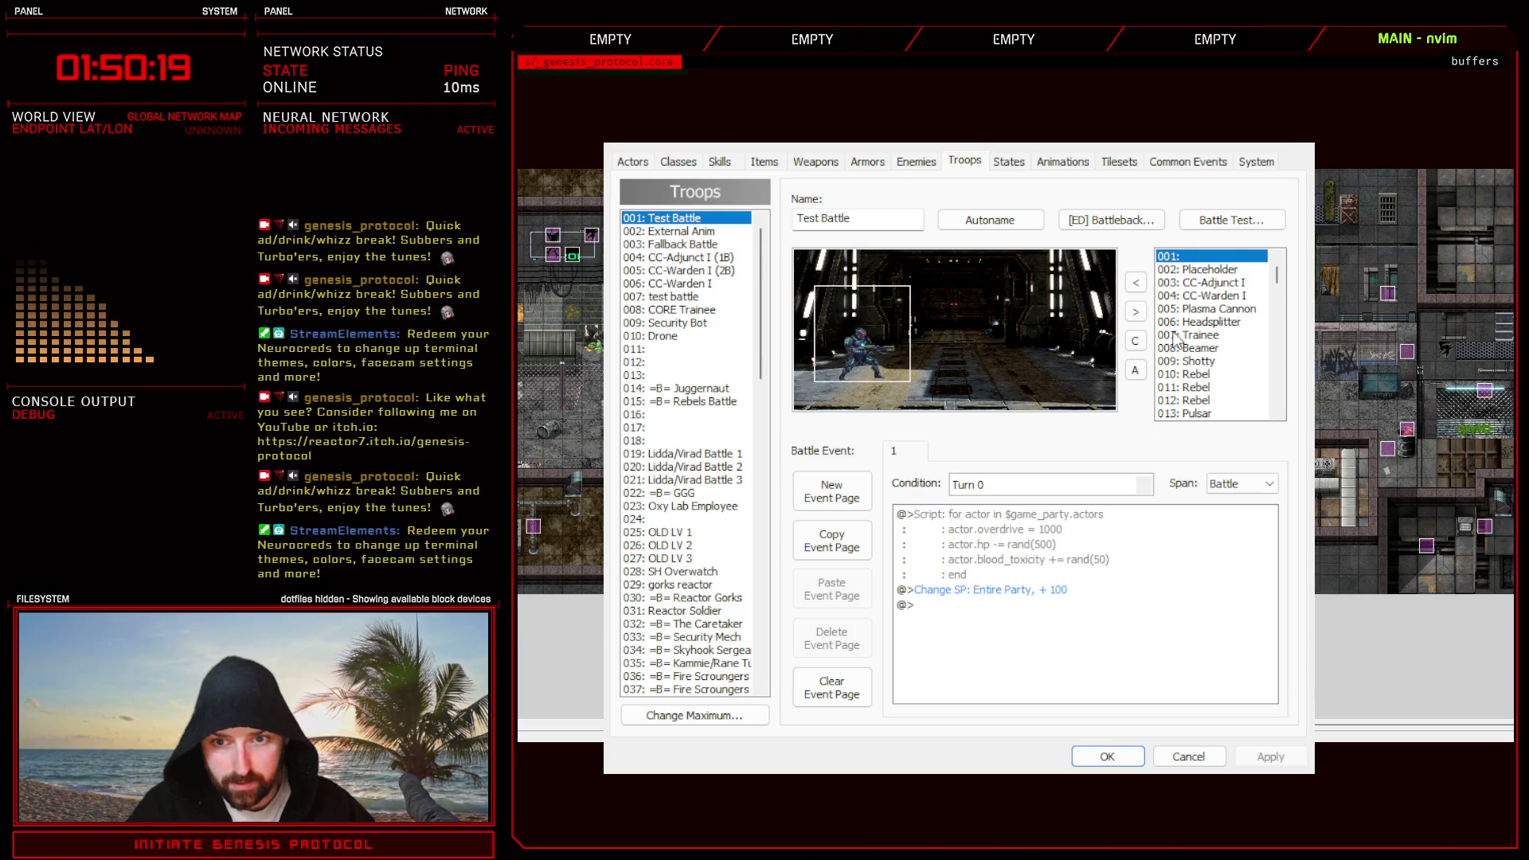
{"action": "left_click", "coordinate": [1135, 313]}
{"action": "left_click", "coordinate": [1189, 374]}
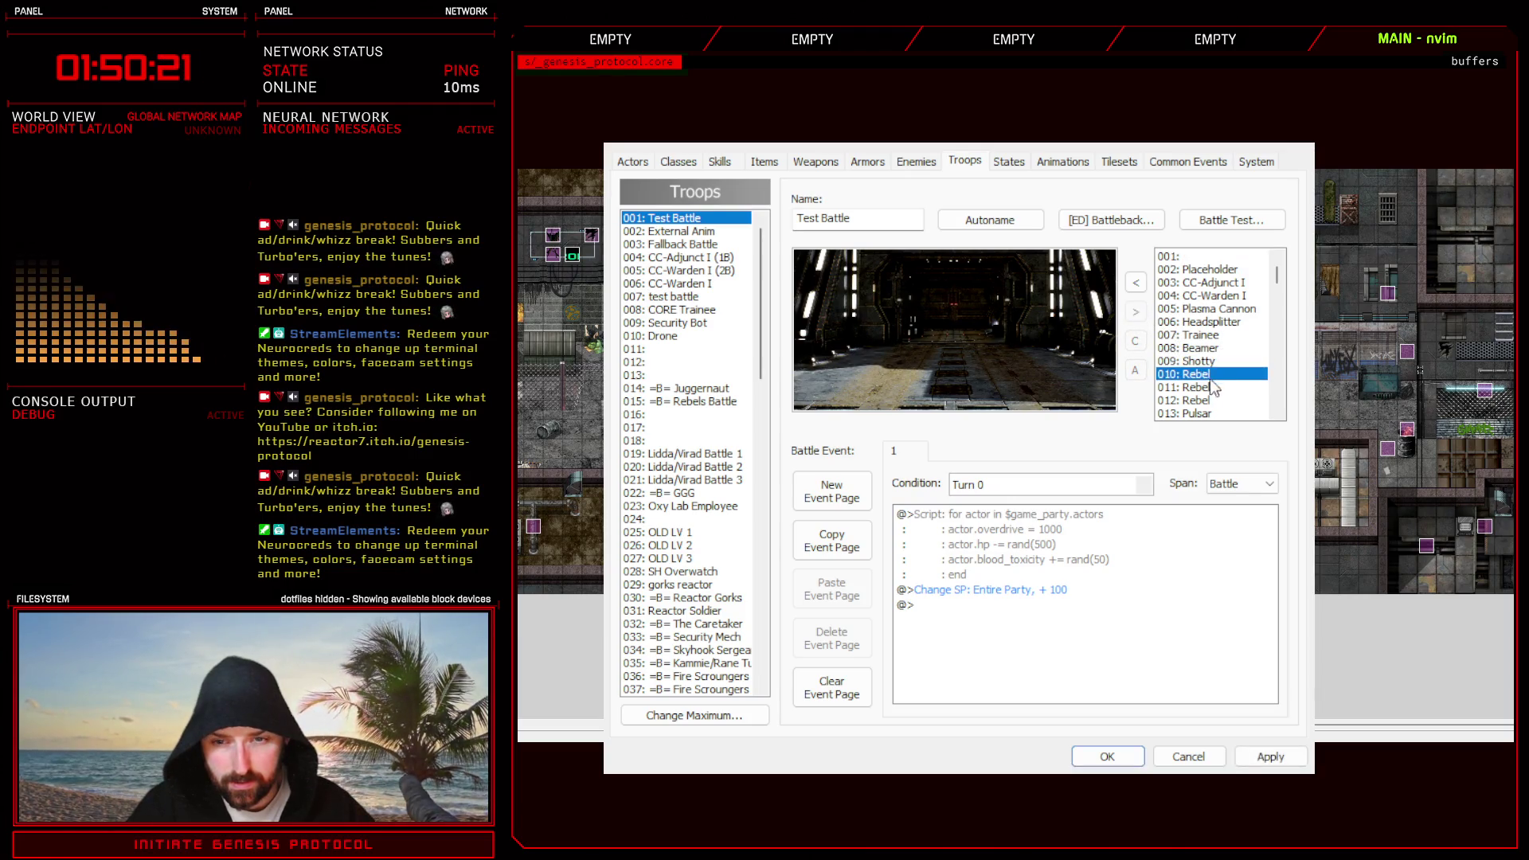
{"action": "scroll", "coordinate": [1215, 384], "scroll_direction": "down", "scroll_amount": 2}
{"action": "left_click", "coordinate": [1196, 335]}
{"action": "left_click", "coordinate": [1136, 287]}
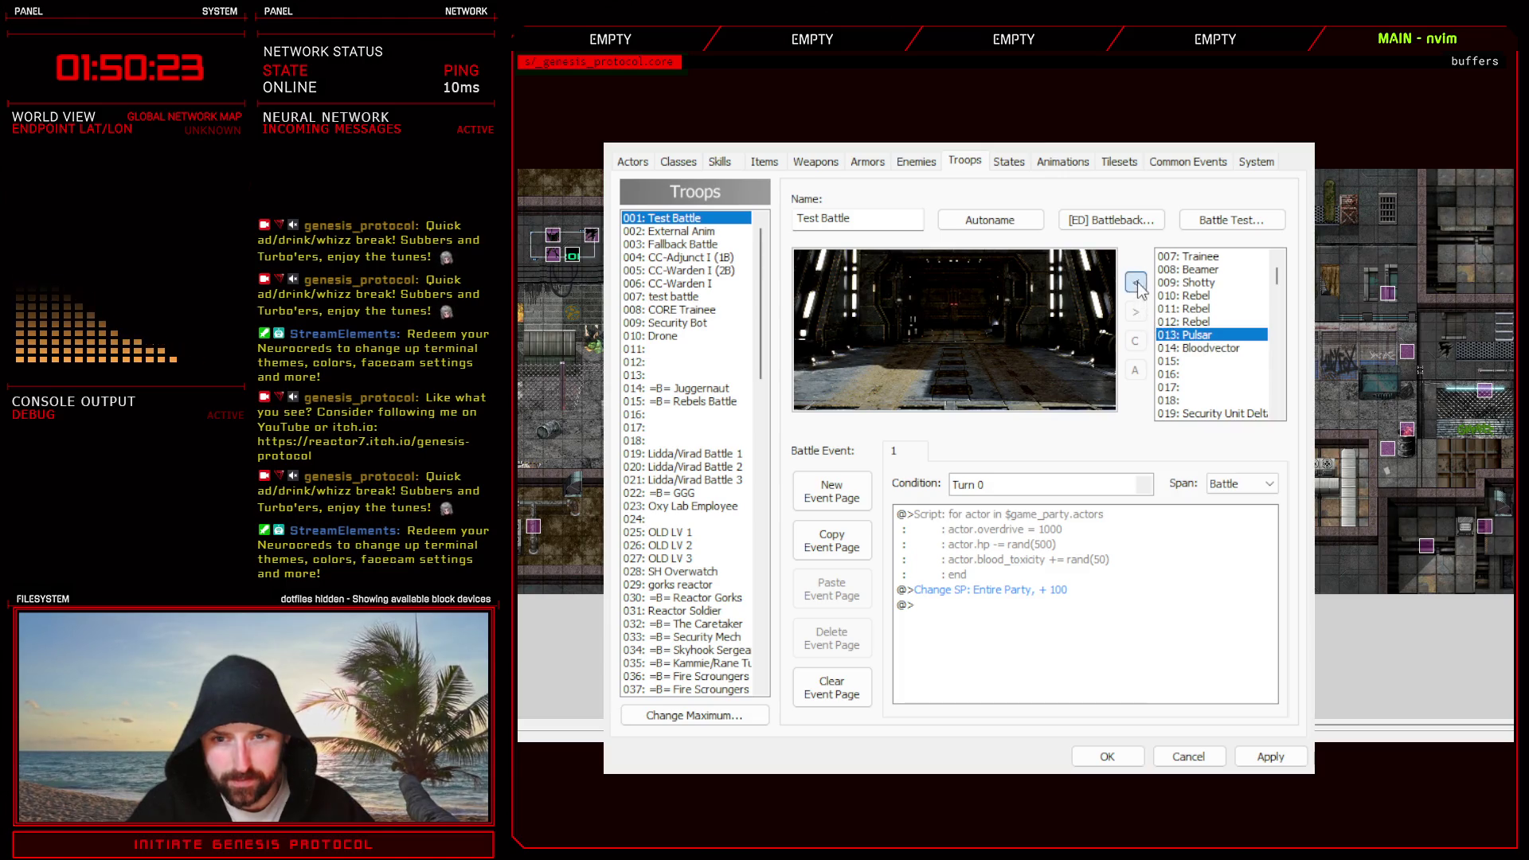
{"action": "left_click_drag", "start_coordinate": [957, 358], "coordinate": [875, 354]}
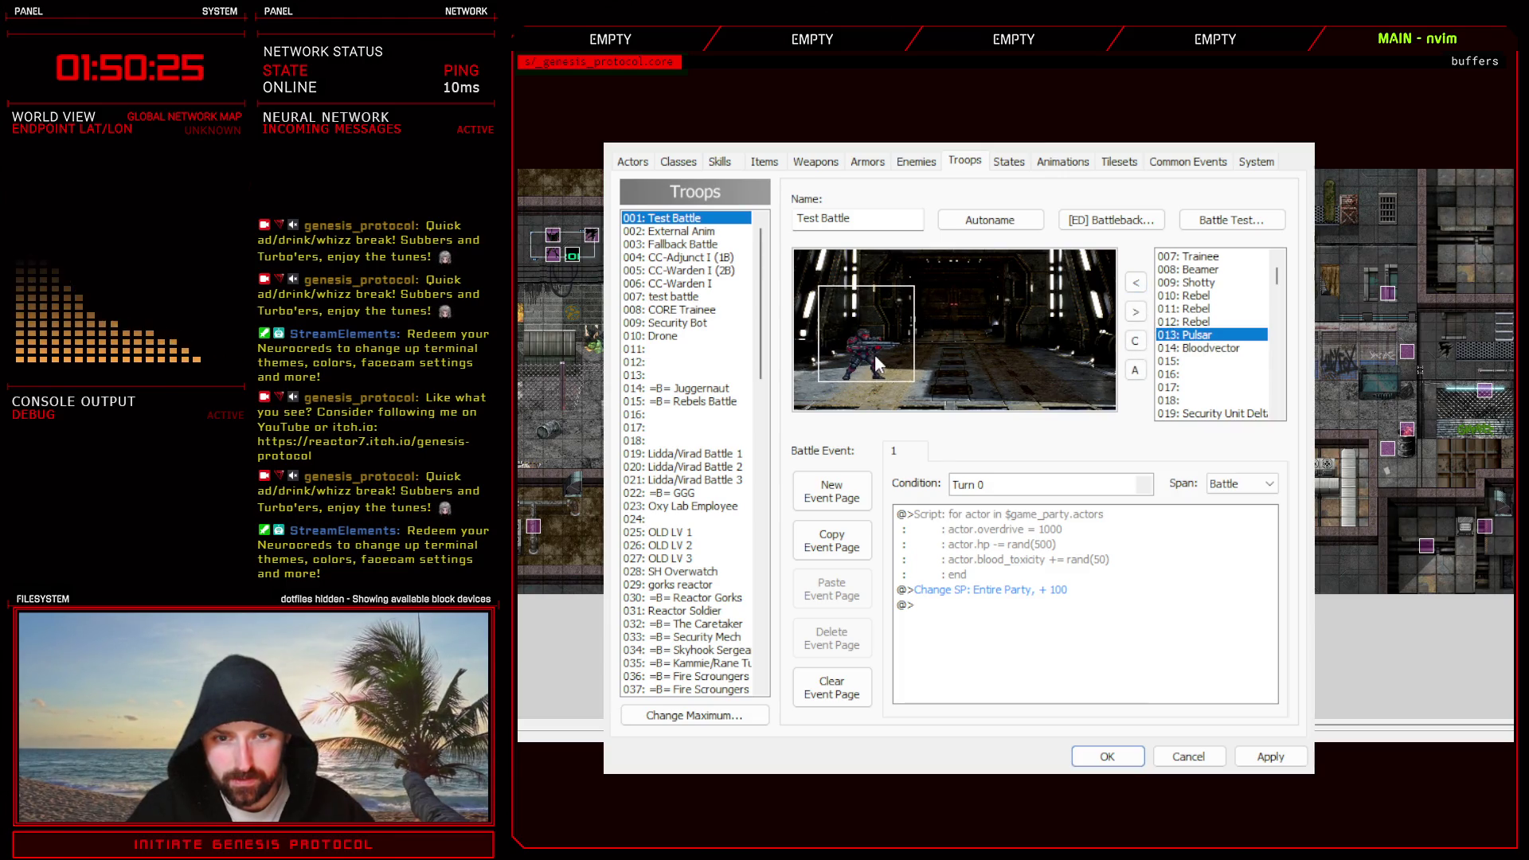
{"action": "left_click", "coordinate": [1268, 757]}
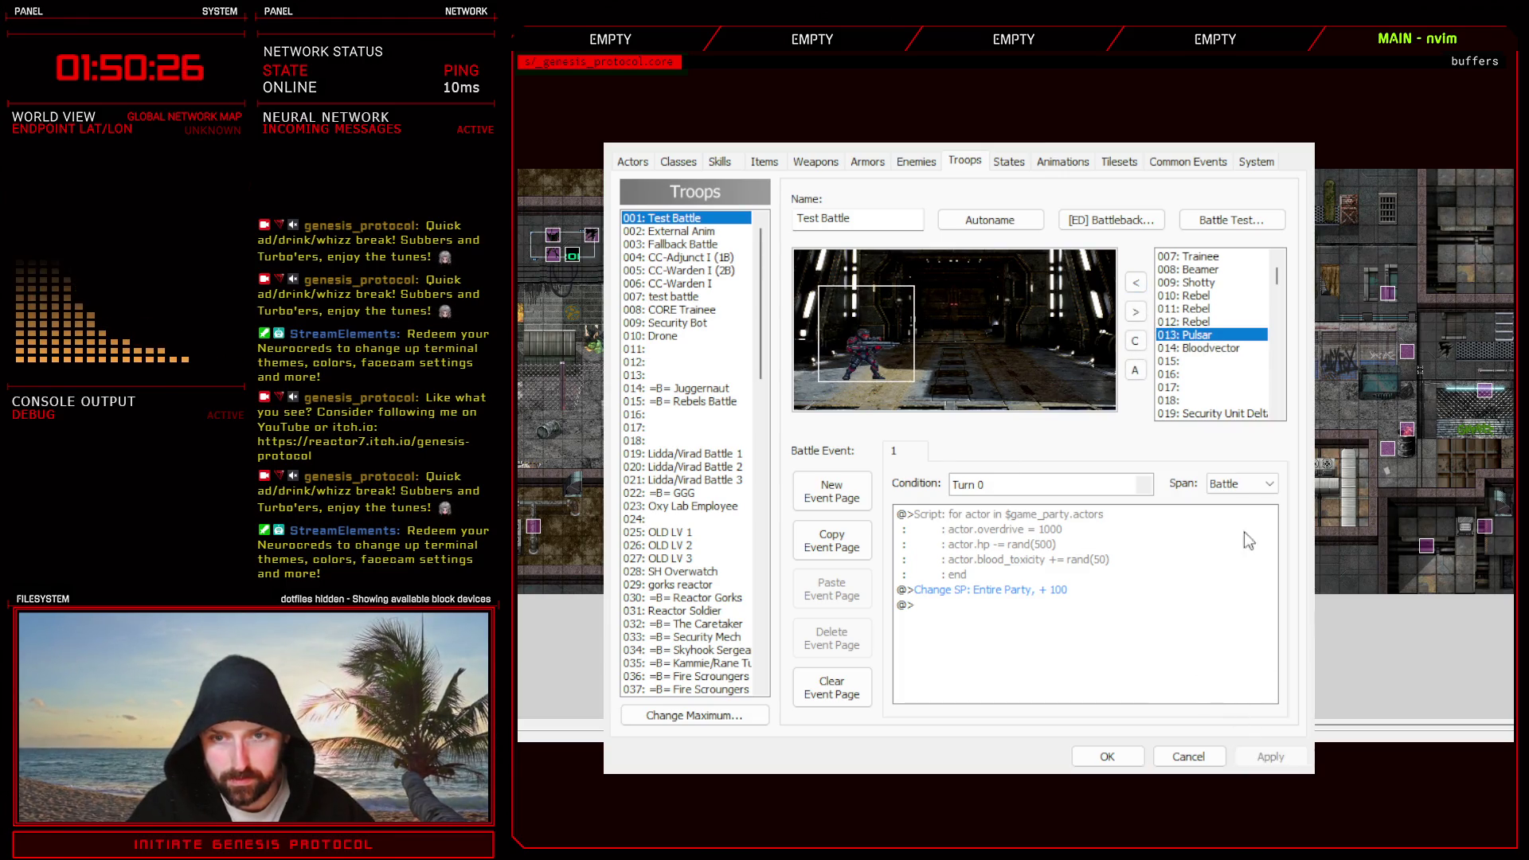
- Review Pulsar's eXo//Shift and other actions, apply the enemy data and return to the troop editor
{"action": "left_click", "coordinate": [916, 163]}
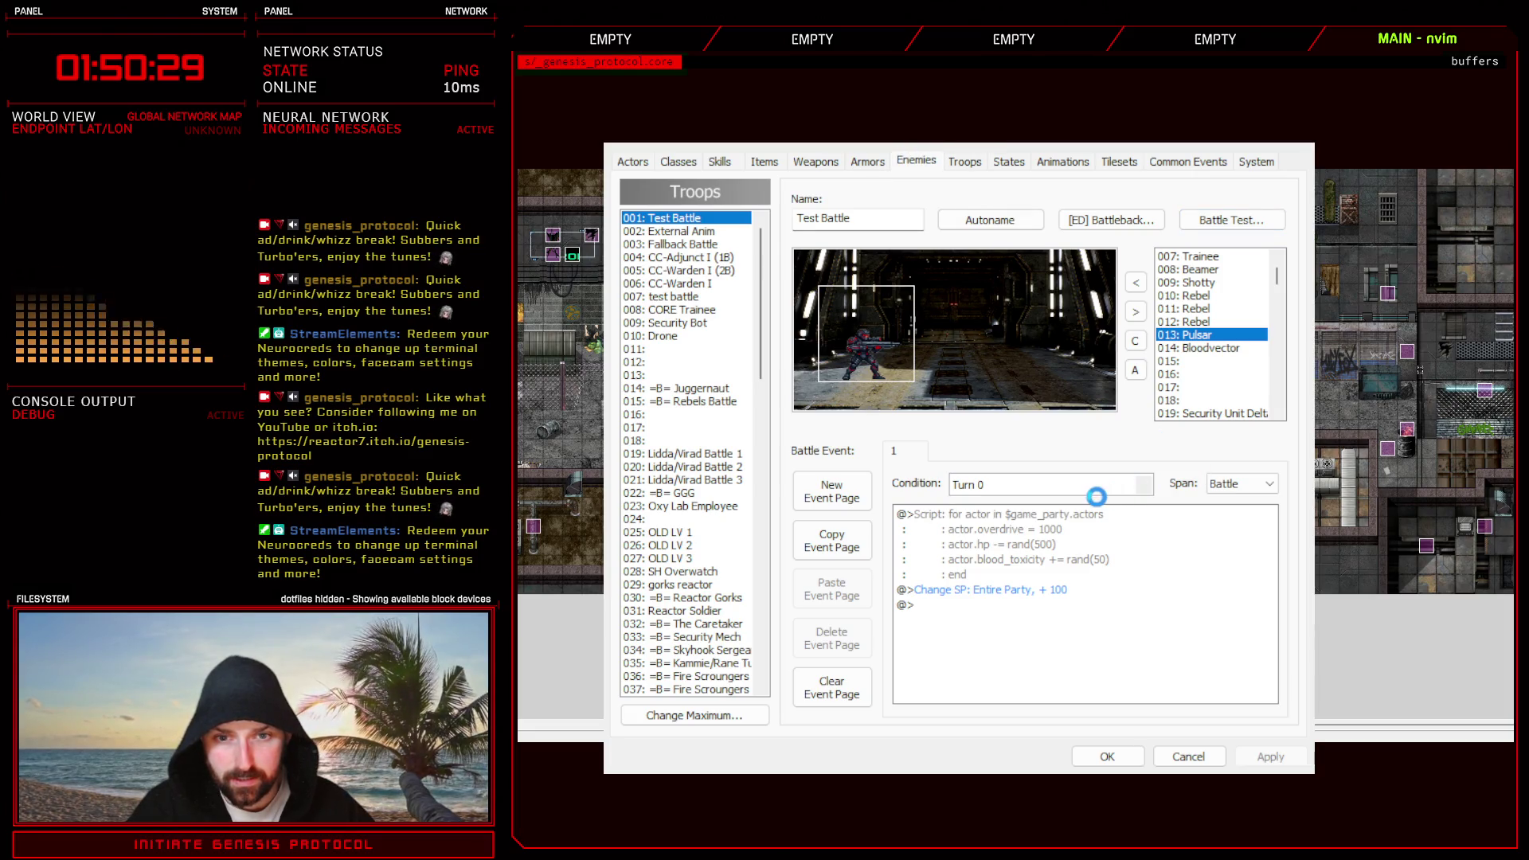
{"action": "left_click", "coordinate": [670, 375]}
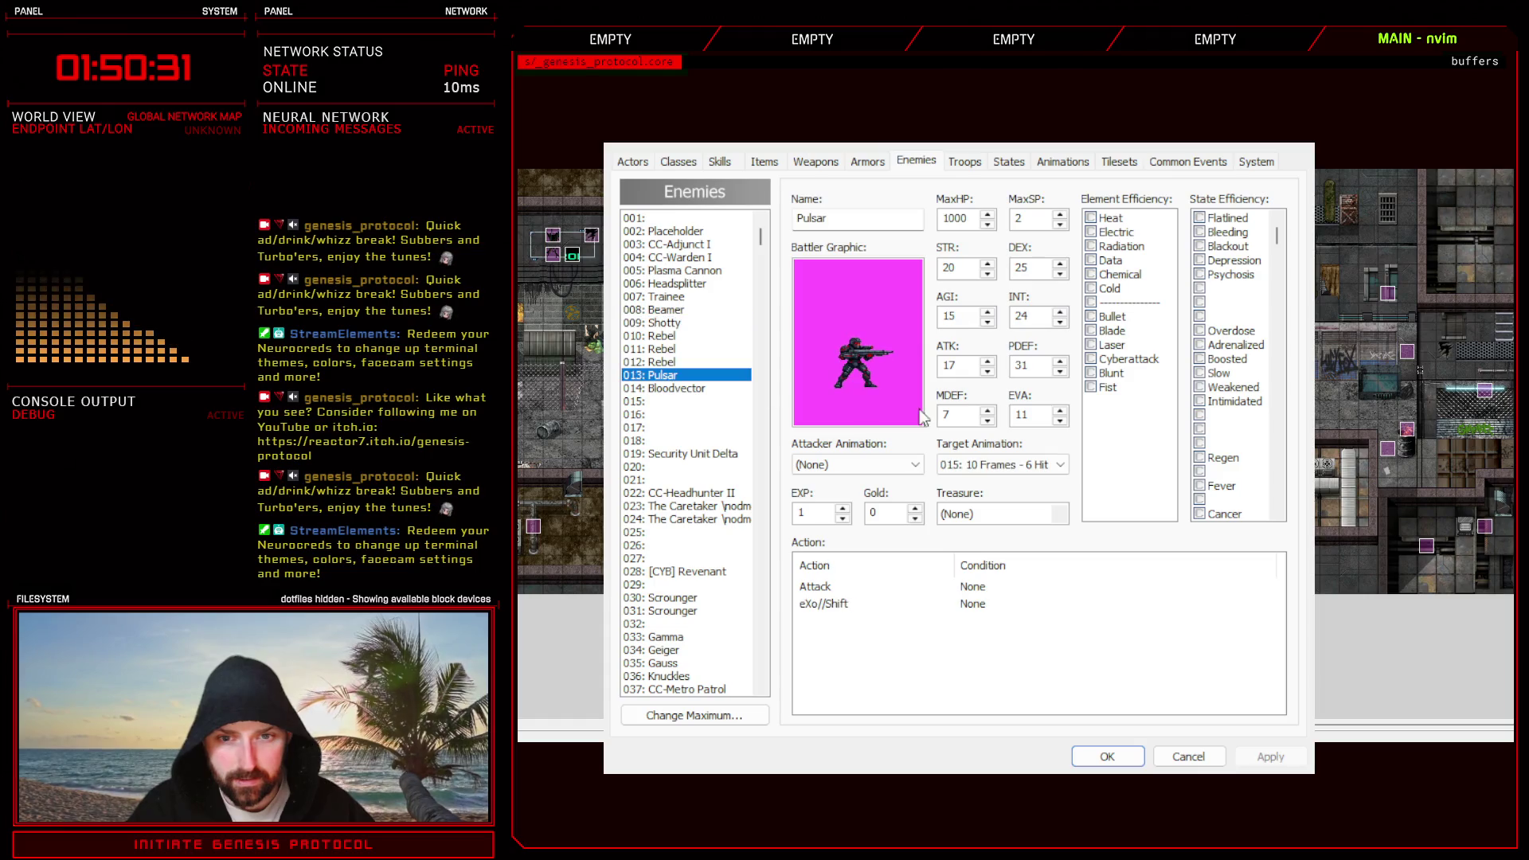
{"action": "left_click", "coordinate": [815, 605]}
{"action": "left_click", "coordinate": [968, 638]}
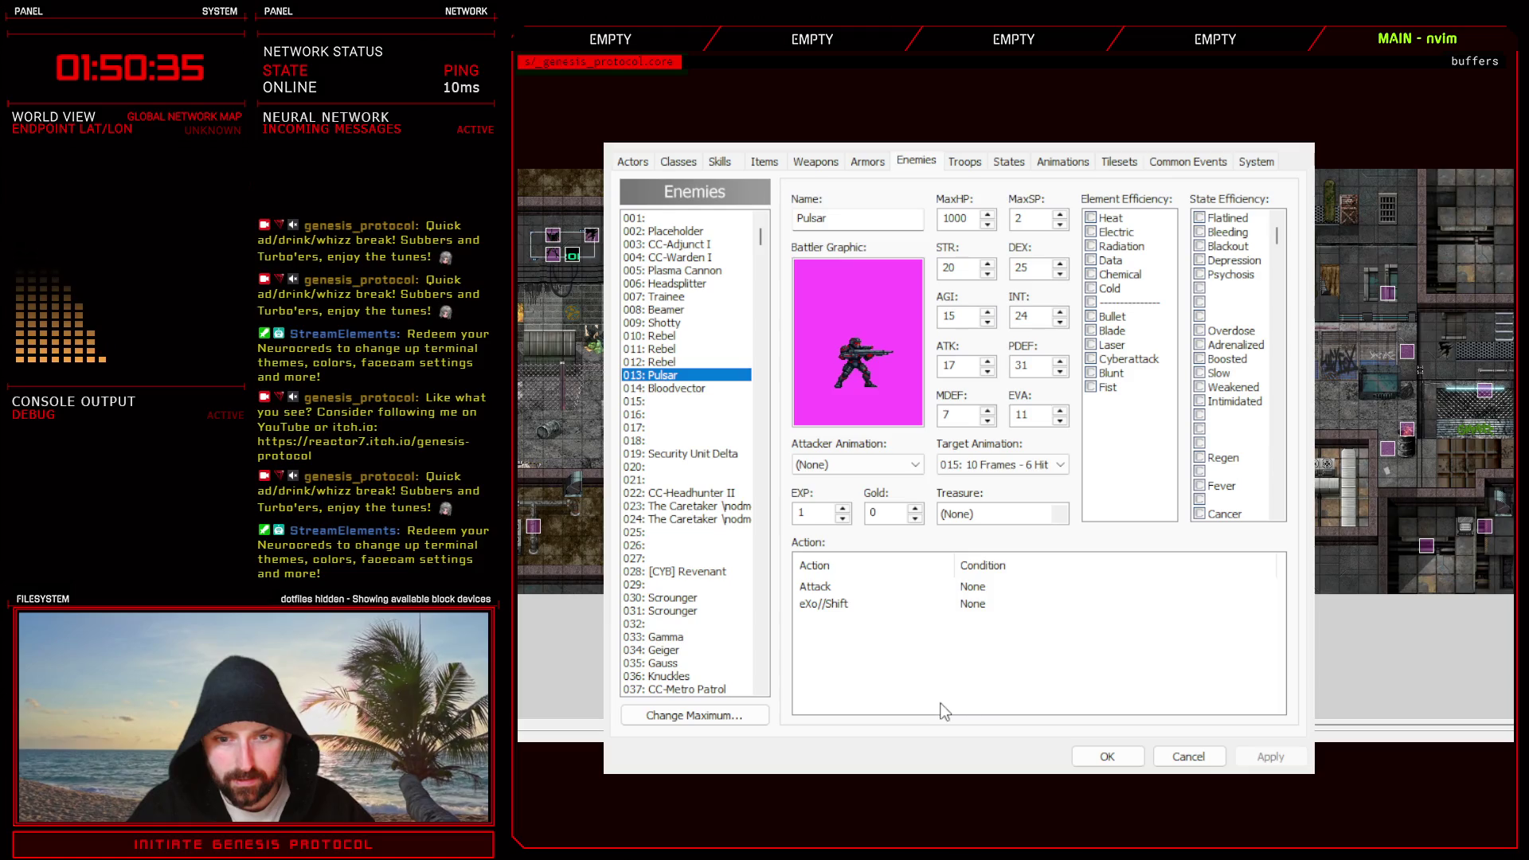
{"action": "key", "text": "Down"}
{"action": "key", "text": "Up"}
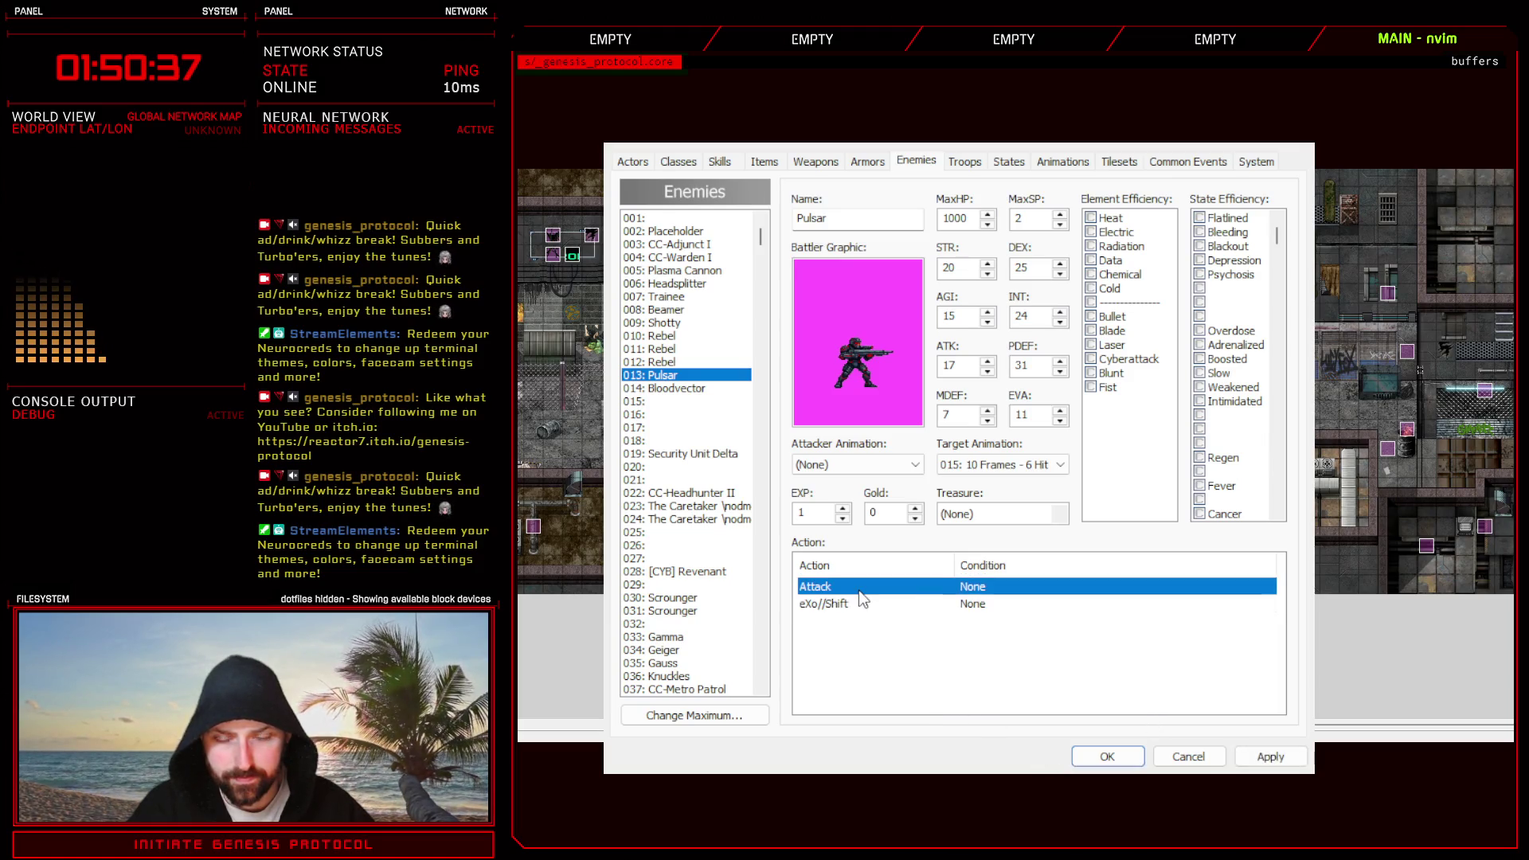
{"action": "left_click", "coordinate": [1073, 666]}
{"action": "key", "text": "Down"}
{"action": "left_click", "coordinate": [1270, 756]}
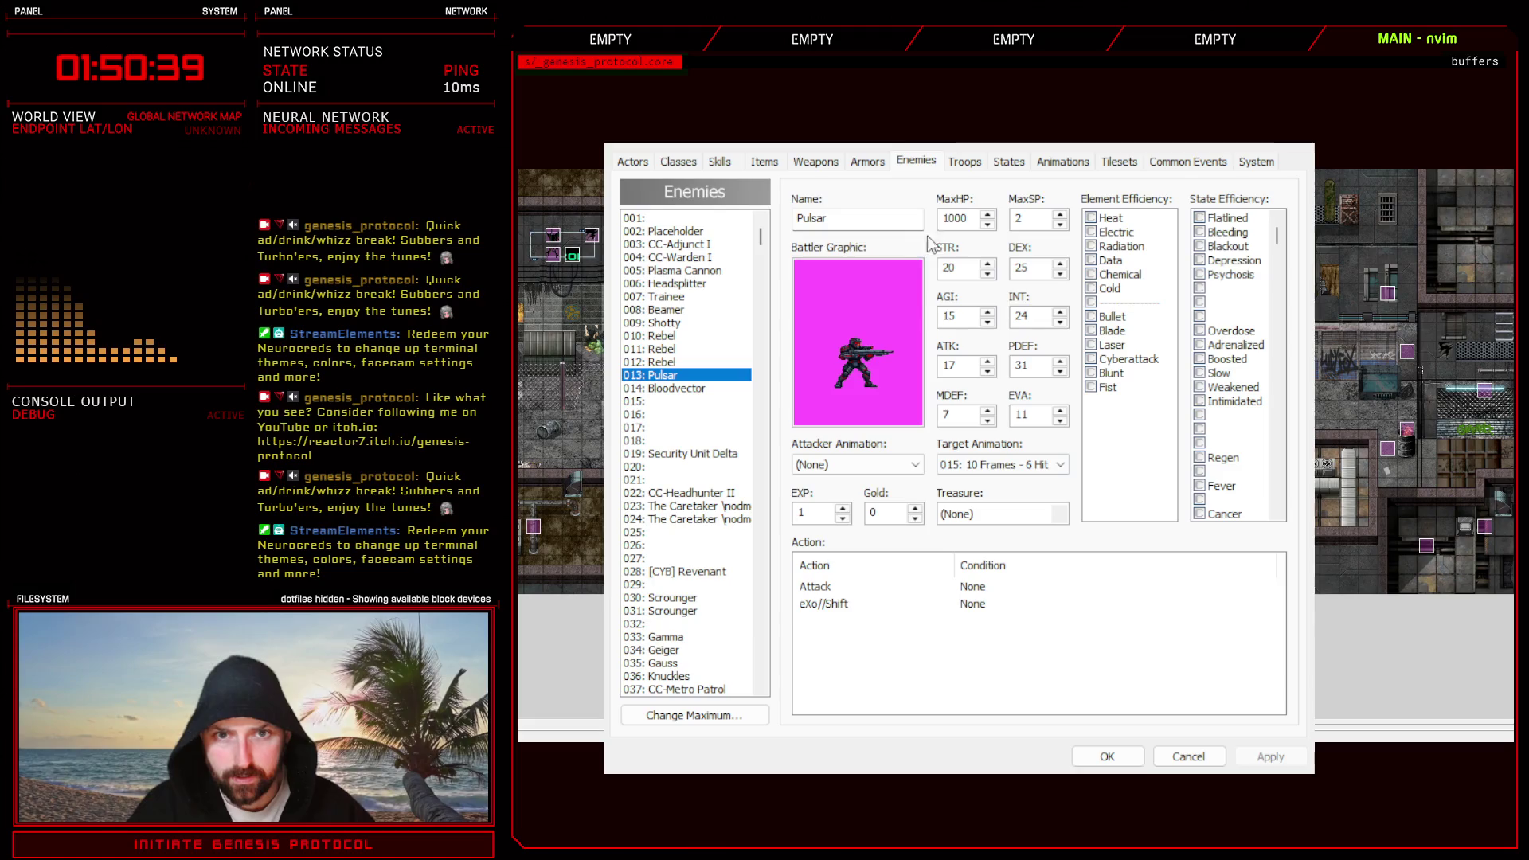
{"action": "left_click", "coordinate": [964, 162]}
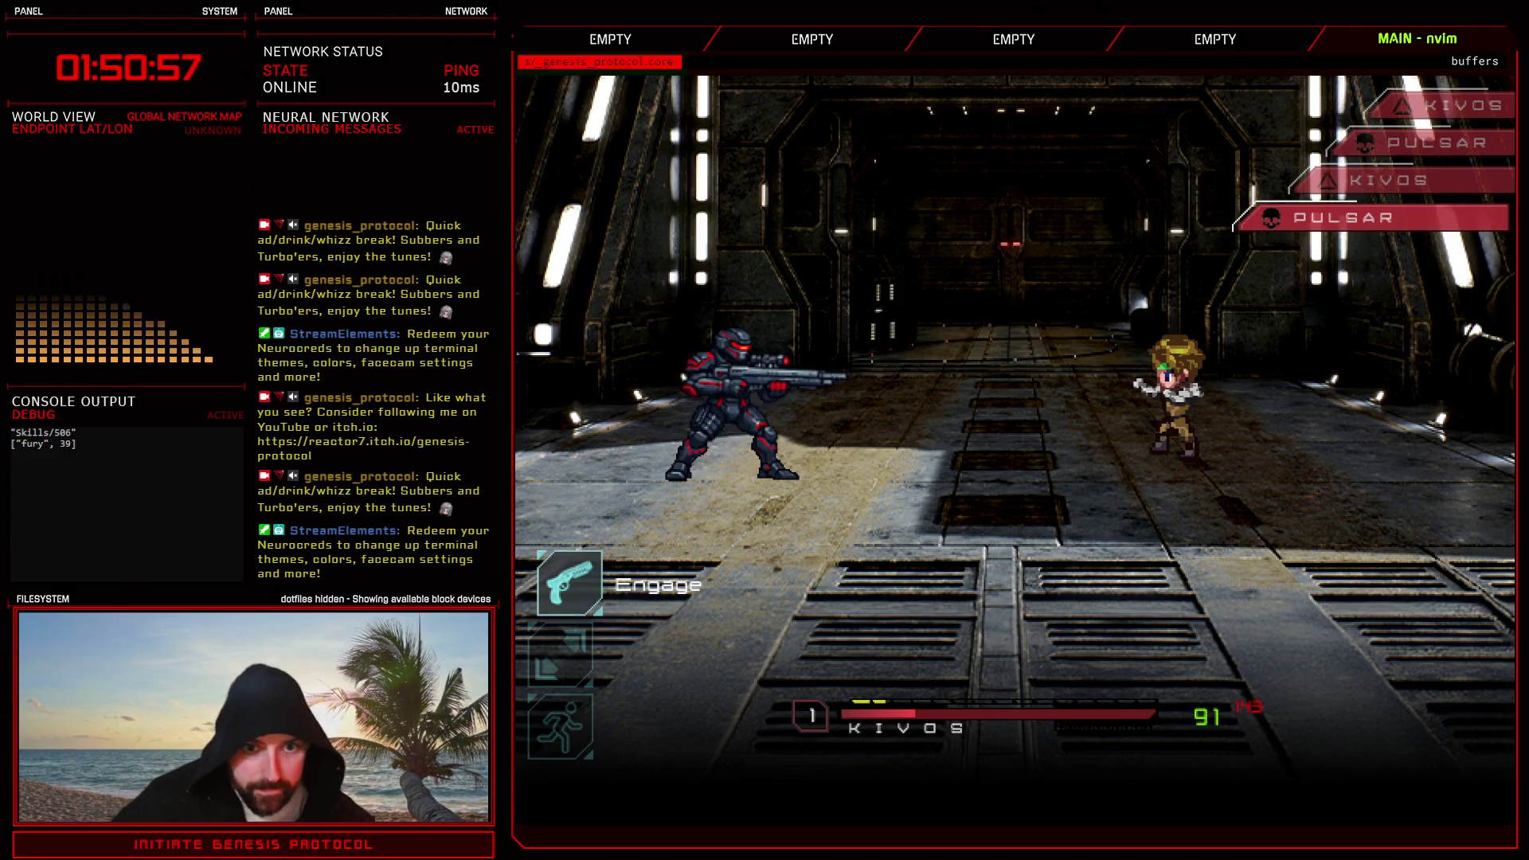
- In the Pulsar test battle, Defend for a turn and then cast Glitch Slap to finish Pulsar
{"action": "key", "text": "Return"}
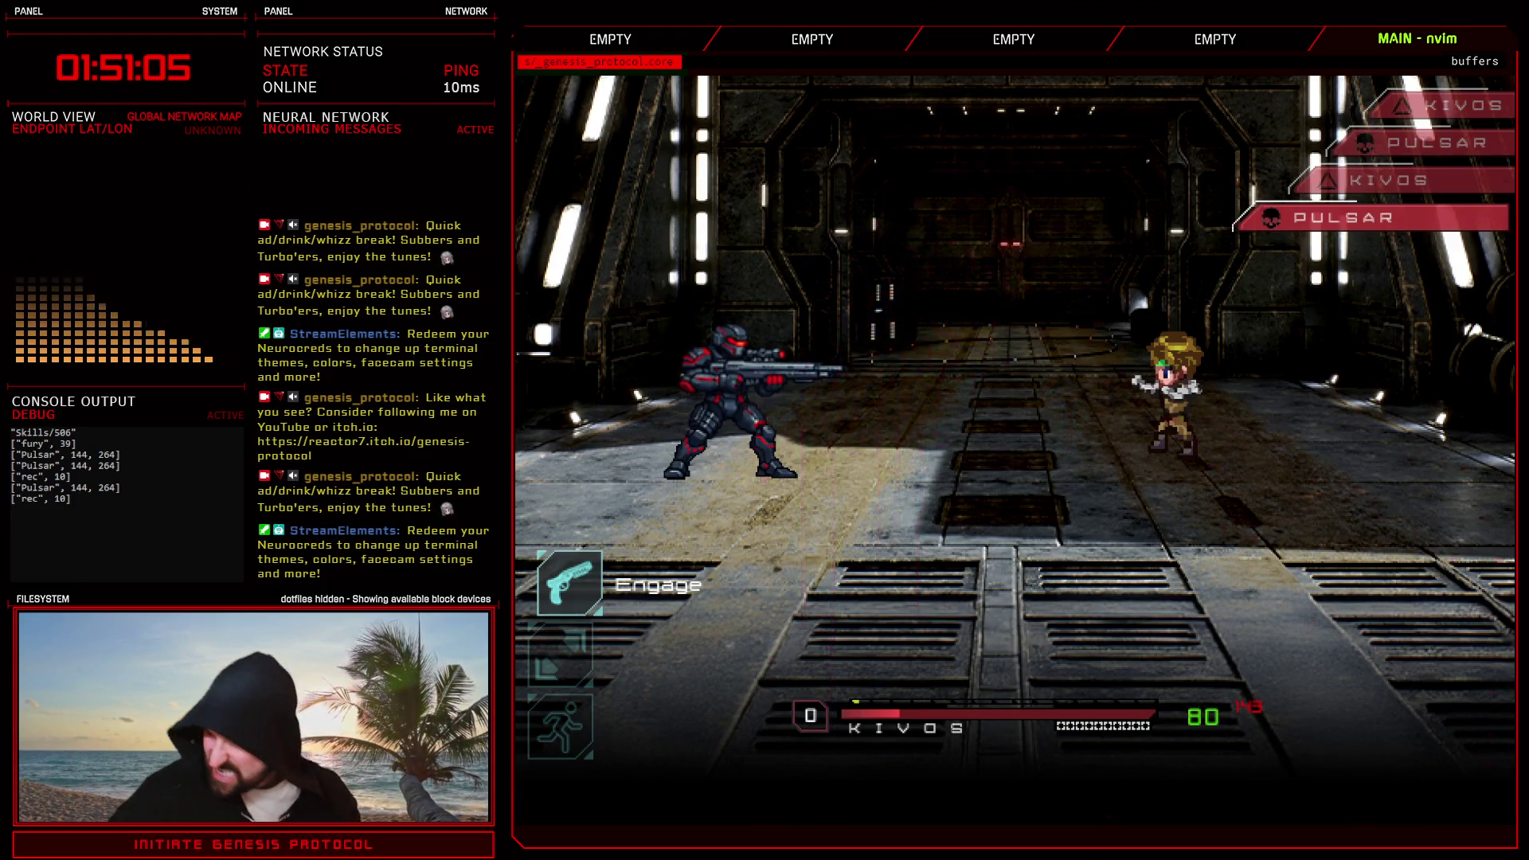
{"action": "key", "text": "Return"}
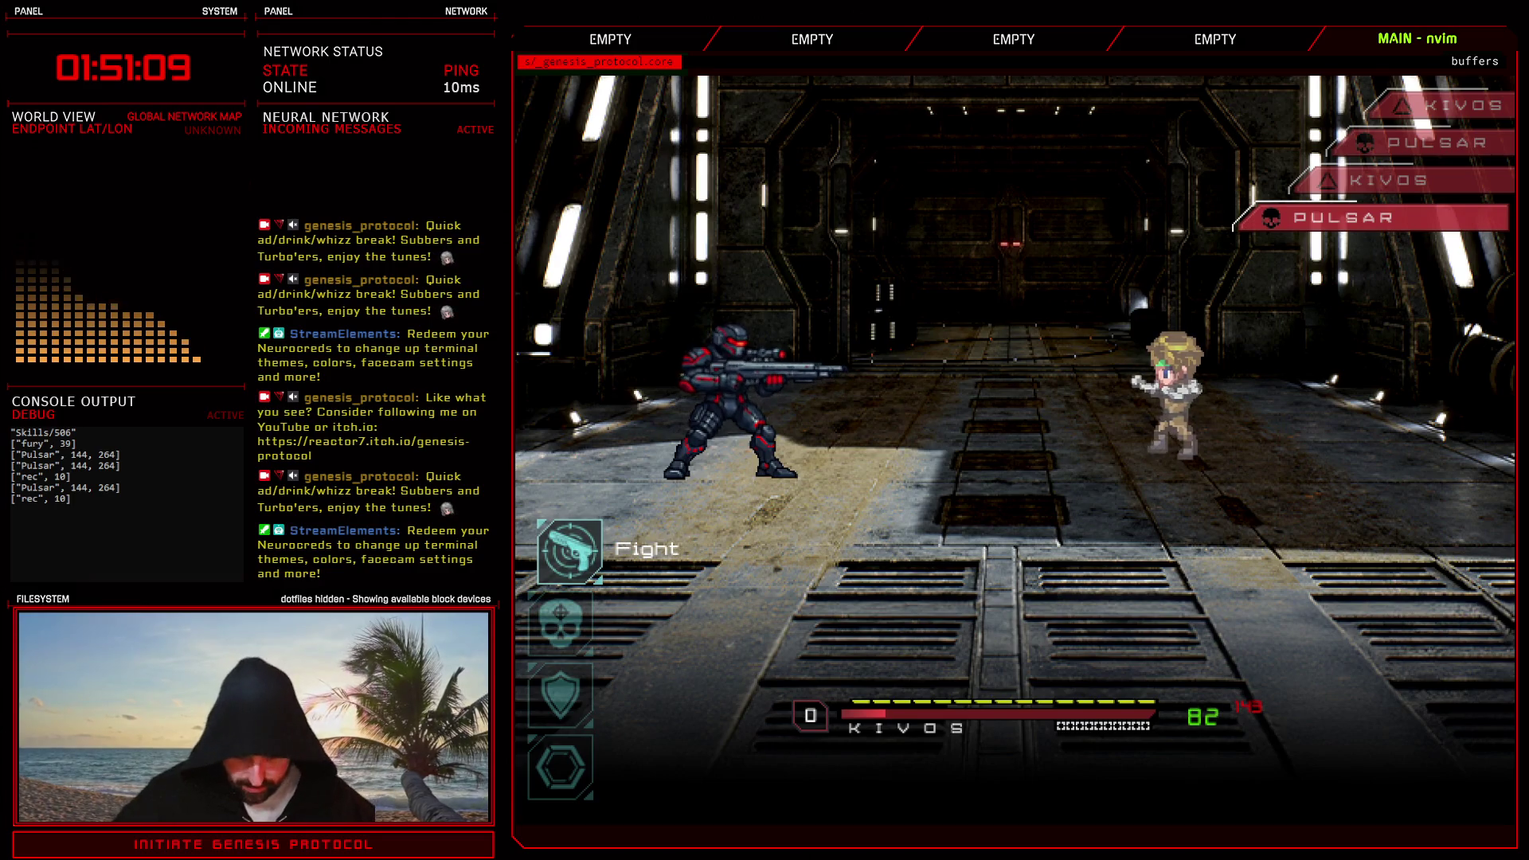
{"action": "key", "text": "Down"}
{"action": "key", "text": "Down"}
{"action": "key", "text": "Return"}
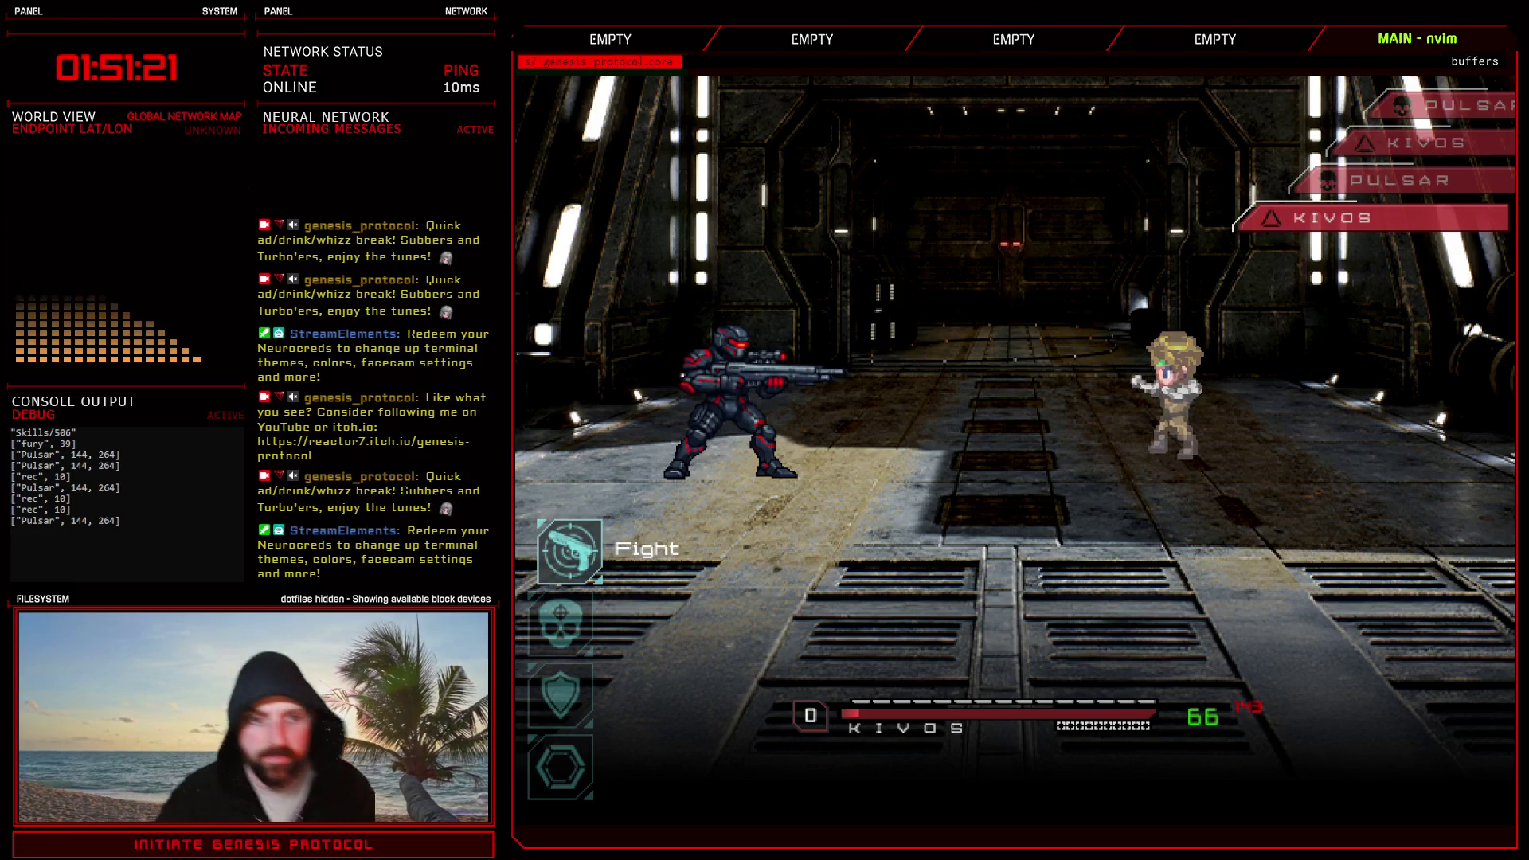
{"action": "key", "text": "Return"}
{"action": "key", "text": "Escape"}
{"action": "key", "text": "Return"}
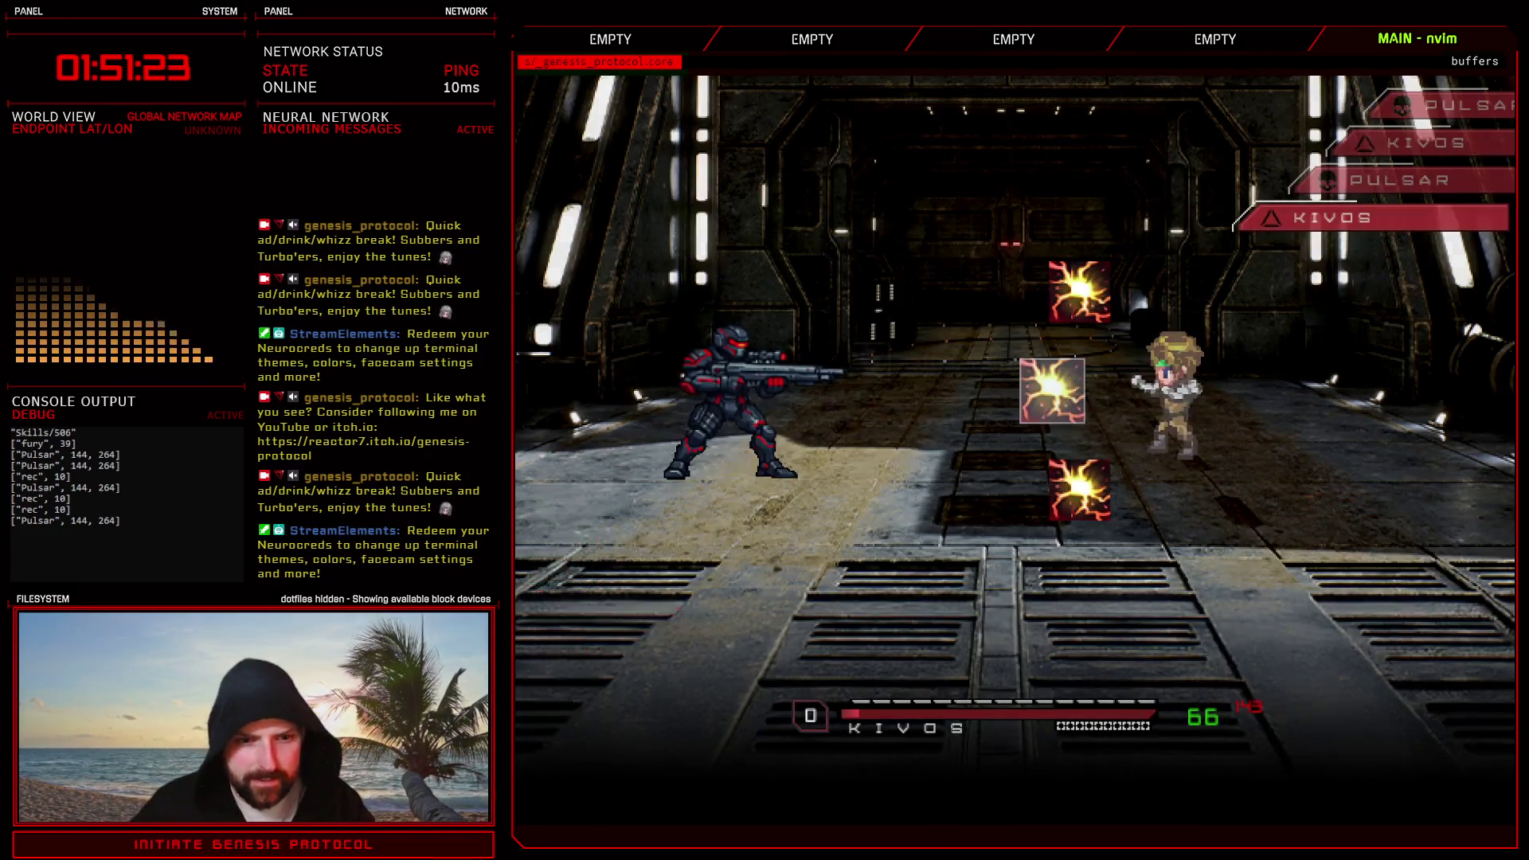
{"action": "key", "text": "Return"}
{"action": "key", "text": "Return"}
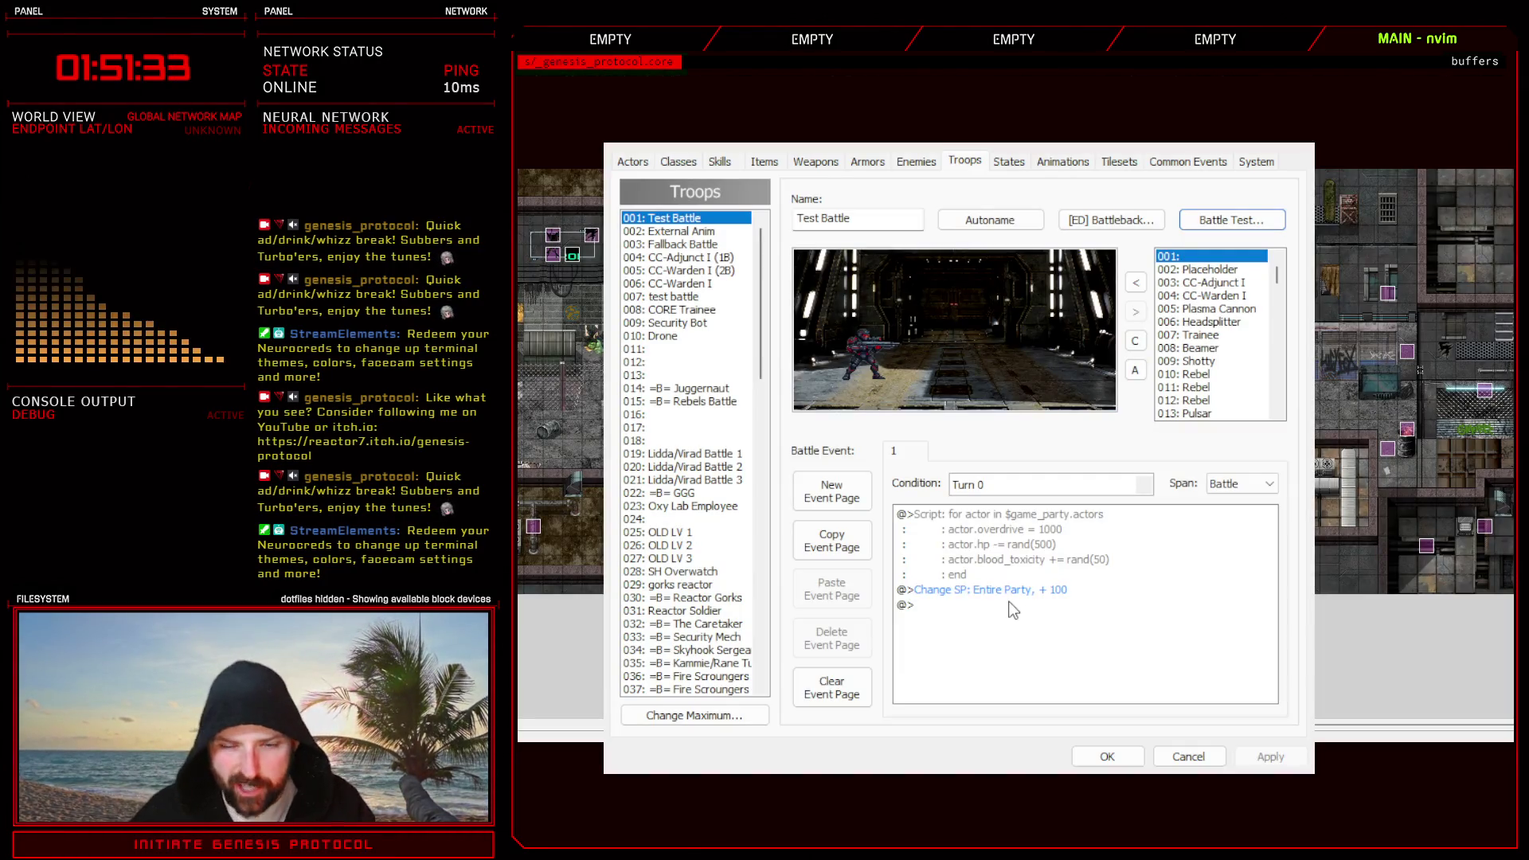
- Remove Pulsar from the troop and add 014: Bloodvector, positioned on the left of the battle scene
{"action": "left_click", "coordinate": [889, 367]}
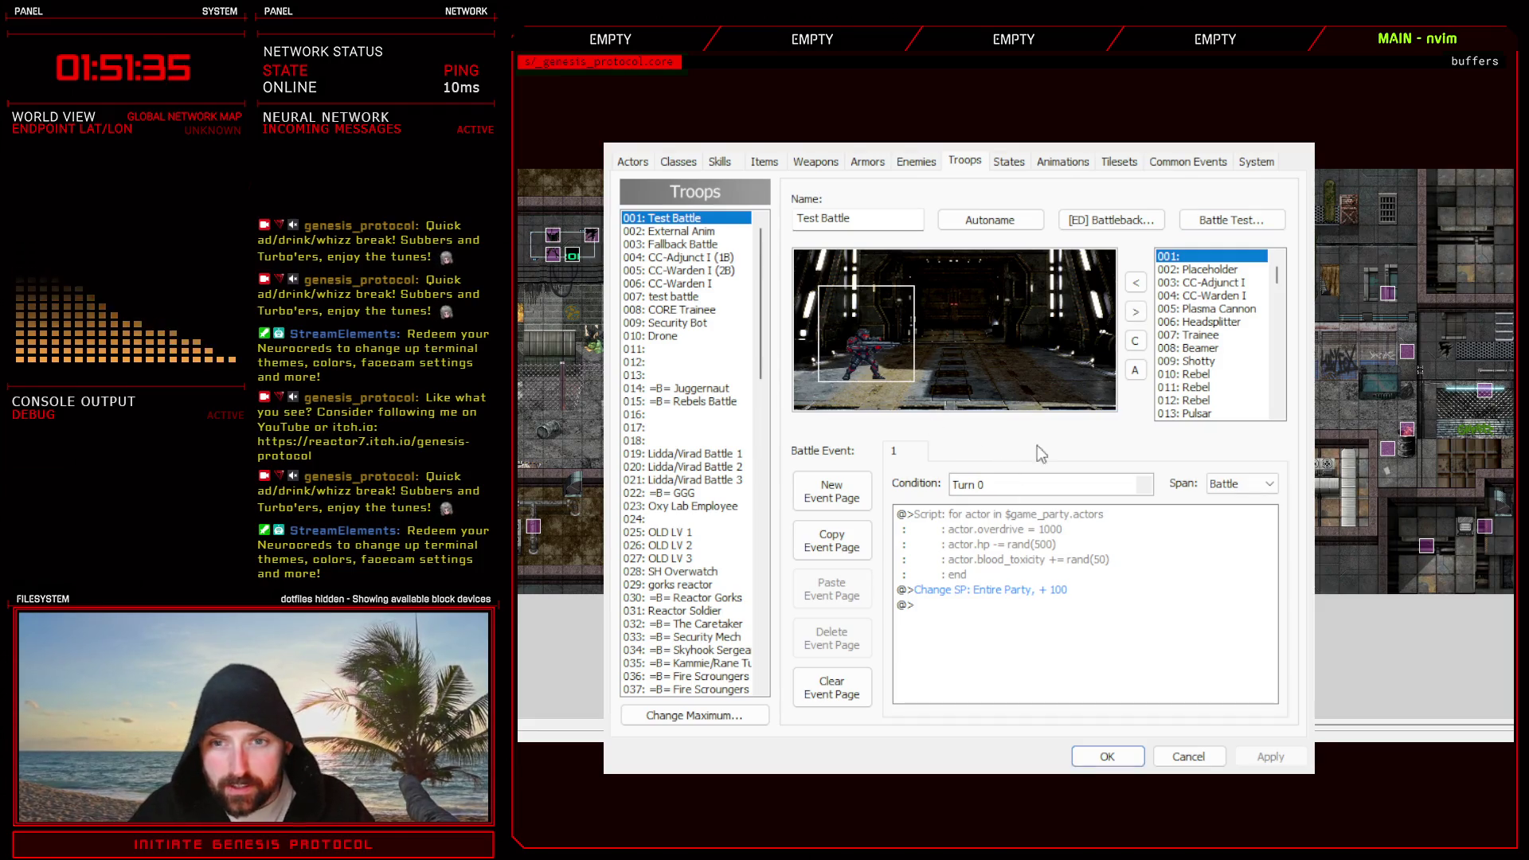
{"action": "left_click", "coordinate": [1137, 314]}
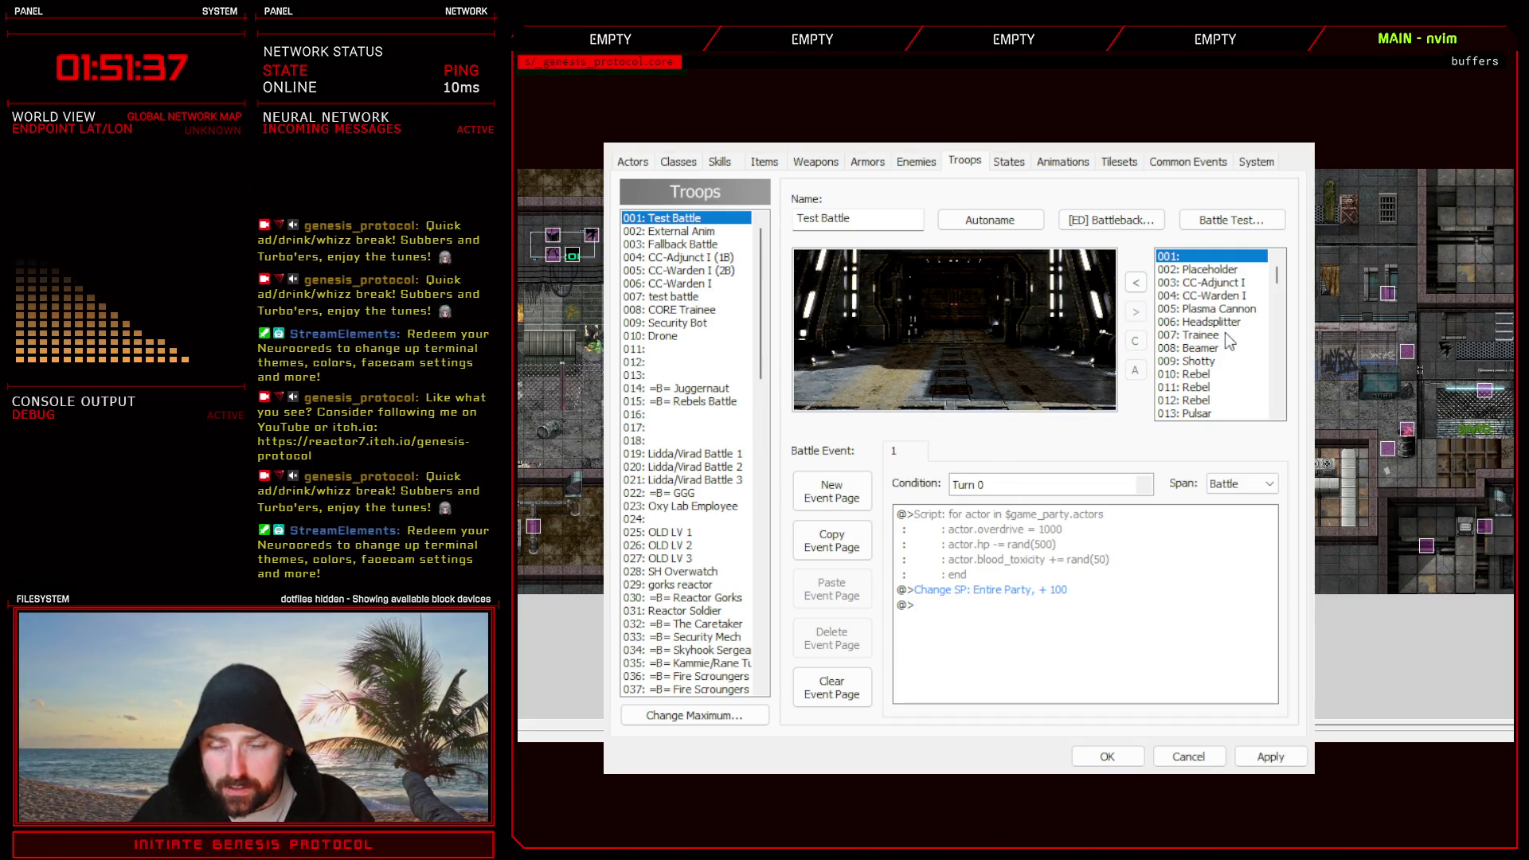
{"action": "scroll", "coordinate": [1225, 341], "scroll_direction": "down", "scroll_amount": 2}
{"action": "left_click", "coordinate": [1207, 349]}
{"action": "left_click", "coordinate": [1137, 284]}
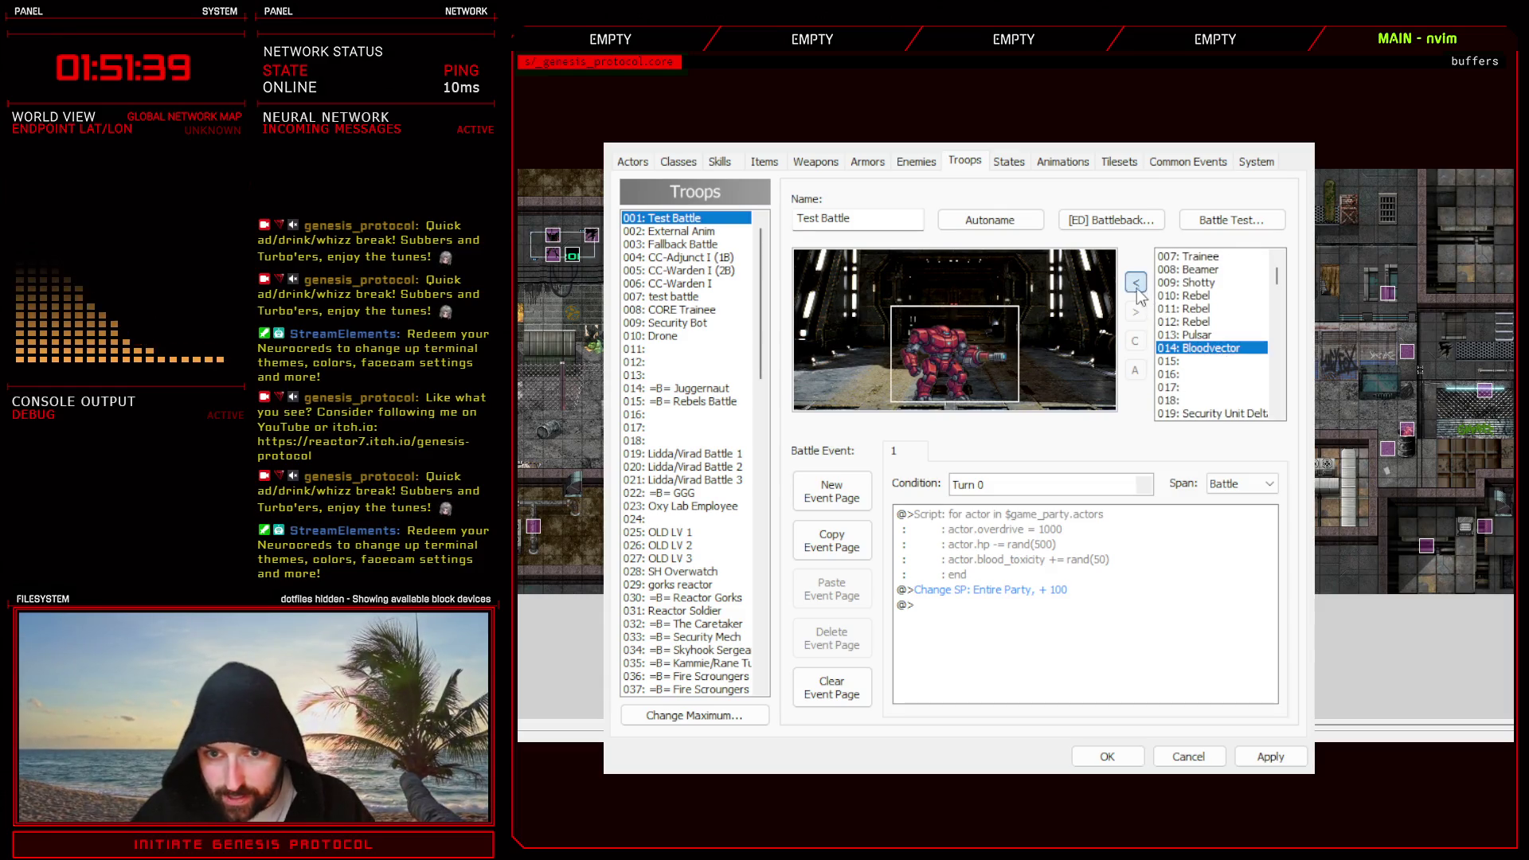
{"action": "left_click_drag", "start_coordinate": [956, 359], "coordinate": [891, 348]}
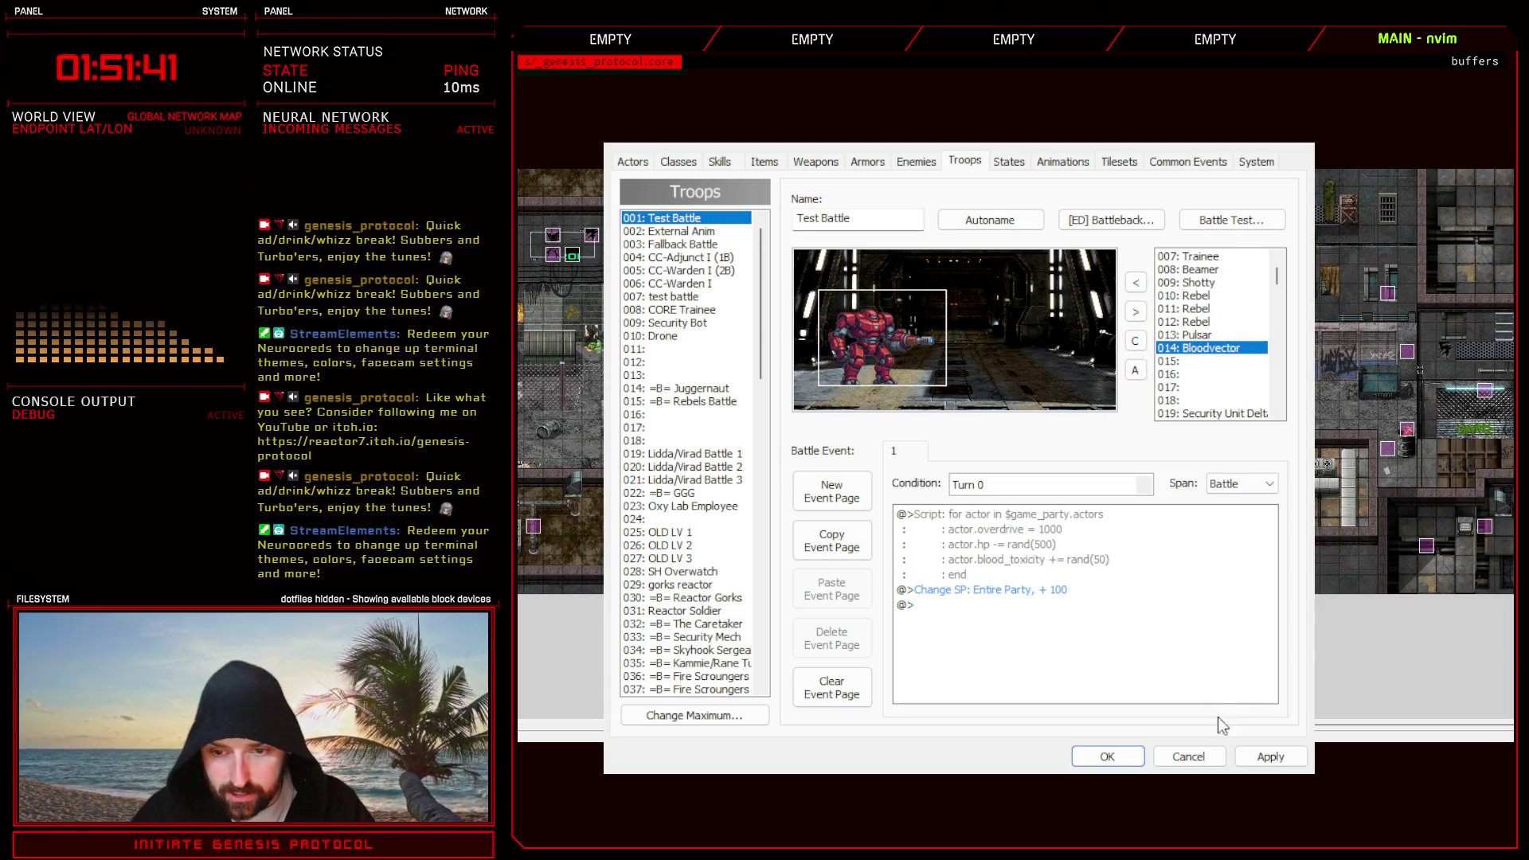
- Apply the troop changes and bring up the Enemies entries
{"action": "left_click", "coordinate": [1270, 756]}
{"action": "left_click", "coordinate": [916, 162]}
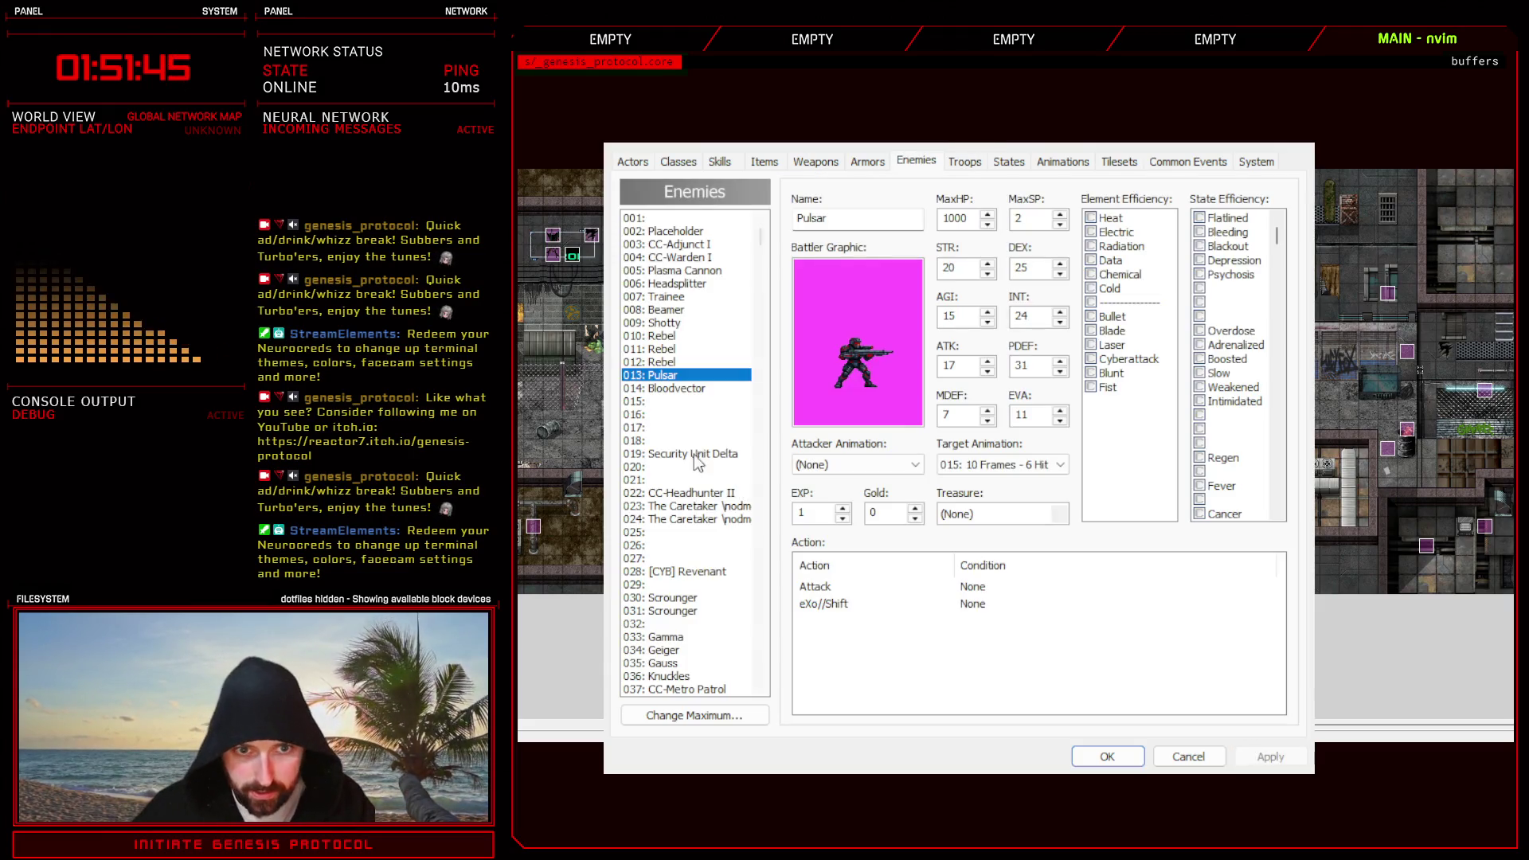
- Delete Bloodvector's Laser Lobotomy action, leaving only F U and Attack
{"action": "left_click", "coordinate": [674, 389]}
{"action": "left_click", "coordinate": [847, 623]}
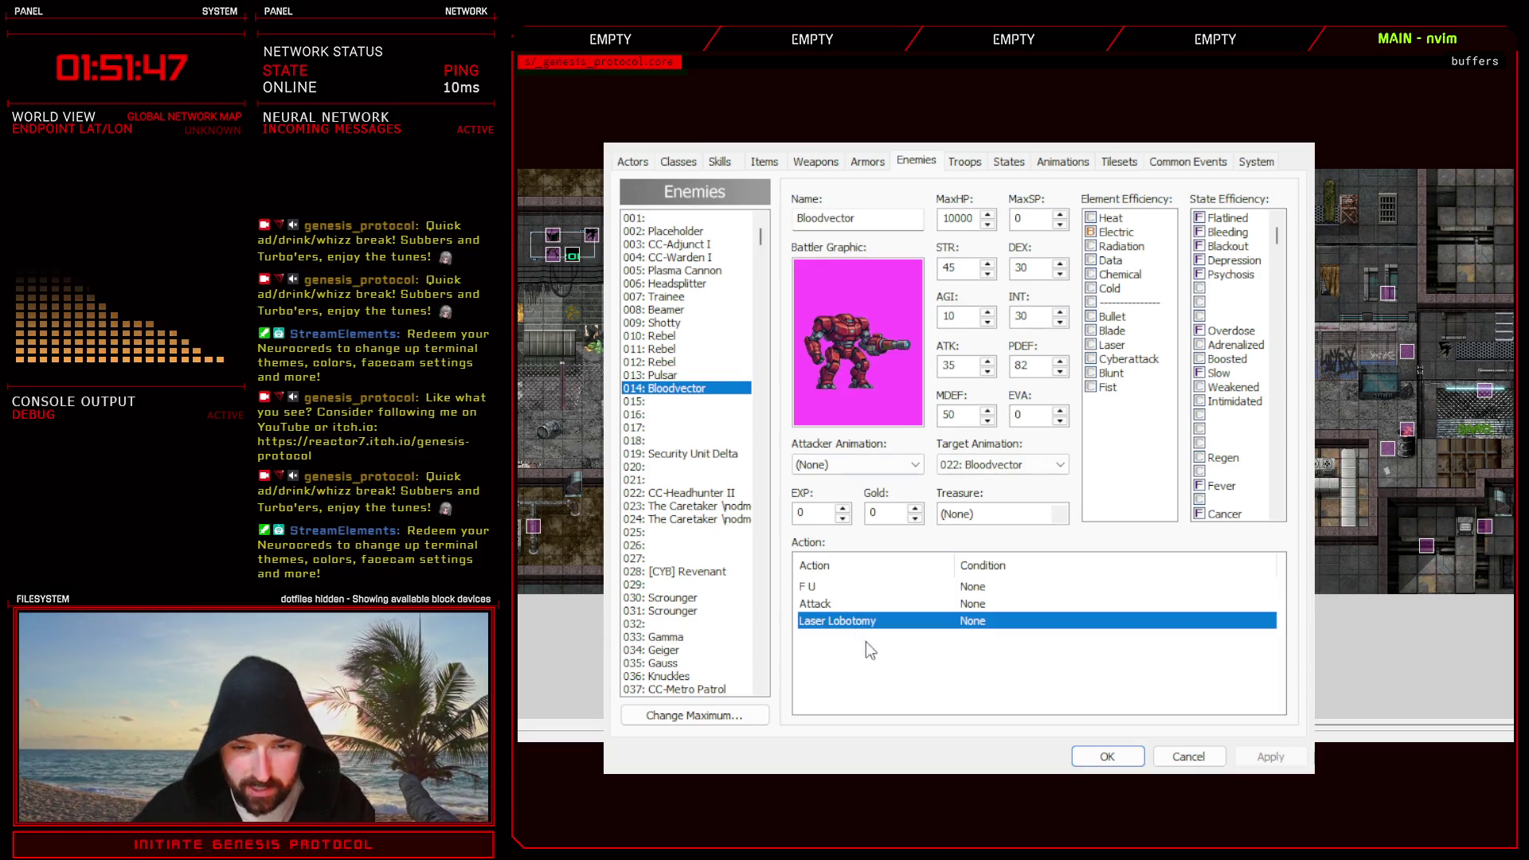
{"action": "key", "text": "Delete"}
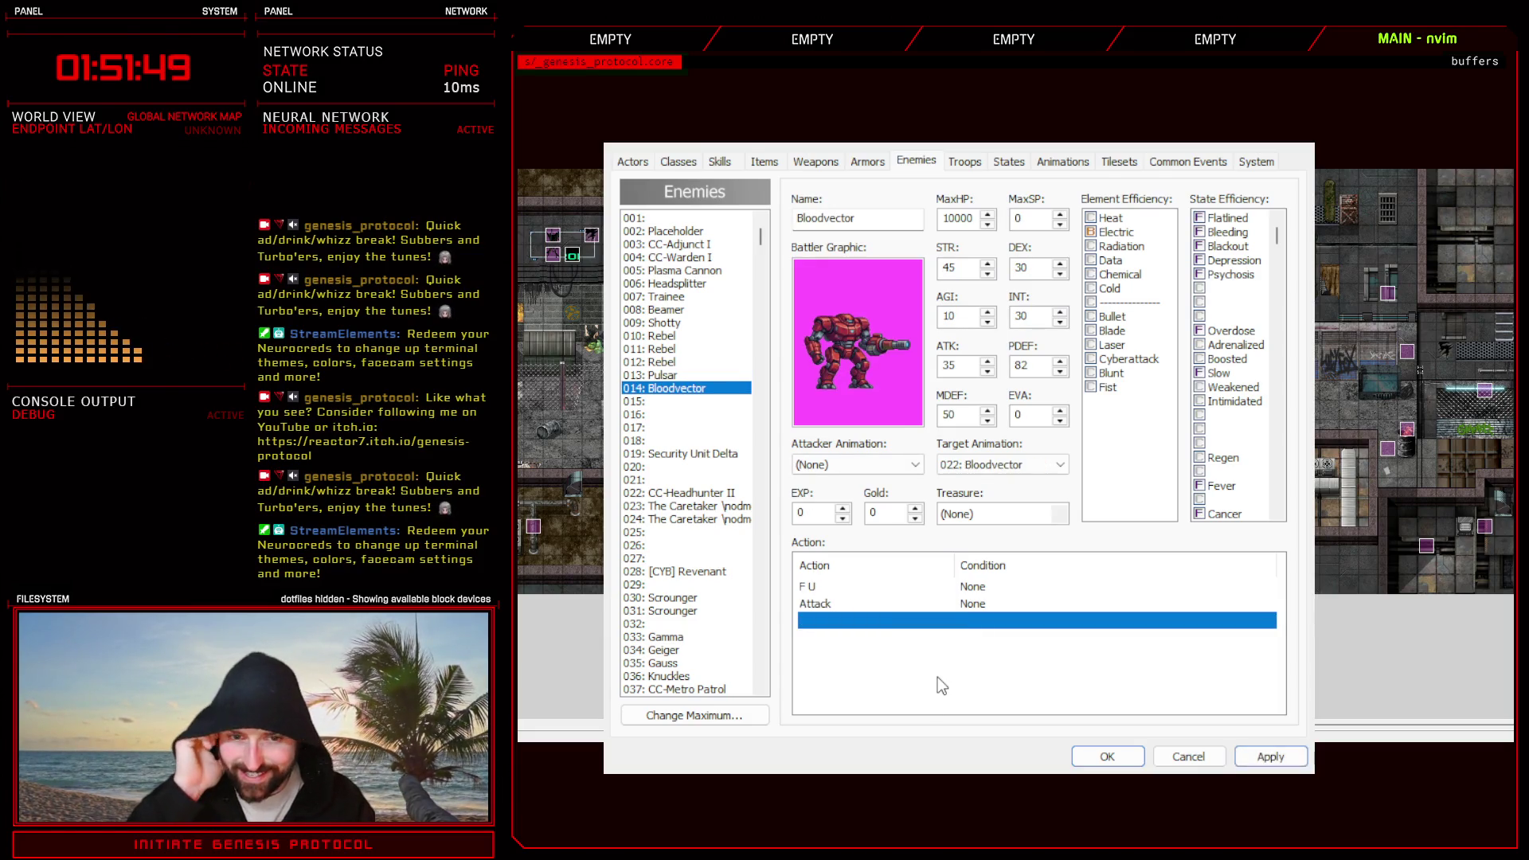
{"action": "left_click", "coordinate": [874, 587]}
{"action": "left_click", "coordinate": [833, 606]}
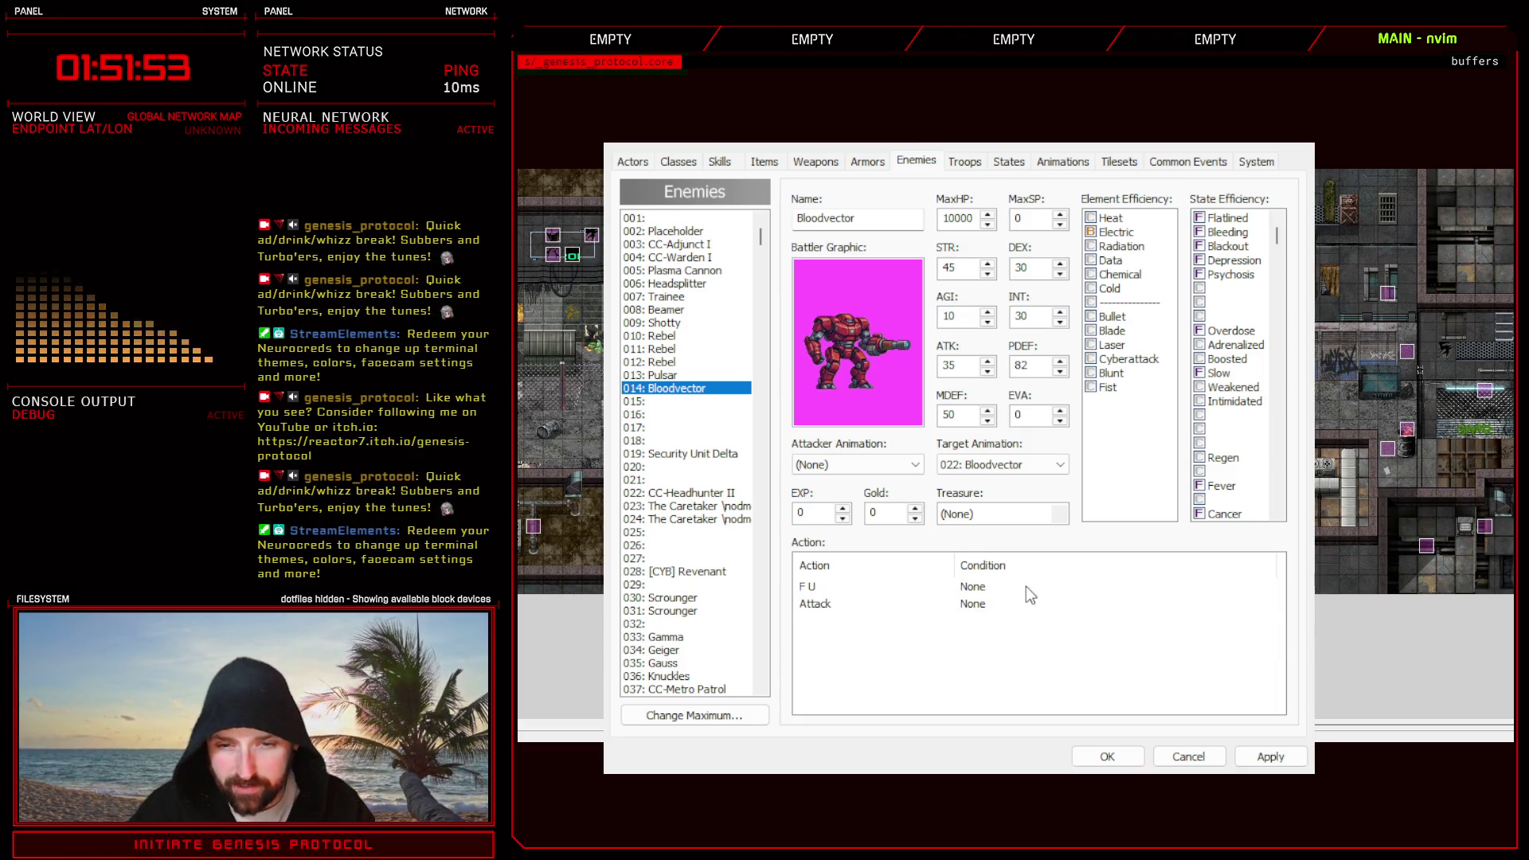
{"action": "left_click", "coordinate": [881, 605]}
{"action": "left_click", "coordinate": [847, 587]}
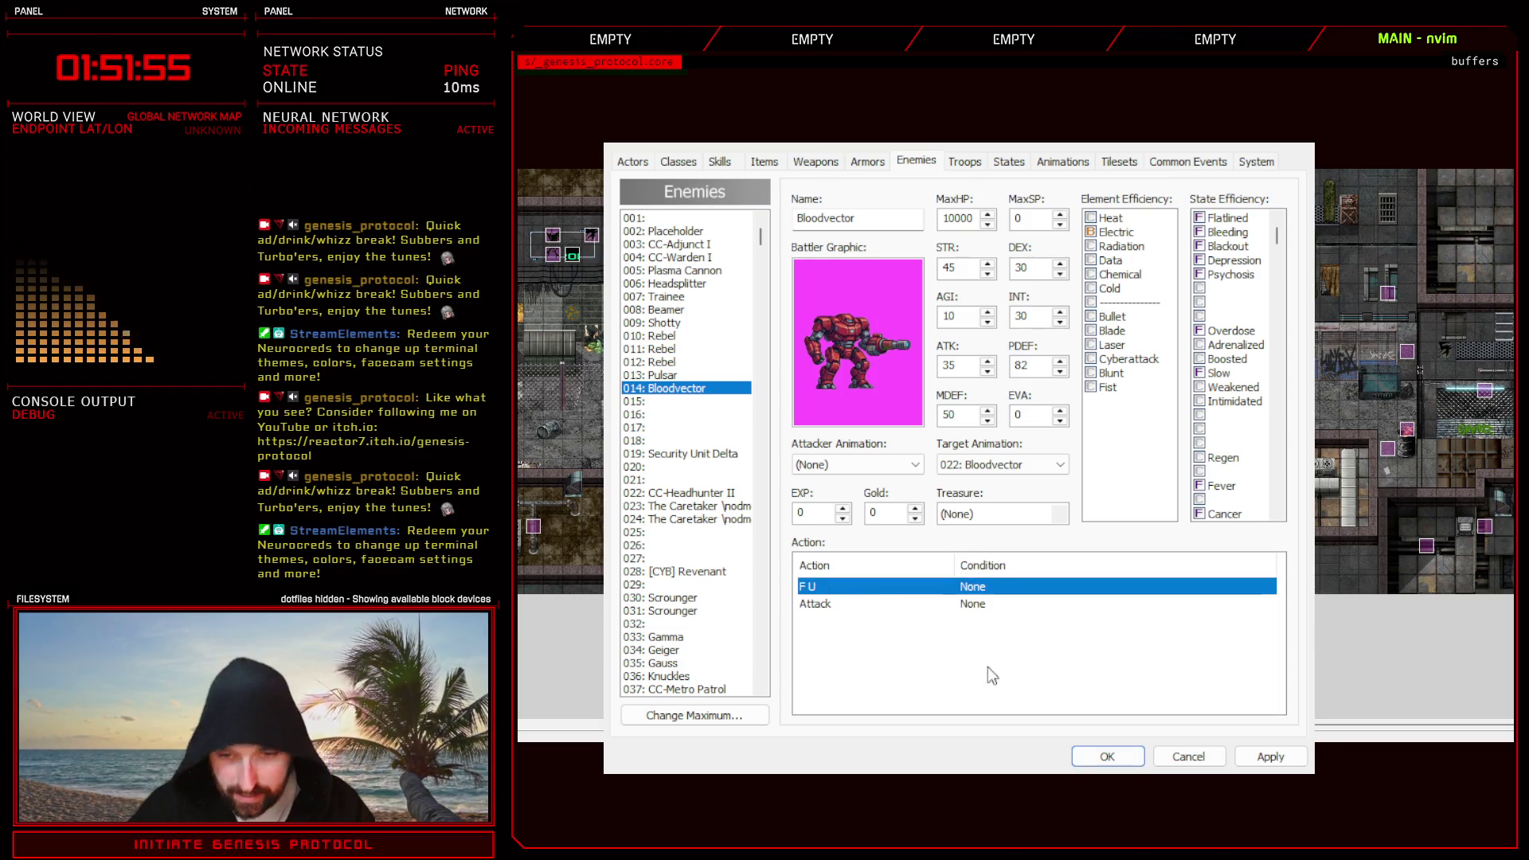
- Apply Bloodvector's changes and return to the Troops editor
{"action": "left_click", "coordinate": [1014, 690]}
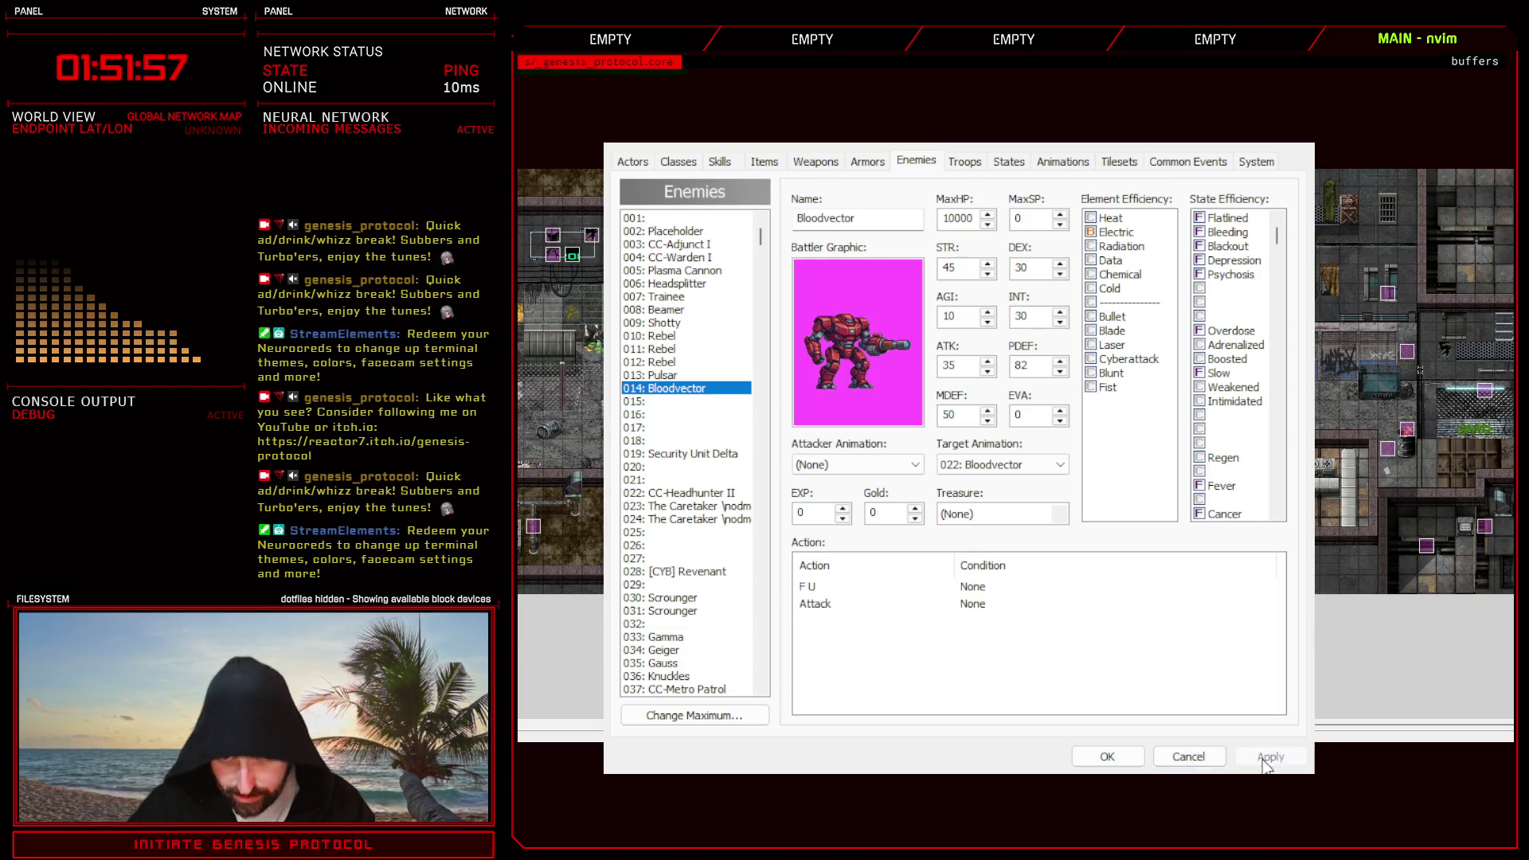
{"action": "left_click", "coordinate": [966, 162]}
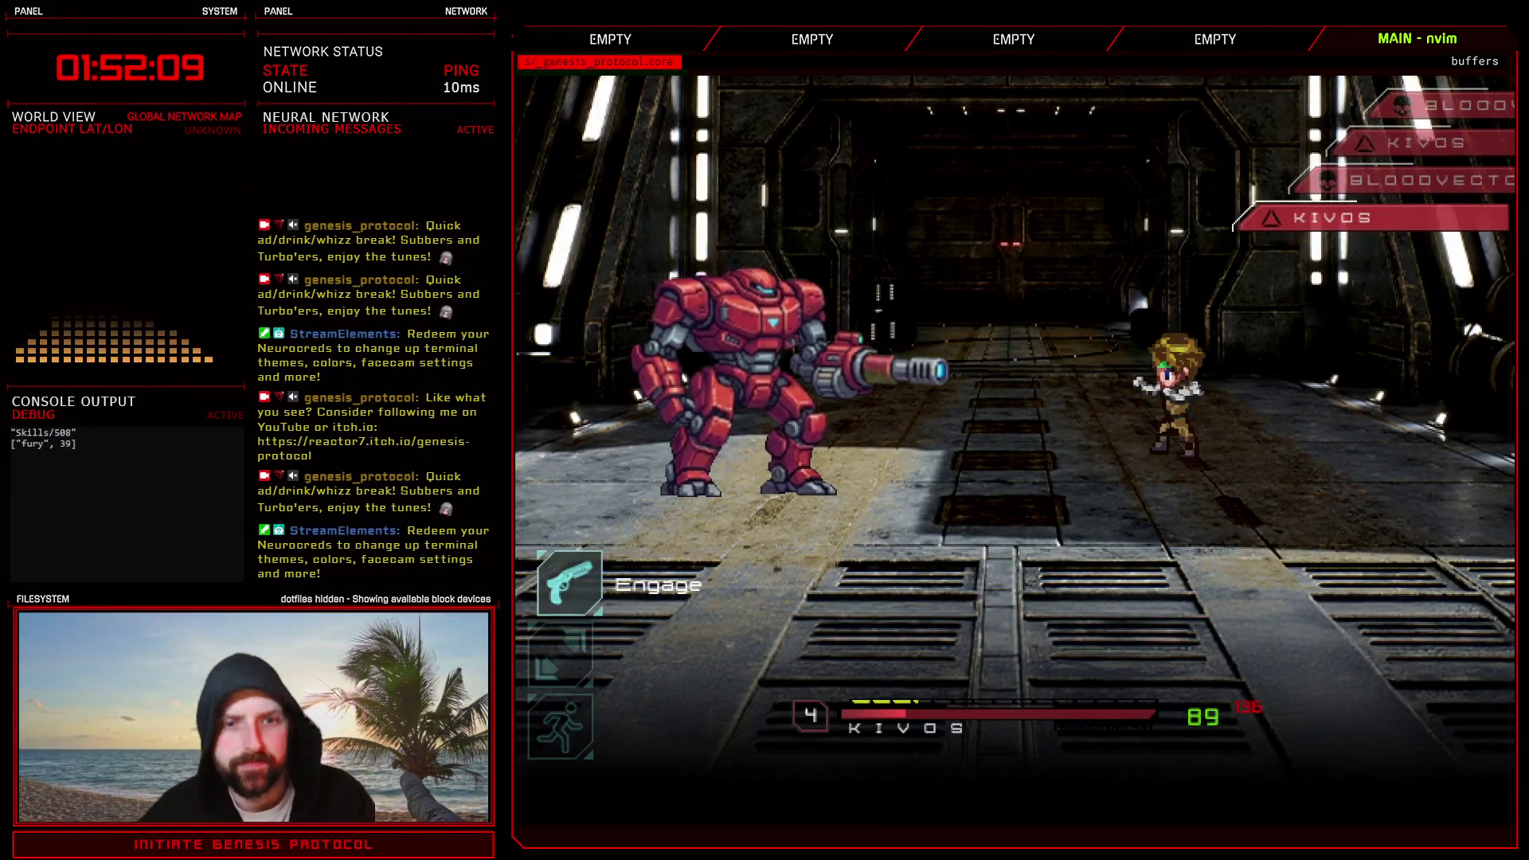
- Have the hero Defend while Bloodvector attacks, then end the battle test
{"action": "key", "text": "Down"}
{"action": "key", "text": "Down"}
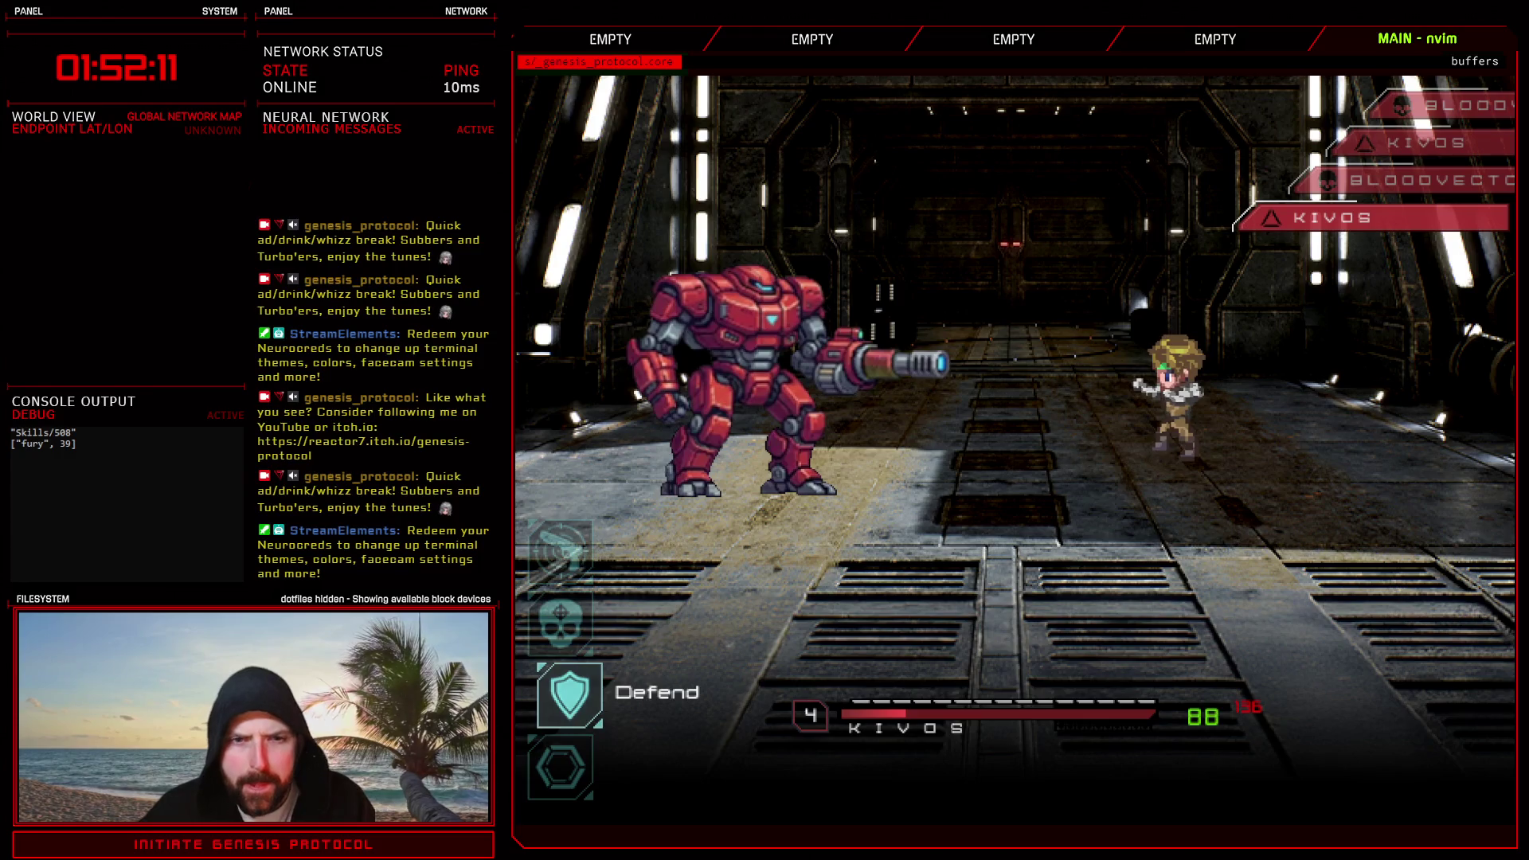
{"action": "key", "text": "Return"}
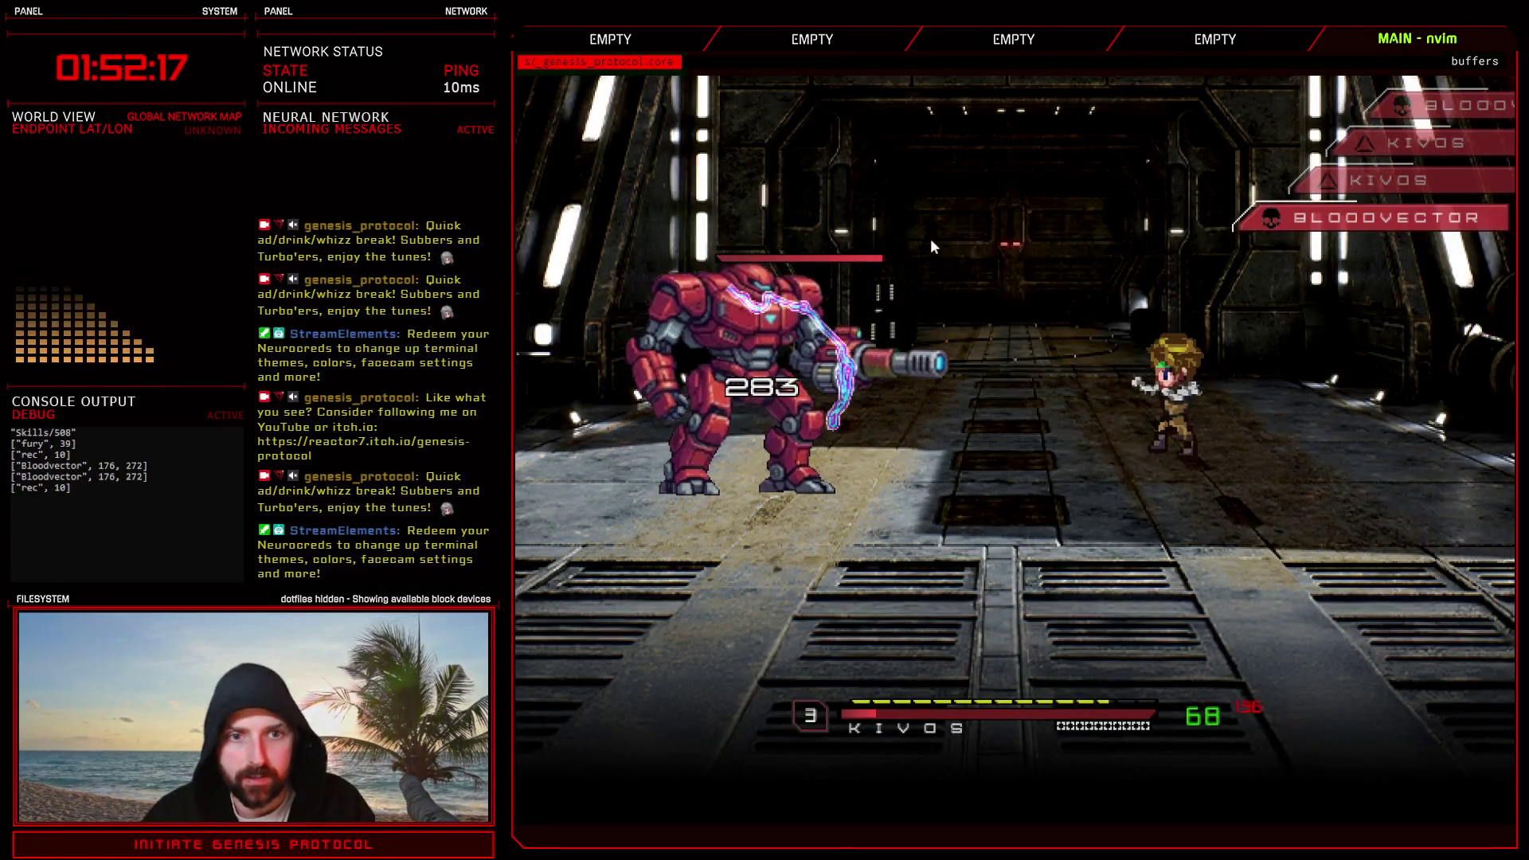
{"action": "key", "text": "alt+F4"}
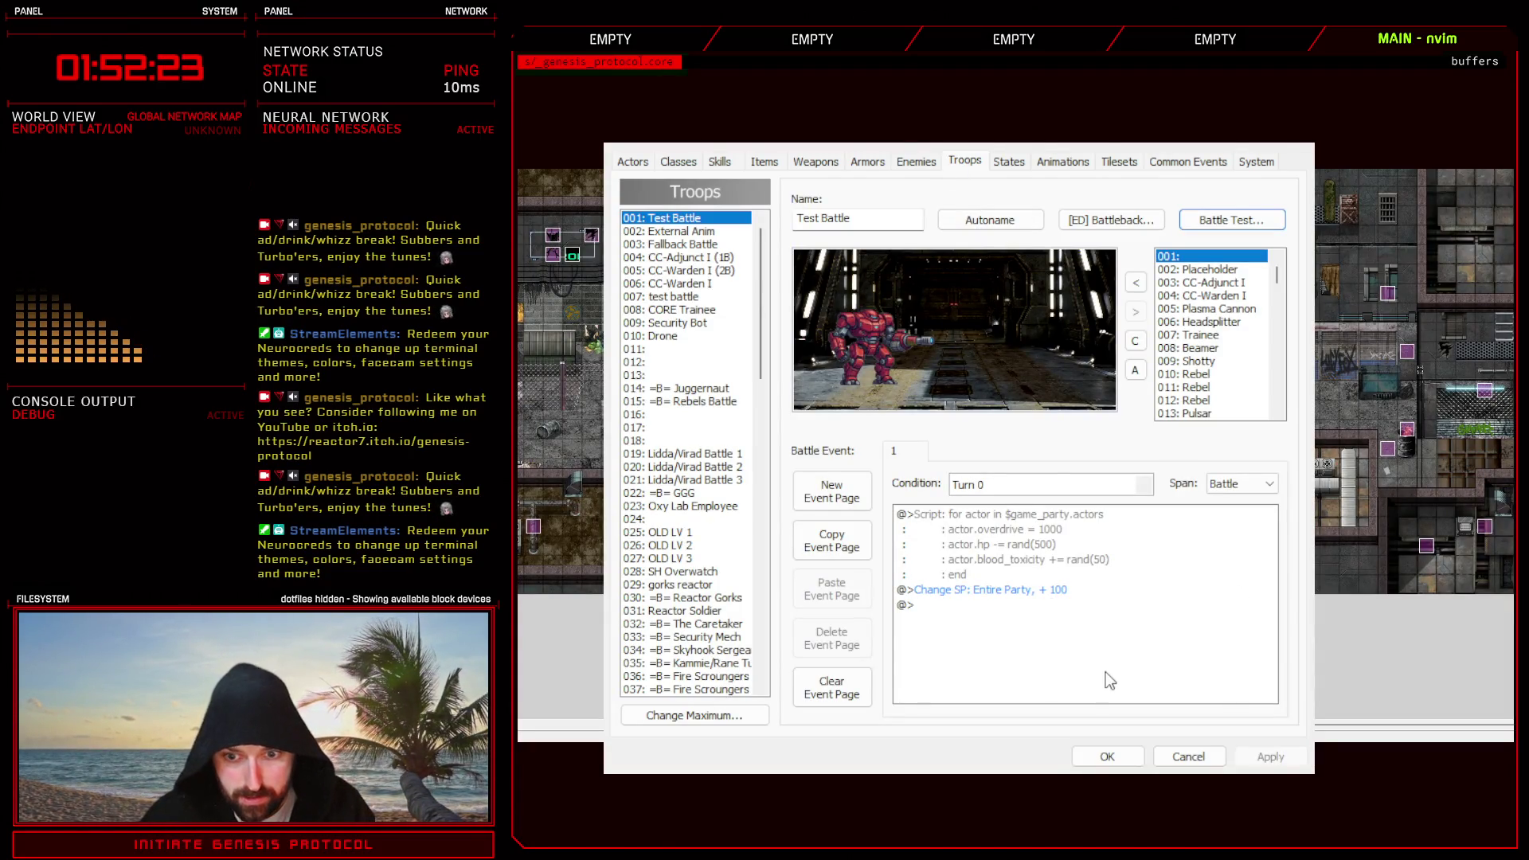
- Add a skill_name_y: 144 line to Bloodvector's Enemy Controller entry, then close the script editor
{"action": "left_click", "coordinate": [1103, 756]}
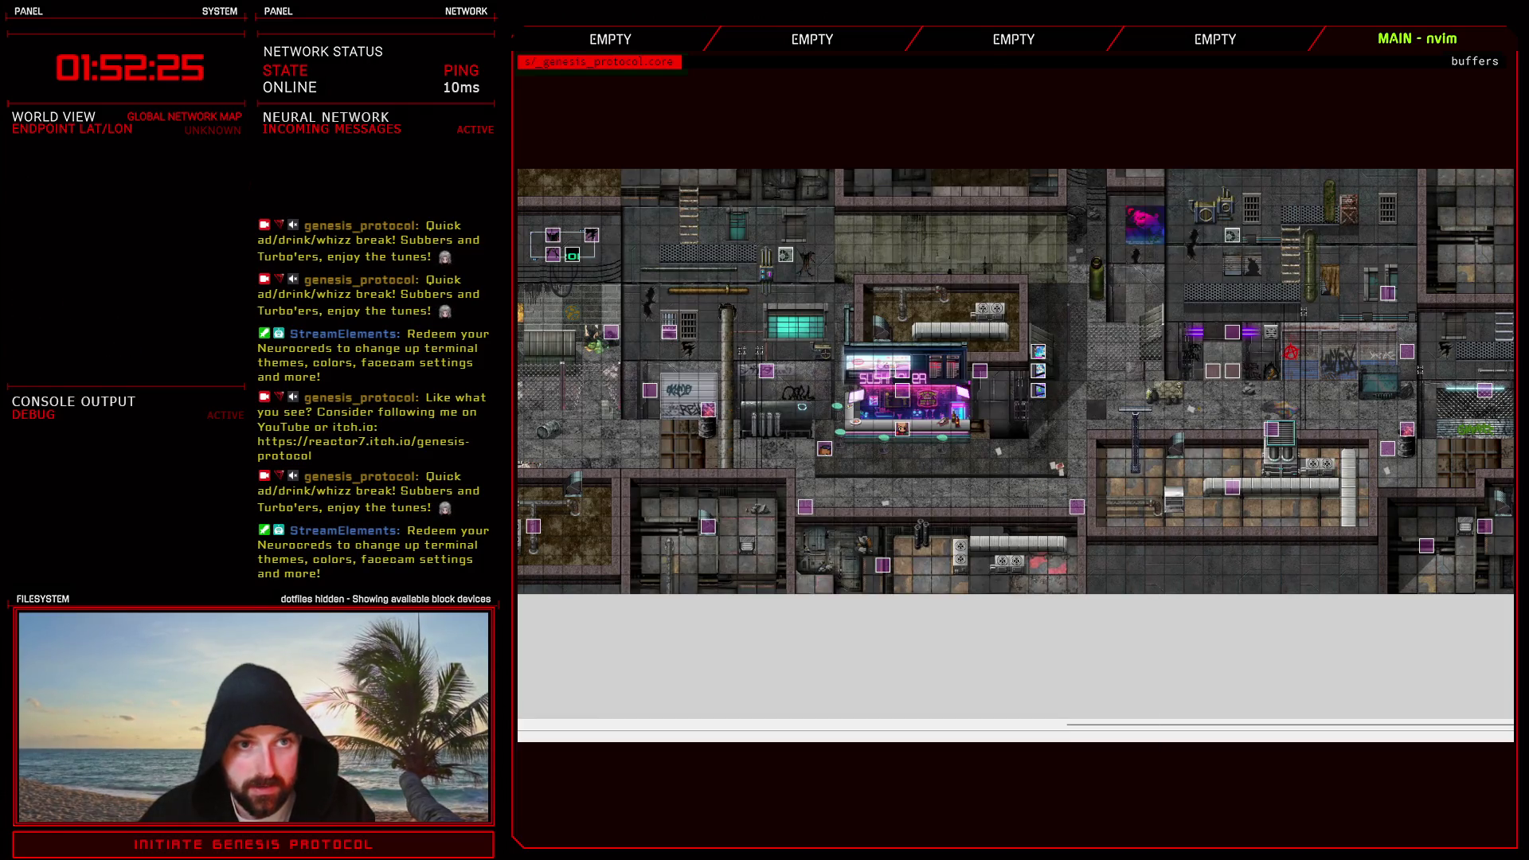
{"action": "key", "text": "F11"}
{"action": "scroll", "coordinate": [928, 613], "scroll_direction": "down", "scroll_amount": 10}
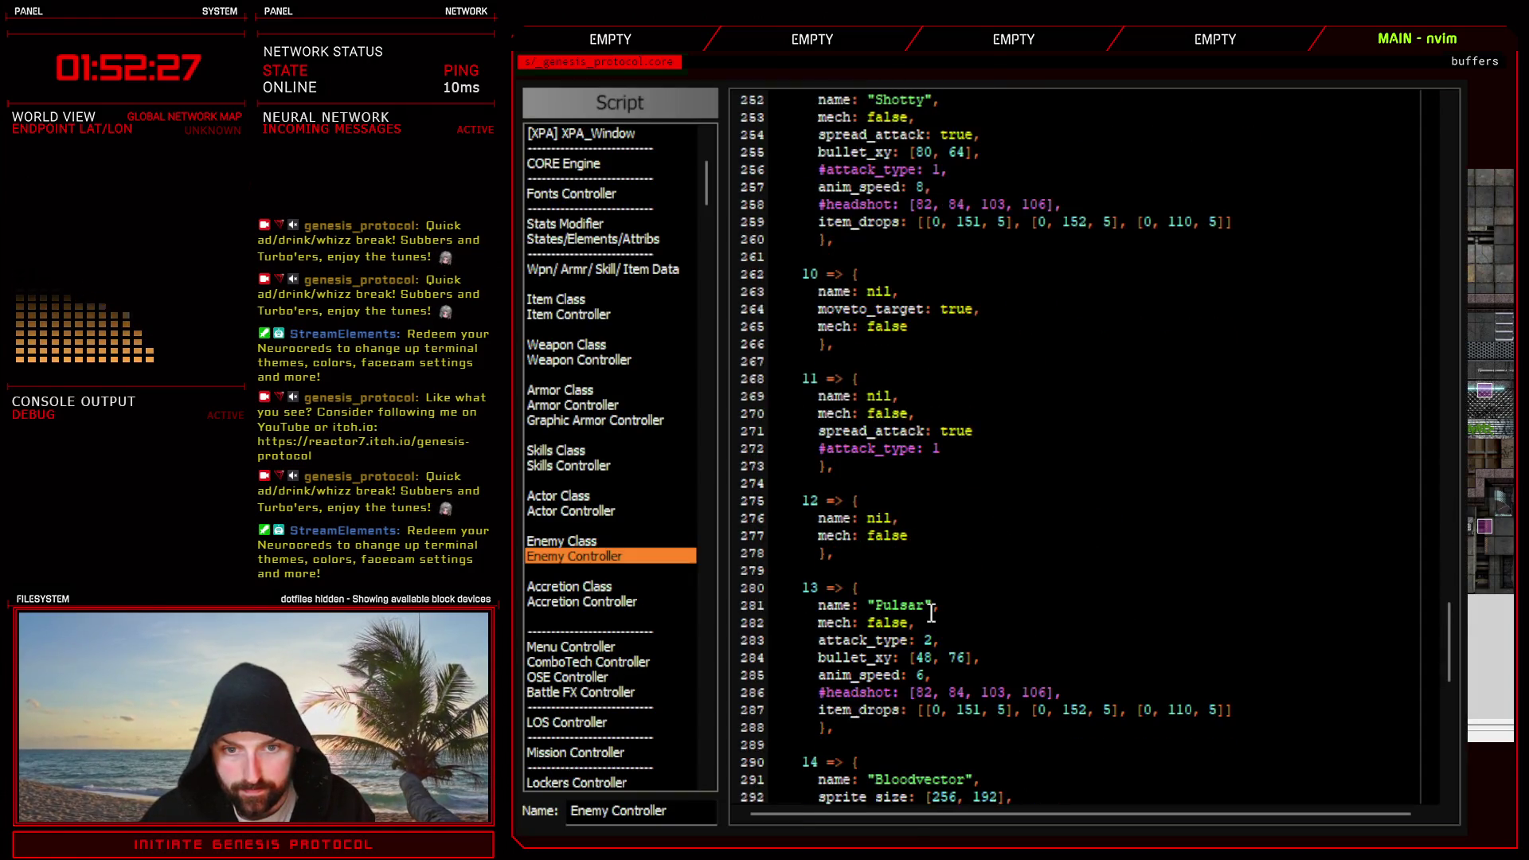
{"action": "scroll", "coordinate": [928, 611], "scroll_direction": "down", "scroll_amount": 10}
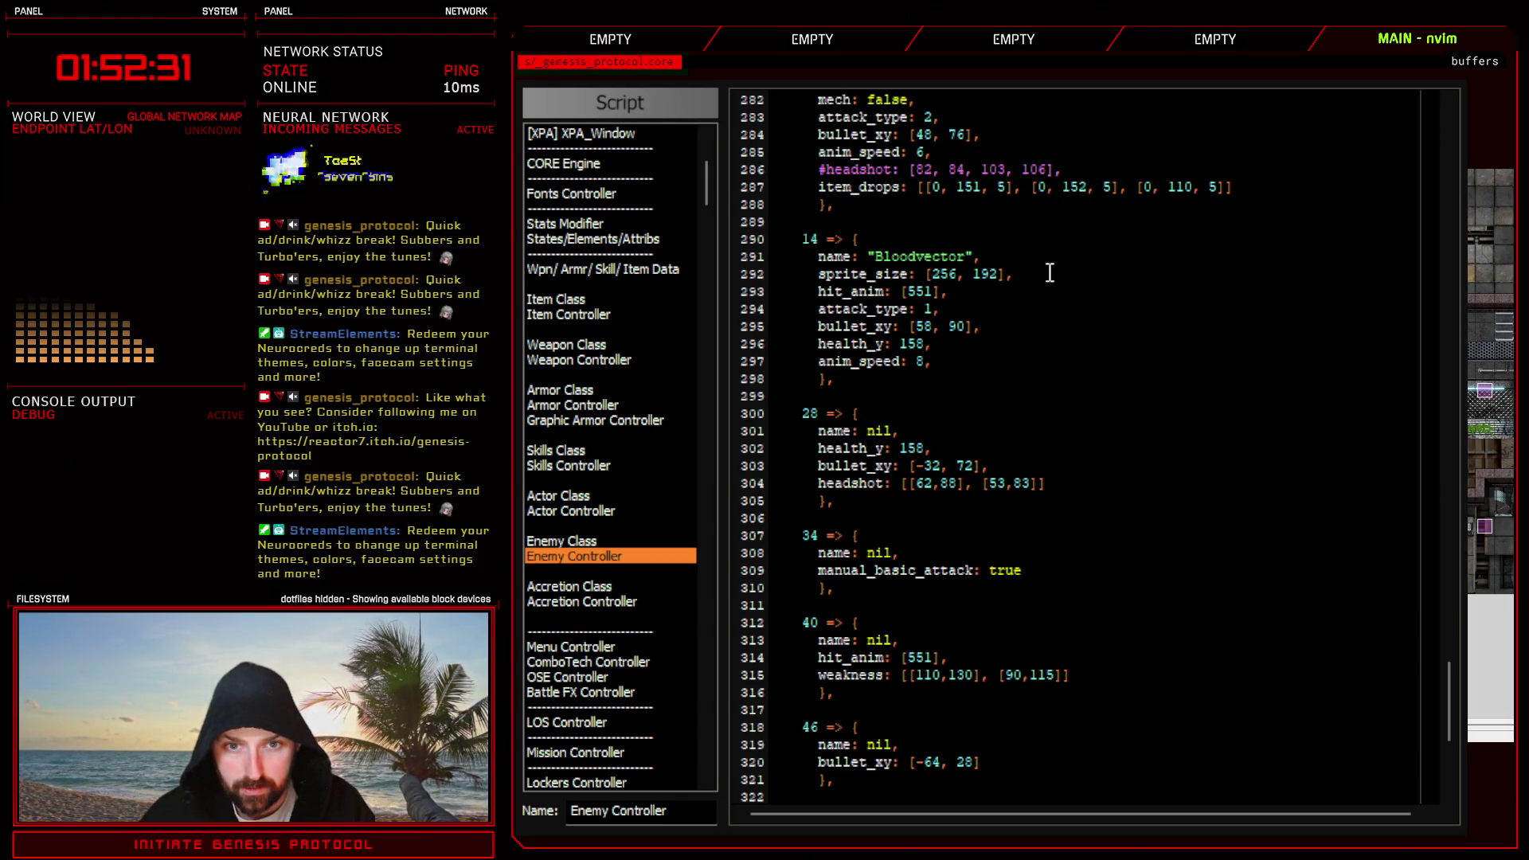
{"action": "left_click", "coordinate": [961, 309]}
{"action": "key", "text": "Return"}
{"action": "type", "text": "skill_name_y: 144,"}
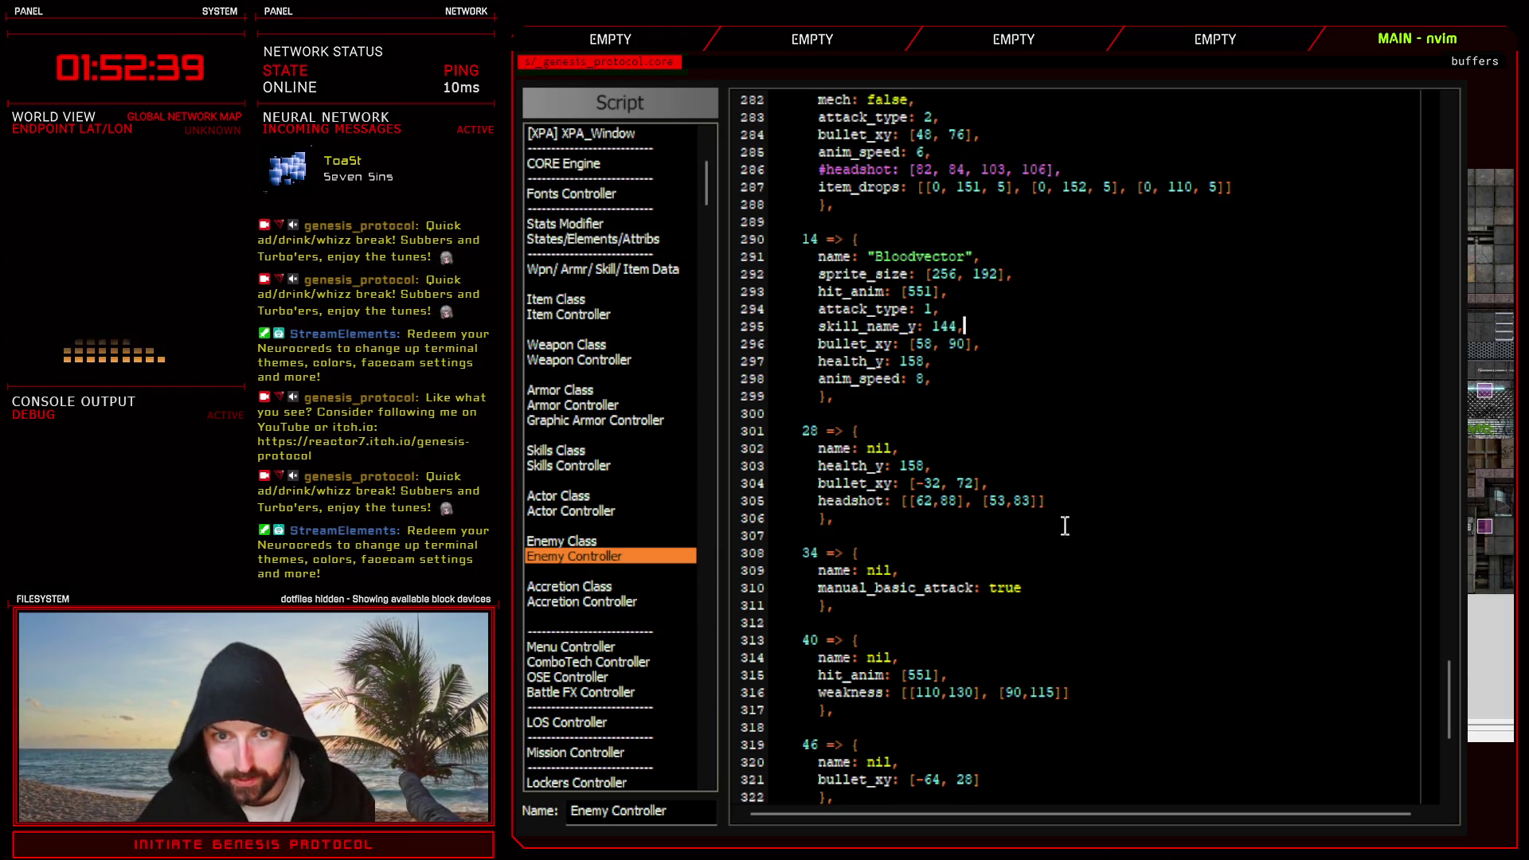
{"action": "key", "text": "Escape"}
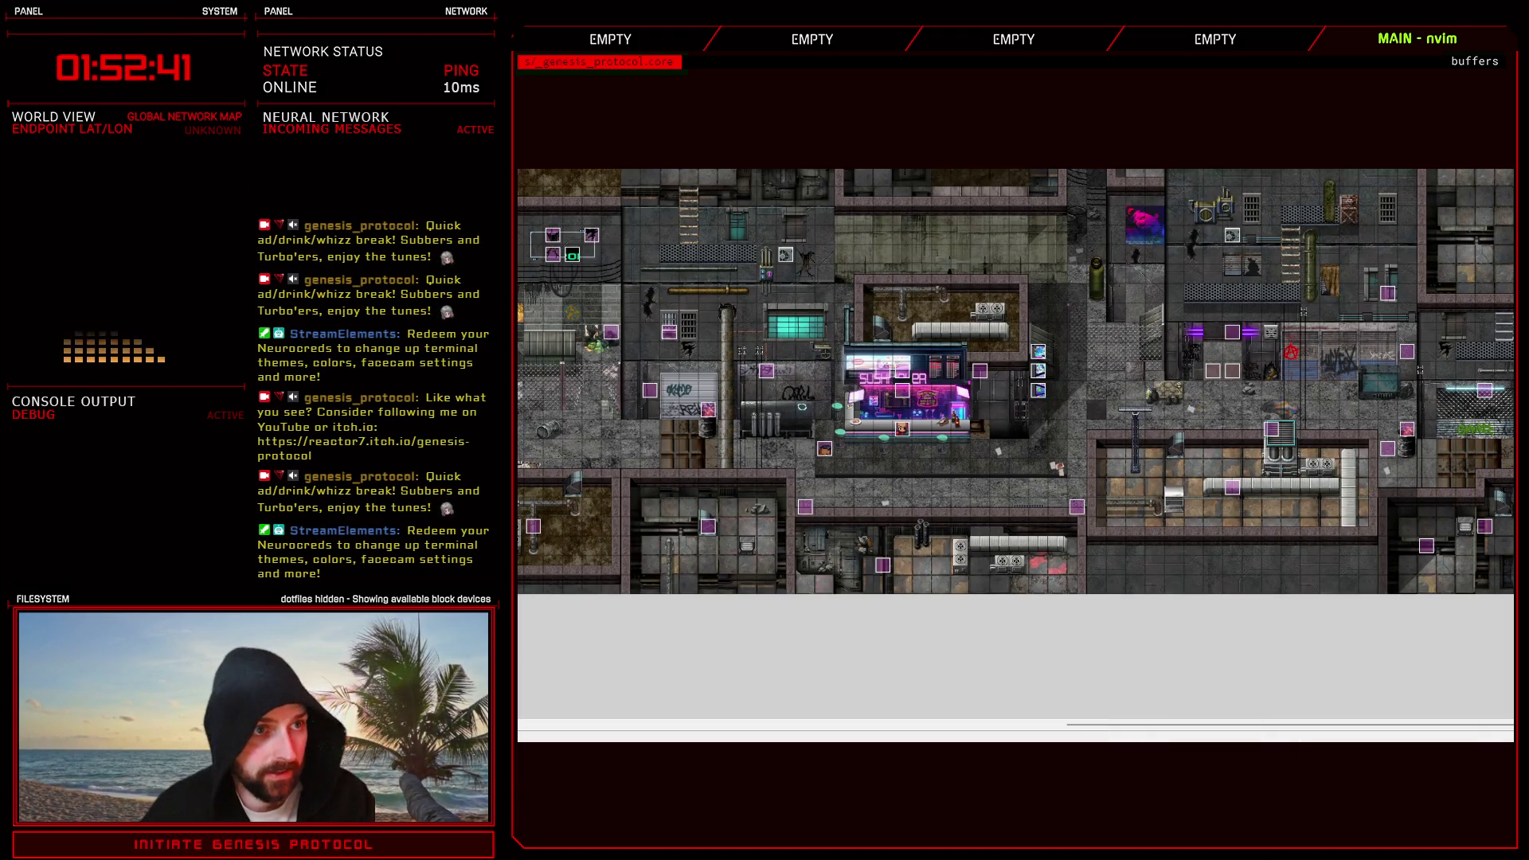
{"action": "key", "text": "F9"}
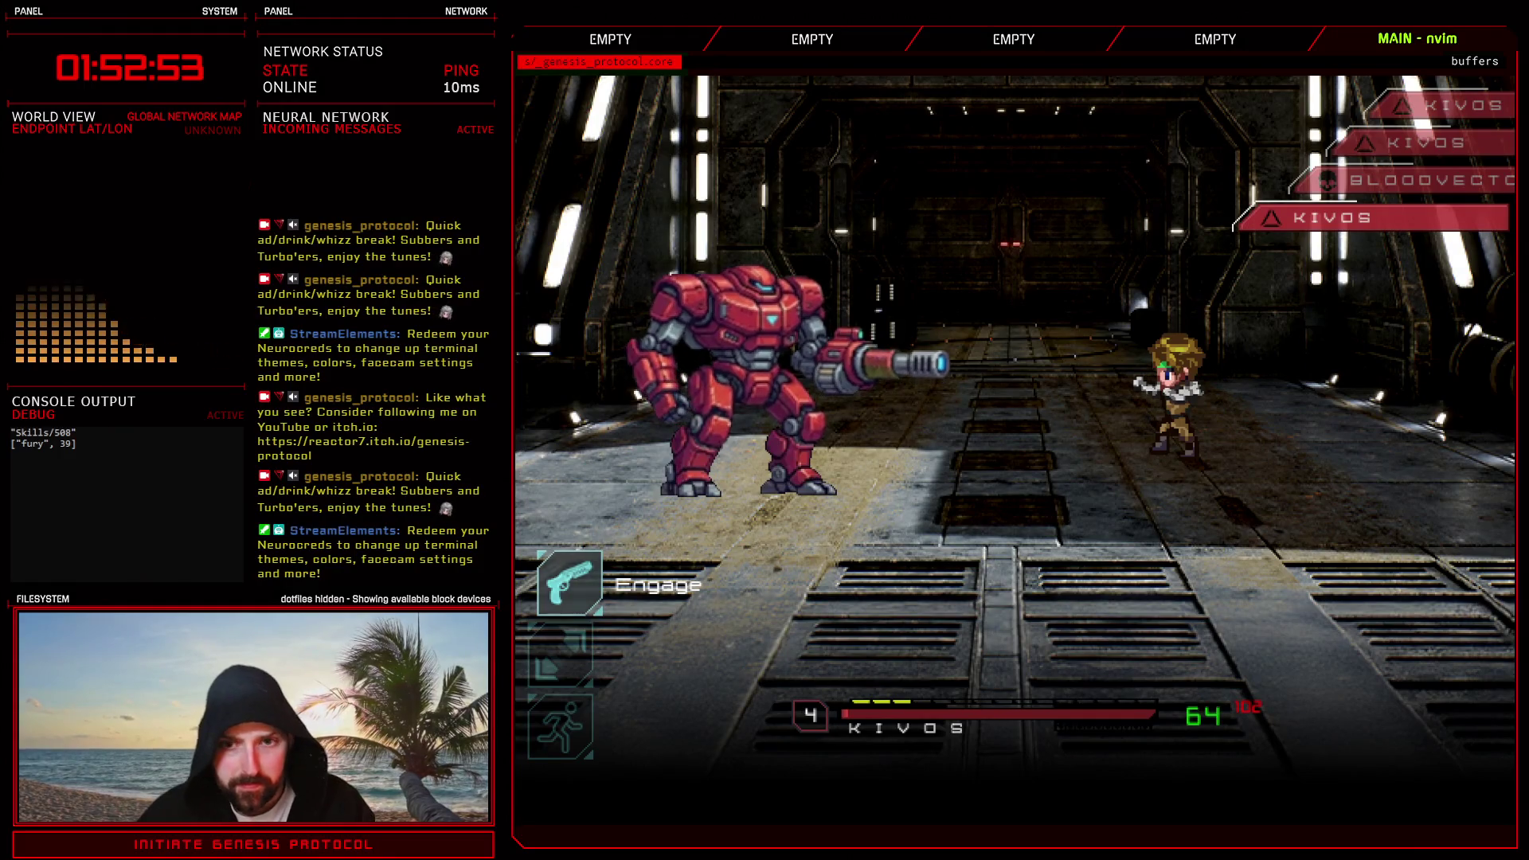
{"action": "key", "text": "Return"}
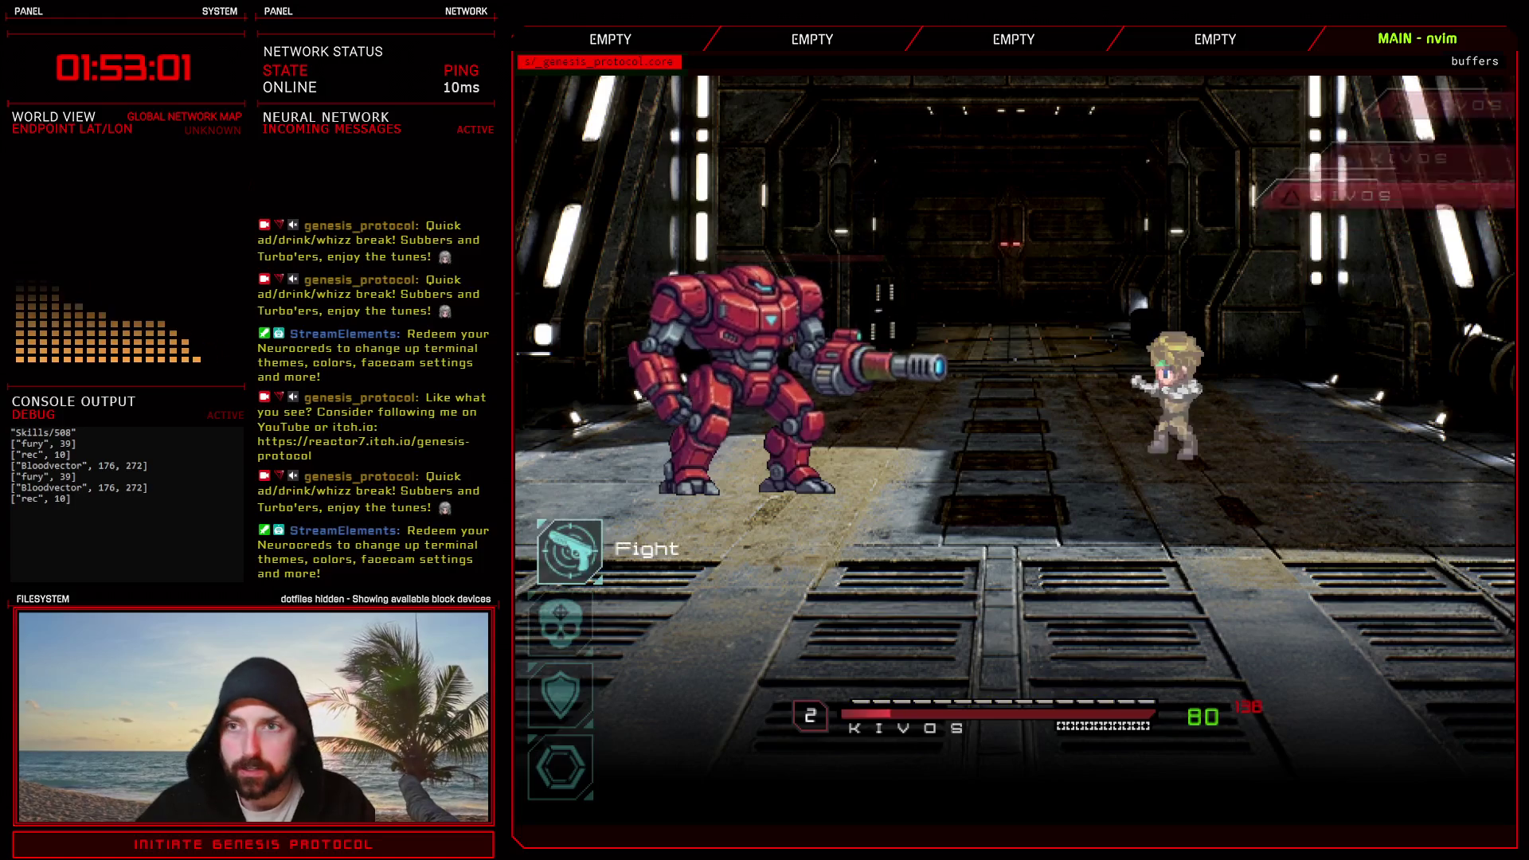
{"action": "key", "text": "alt+F4"}
{"action": "key", "text": "Escape"}
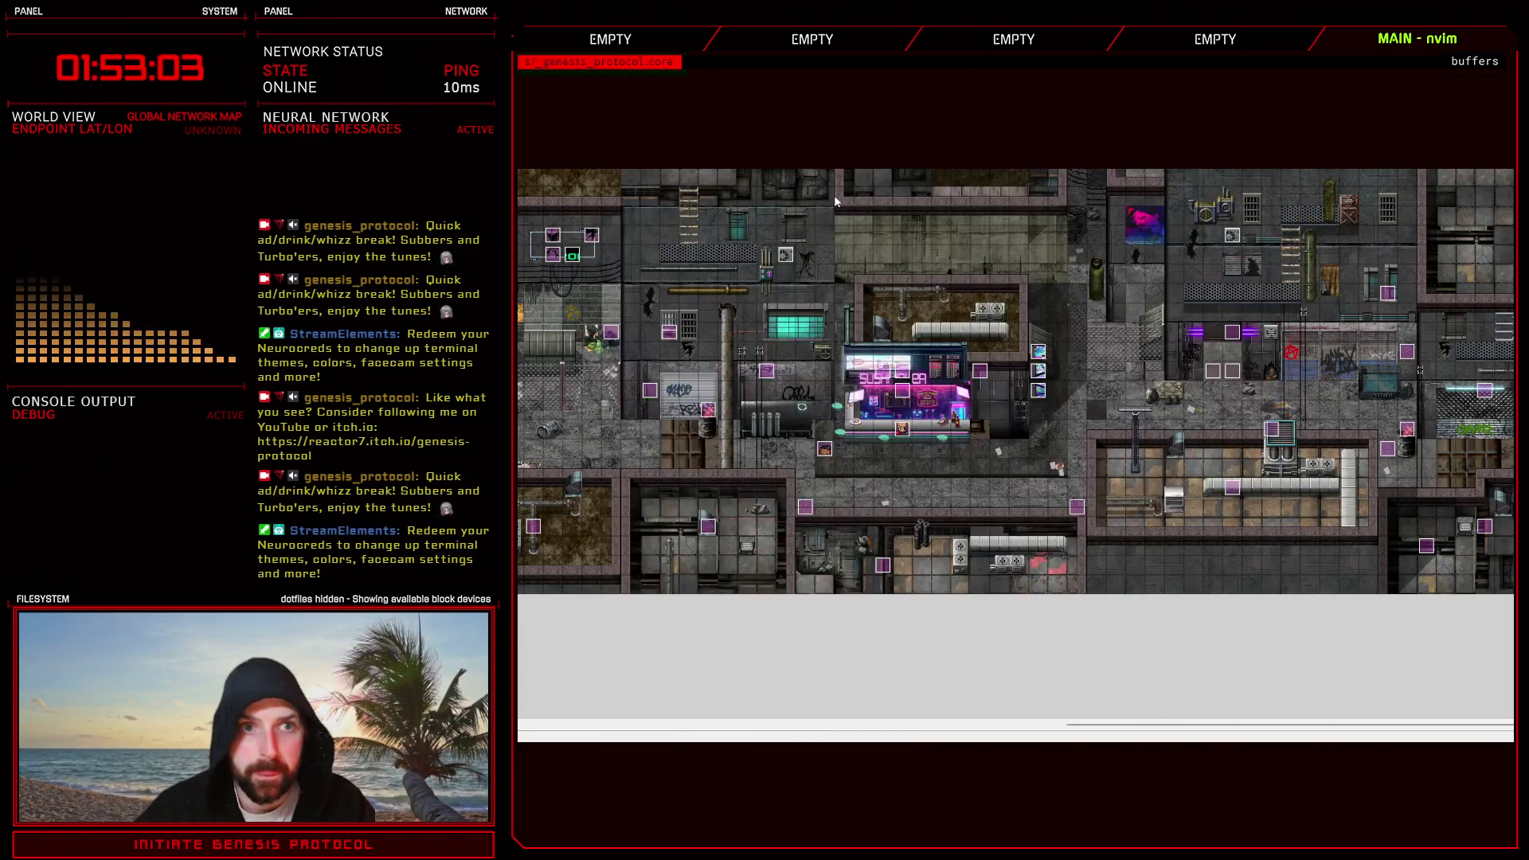
{"action": "key", "text": "F11"}
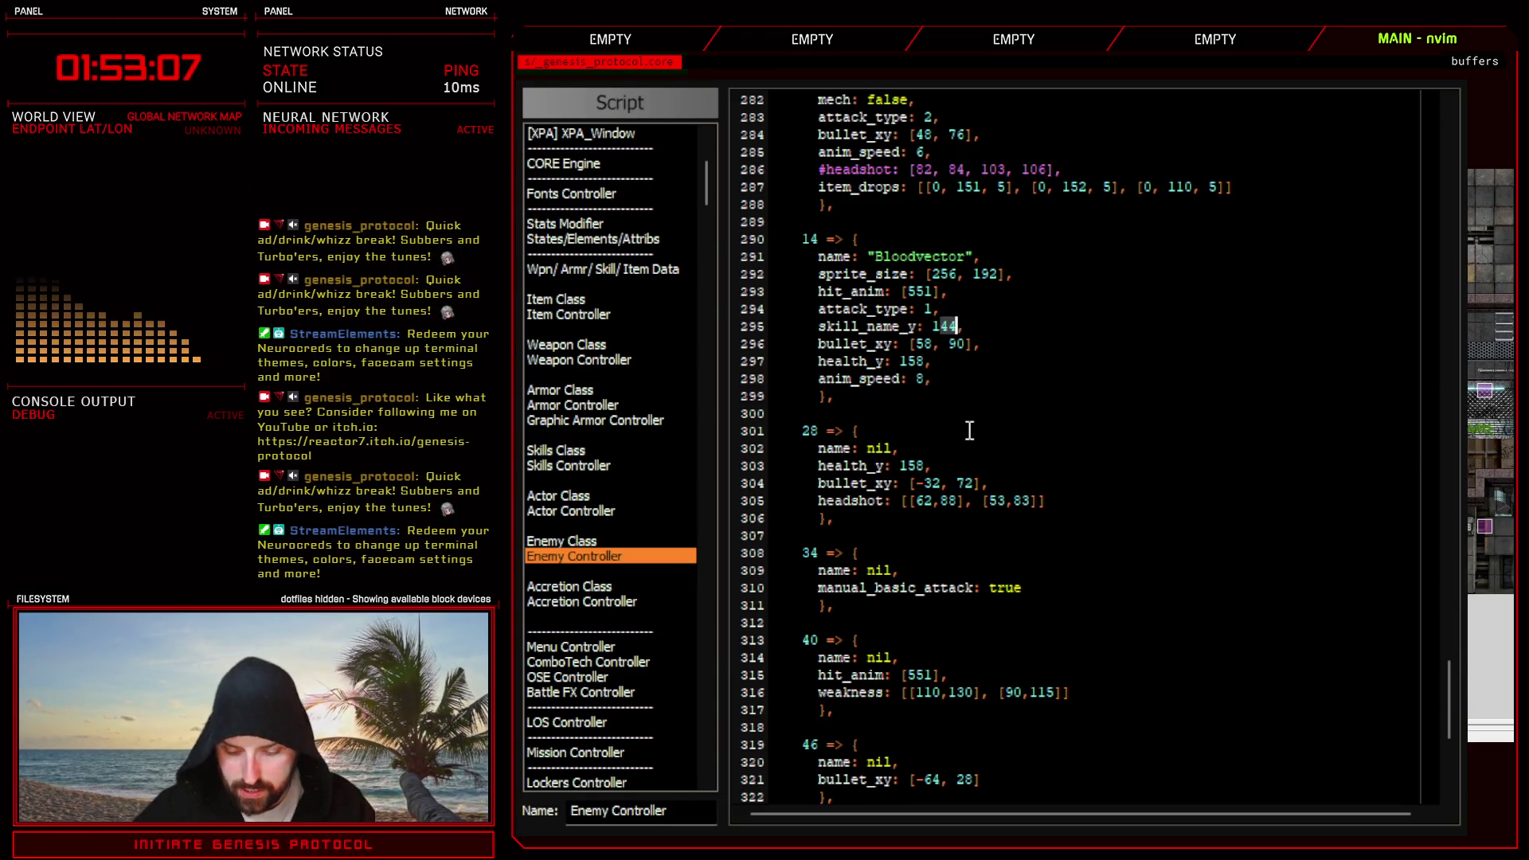
{"action": "key", "text": "Escape"}
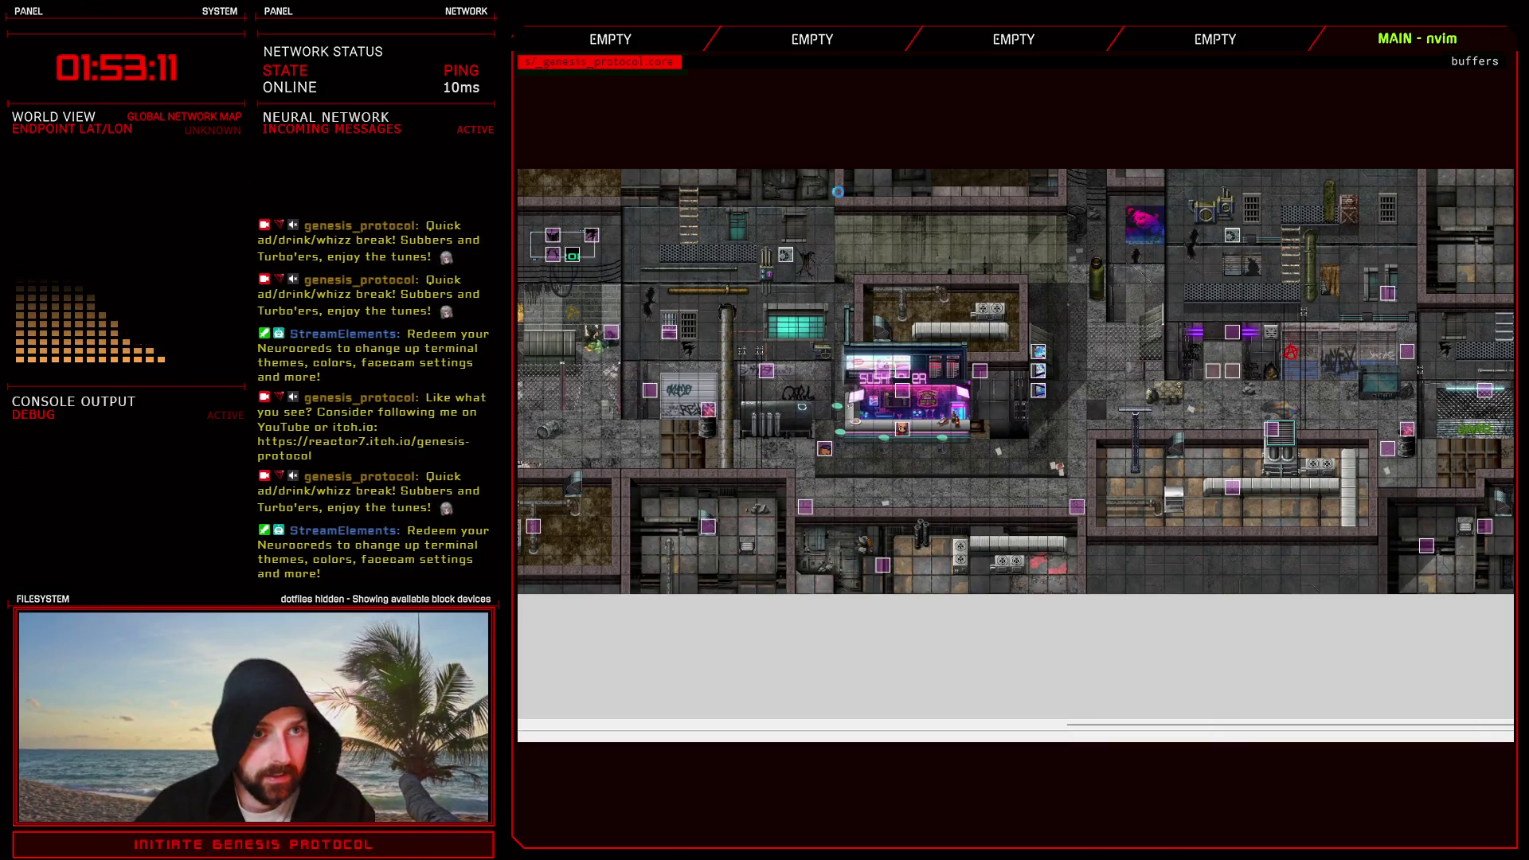
- Run a battle test against Bloodvector with the hero defending, then end it and close the database
{"action": "key", "text": "F9"}
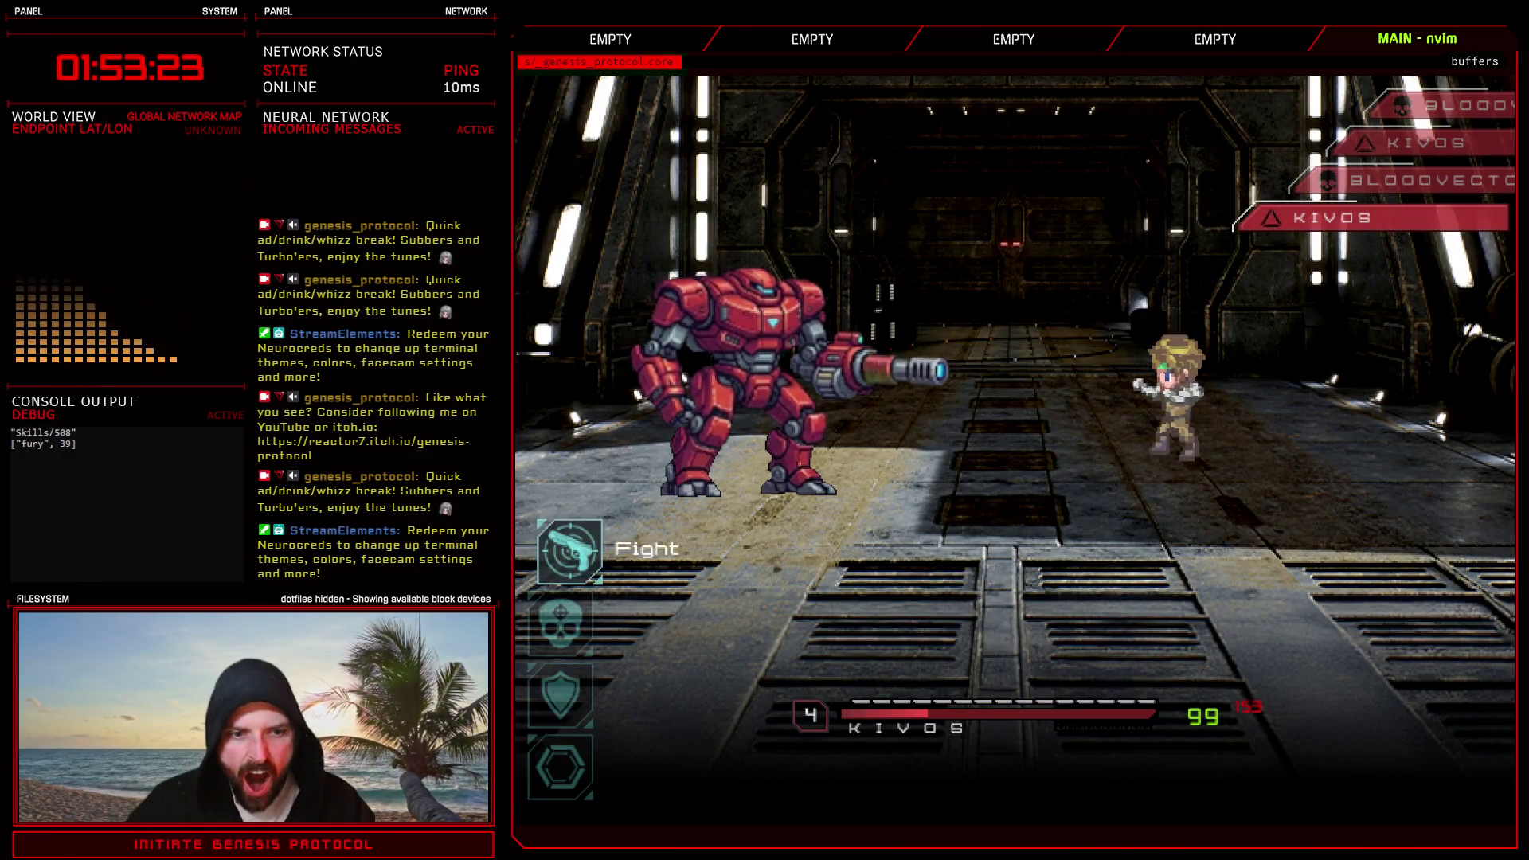
{"action": "key", "text": "Down"}
{"action": "key", "text": "Return"}
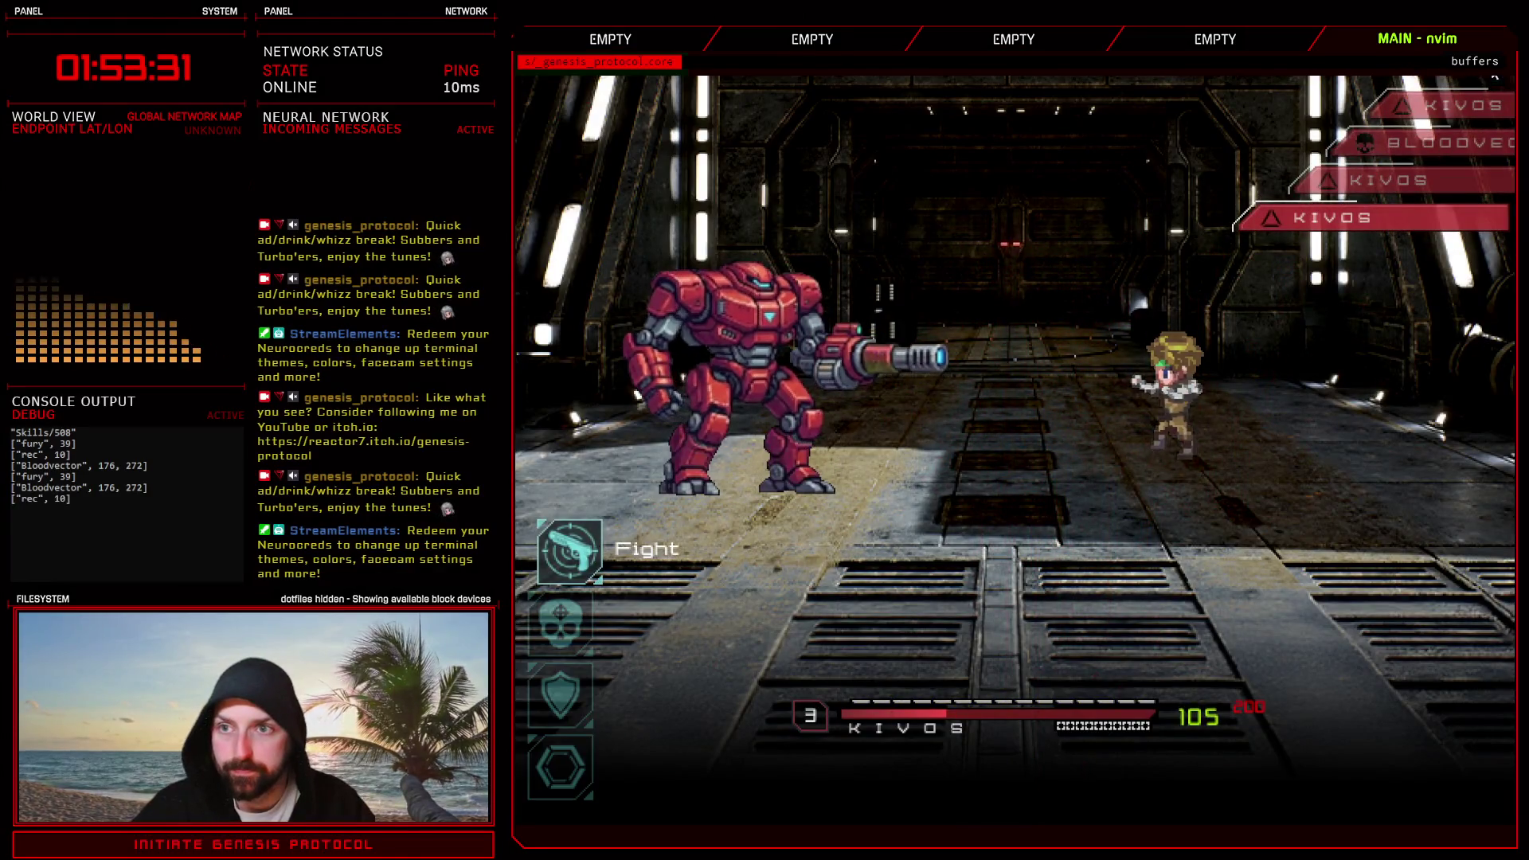
{"action": "key", "text": "alt+F4"}
{"action": "key", "text": "Escape"}
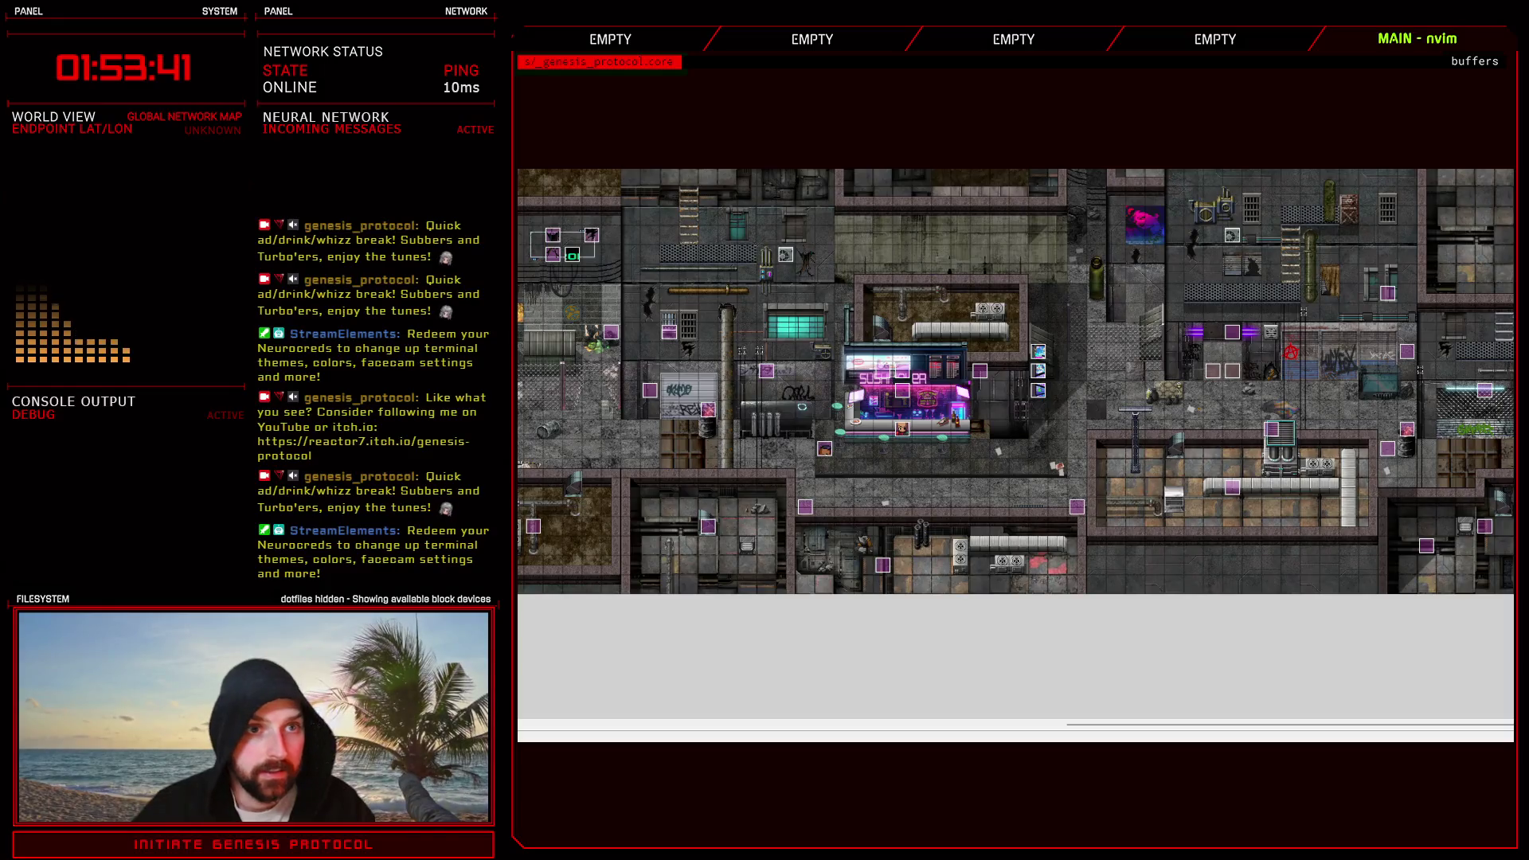
- Run a second battle test against Bloodvector and end it
{"action": "key", "text": "F9"}
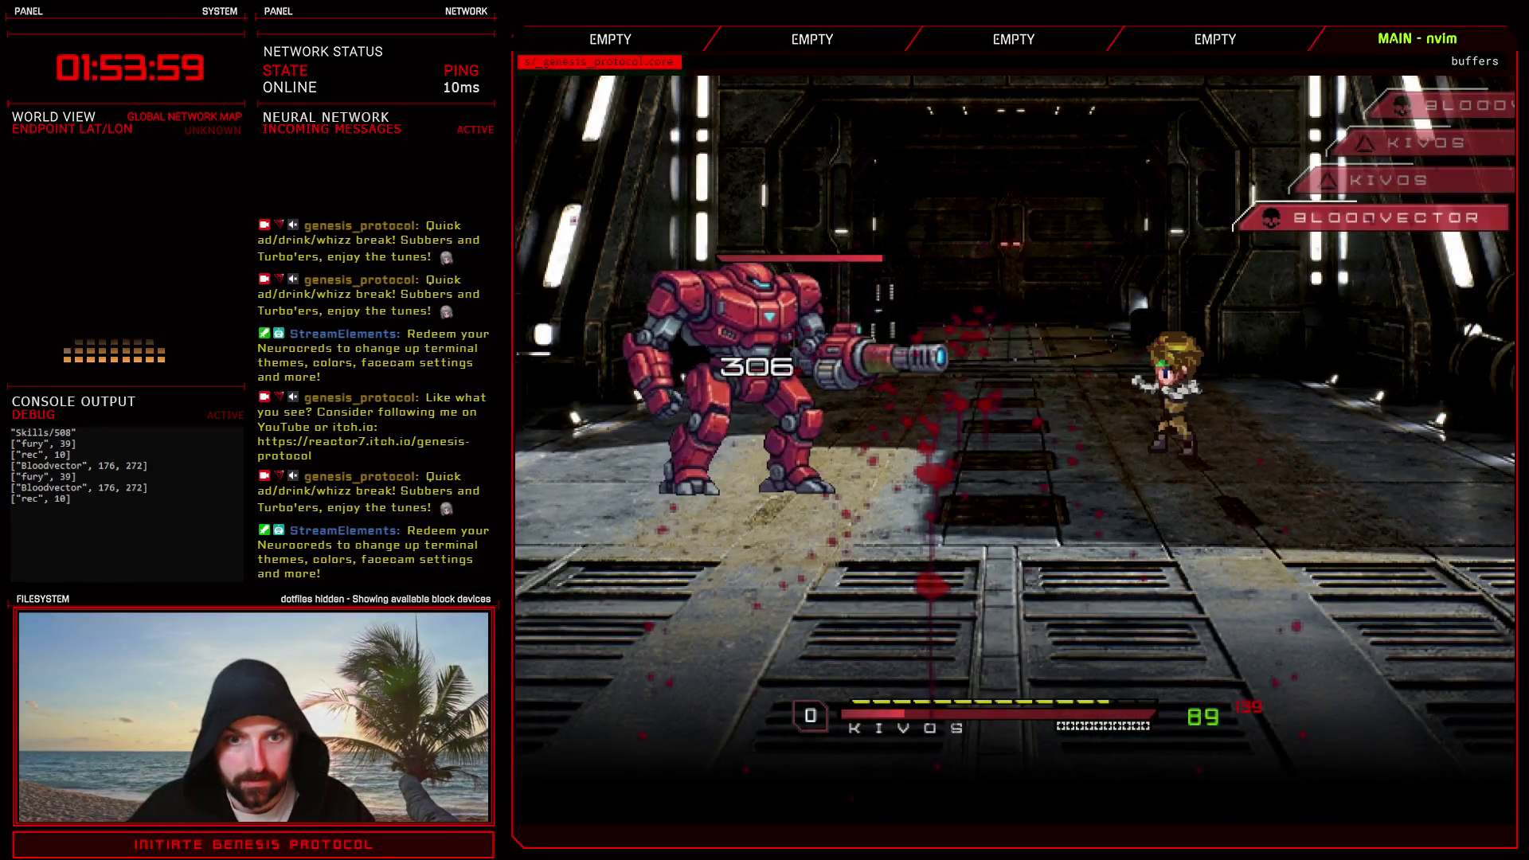
{"action": "key", "text": "alt+F4"}
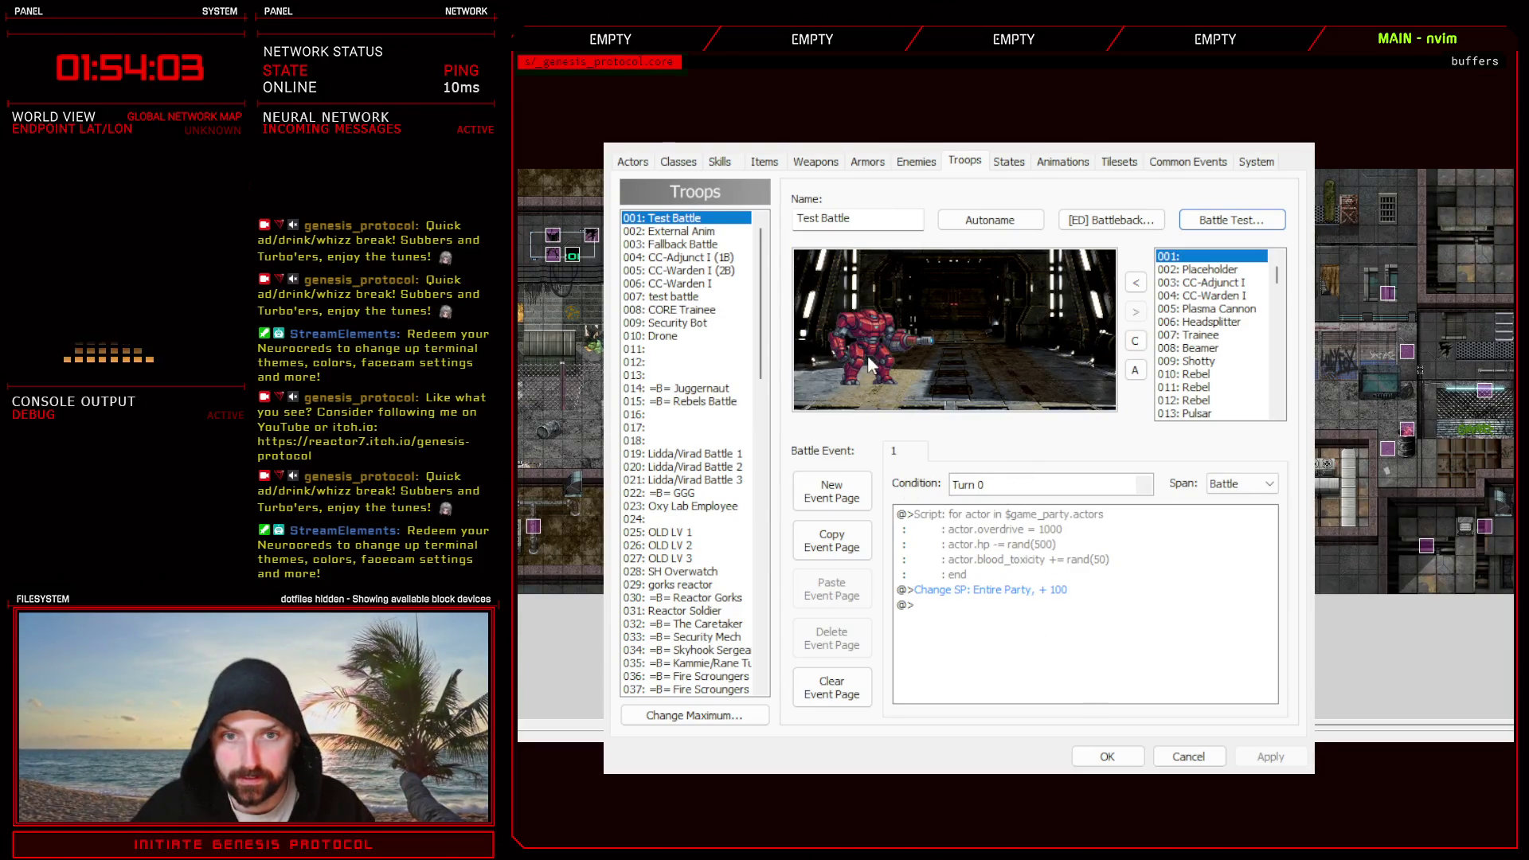
- Remove the red mech, add 005: Plasma Cannon on the troop's left, and accept the troop with OK
{"action": "left_click", "coordinate": [1136, 315]}
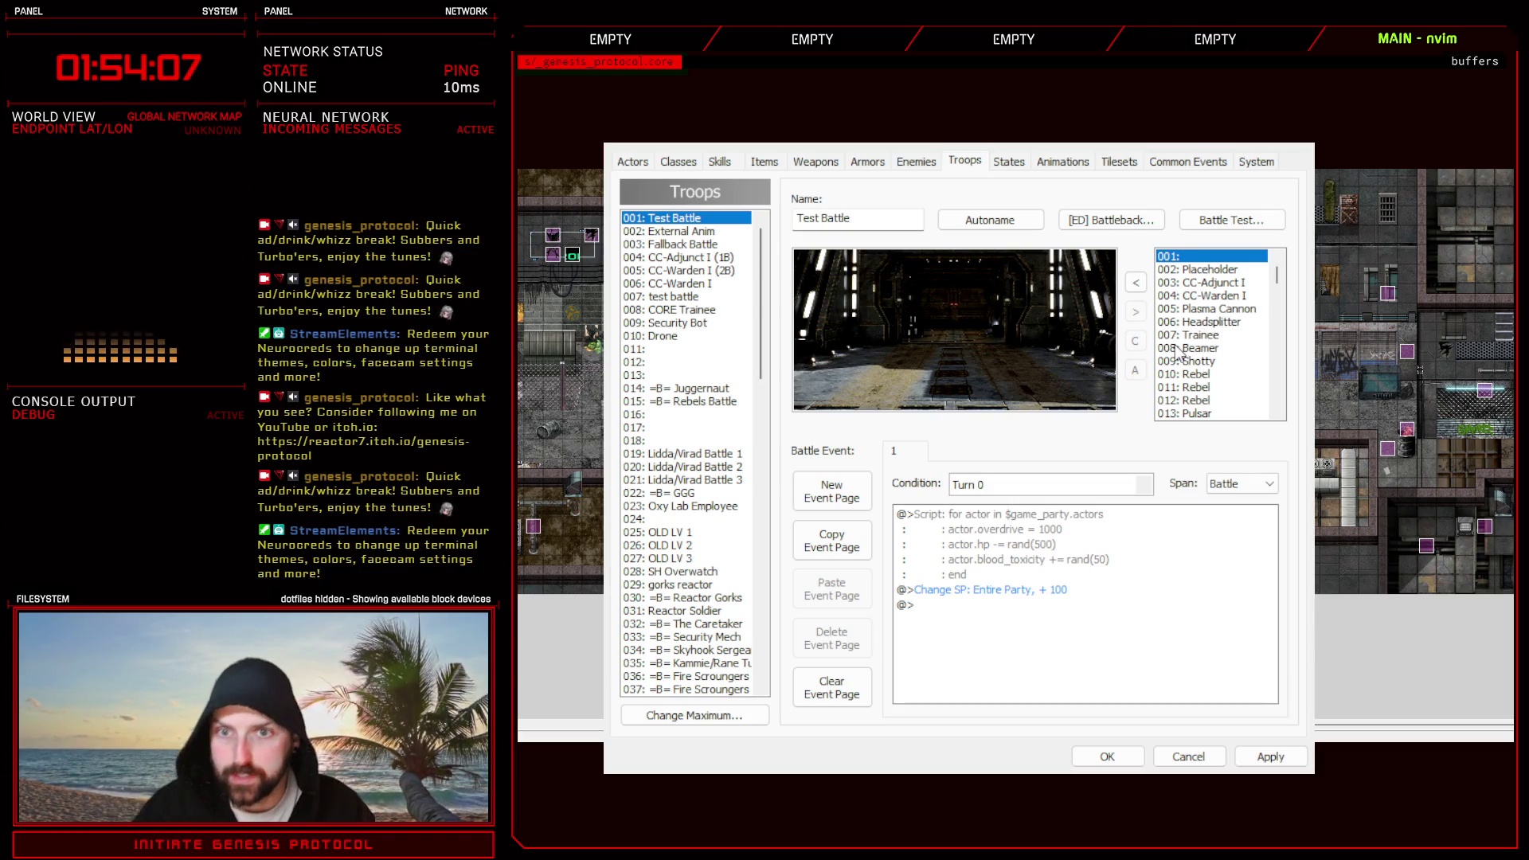
{"action": "left_click", "coordinate": [1210, 297]}
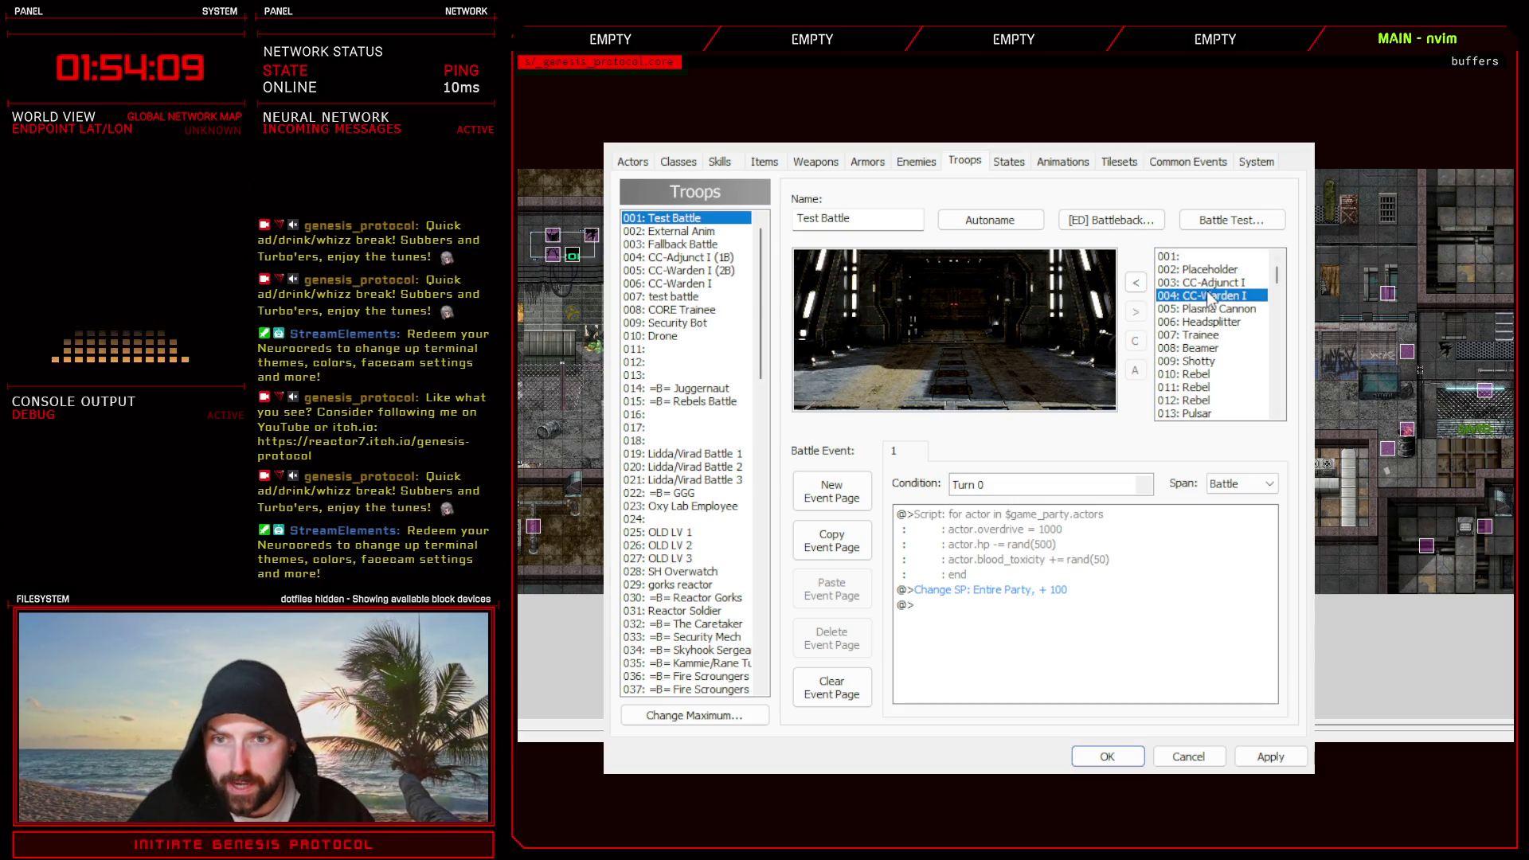
{"action": "left_click", "coordinate": [1135, 287]}
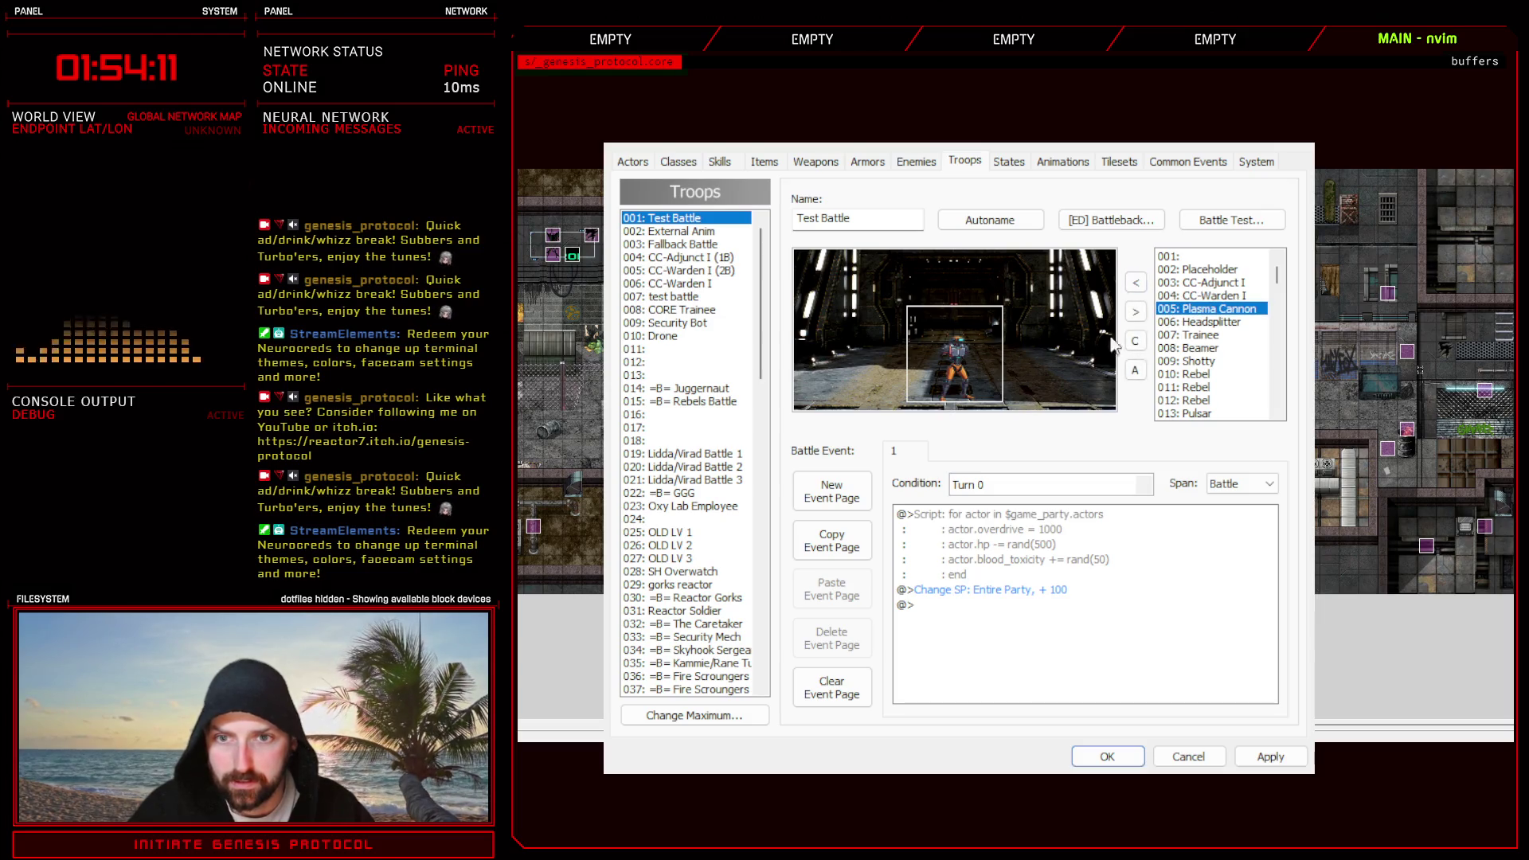
{"action": "left_click", "coordinate": [1135, 287]}
{"action": "left_click_drag", "start_coordinate": [904, 359], "coordinate": [884, 346]}
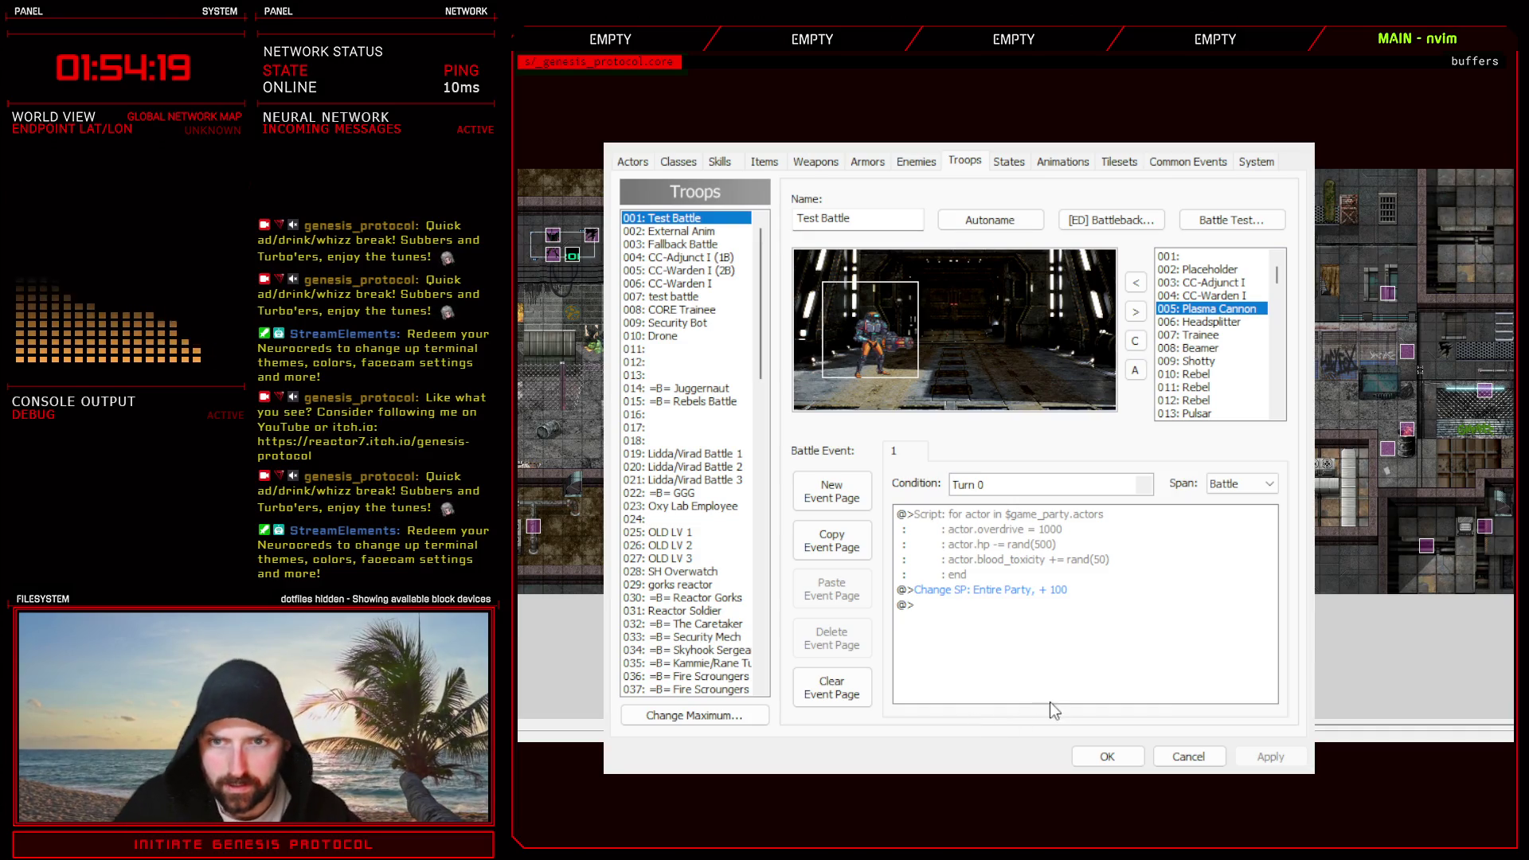
{"action": "left_click", "coordinate": [1108, 755]}
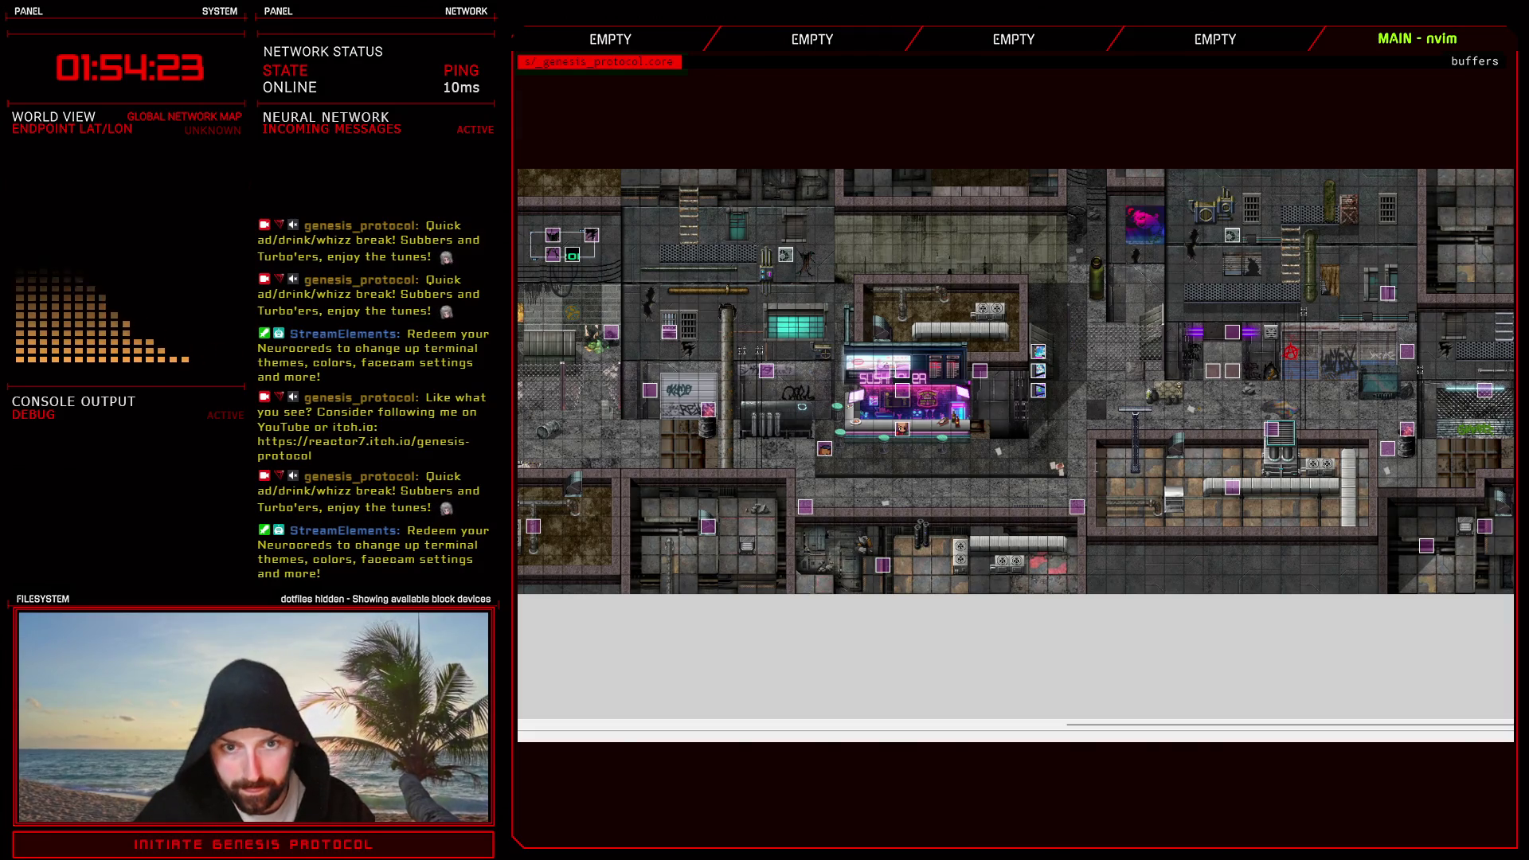
{"action": "key", "text": "F11"}
{"action": "scroll", "coordinate": [970, 536], "scroll_direction": "up", "scroll_amount": 3}
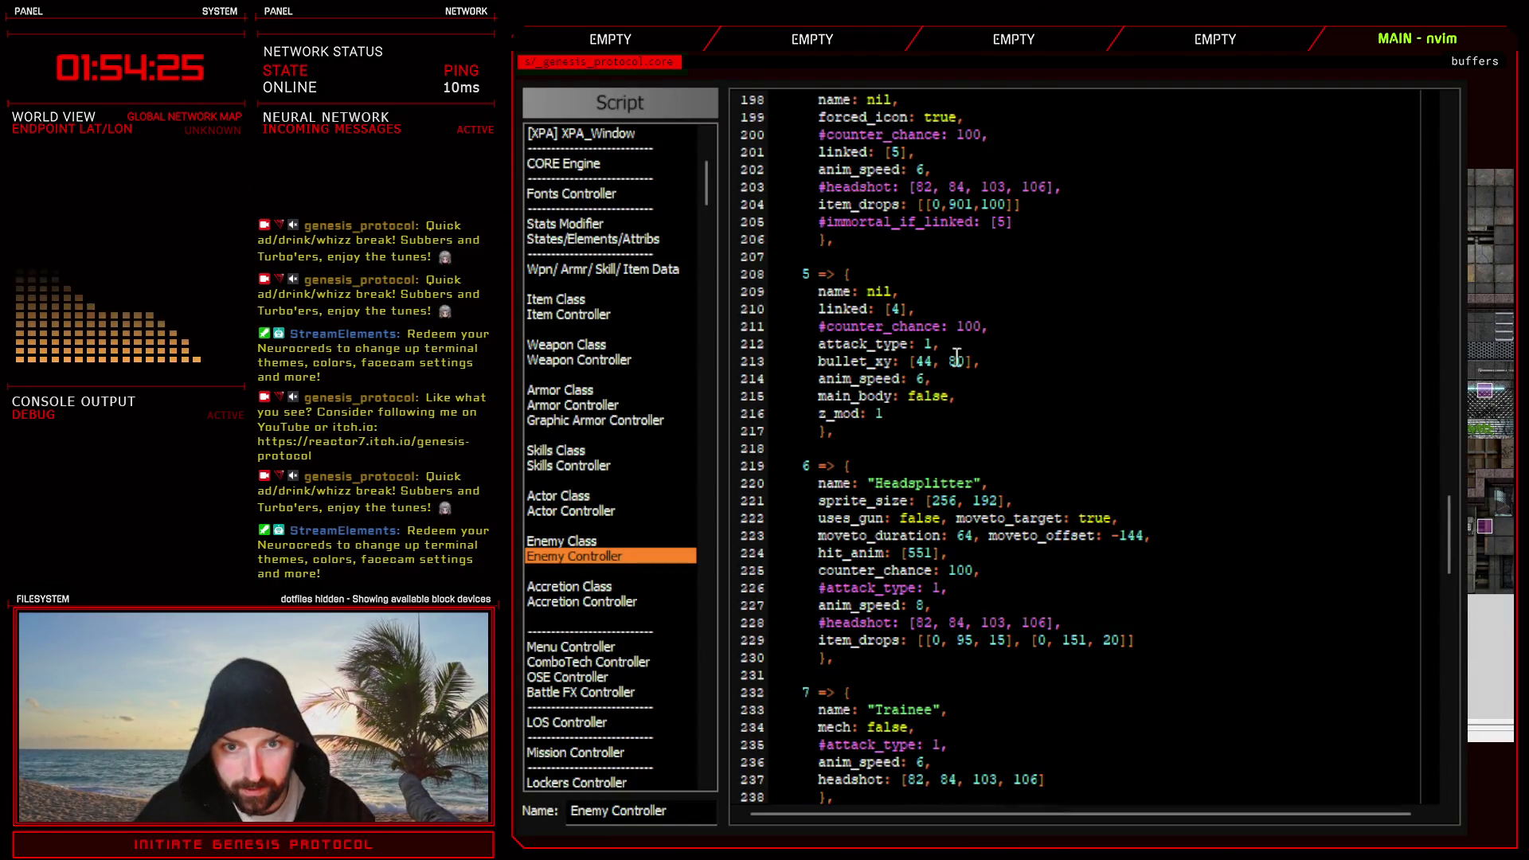
{"action": "scroll", "coordinate": [998, 346], "scroll_direction": "up", "scroll_amount": 2}
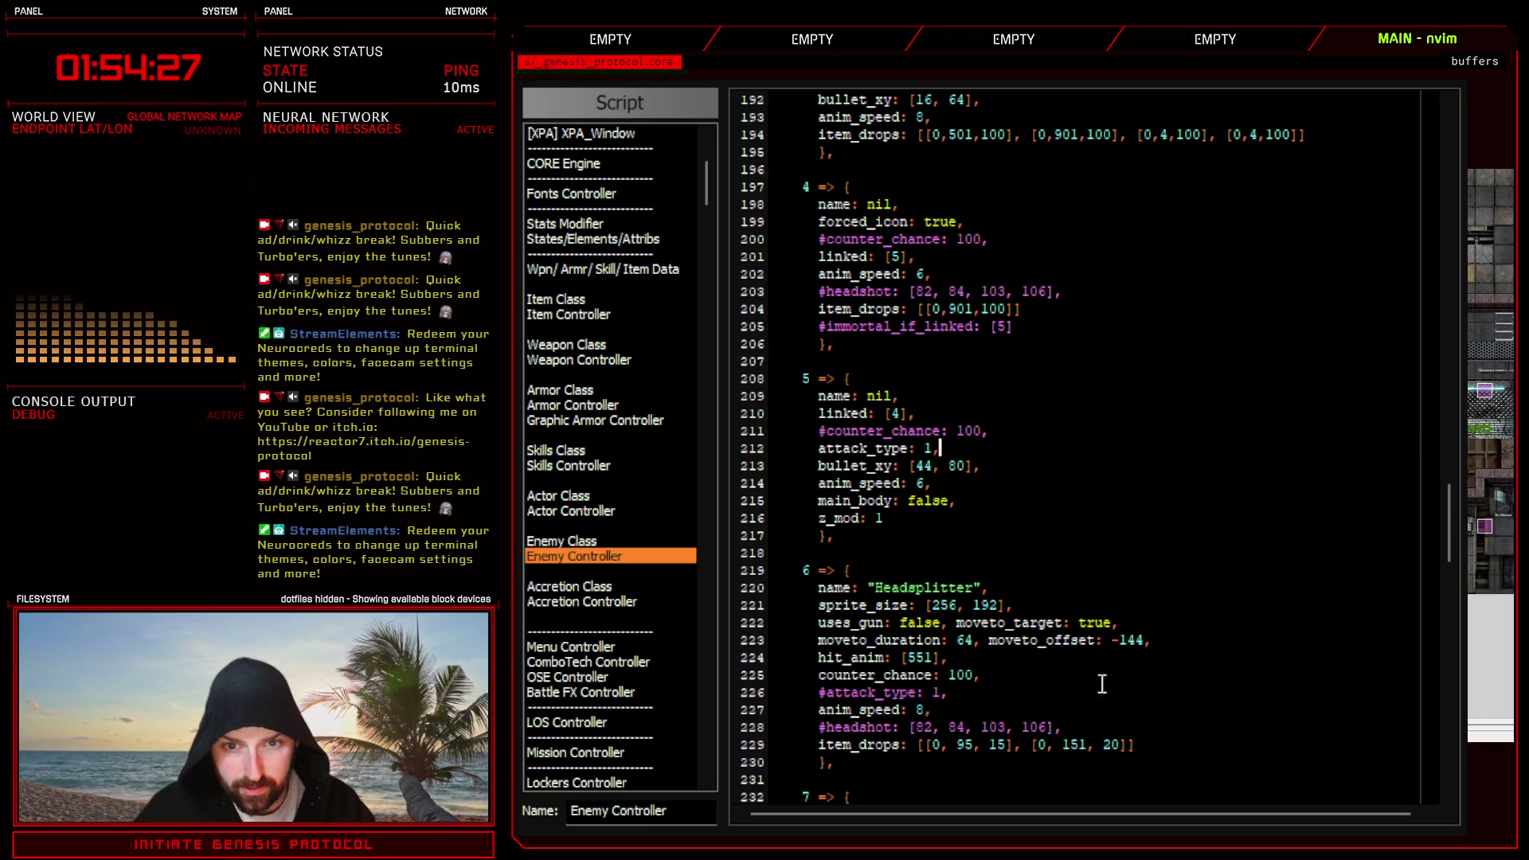
{"action": "key", "text": "Escape"}
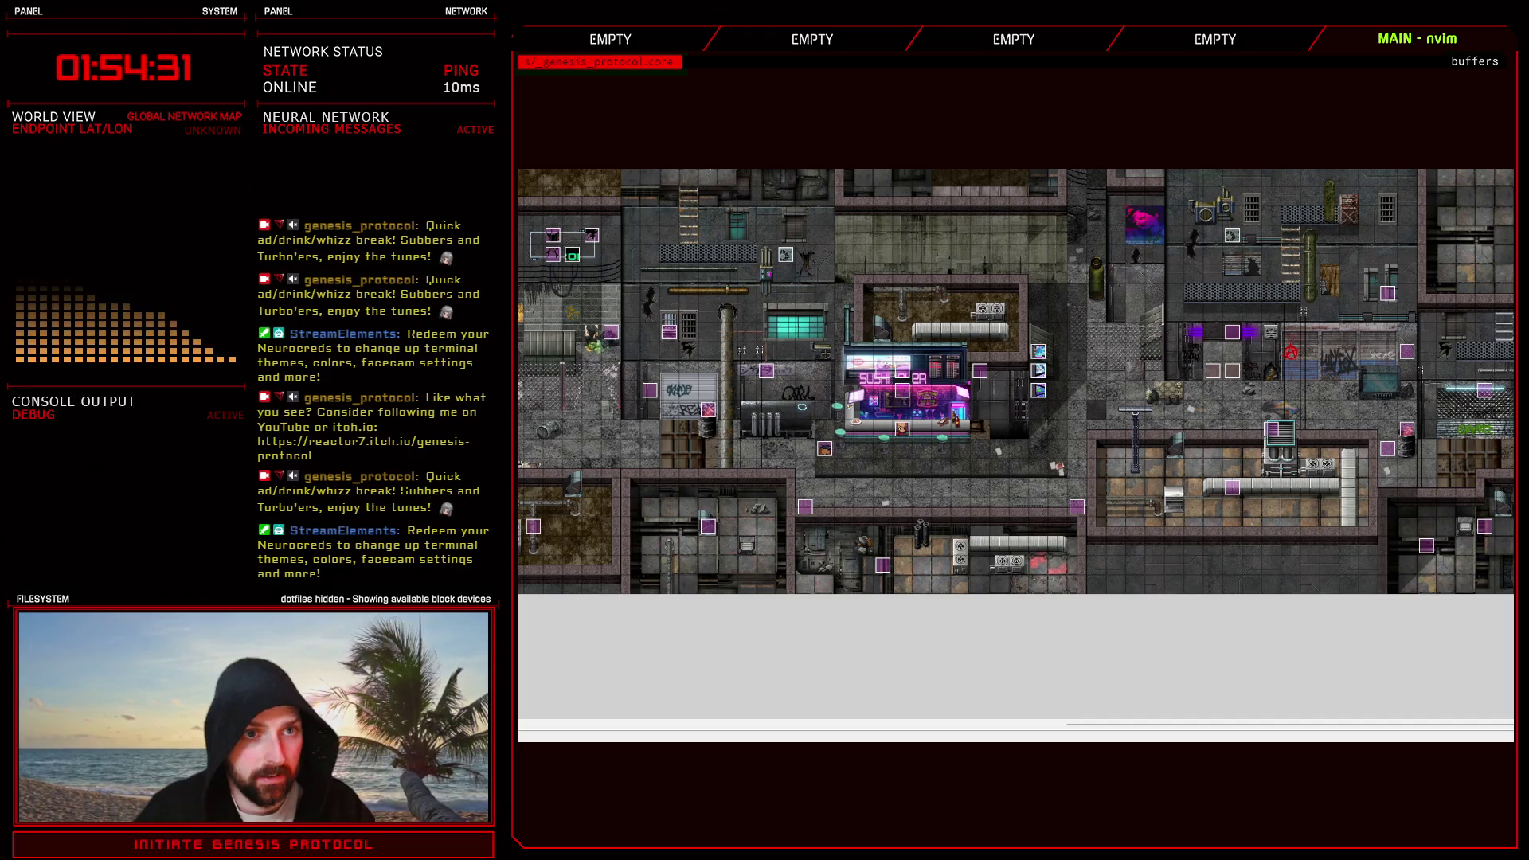
- Start a battle test against the Plasma Cannon and have the hero Engage on the first turn
{"action": "key", "text": "F9"}
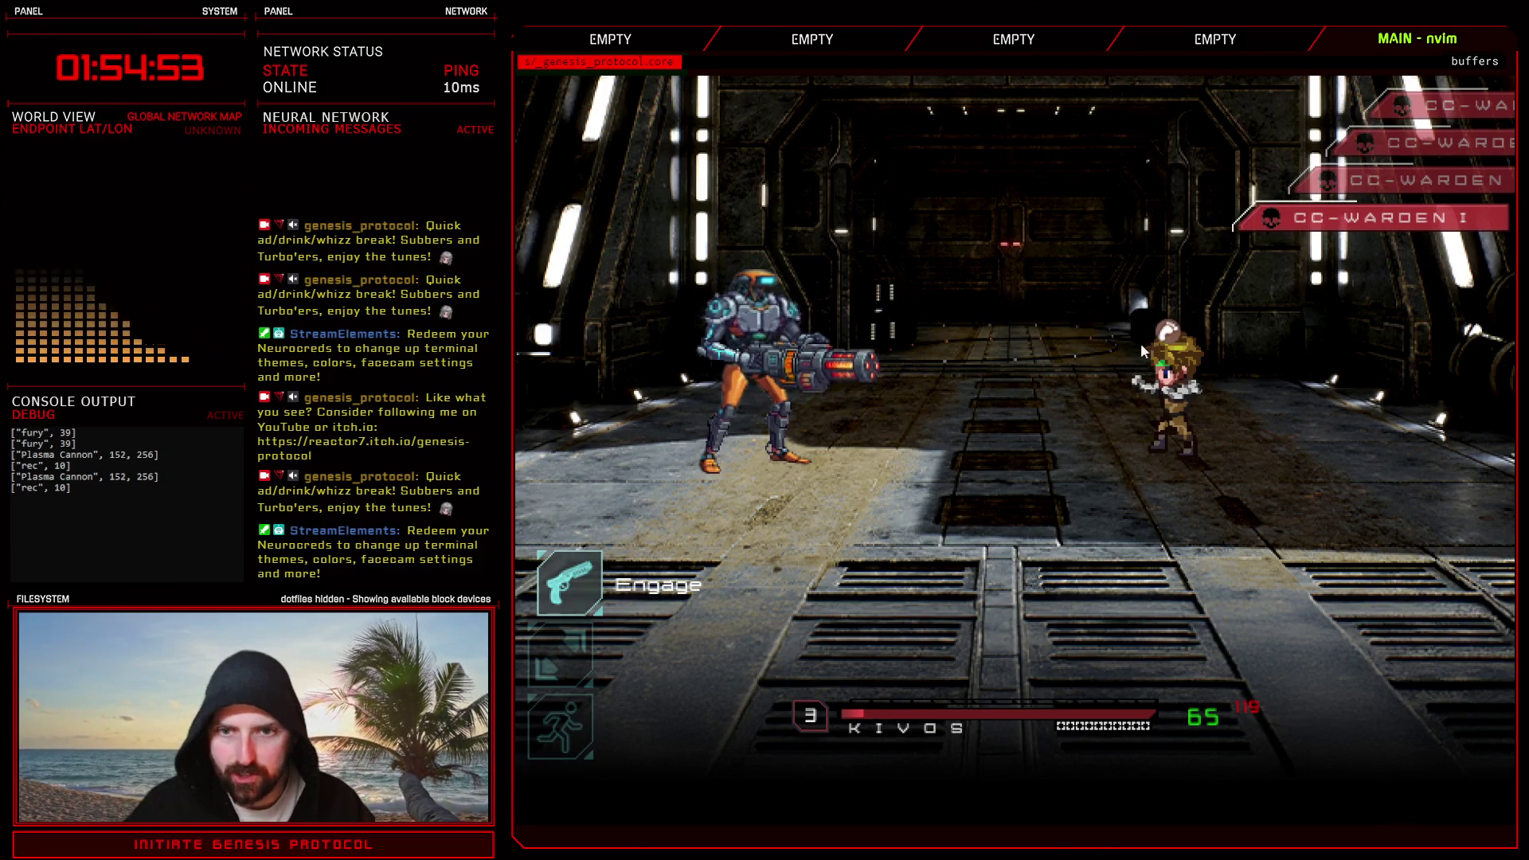
{"action": "key", "text": "Down"}
{"action": "key", "text": "Down"}
{"action": "key", "text": "Down"}
{"action": "key", "text": "Return"}
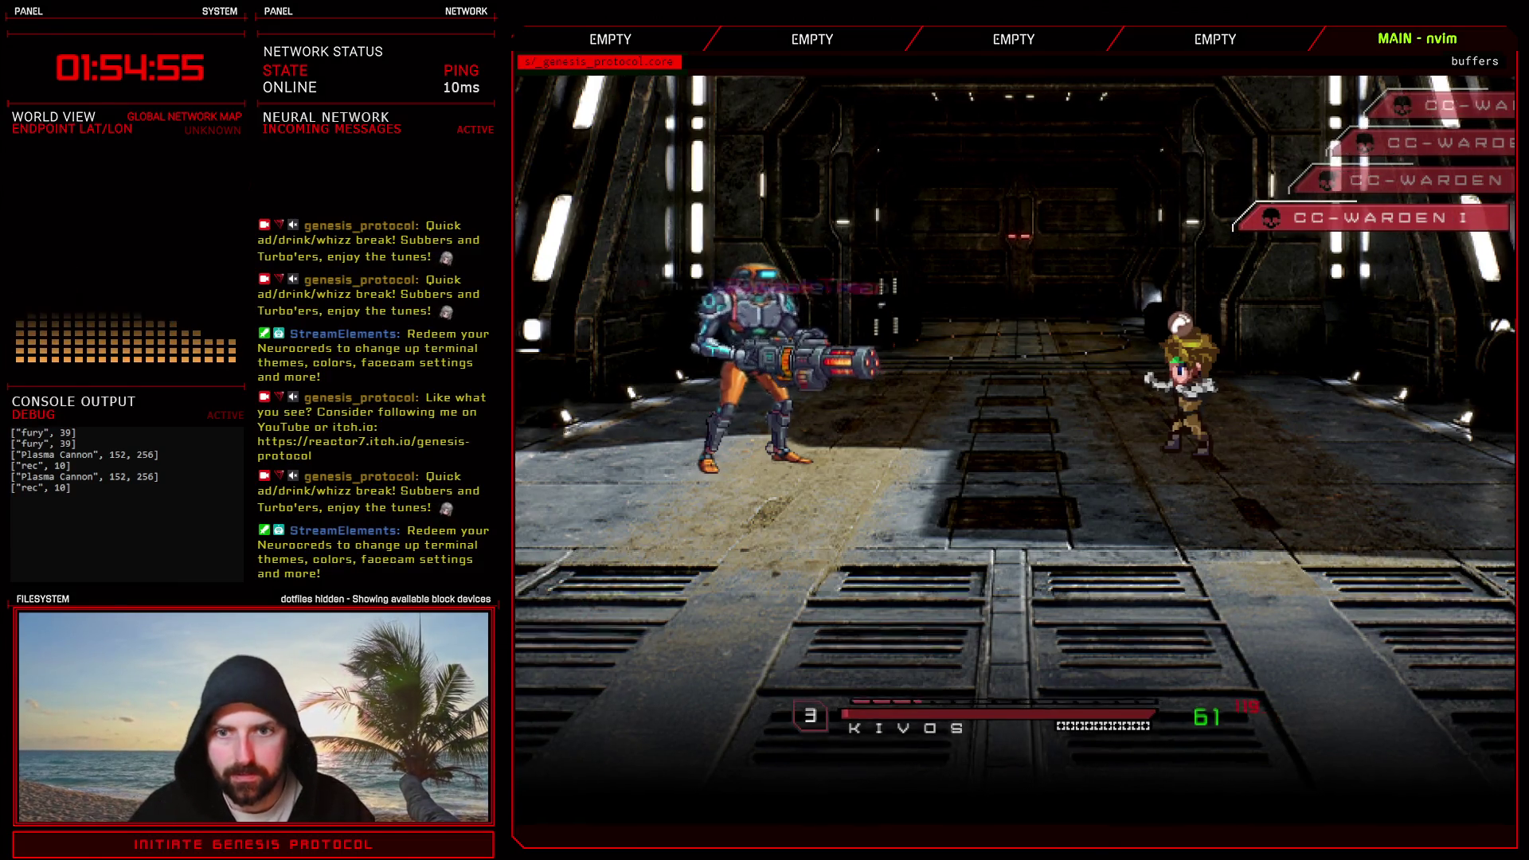
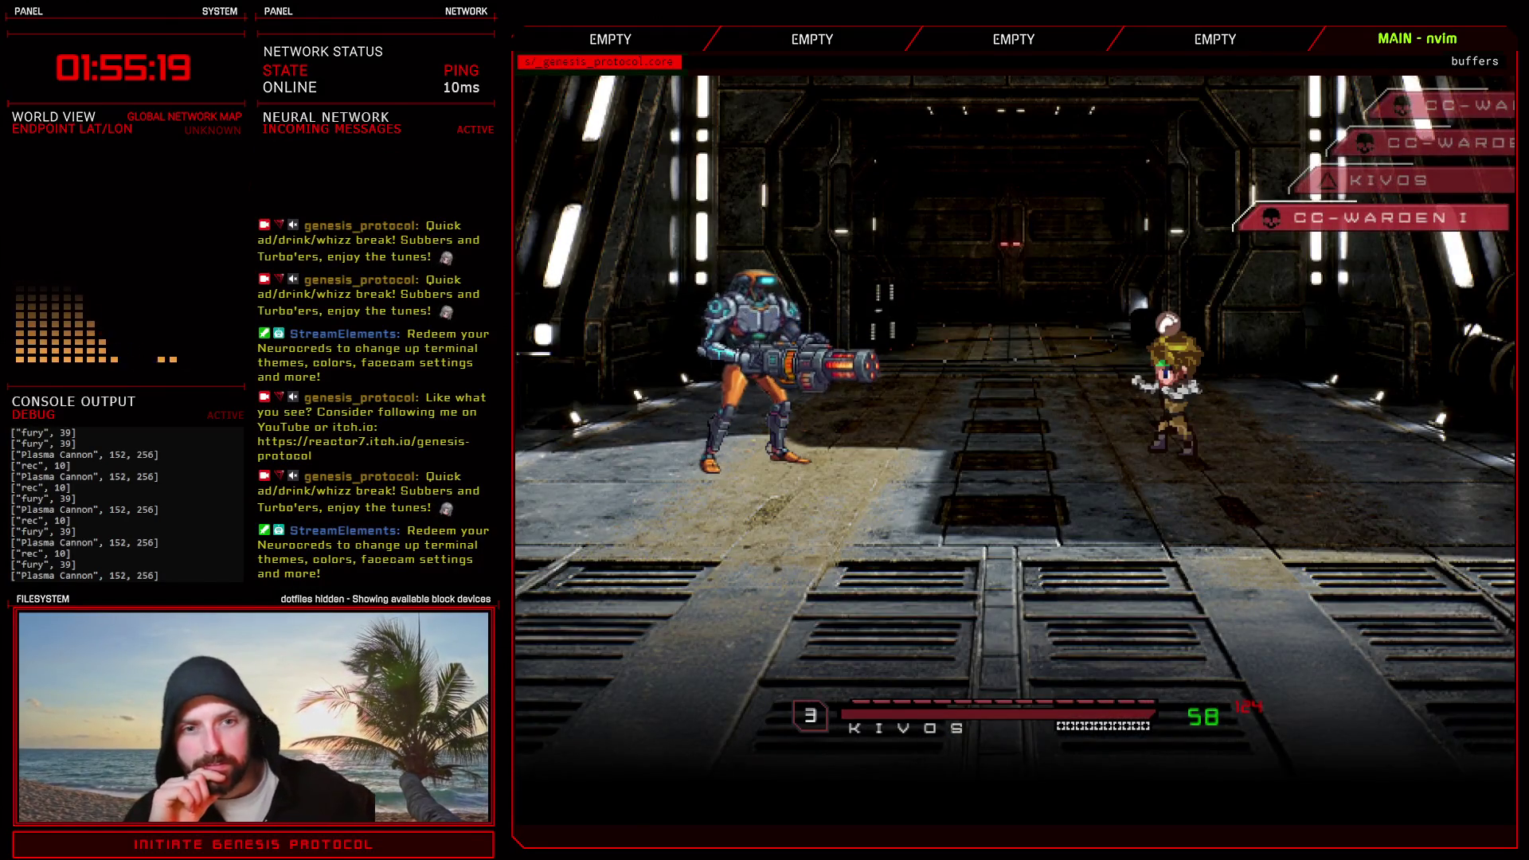
- Fight and defeat CC-WARDEN I, then advance to the Circuit Board loot prompt
{"action": "key", "text": "Return"}
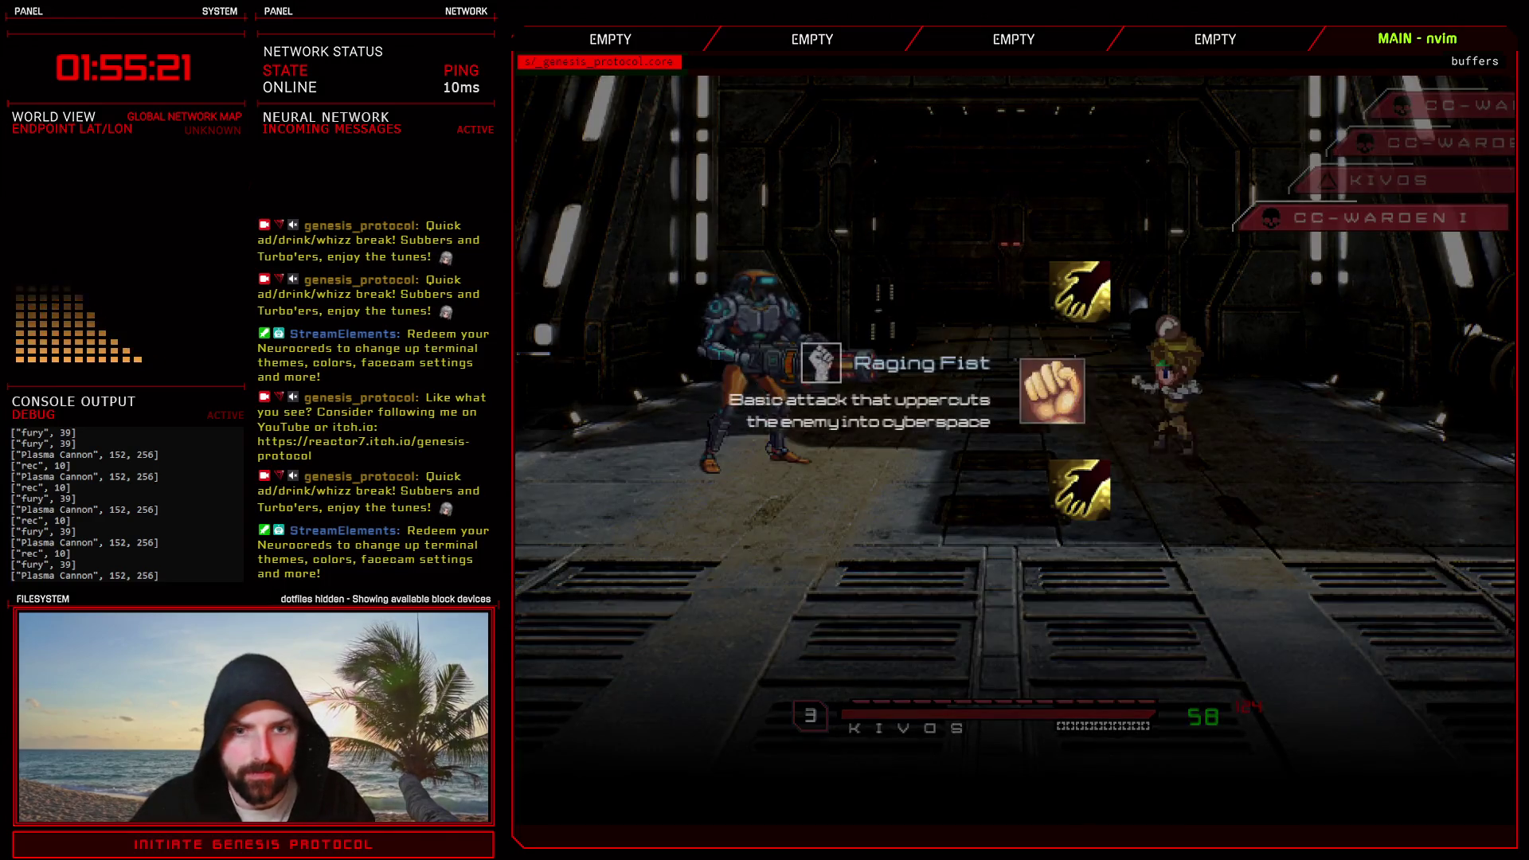
{"action": "key", "text": "Return"}
{"action": "key", "text": "Return"}
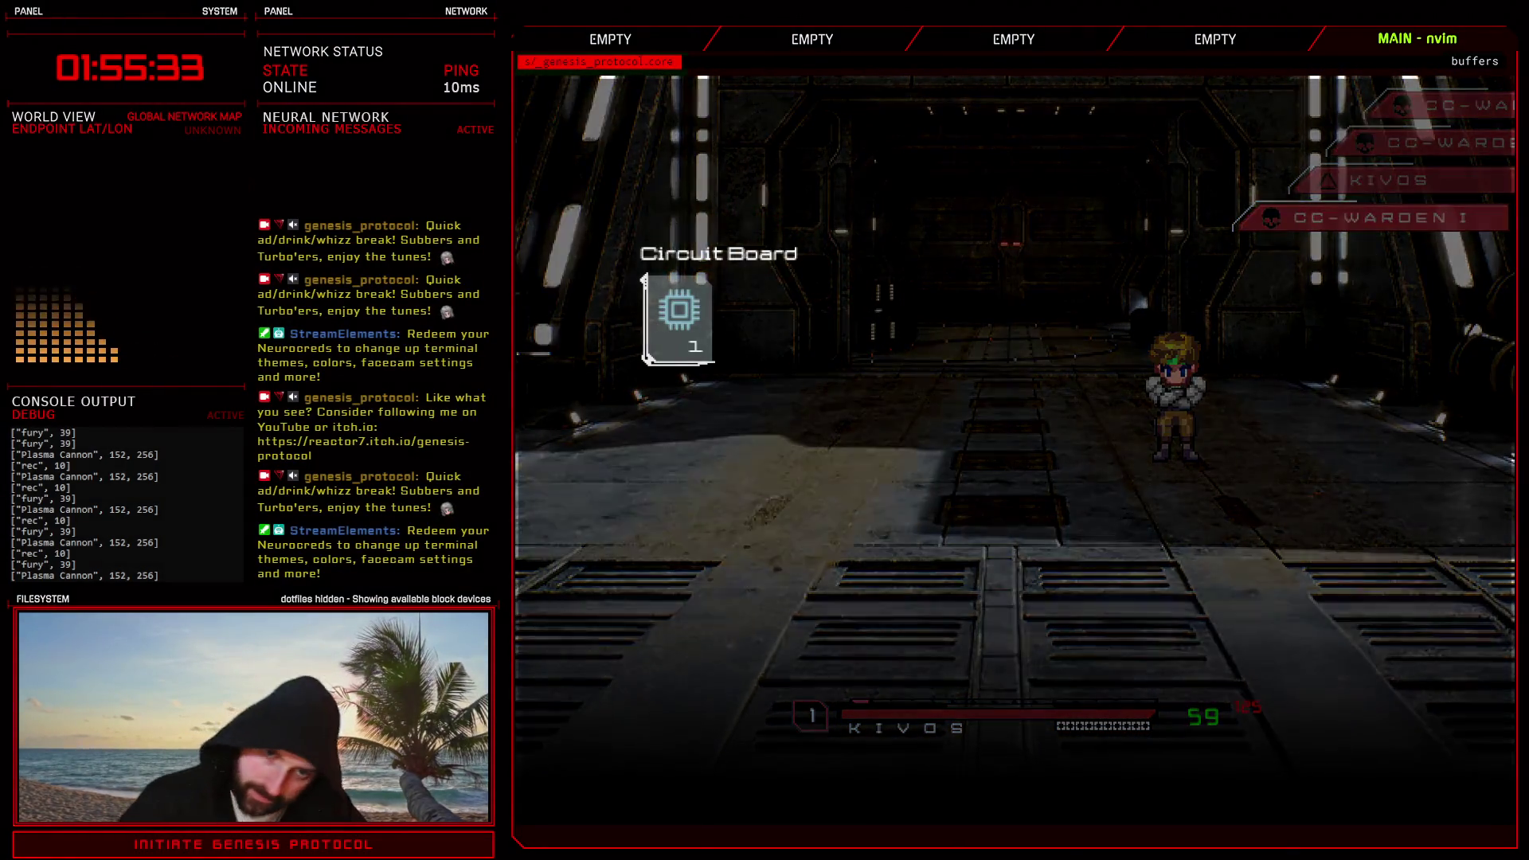
{"action": "key", "text": "Return"}
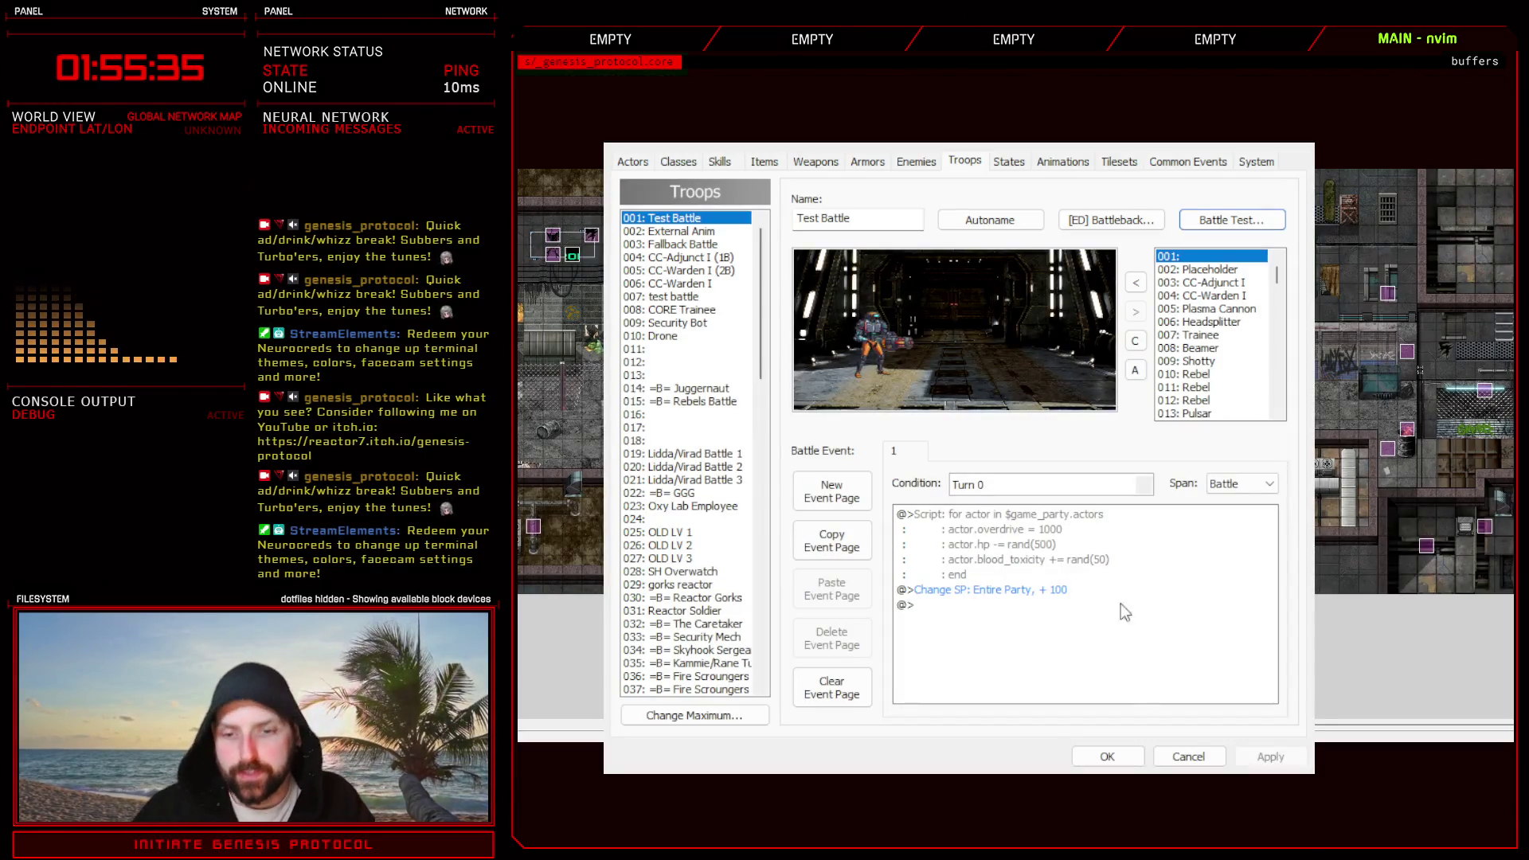
- Add 'skill_name_y: 136,' under attack_type for enemy 5 in the Enemy Controller script
{"action": "left_click", "coordinate": [1106, 756]}
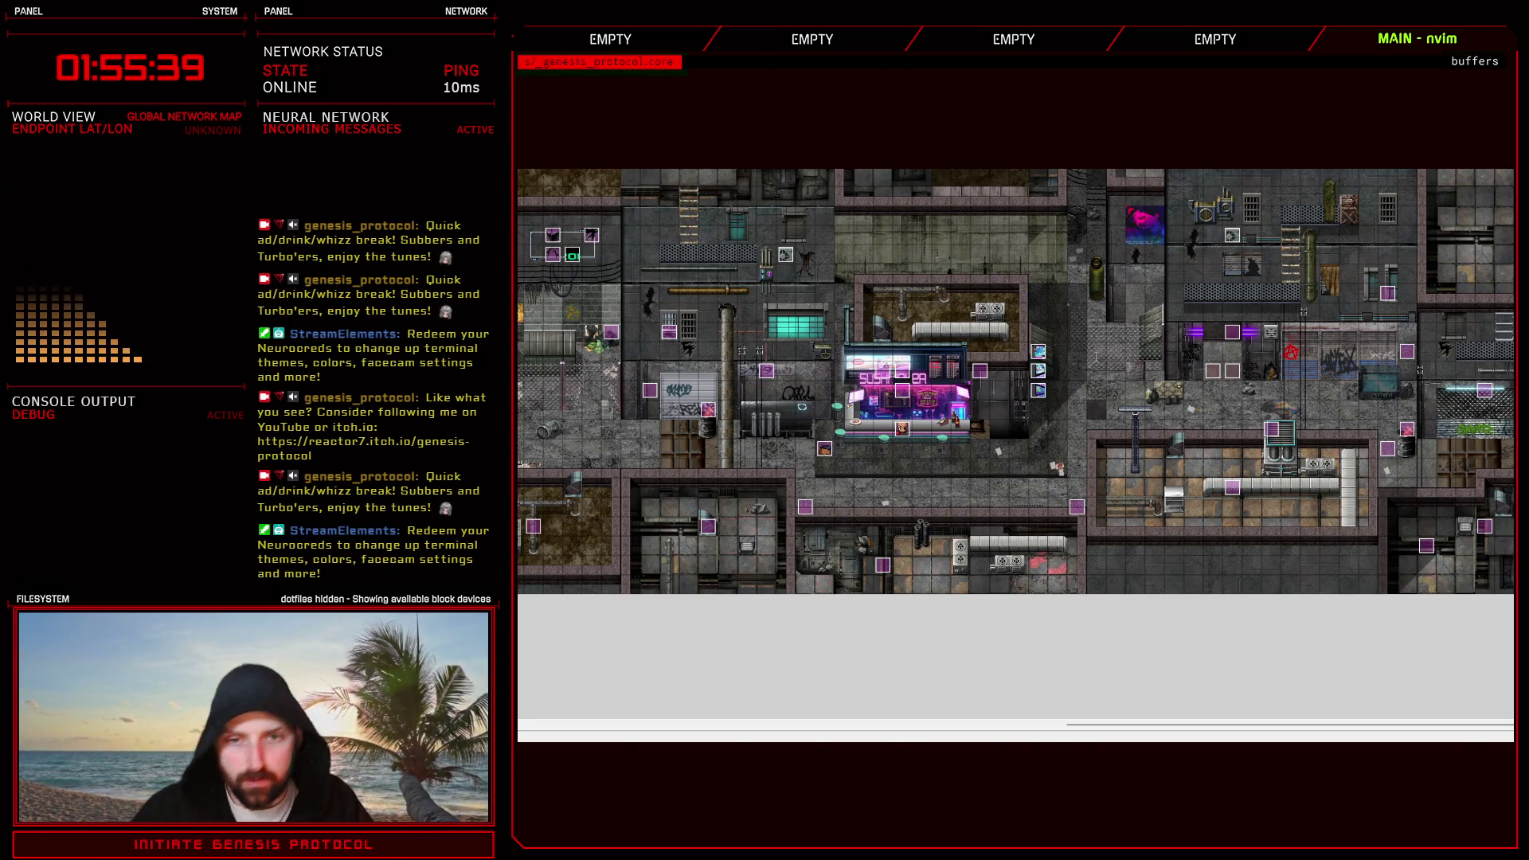
{"action": "key", "text": "F11"}
{"action": "type", "text": "o"}
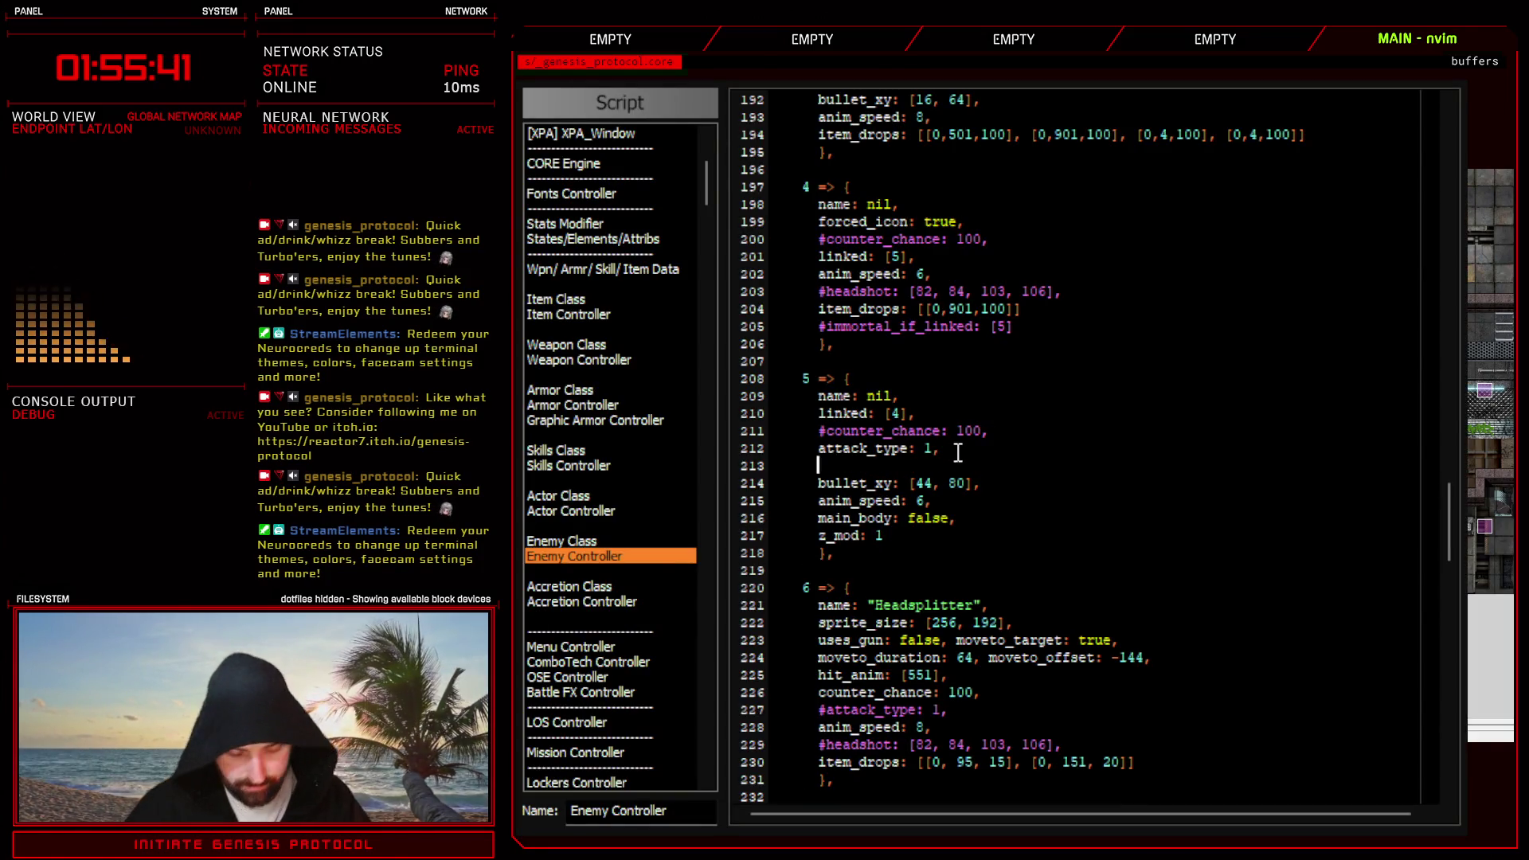
{"action": "type", "text": "skill_name_y:"}
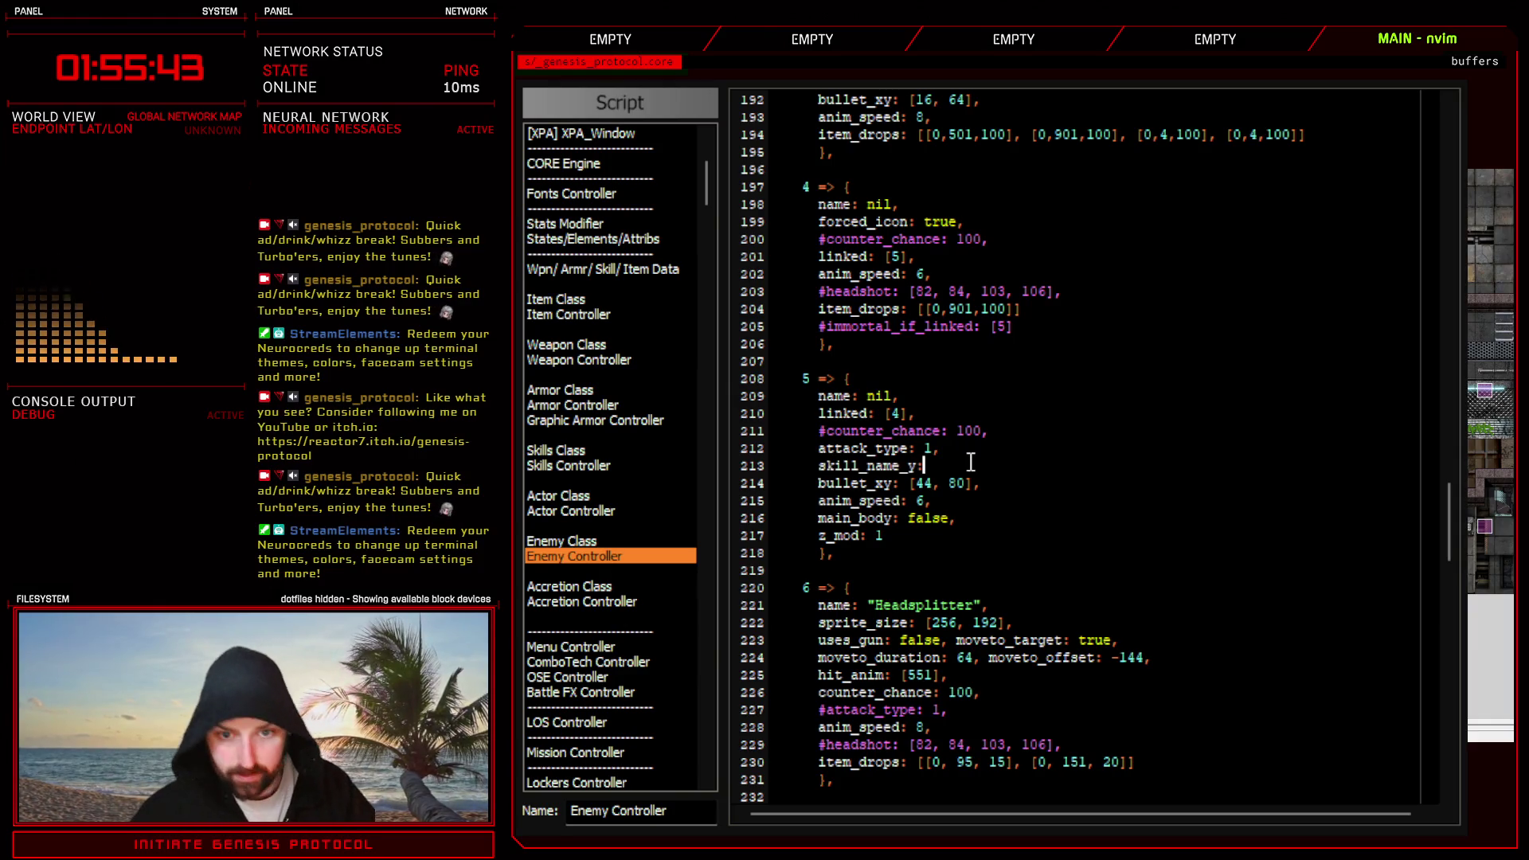
{"action": "scroll", "coordinate": [1076, 522], "scroll_direction": "up", "scroll_amount": 4}
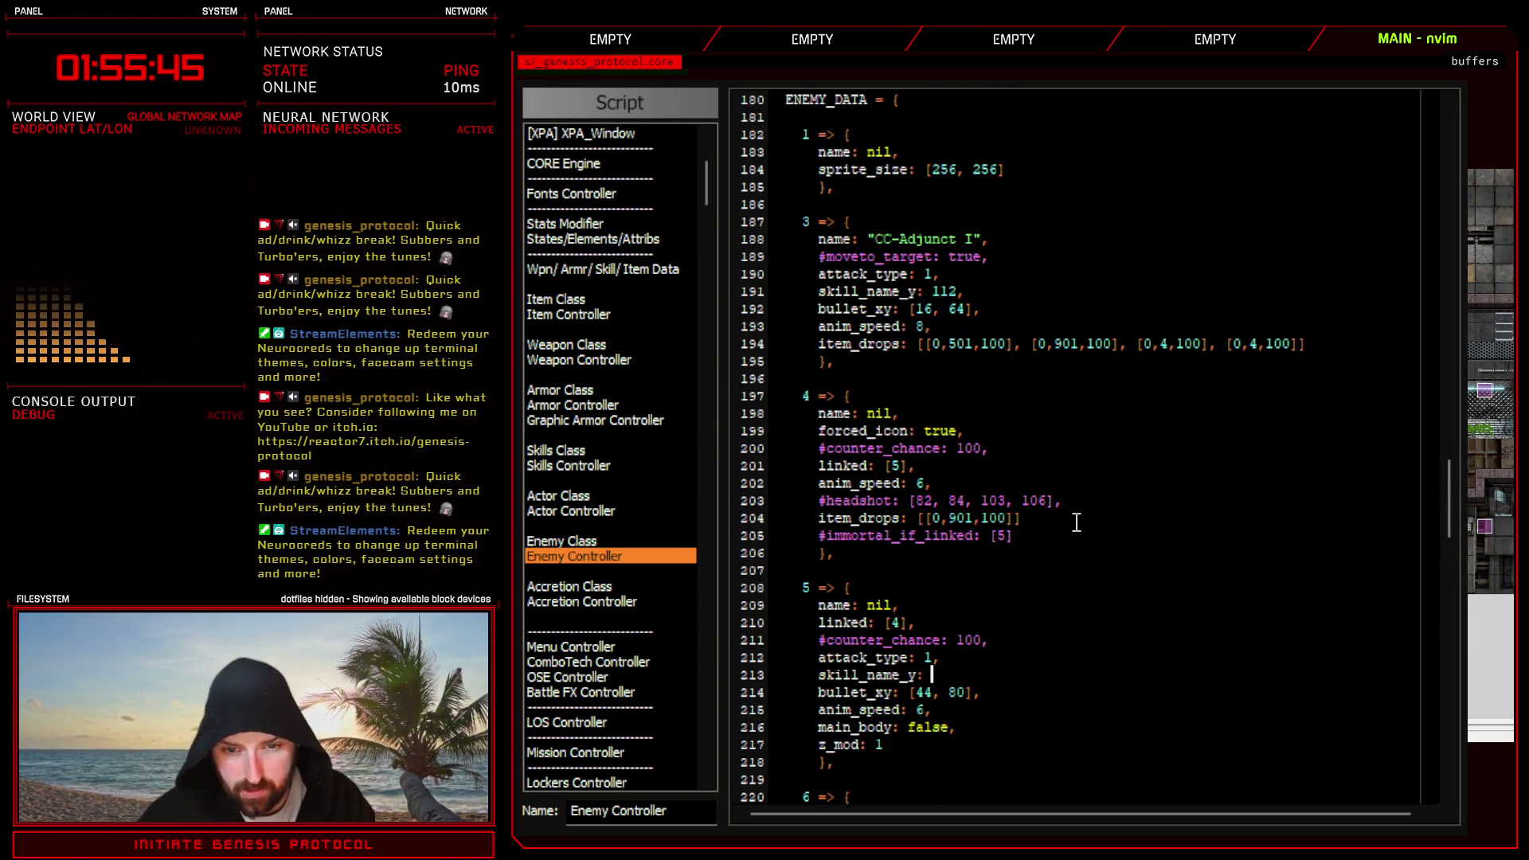
{"action": "scroll", "coordinate": [1009, 590], "scroll_direction": "down", "scroll_amount": 2}
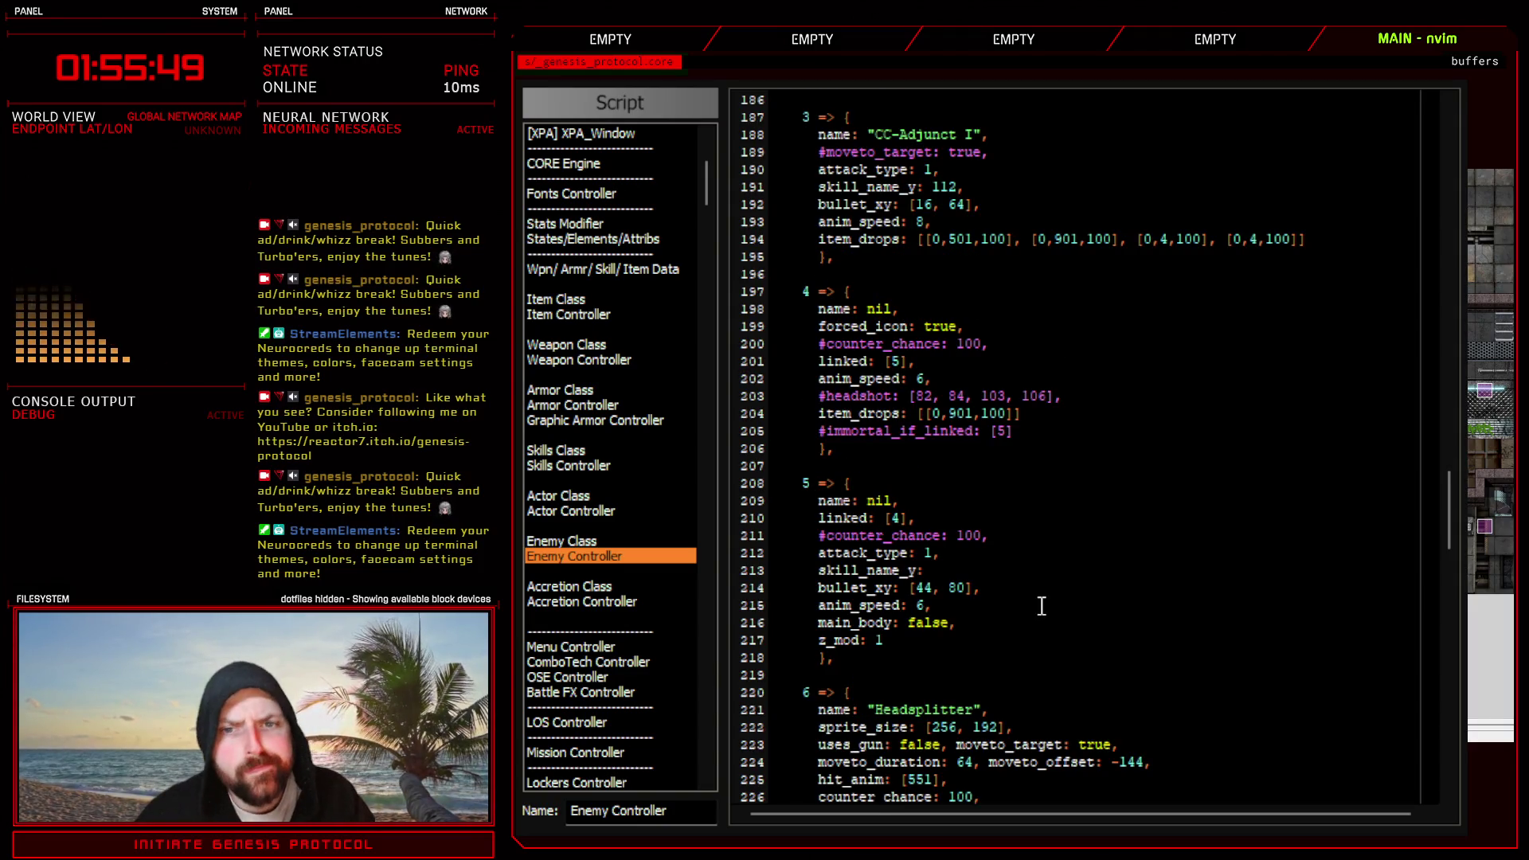
{"action": "scroll", "coordinate": [1042, 608], "scroll_direction": "up", "scroll_amount": 8}
{"action": "scroll", "coordinate": [1042, 608], "scroll_direction": "up", "scroll_amount": 8}
{"action": "scroll", "coordinate": [1042, 608], "scroll_direction": "up", "scroll_amount": 8}
{"action": "scroll", "coordinate": [1042, 608], "scroll_direction": "up", "scroll_amount": 8}
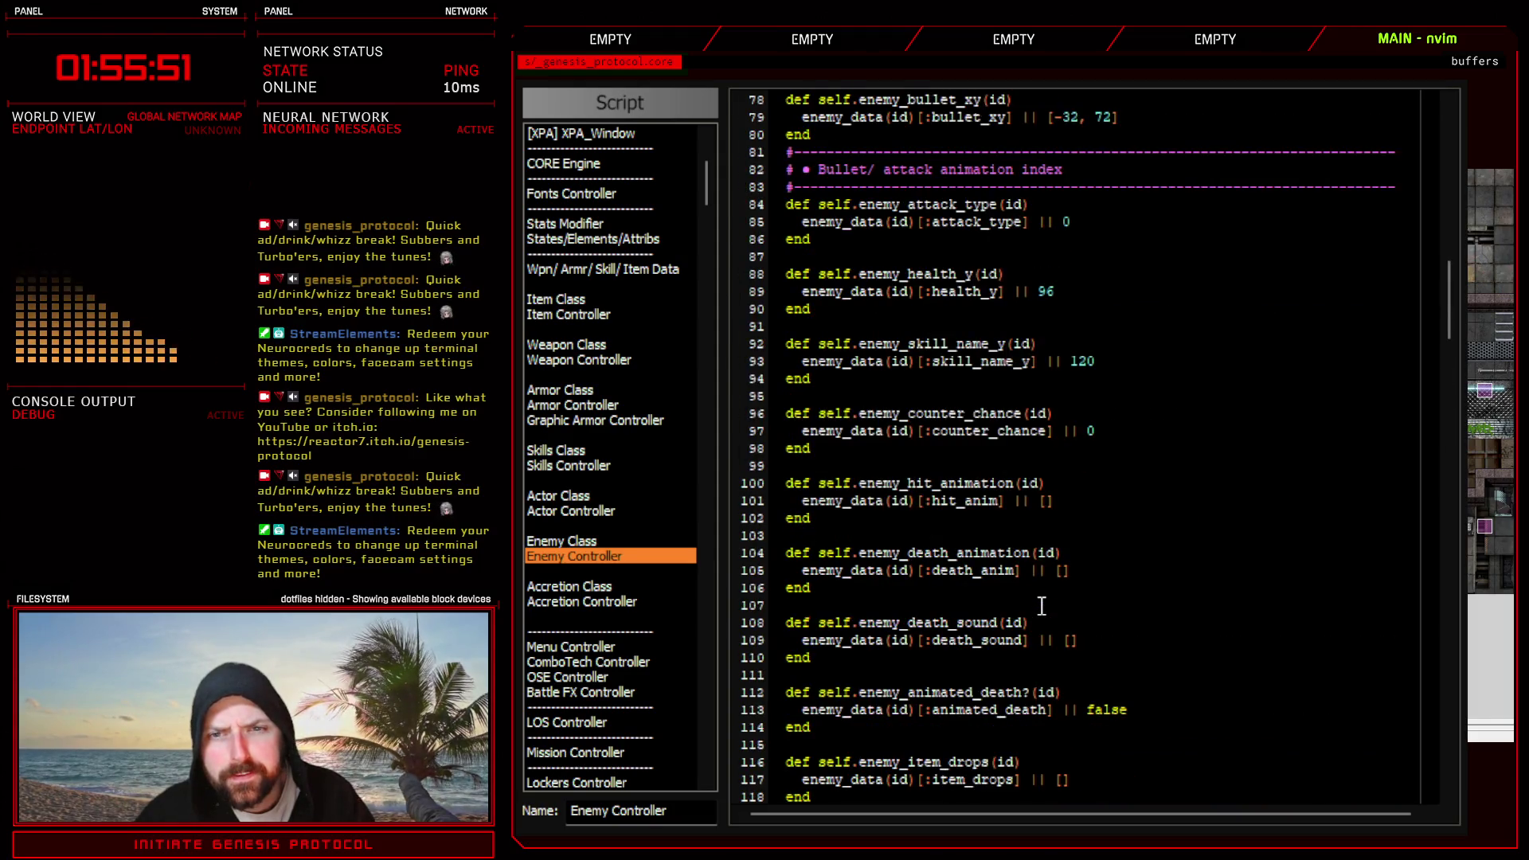
{"action": "scroll", "coordinate": [1043, 607], "scroll_direction": "down", "scroll_amount": 12}
{"action": "scroll", "coordinate": [1051, 607], "scroll_direction": "down", "scroll_amount": 18}
{"action": "scroll", "coordinate": [1065, 606], "scroll_direction": "down", "scroll_amount": 6}
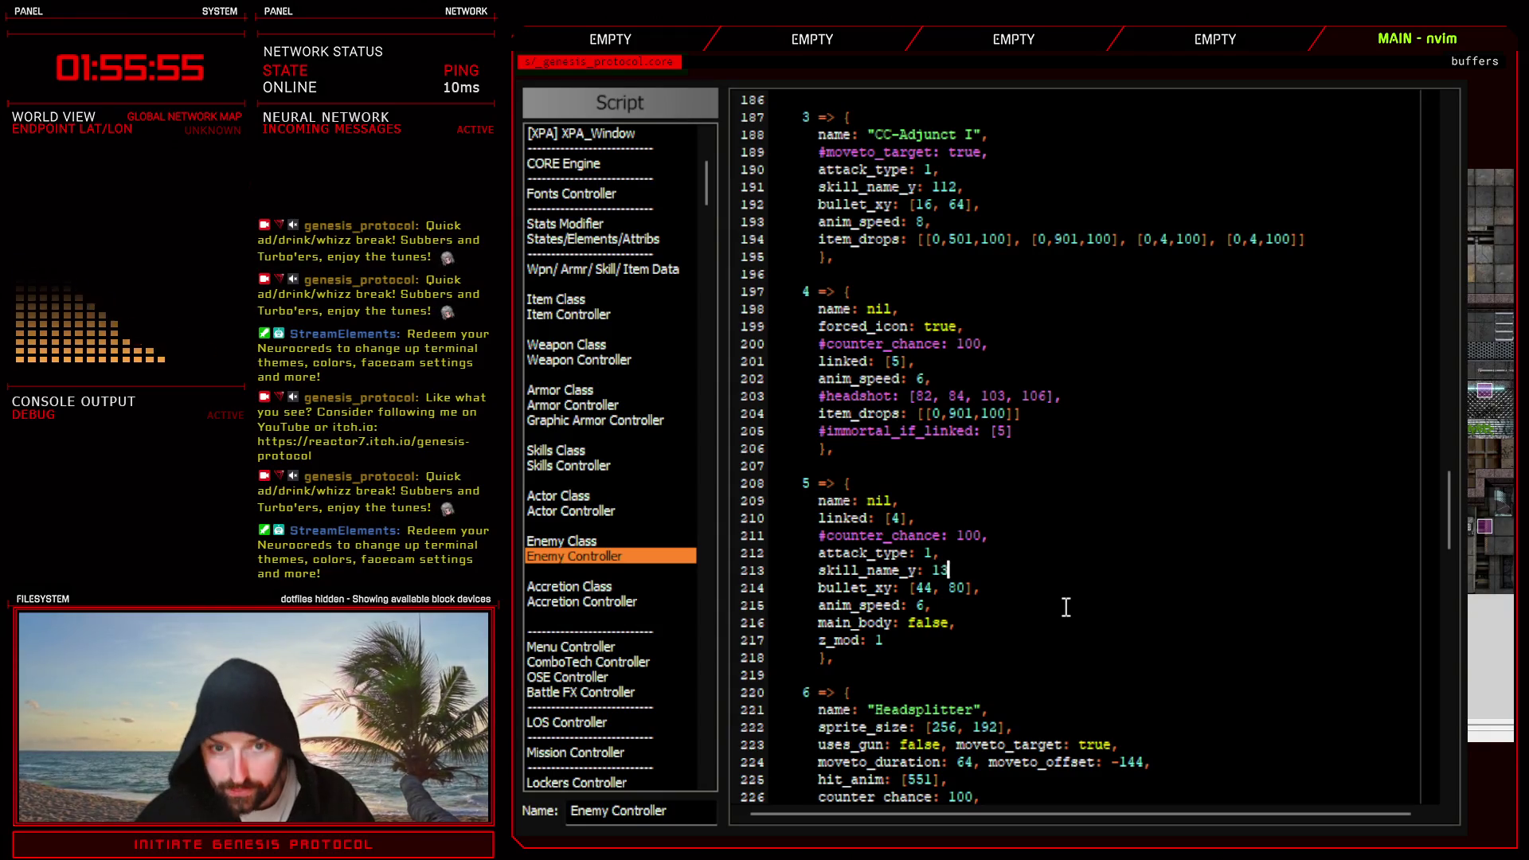
{"action": "type", "text": "6,"}
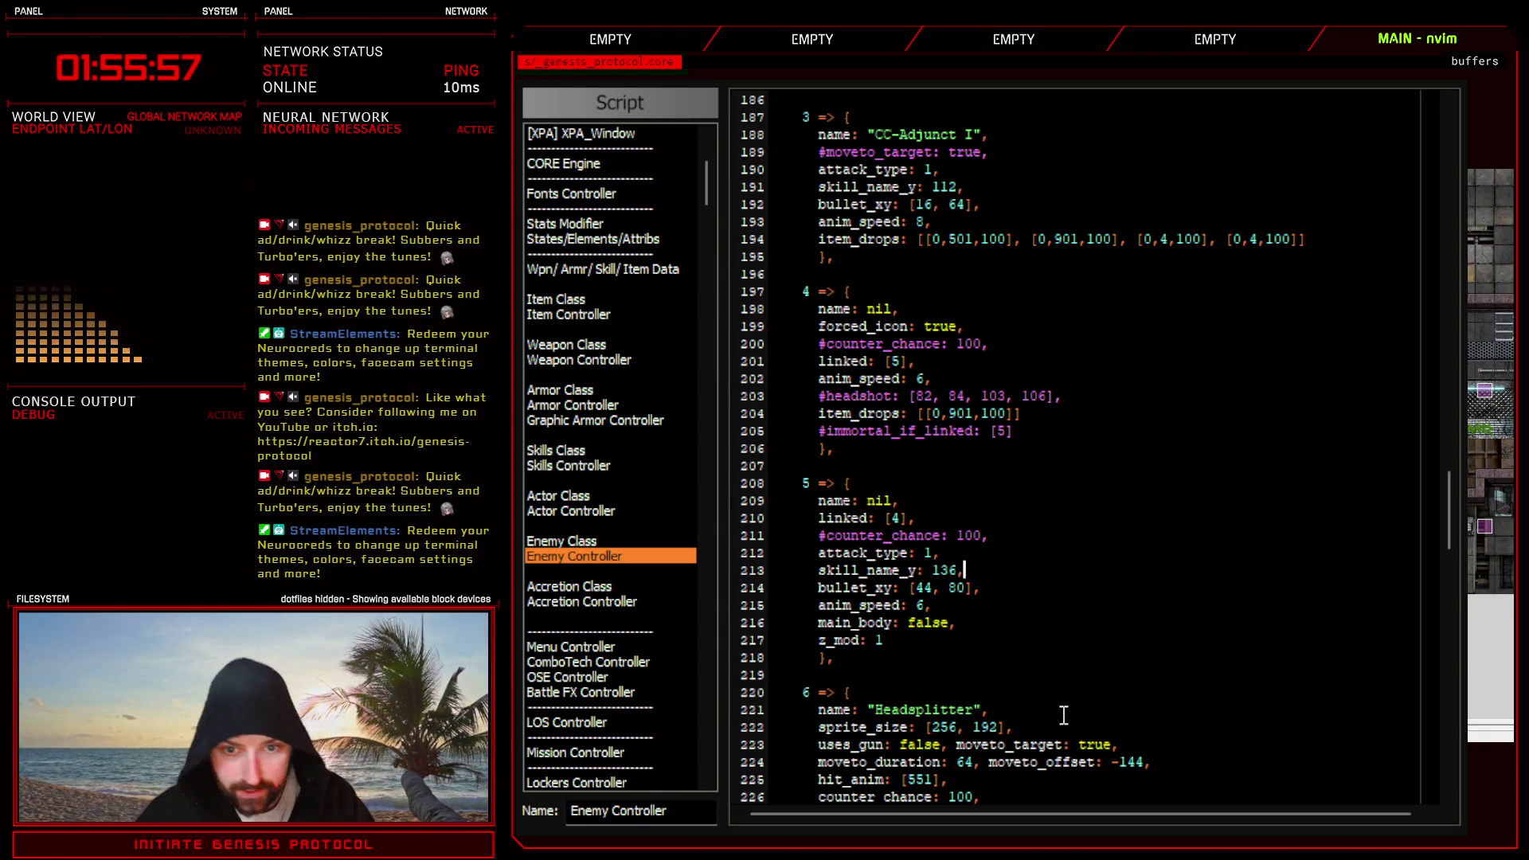
{"action": "key", "text": "Escape"}
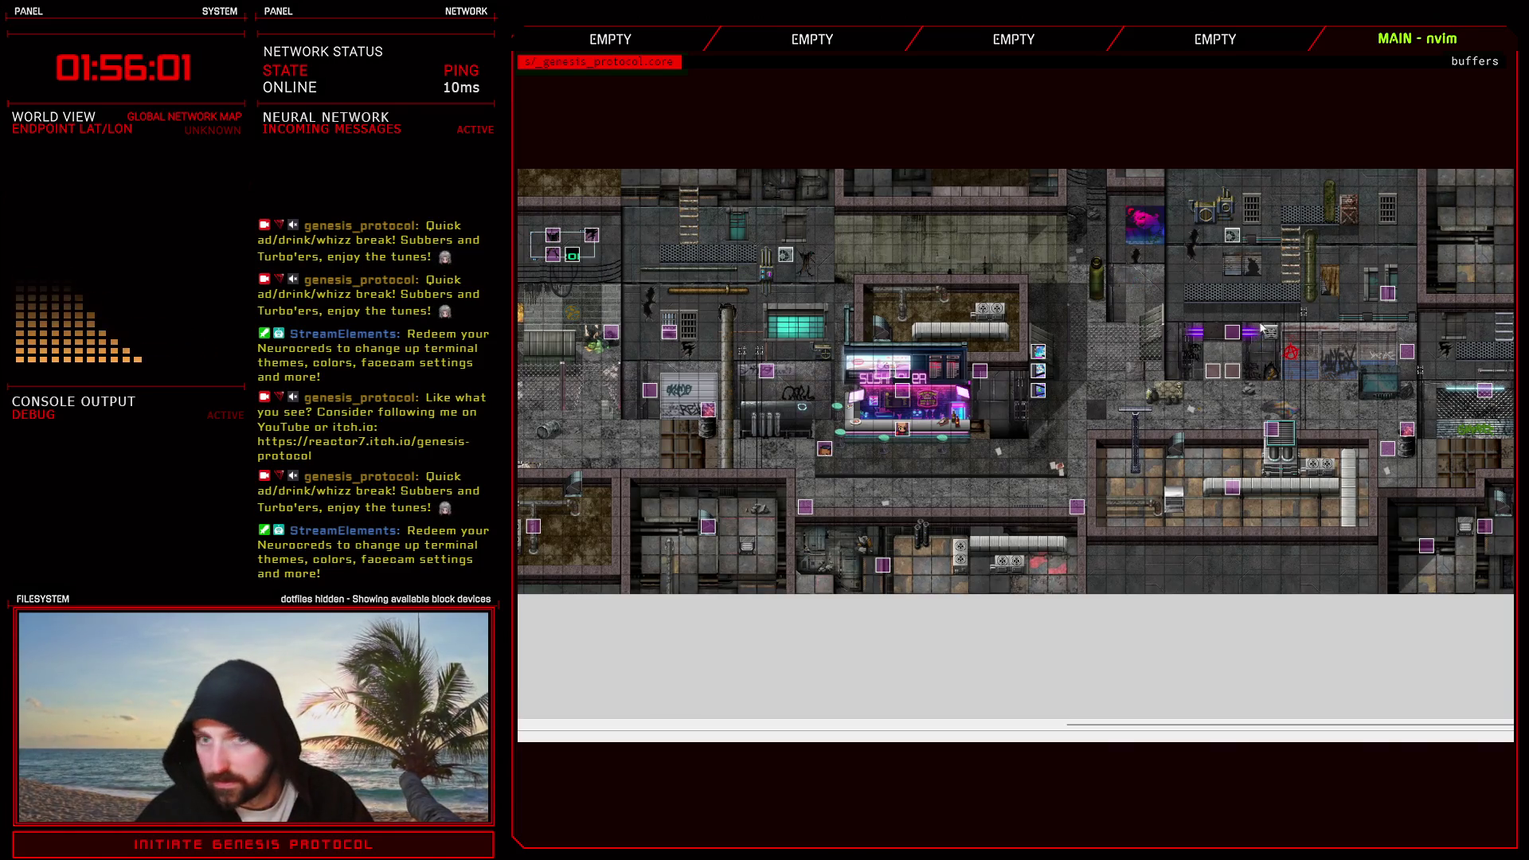
- Engage CC-WARDEN I in a brief test battle from Troops, then end it with Alt+F4
{"action": "key", "text": "F9"}
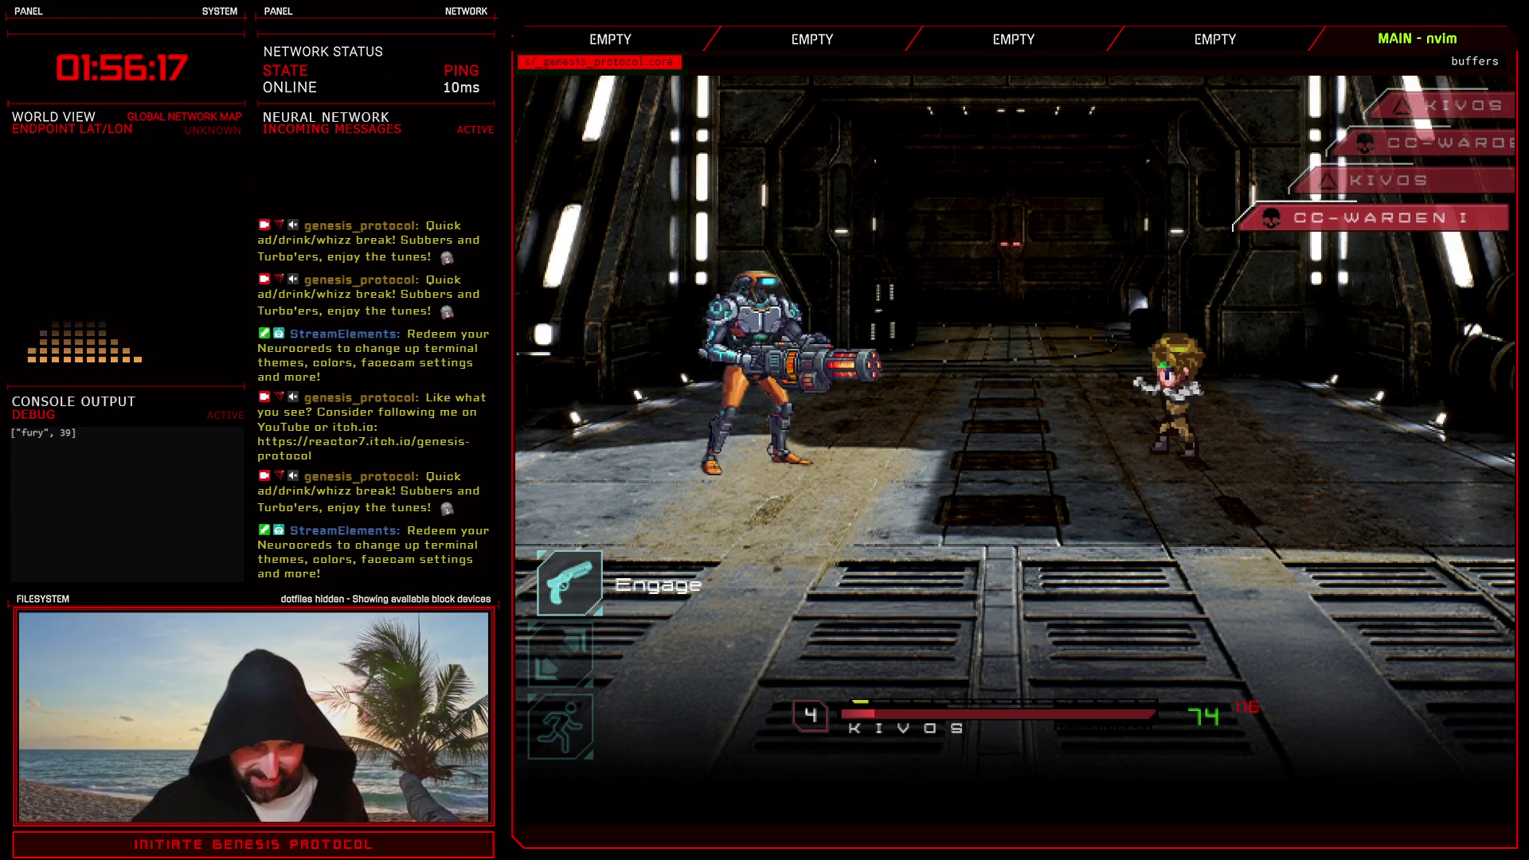
{"action": "key", "text": "Return"}
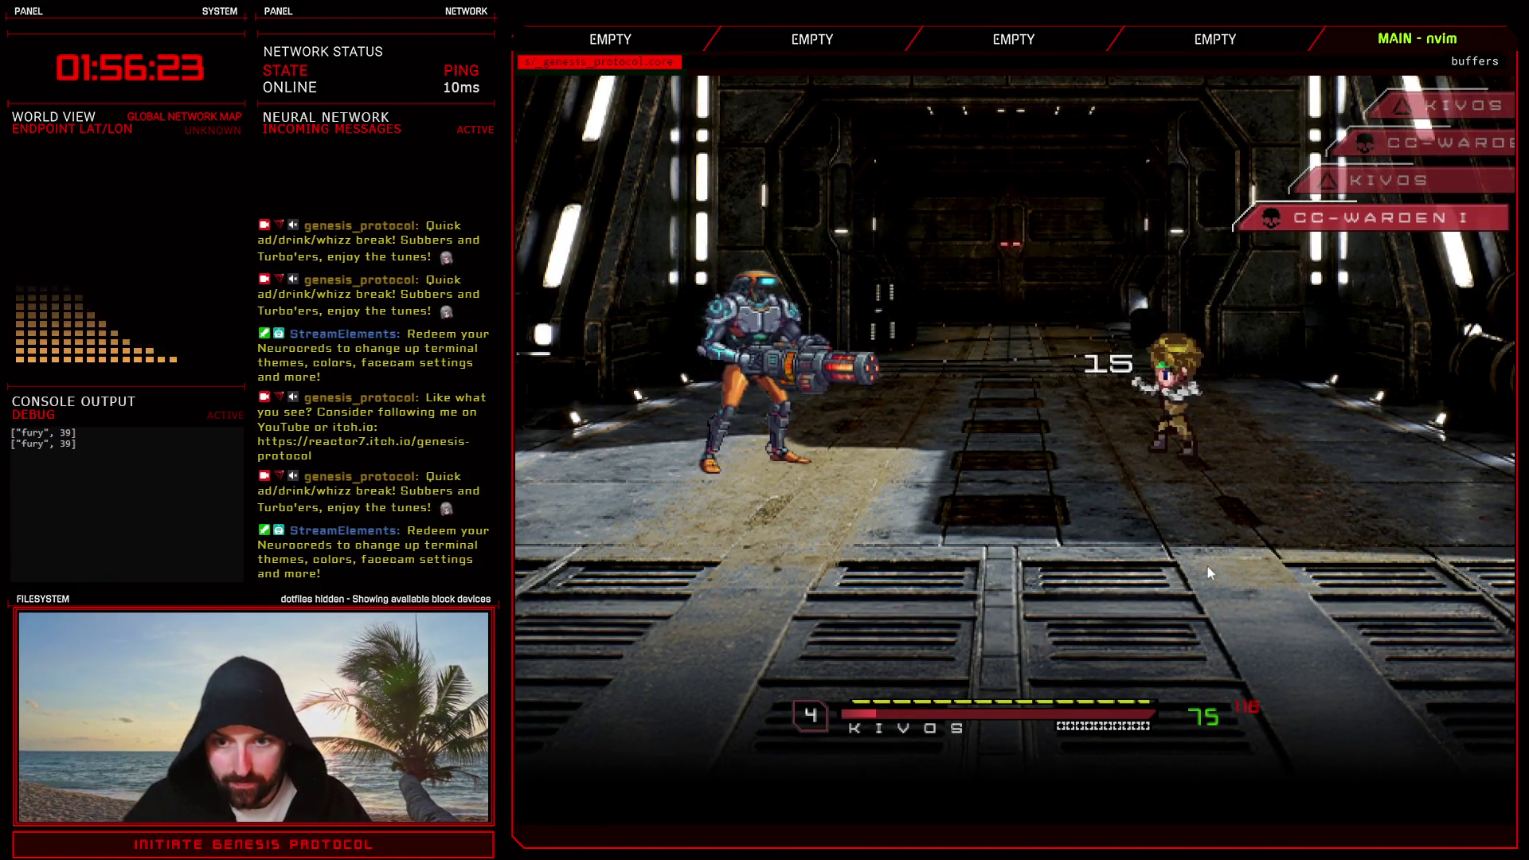
{"action": "key", "text": "alt+F4"}
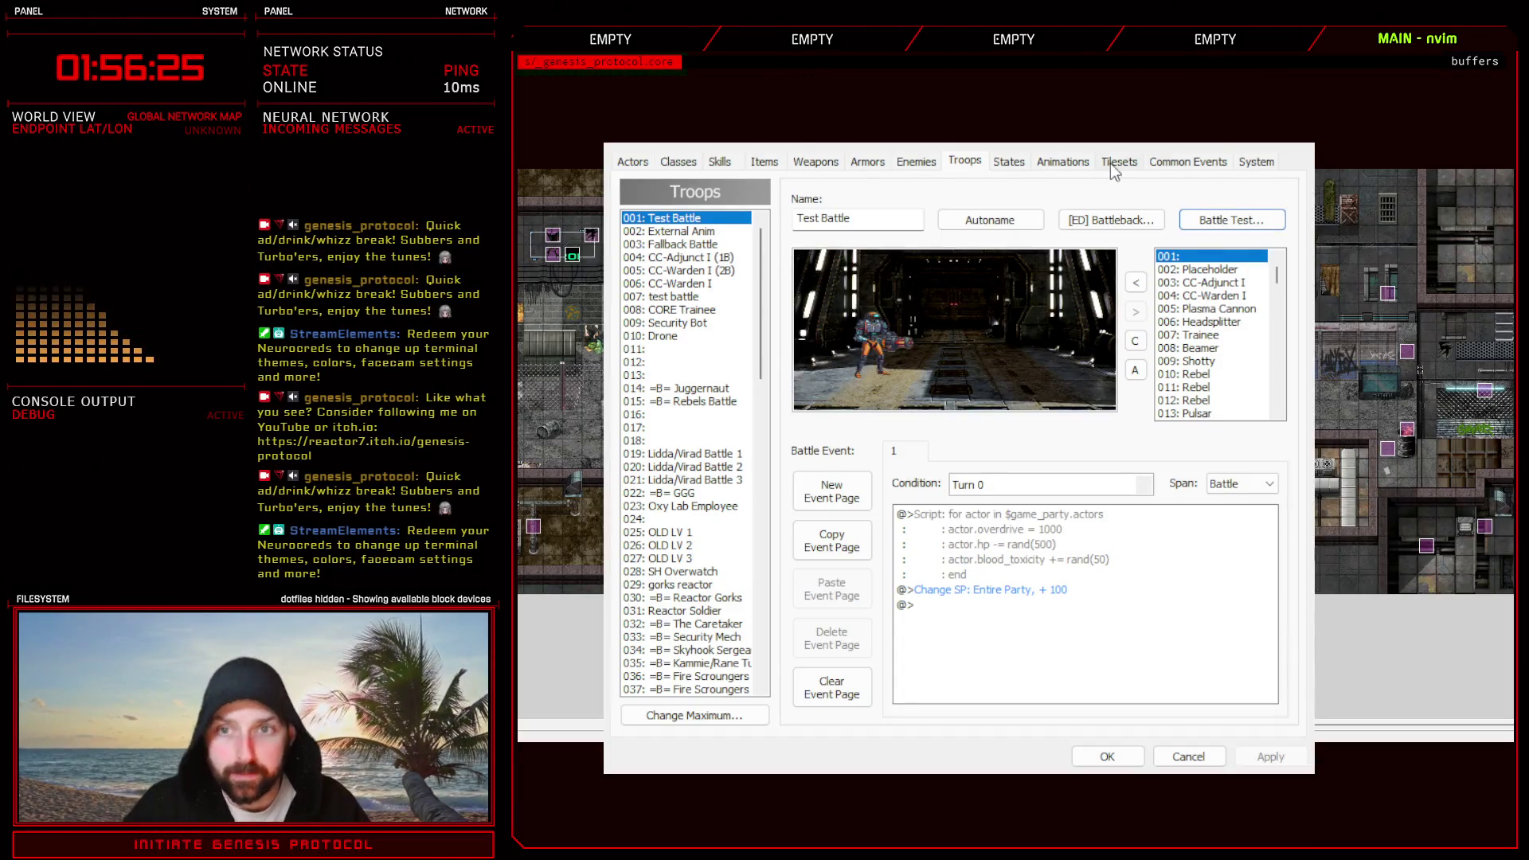
- Change enemy 5's skill_name_y to 146 in Enemy Controller and reopen the Troops database
{"action": "key", "text": "Escape"}
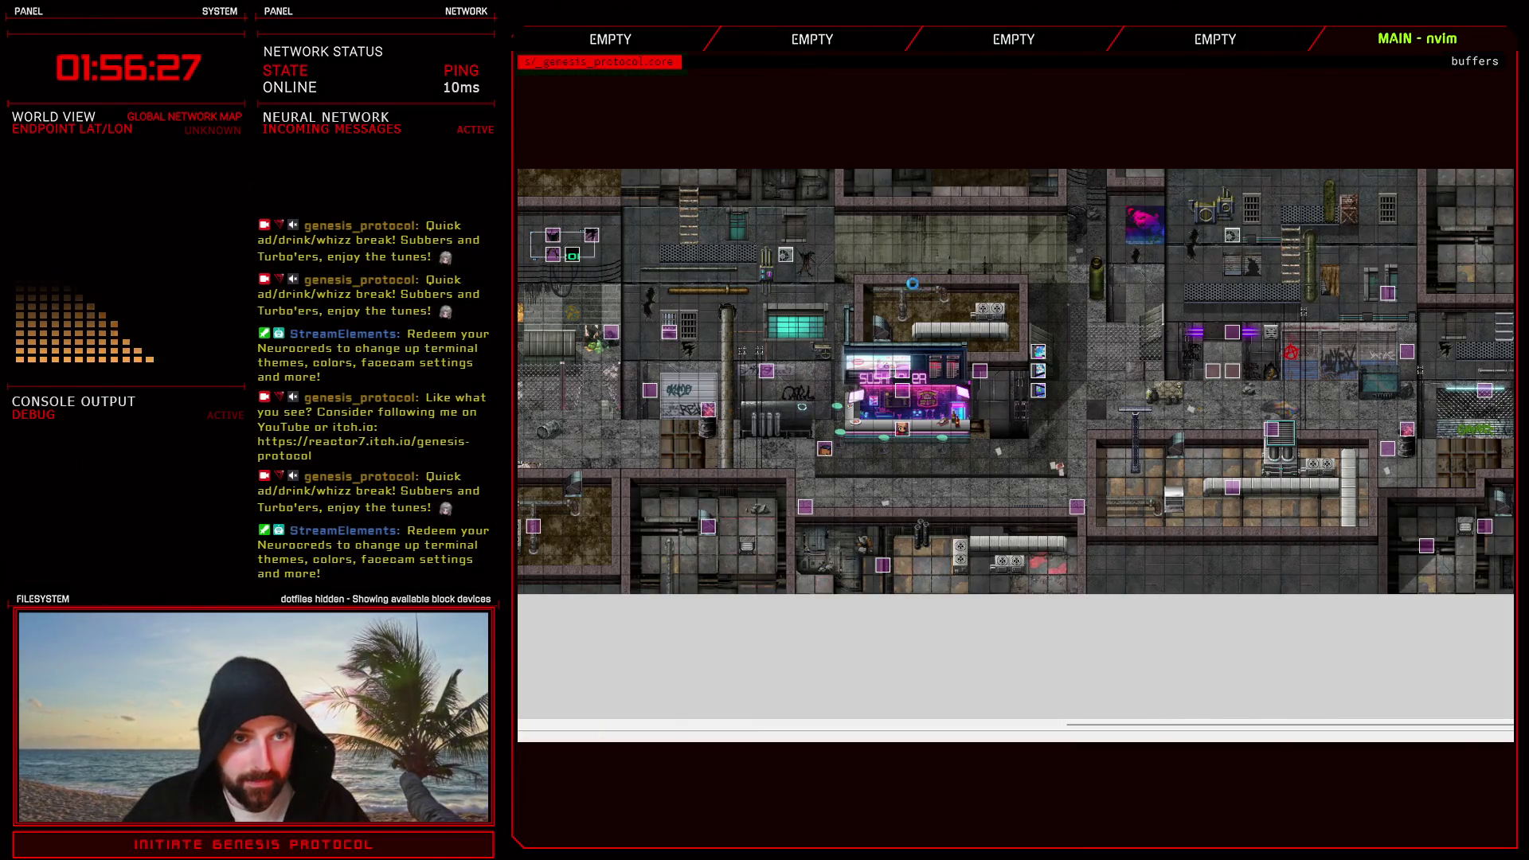
{"action": "key", "text": "F11"}
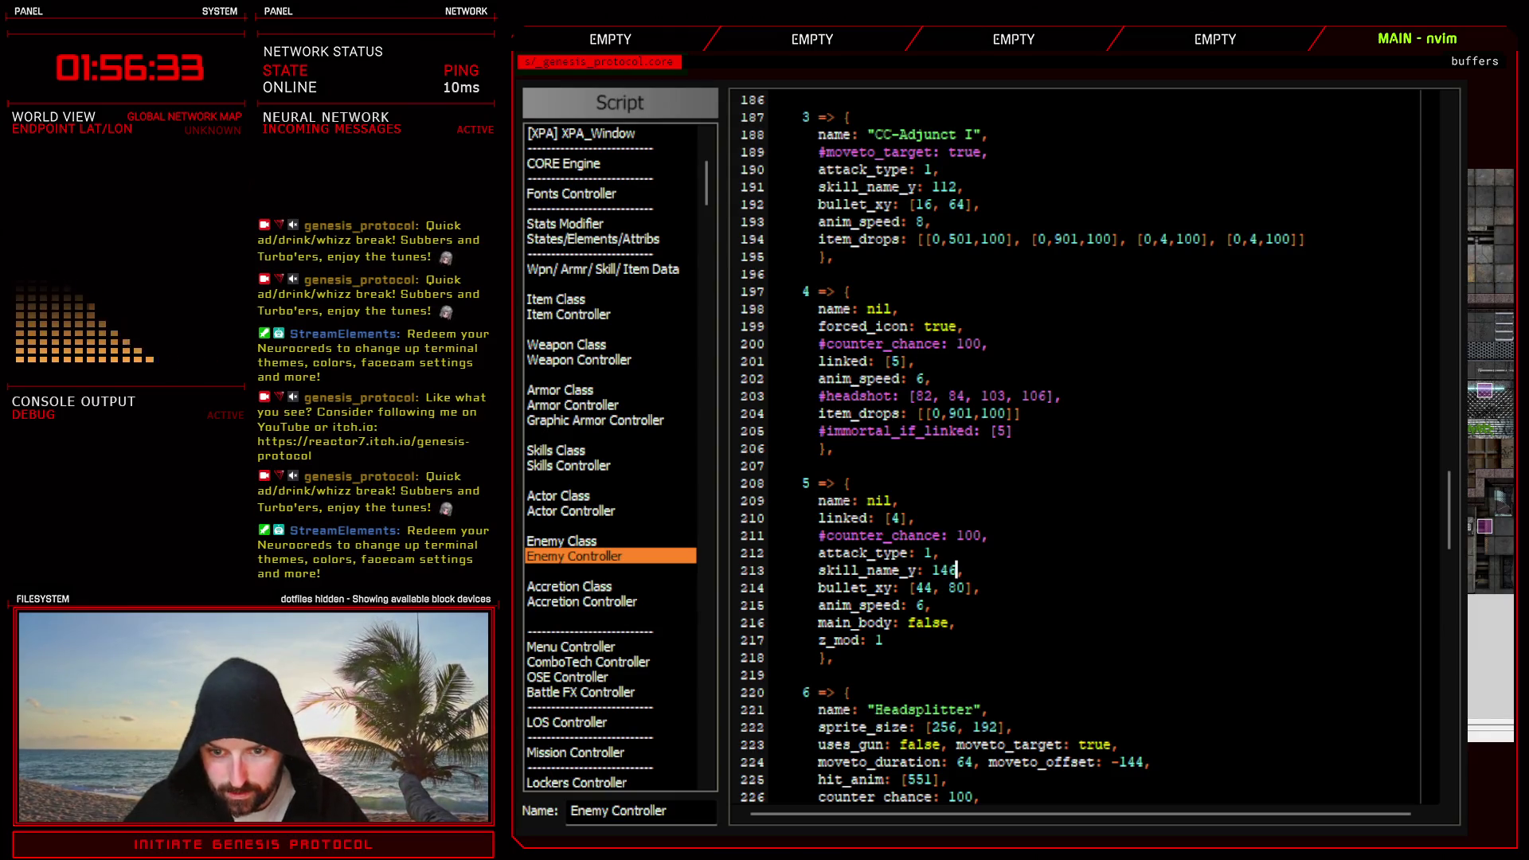
{"action": "key", "text": "Escape"}
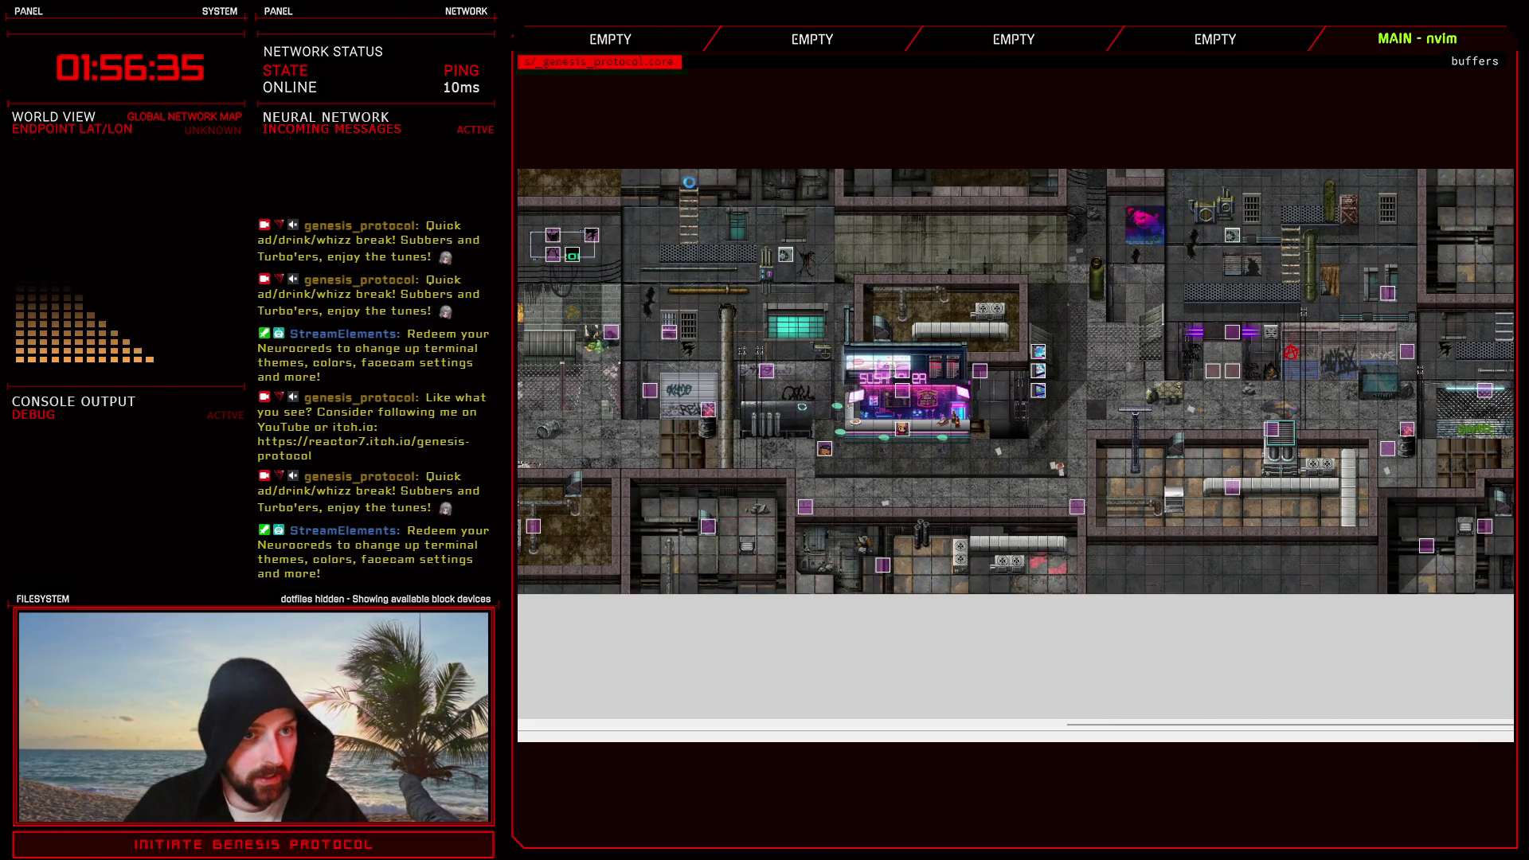
{"action": "key", "text": "F9"}
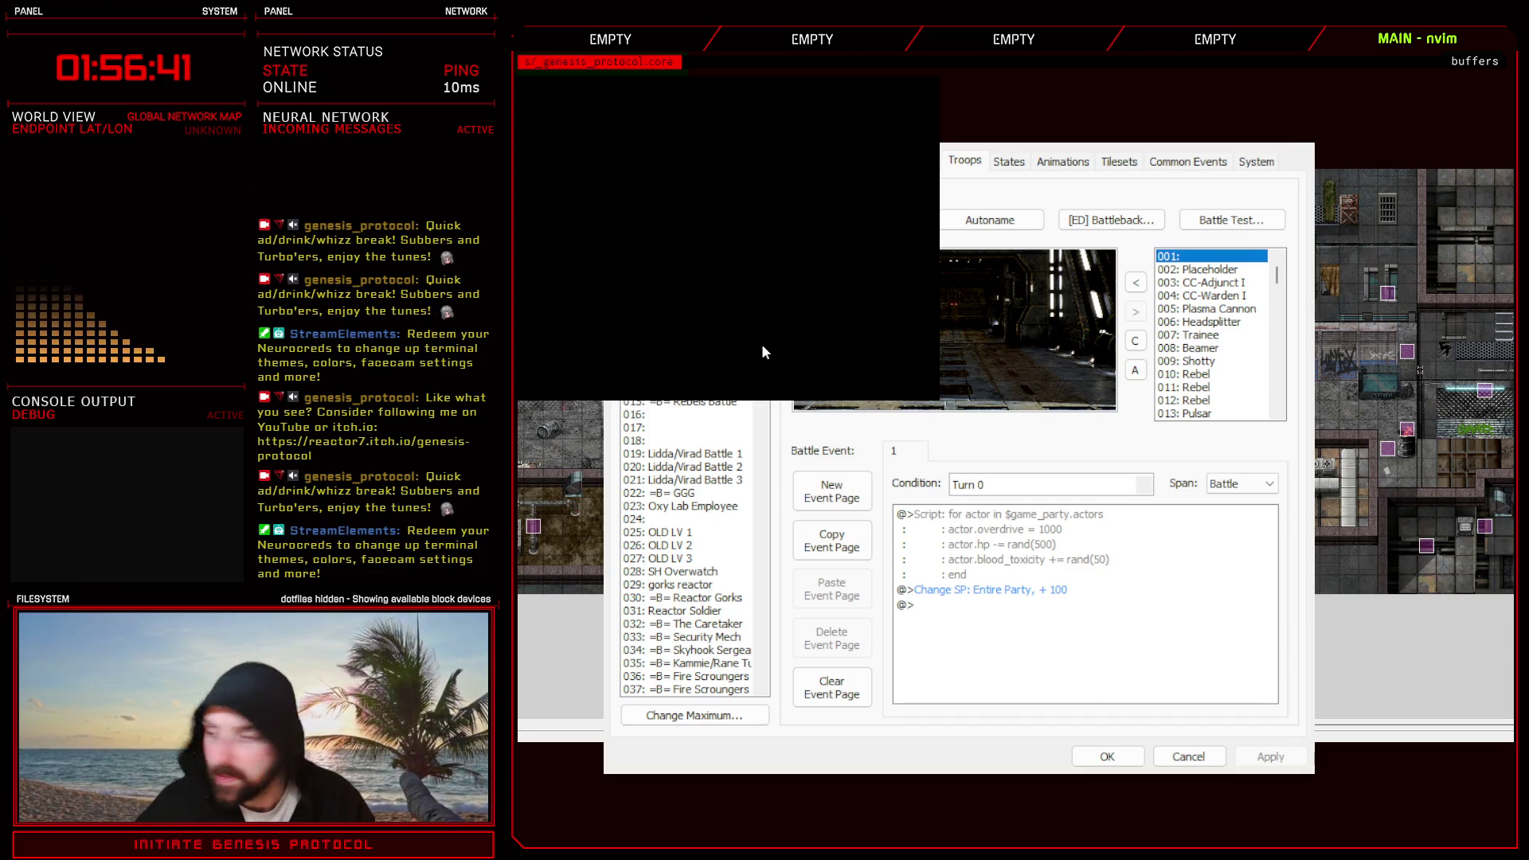
- Engage CC-WARDEN I, defeat it with Glitch Slap, and take the Circuit Board drop
{"action": "key", "text": "alt+Tab"}
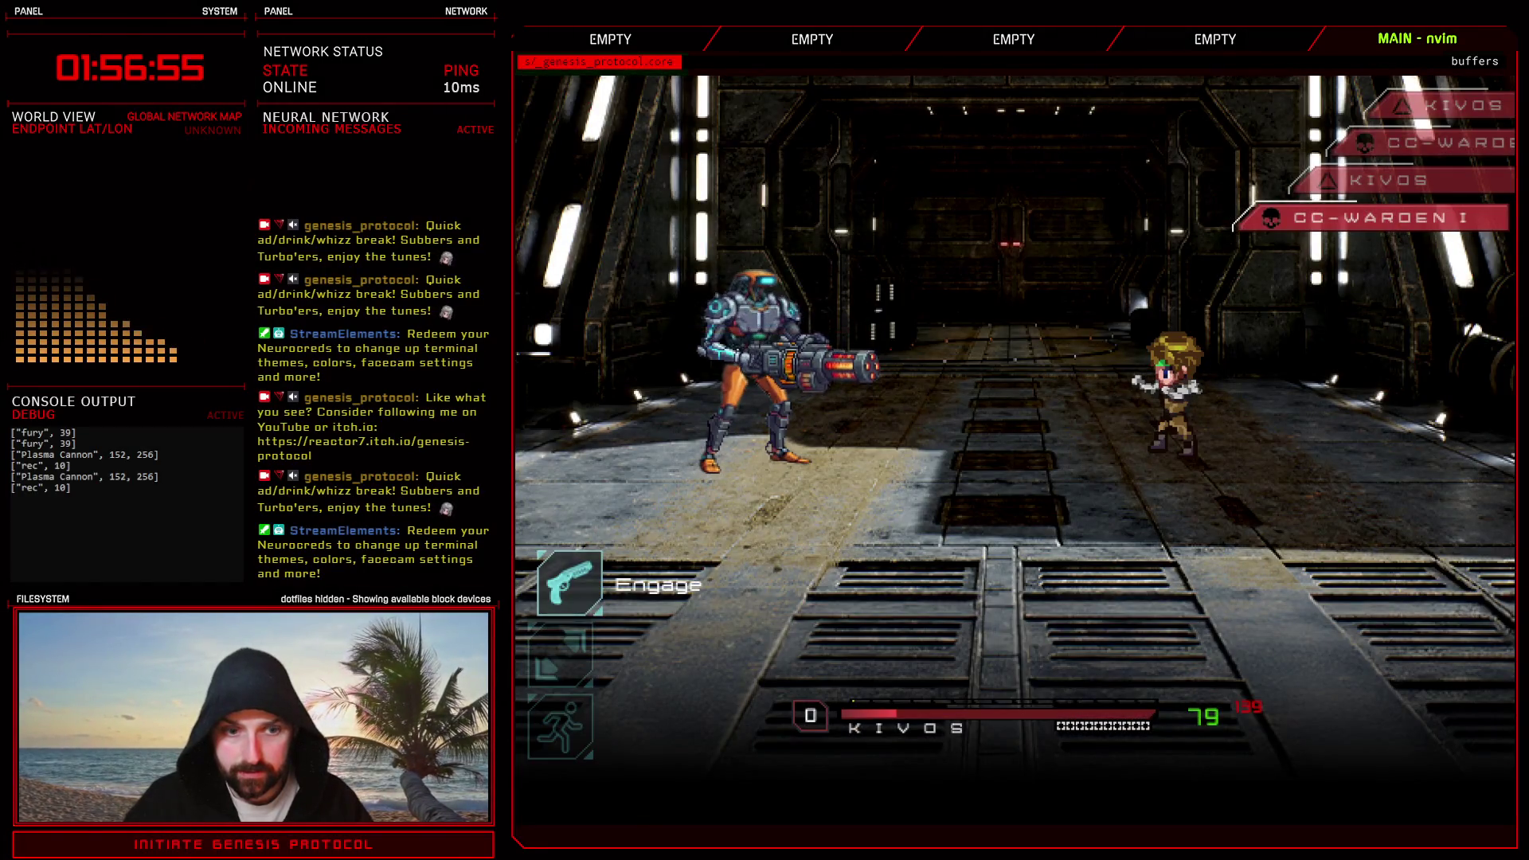
{"action": "key", "text": "Return"}
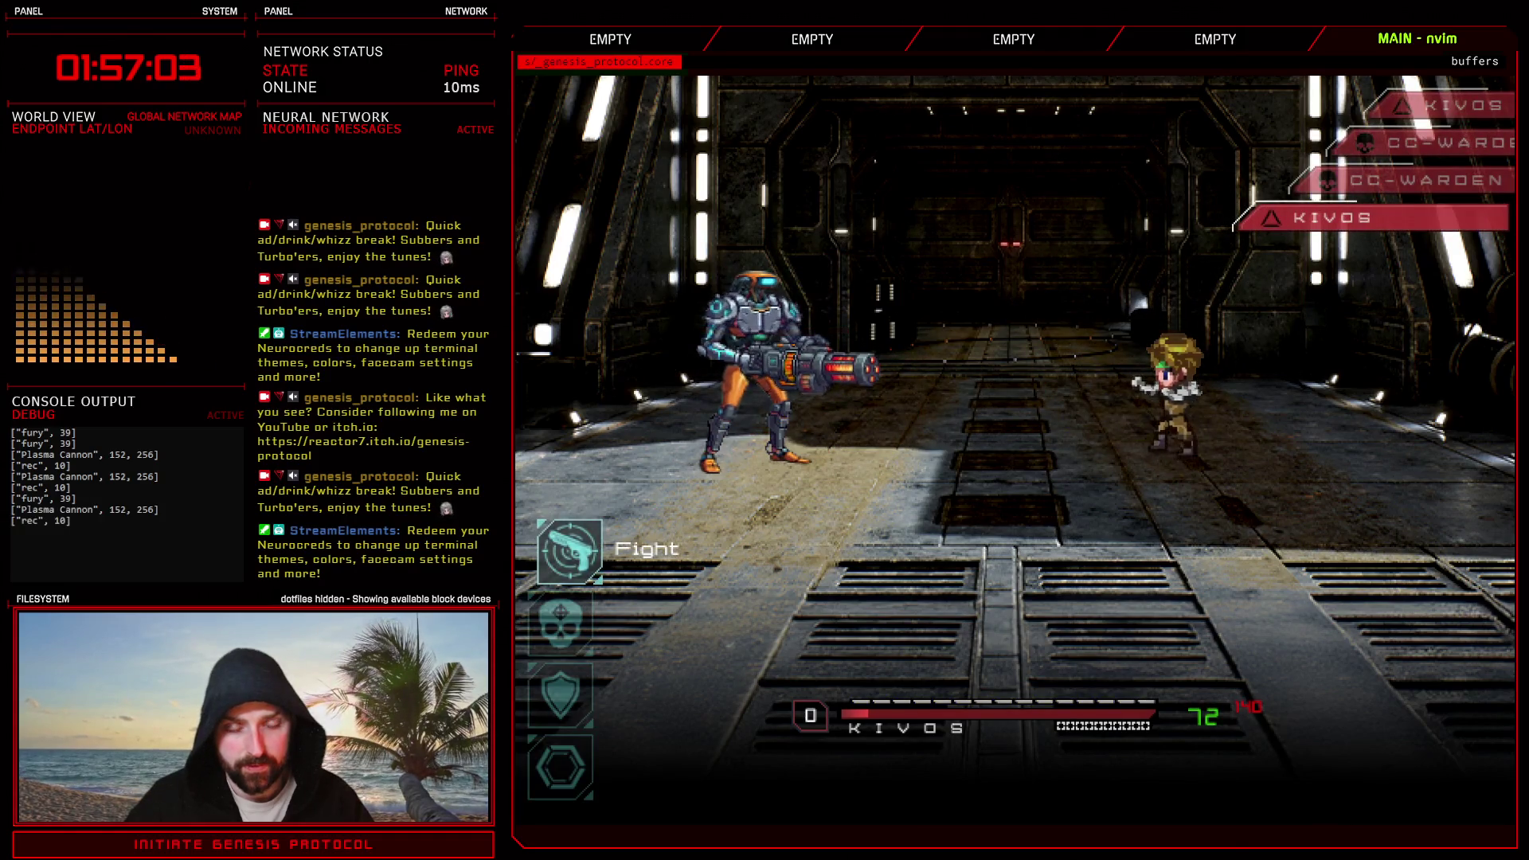
{"action": "key", "text": "Return"}
{"action": "key", "text": "Return"}
{"action": "key", "text": "Return"}
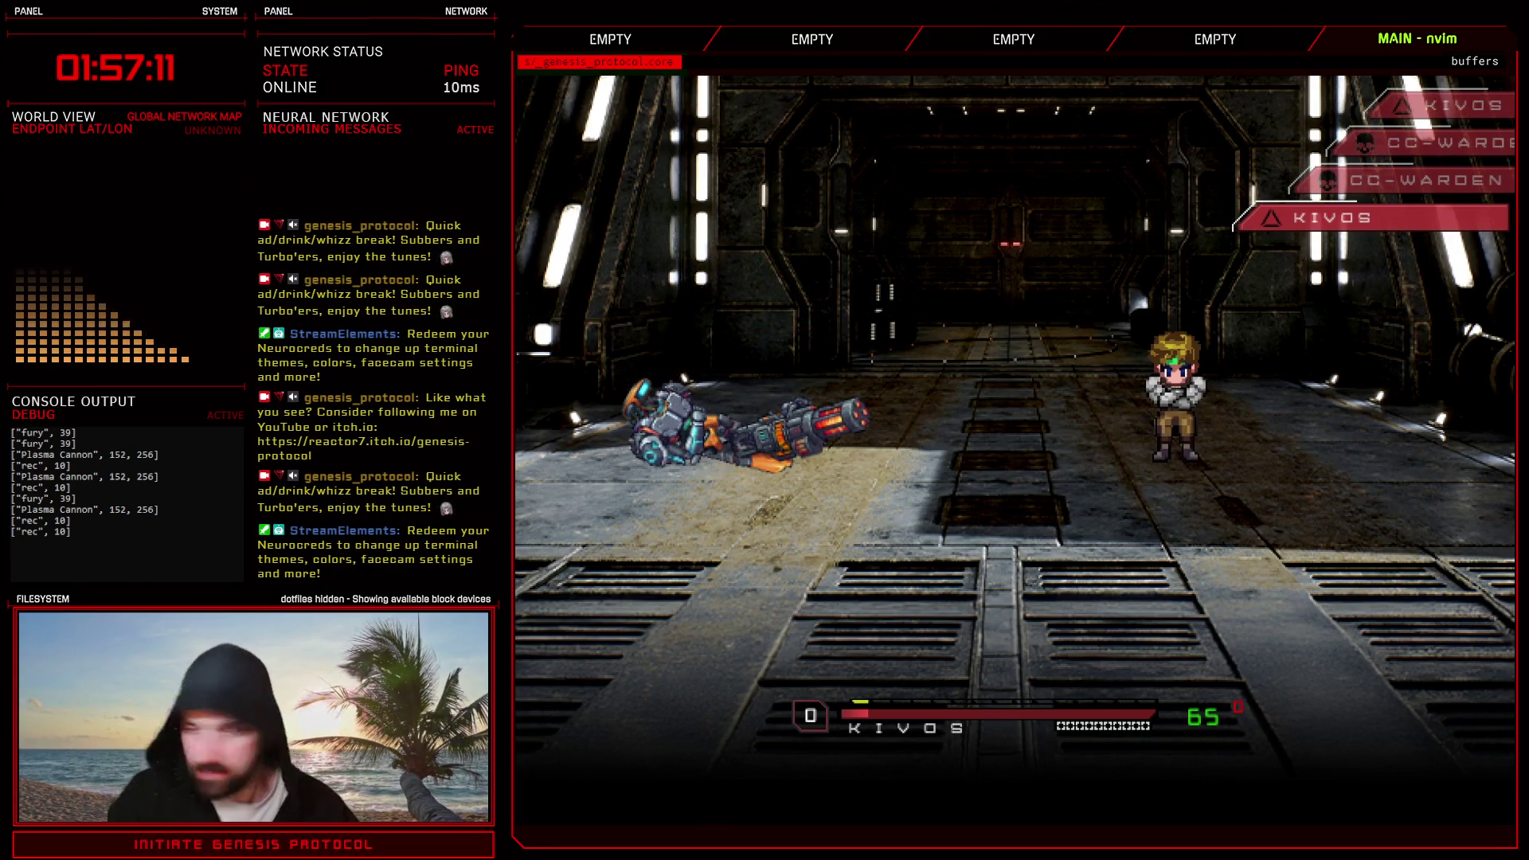
{"action": "key", "text": "Return"}
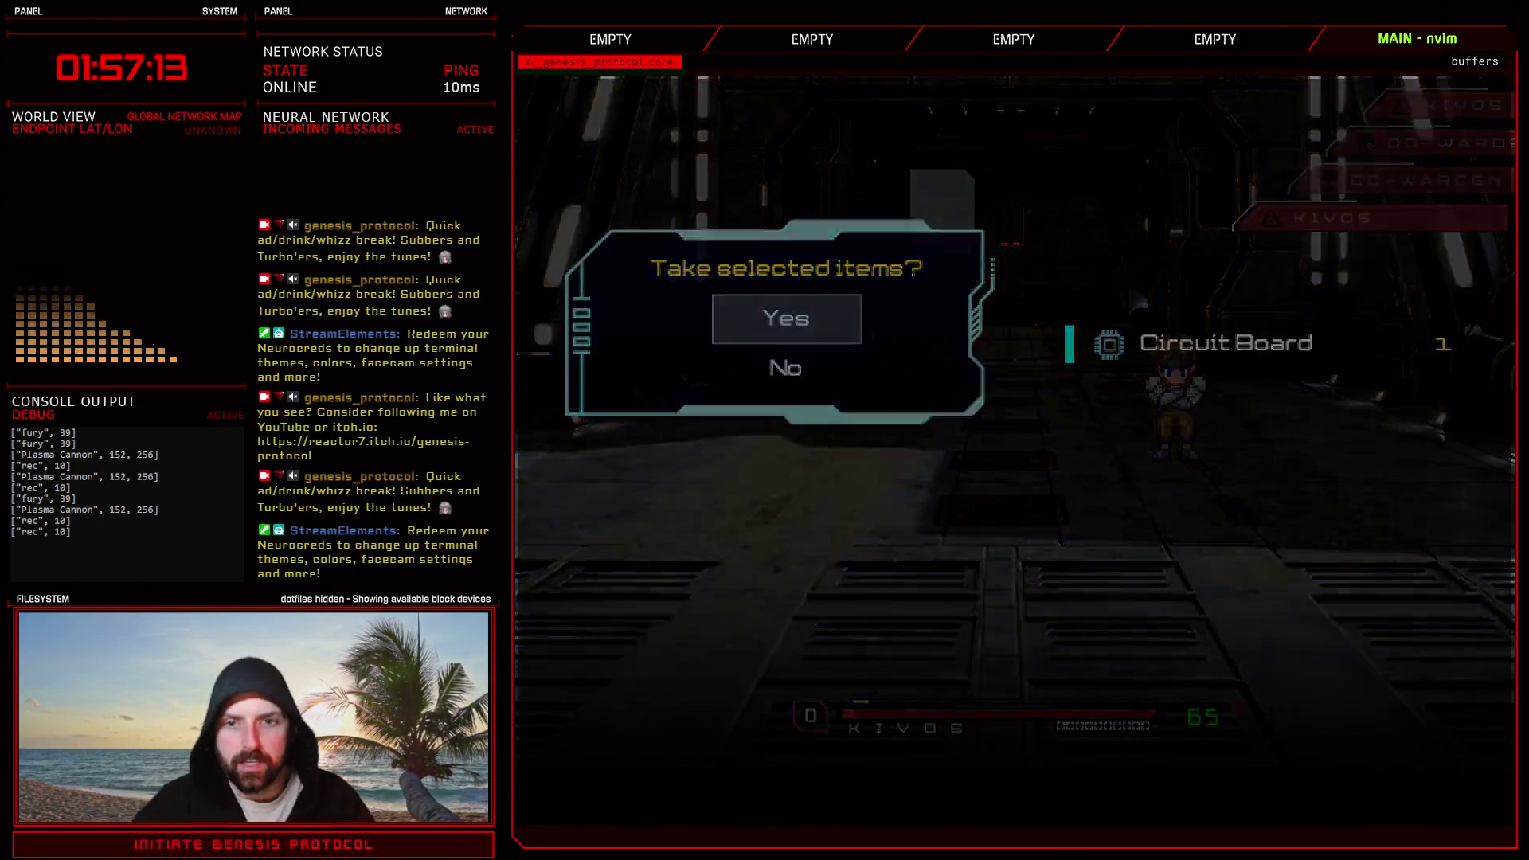
{"action": "key", "text": "Return"}
- Reopen the Troops database and switch to Photoshop showing the 504.psd laser sprite sheet
{"action": "left_click", "coordinate": [1107, 756]}
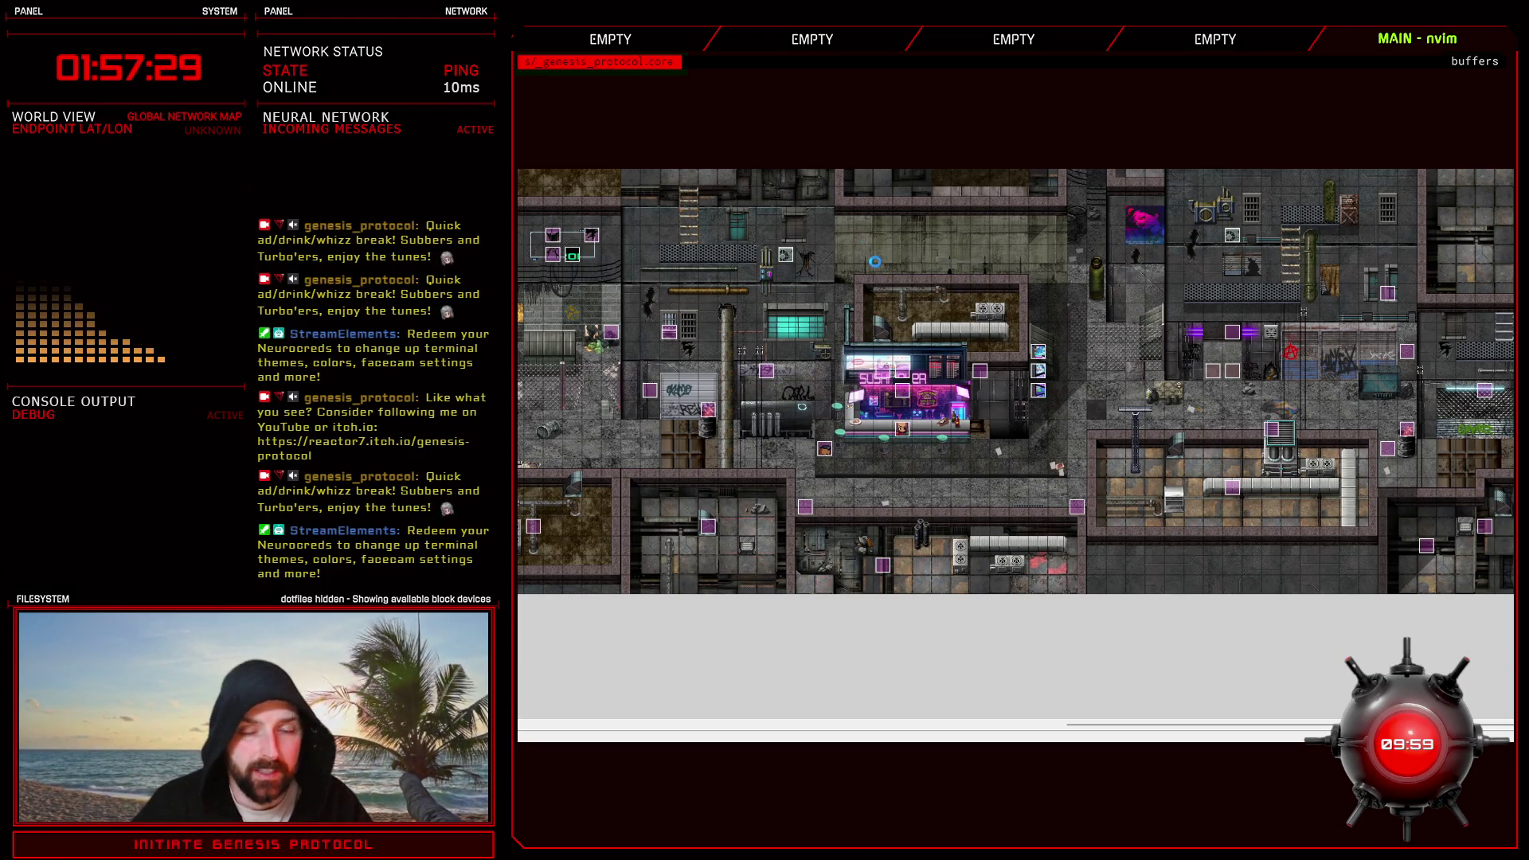
{"action": "key", "text": "F9"}
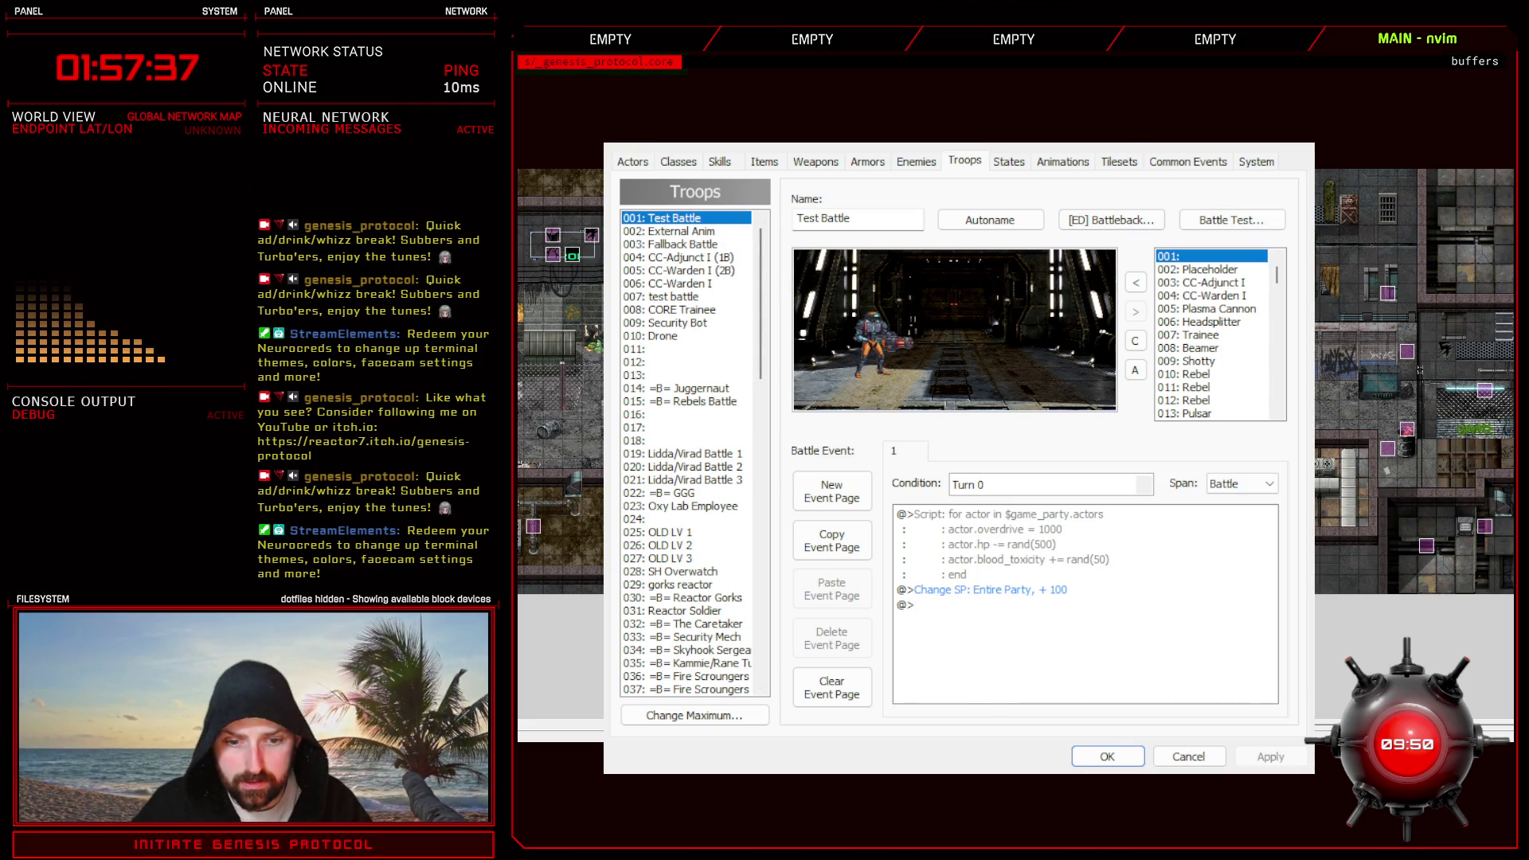
{"action": "key", "text": "alt+Tab"}
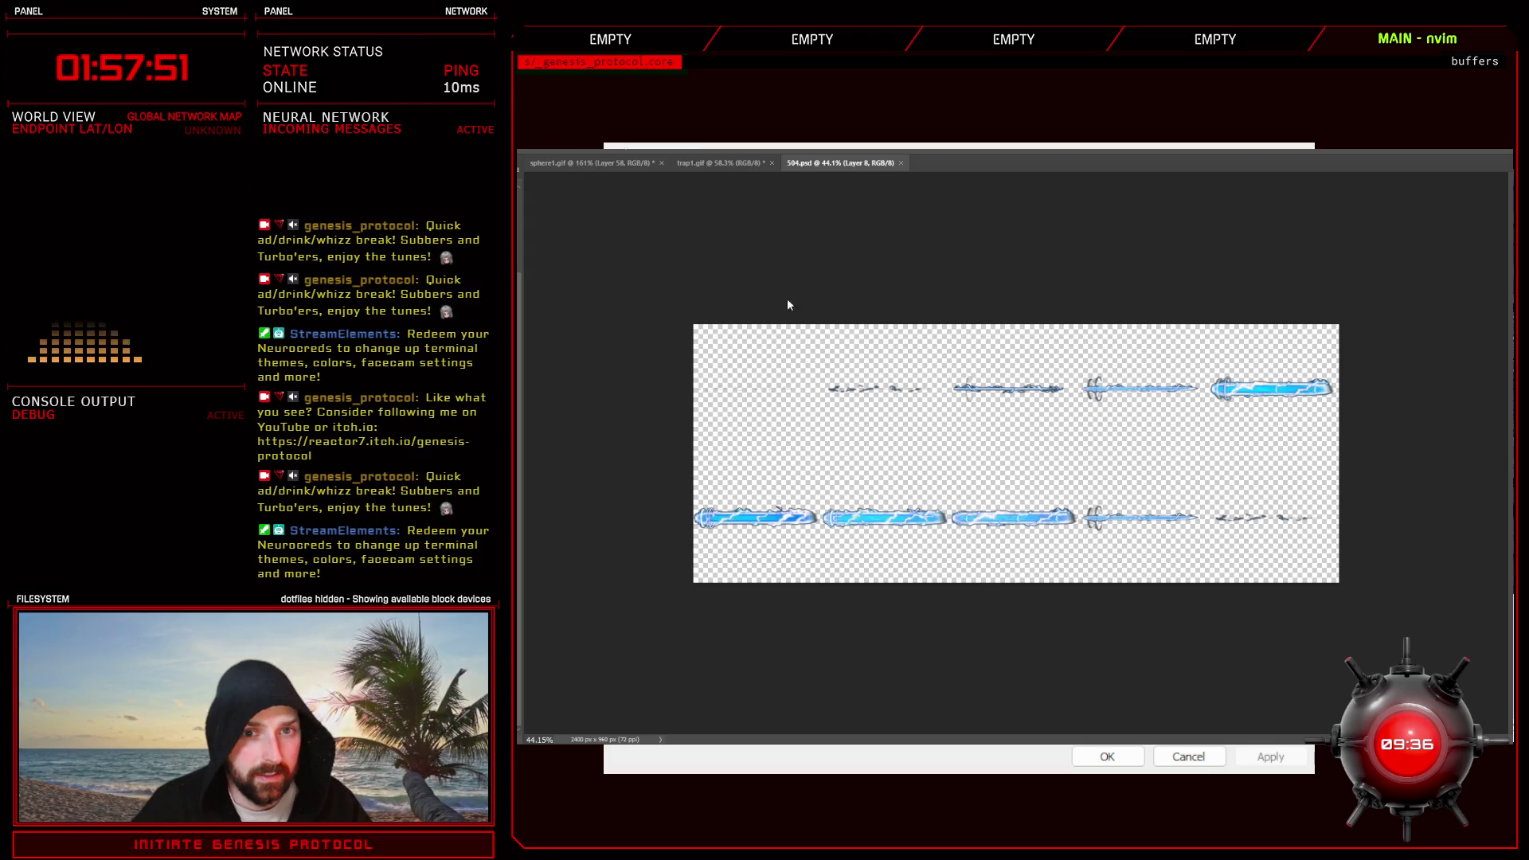
{"action": "scroll", "coordinate": [1030, 460], "scroll_direction": "up", "scroll_amount": 4}
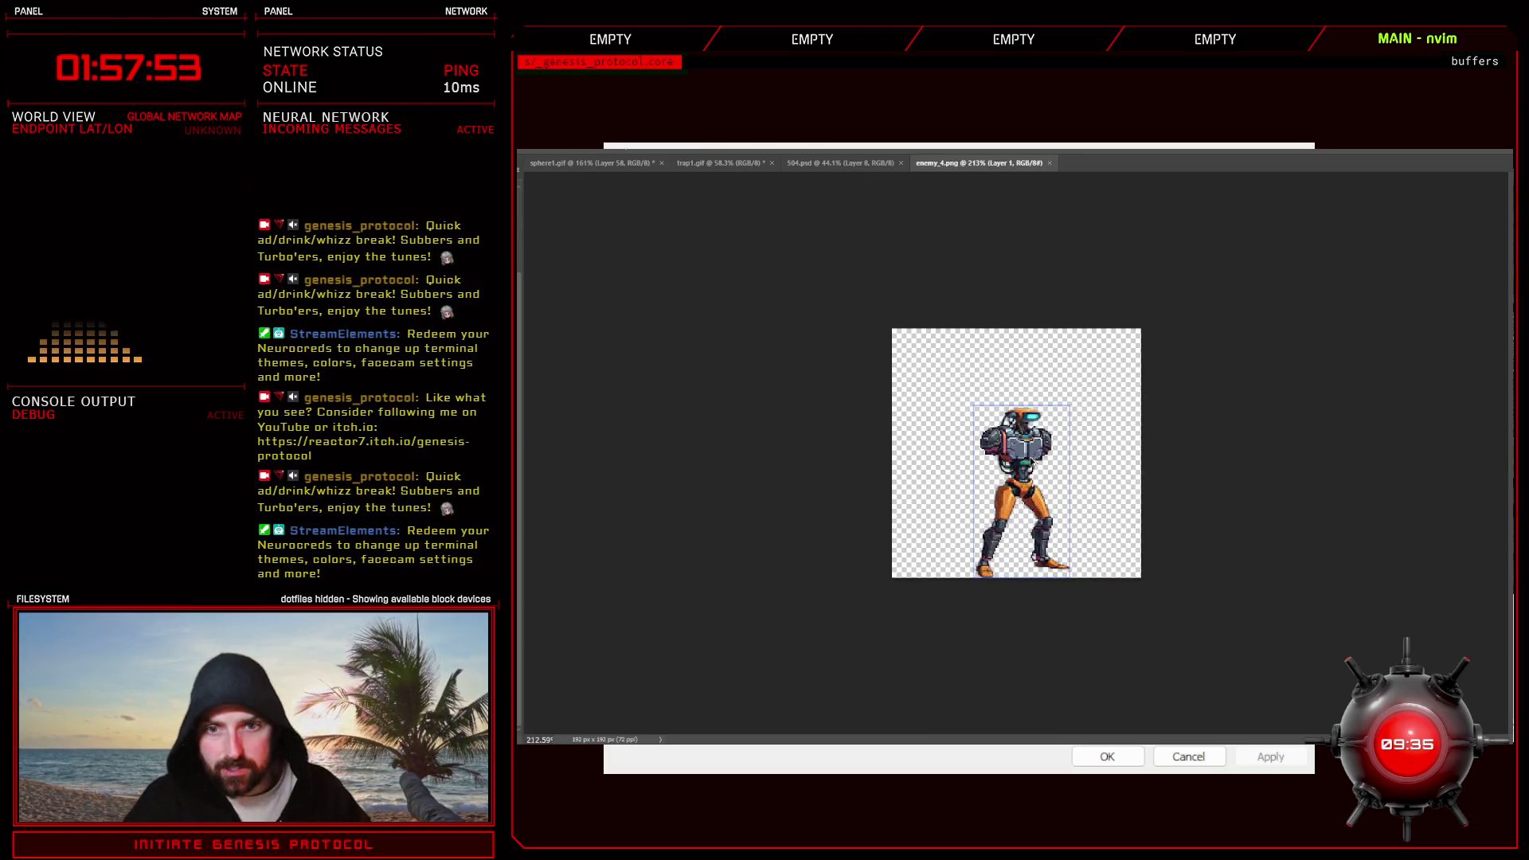
{"action": "scroll", "coordinate": [1030, 460], "scroll_direction": "up", "scroll_amount": 2}
{"action": "scroll", "coordinate": [1030, 459], "scroll_direction": "down", "scroll_amount": 1}
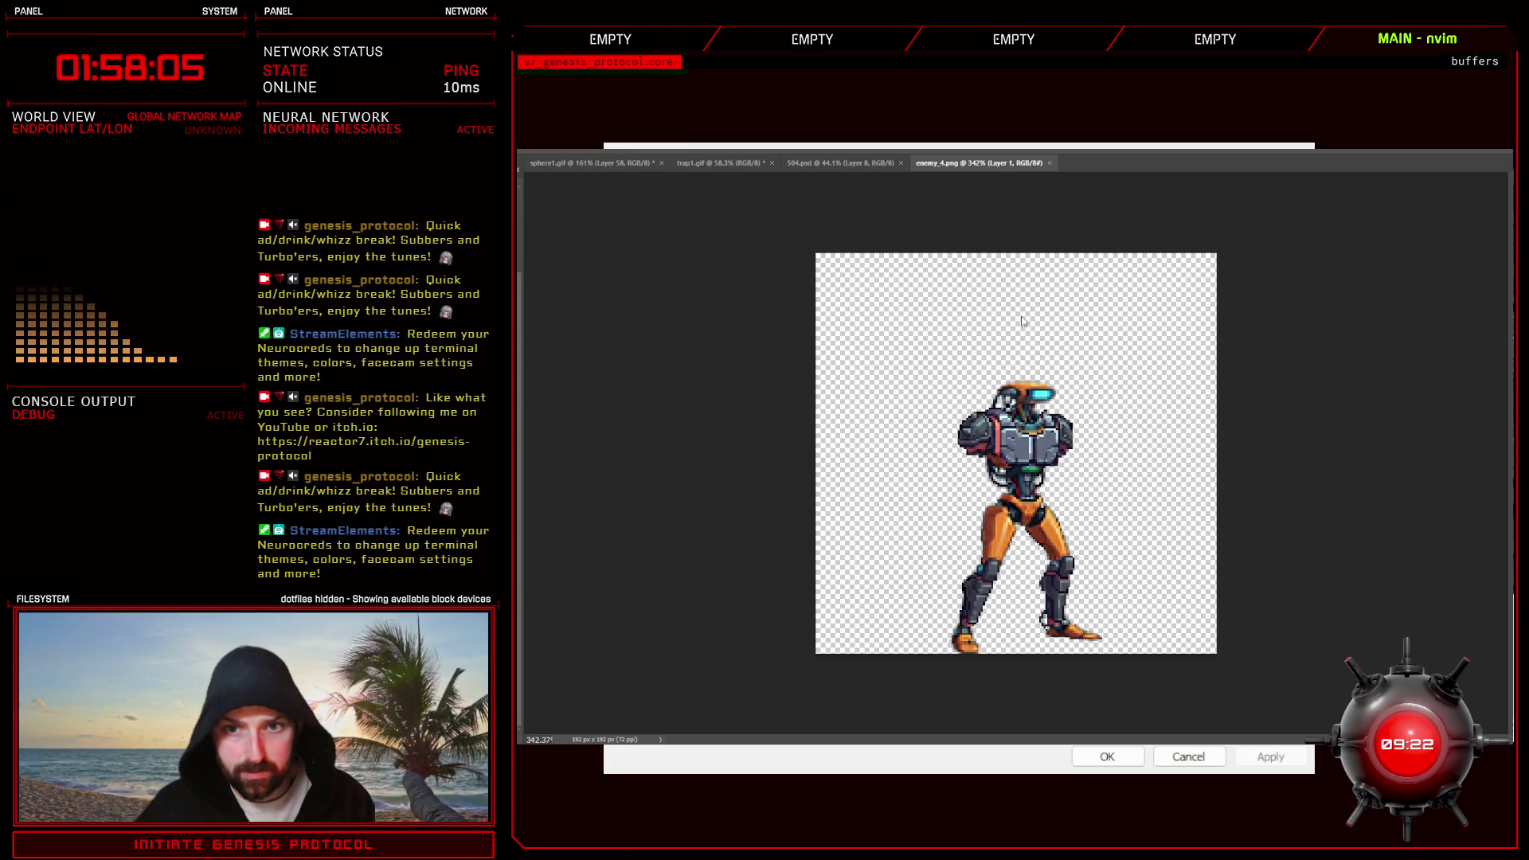
{"action": "scroll", "coordinate": [1043, 620], "scroll_direction": "up", "scroll_amount": 2}
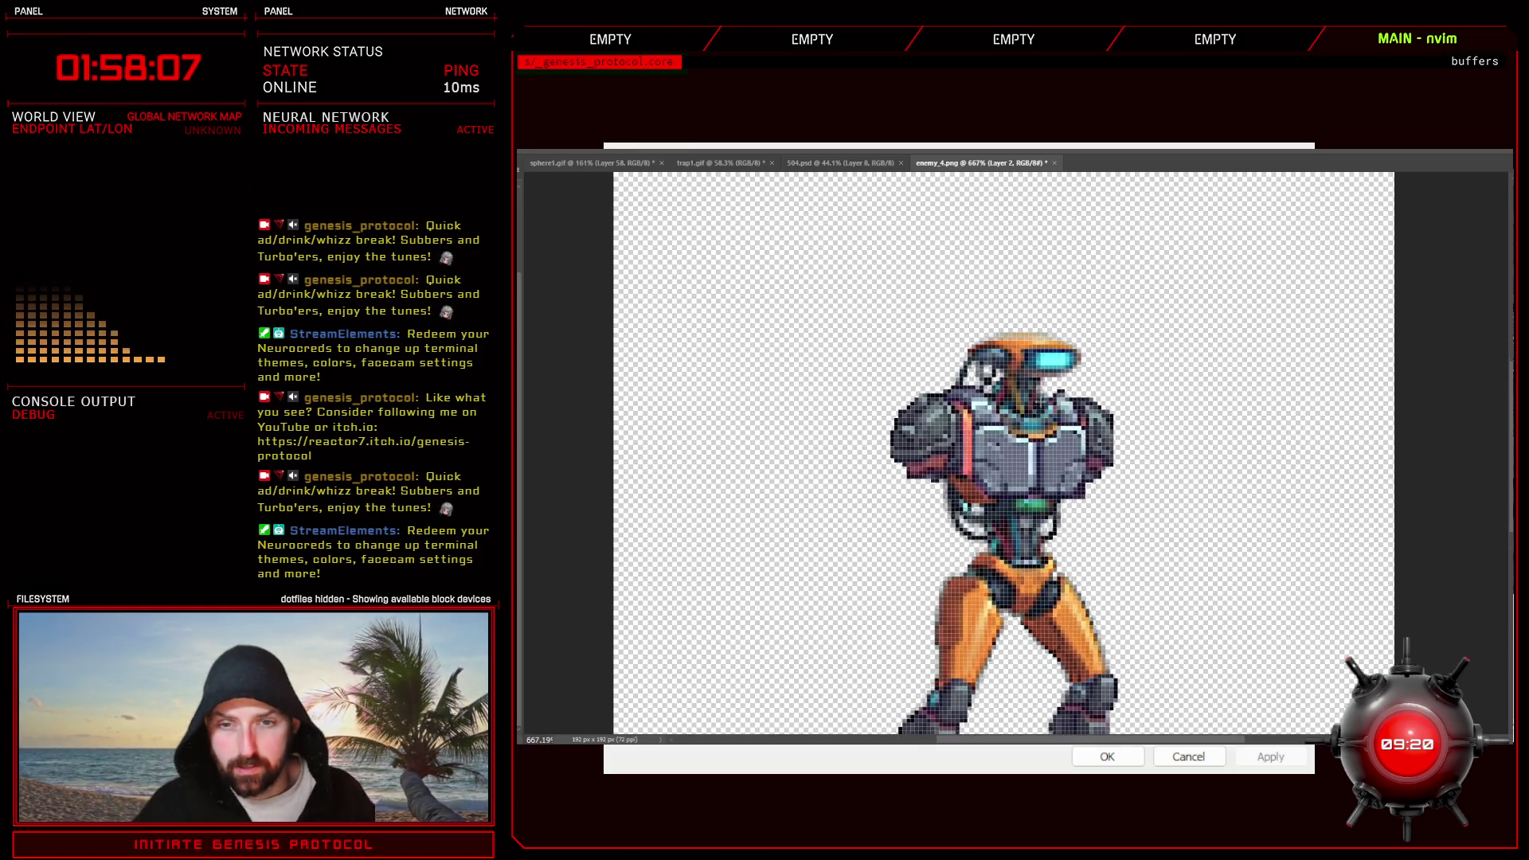
- Marquee the robot sprite's head area and fill it with an orange tint to see its extent
{"action": "left_click_drag", "start_coordinate": [976, 335], "coordinate": [1062, 377]}
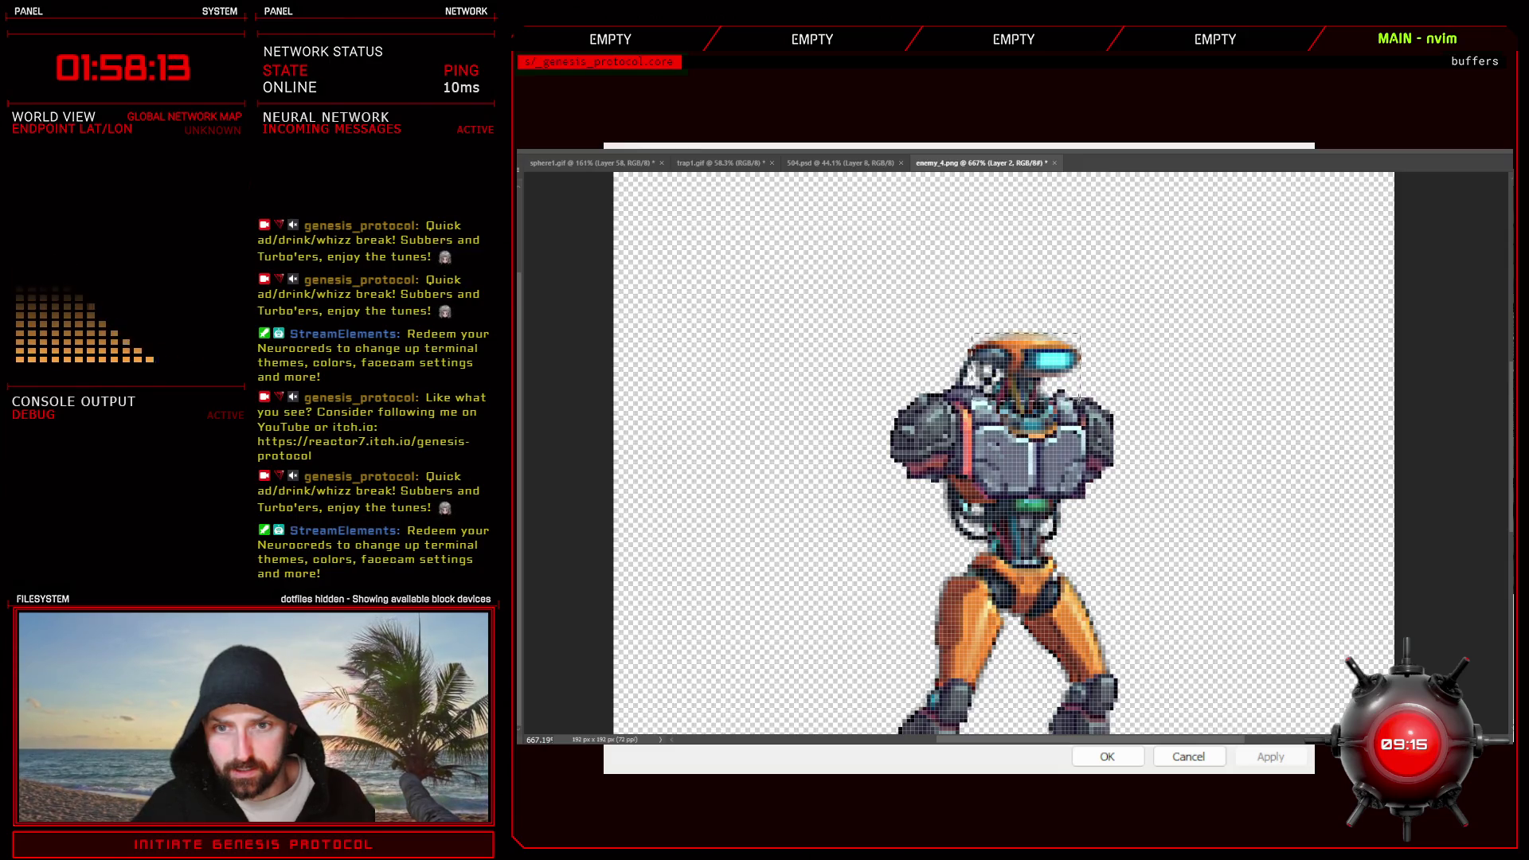
{"action": "scroll", "coordinate": [1015, 382], "scroll_direction": "up", "scroll_amount": 2}
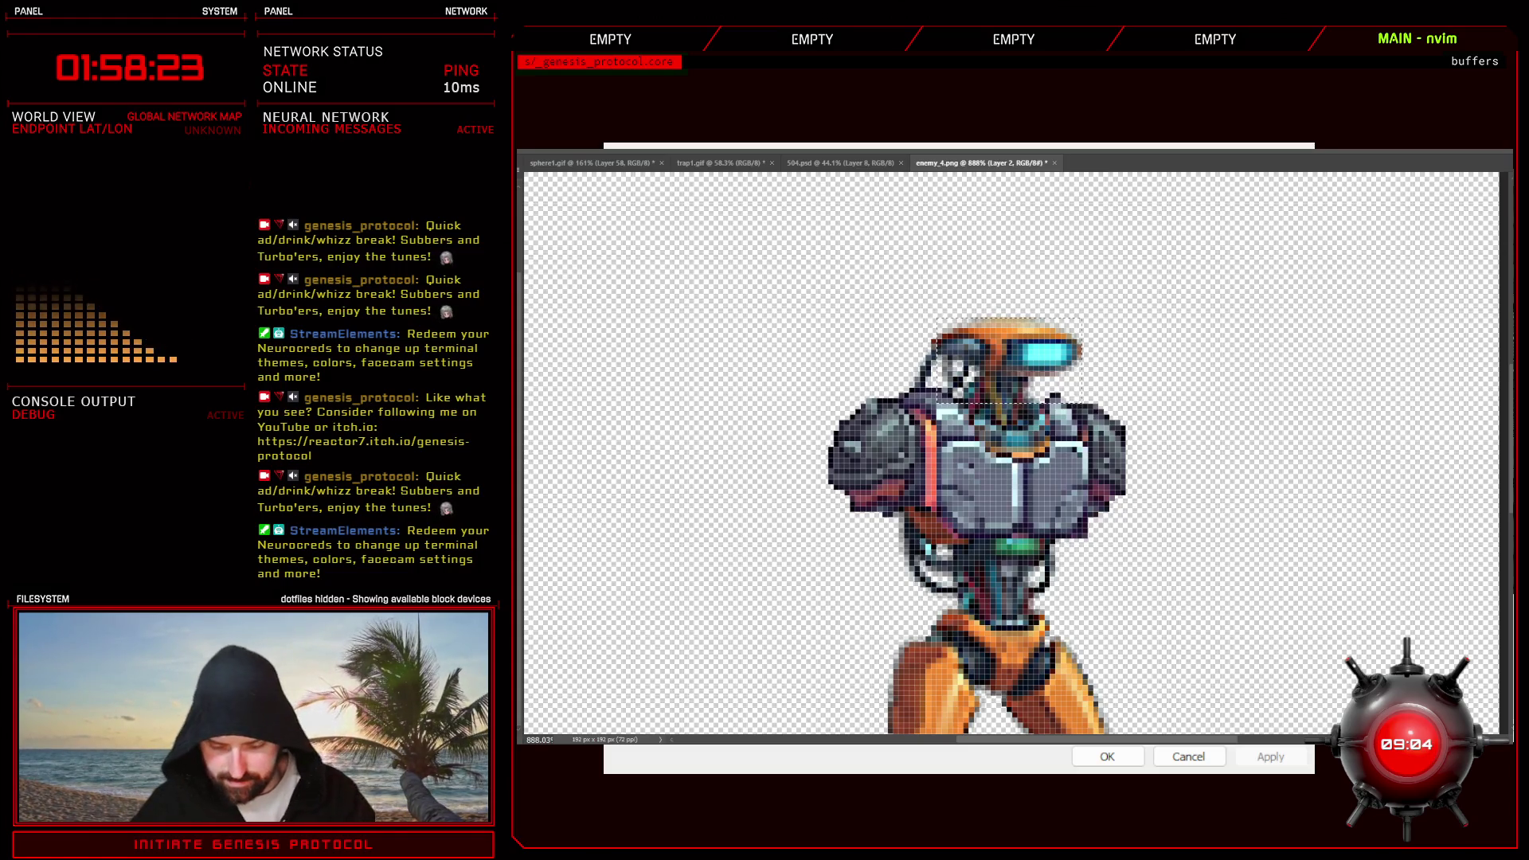
{"action": "key", "text": "alt+BackSpace"}
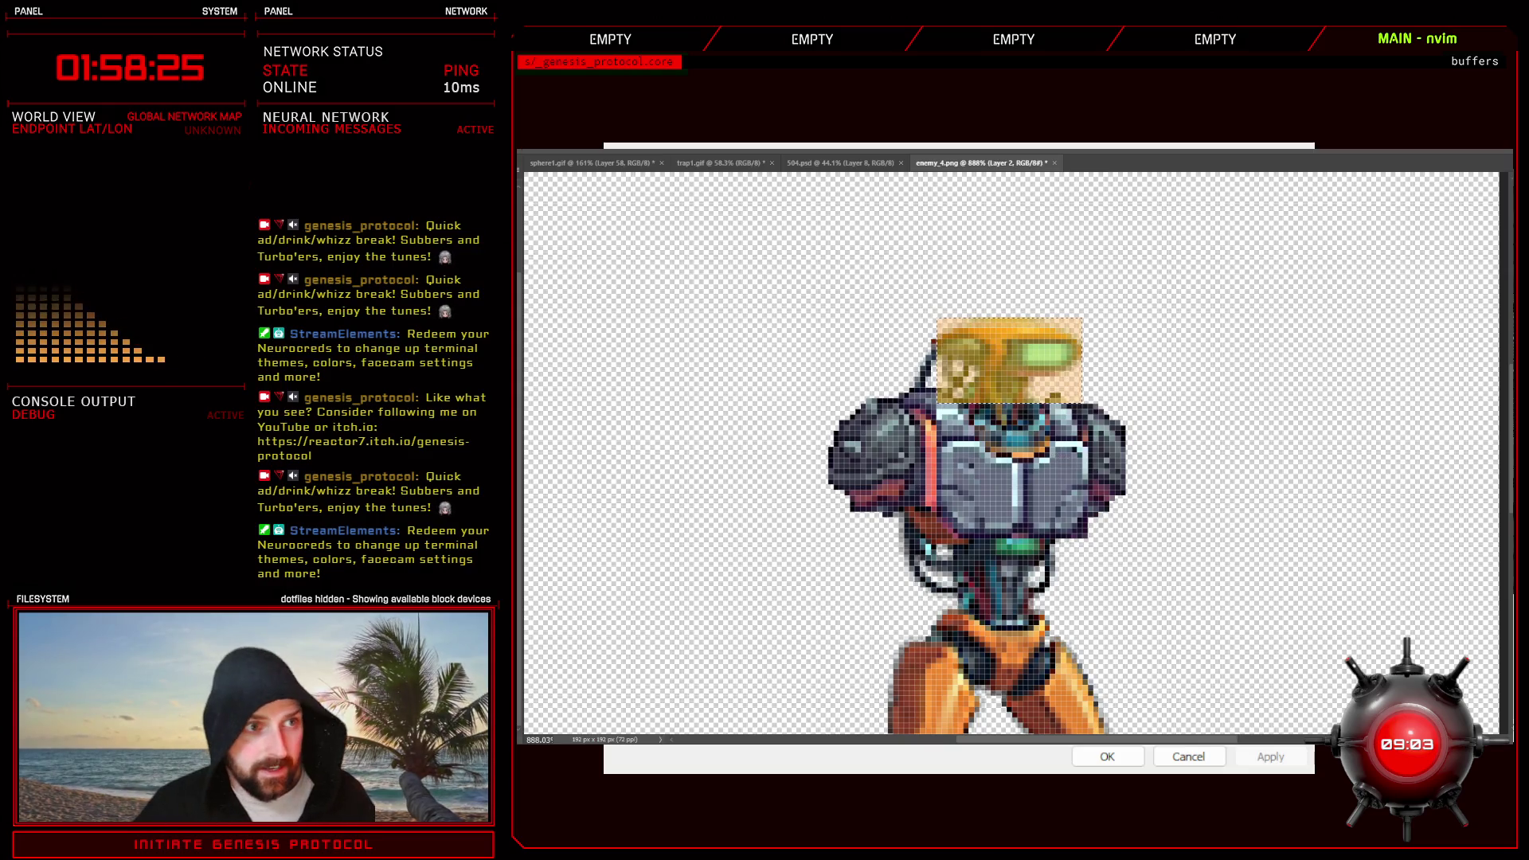
{"action": "scroll", "coordinate": [956, 358], "scroll_direction": "up", "scroll_amount": 1}
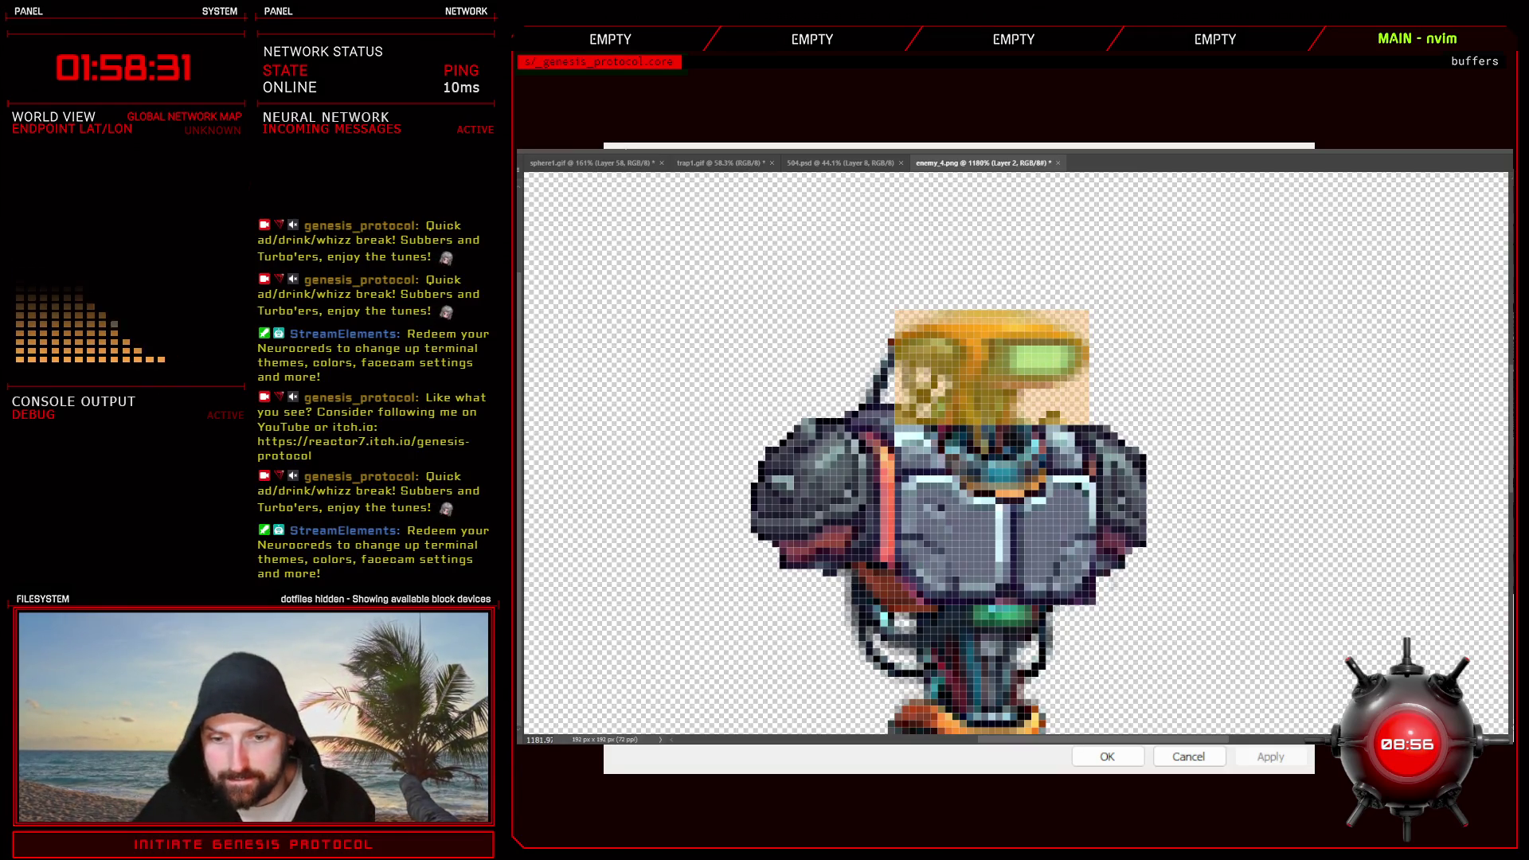
- Uncomment enemy 4's headshot entry on line 203 of the Enemy Controller script
{"action": "key", "text": "alt+Tab"}
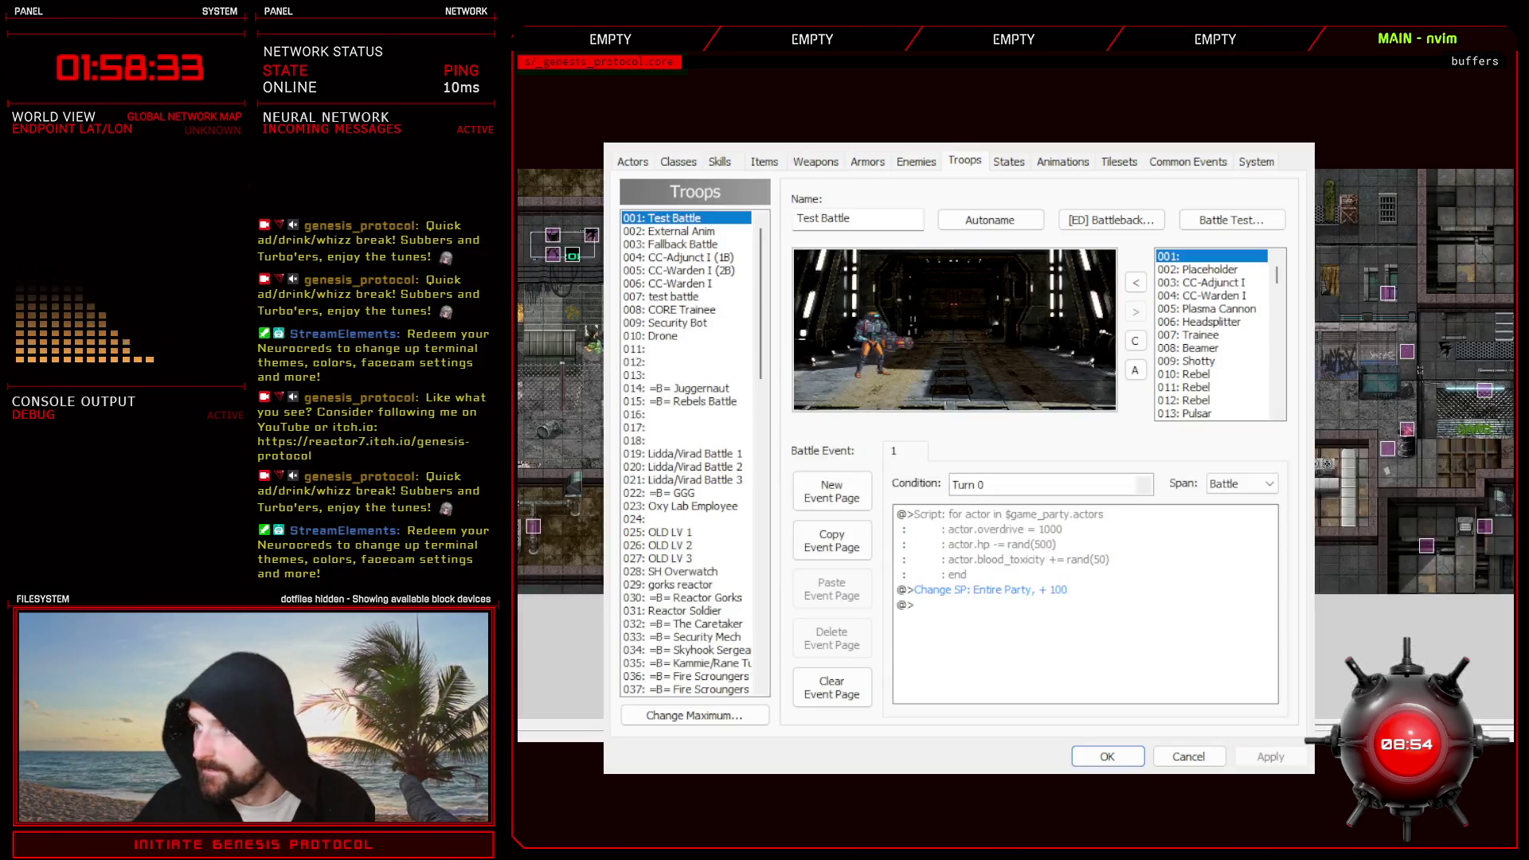
{"action": "left_click", "coordinate": [1108, 758]}
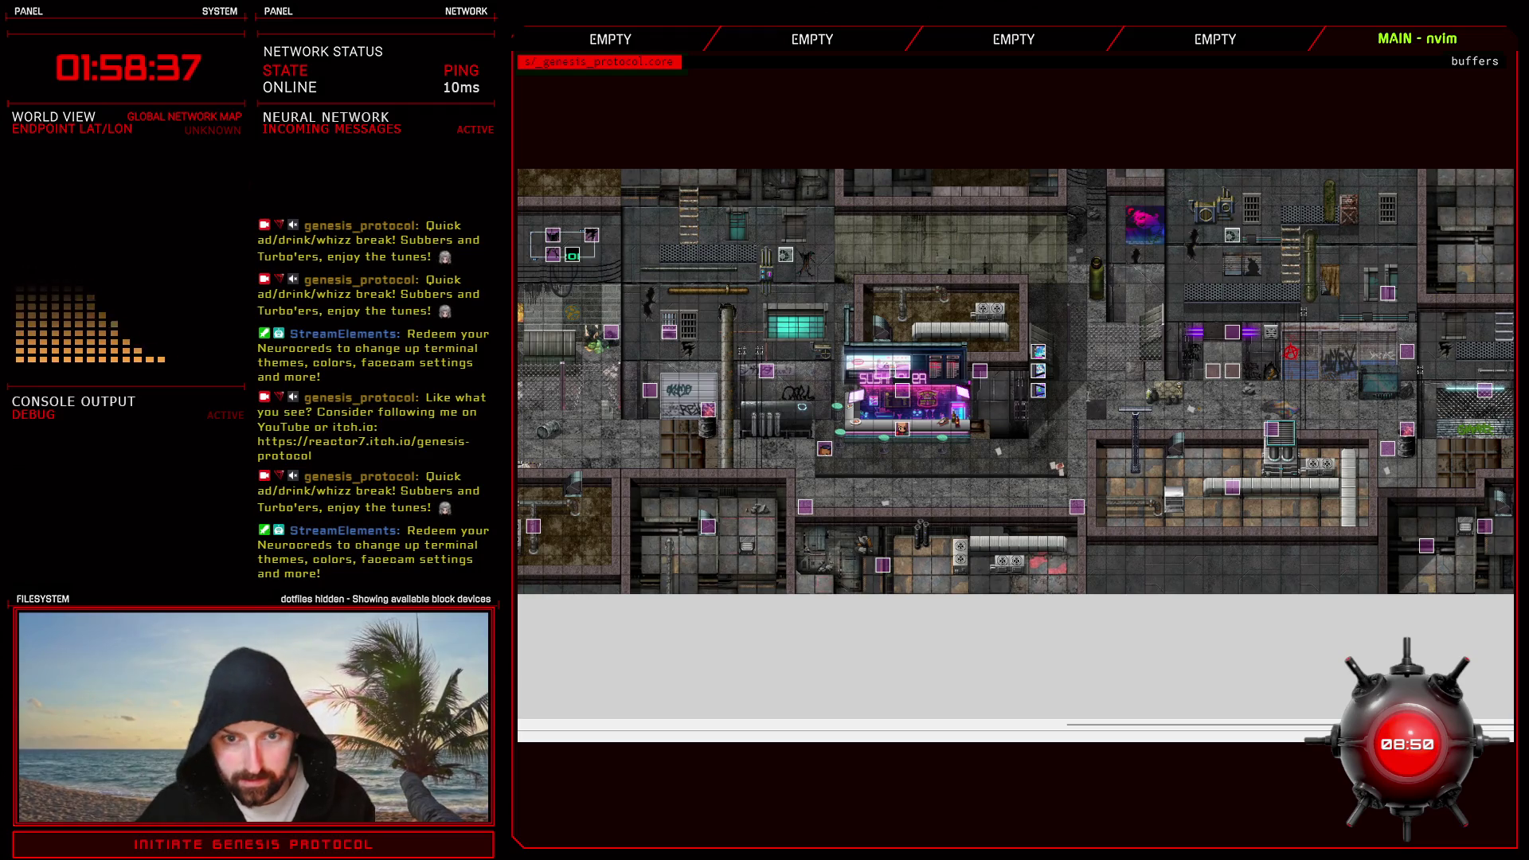
{"action": "key", "text": "F11"}
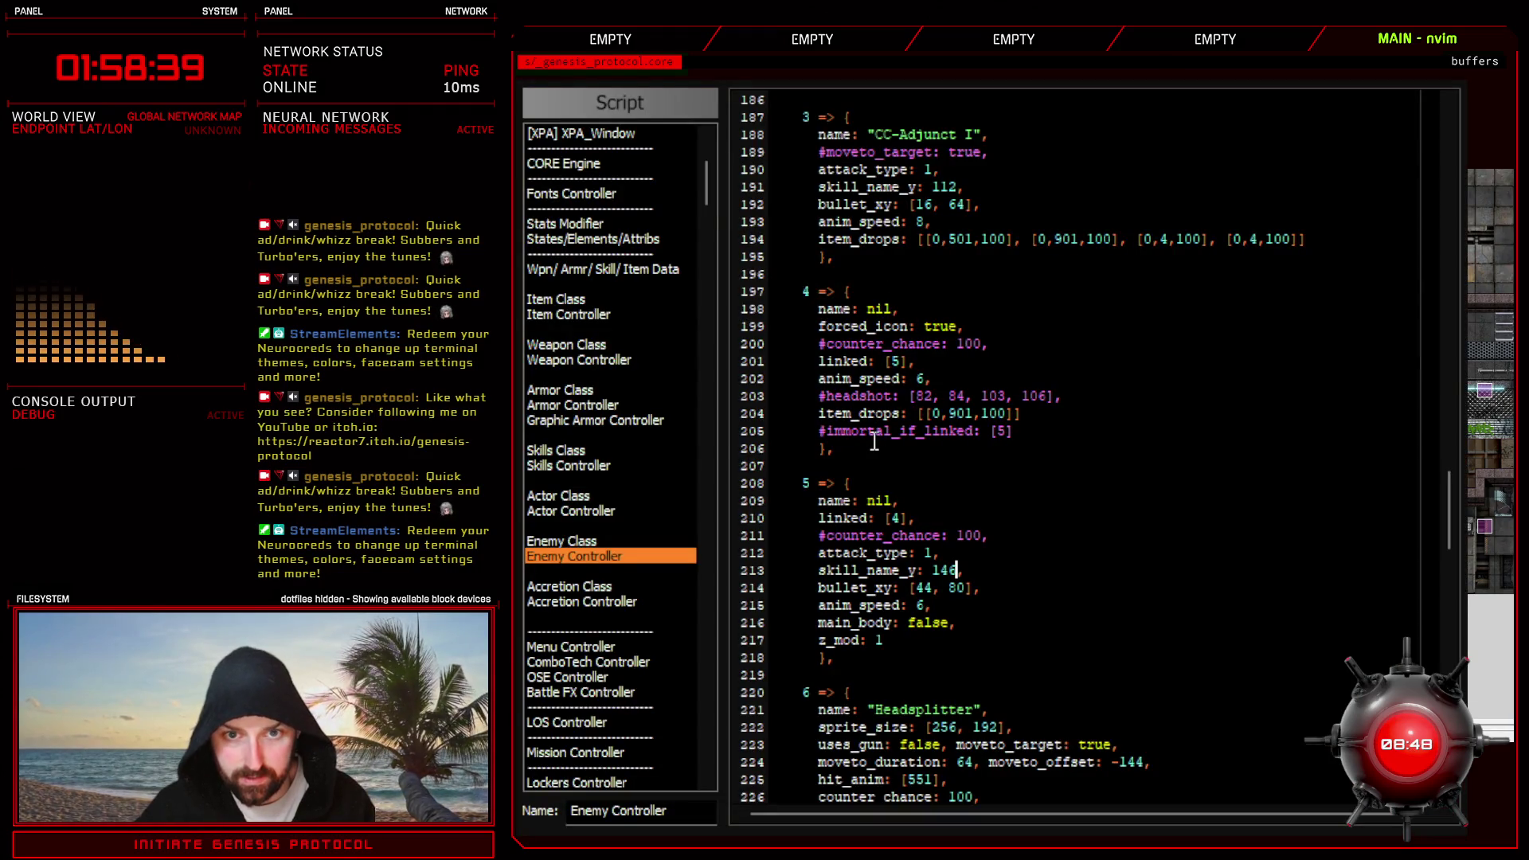
{"action": "scroll", "coordinate": [873, 442], "scroll_direction": "up", "scroll_amount": 5}
{"action": "scroll", "coordinate": [888, 481], "scroll_direction": "down", "scroll_amount": 5}
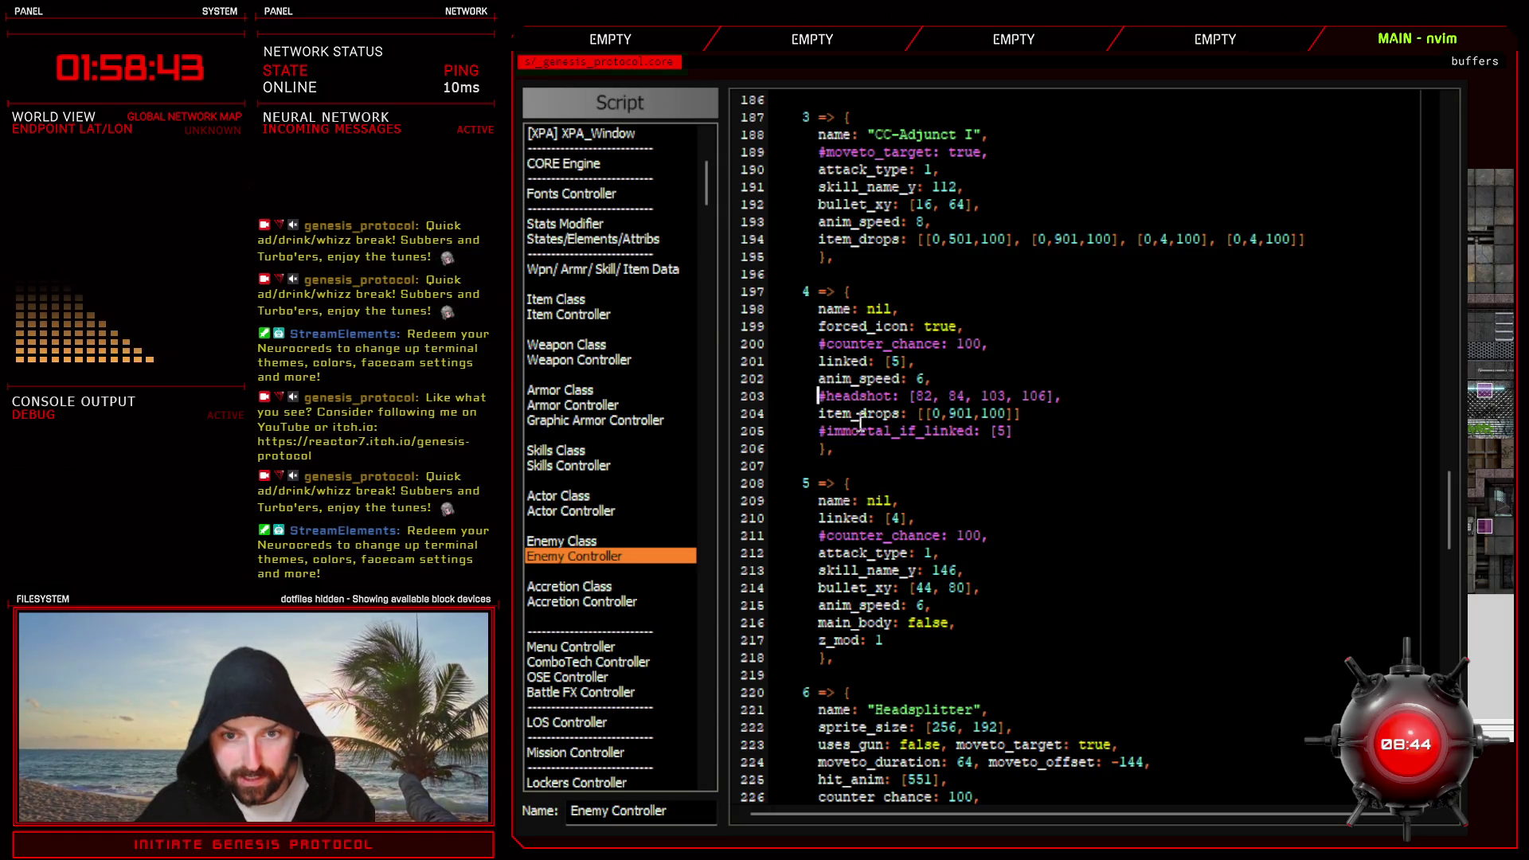
{"action": "key", "text": "Delete"}
{"action": "scroll", "coordinate": [1051, 443], "scroll_direction": "down", "scroll_amount": 8}
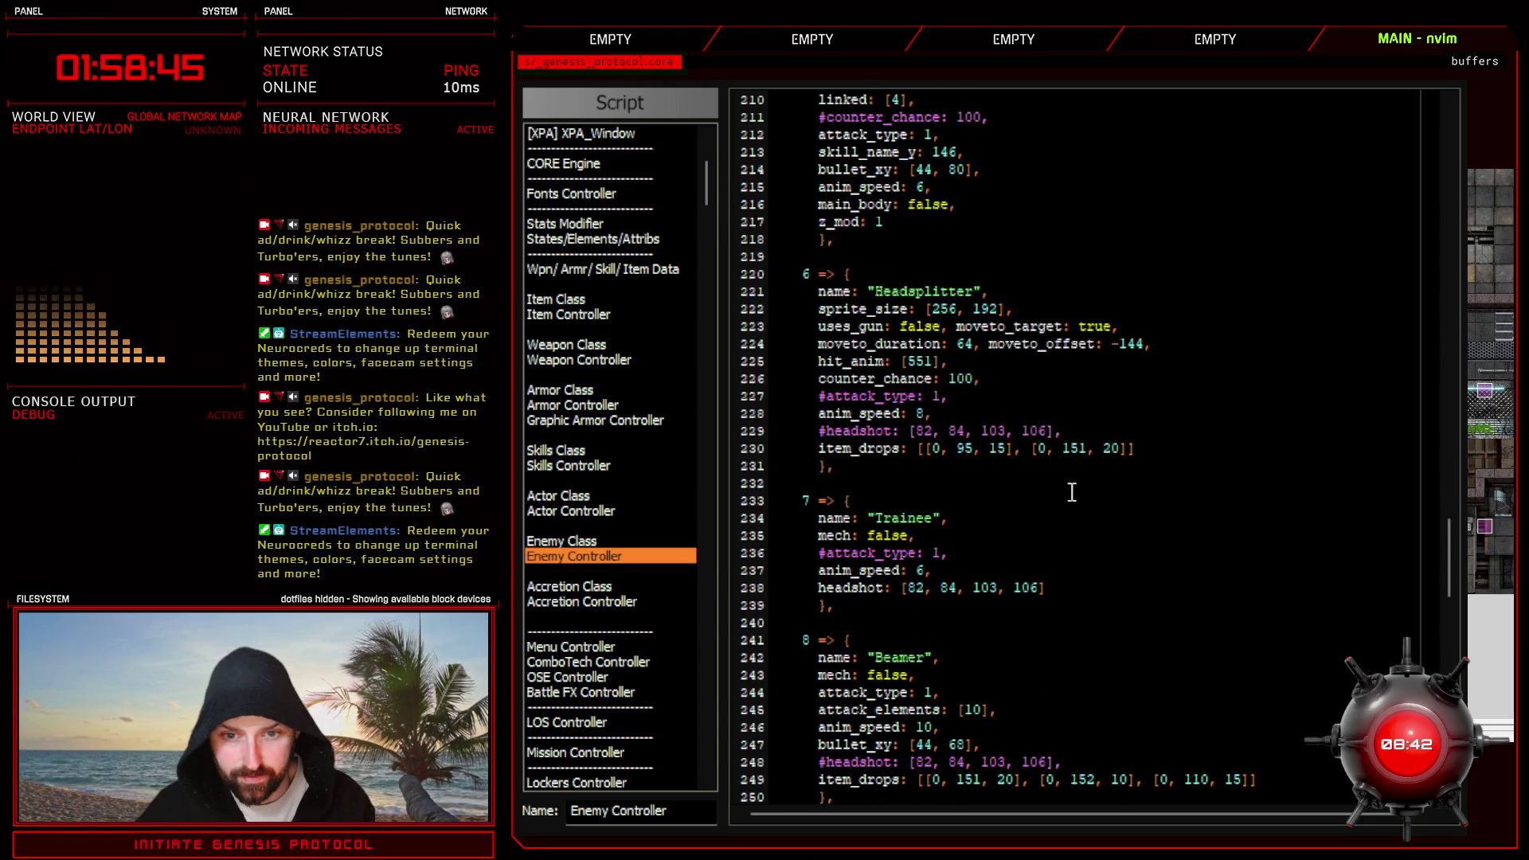
{"action": "scroll", "coordinate": [1072, 492], "scroll_direction": "down", "scroll_amount": 8}
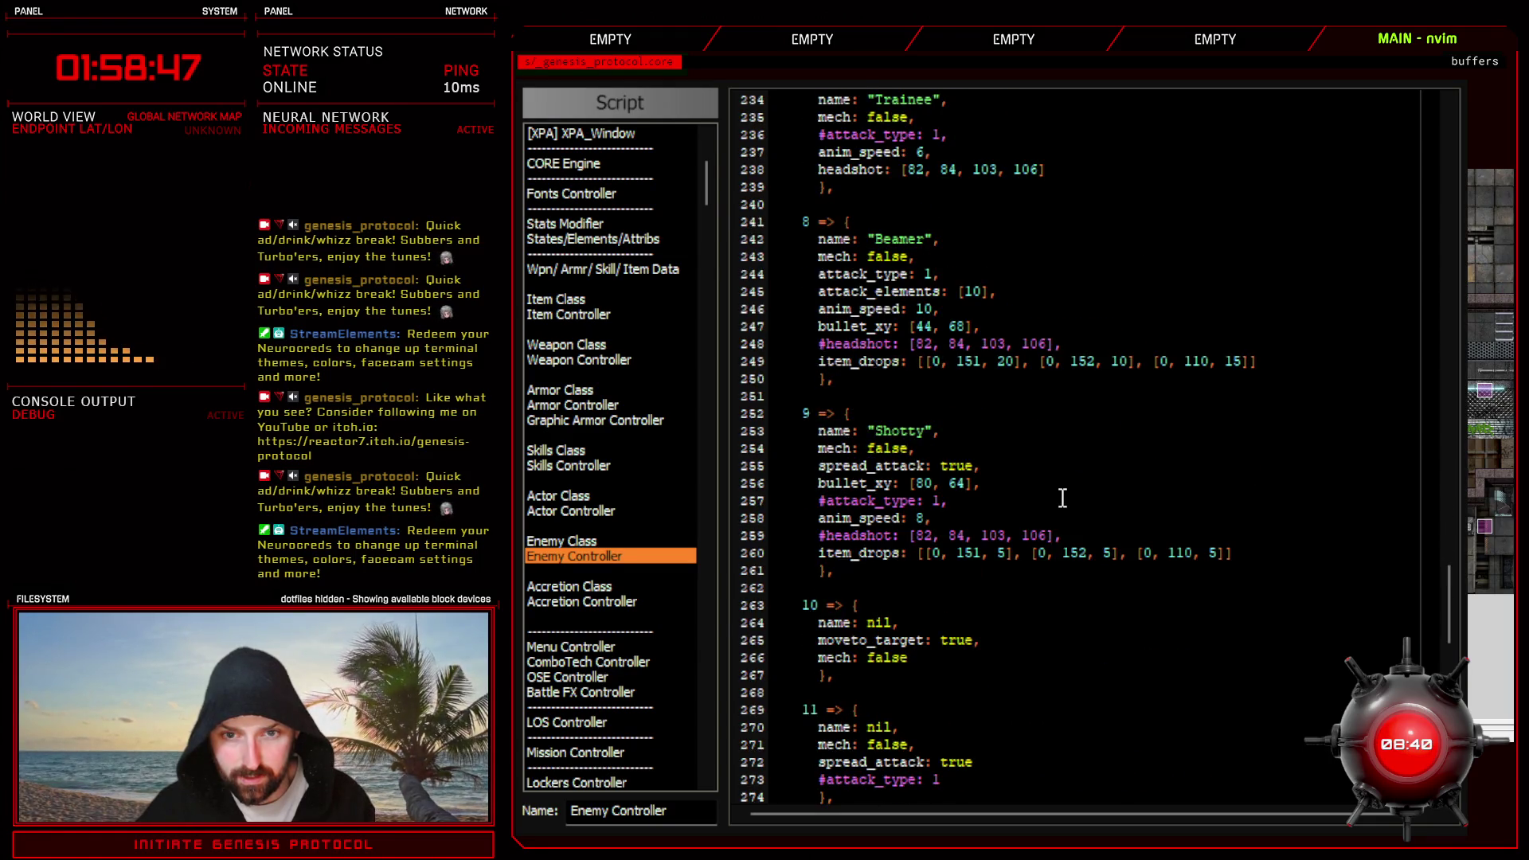
{"action": "scroll", "coordinate": [1062, 498], "scroll_direction": "up", "scroll_amount": 16}
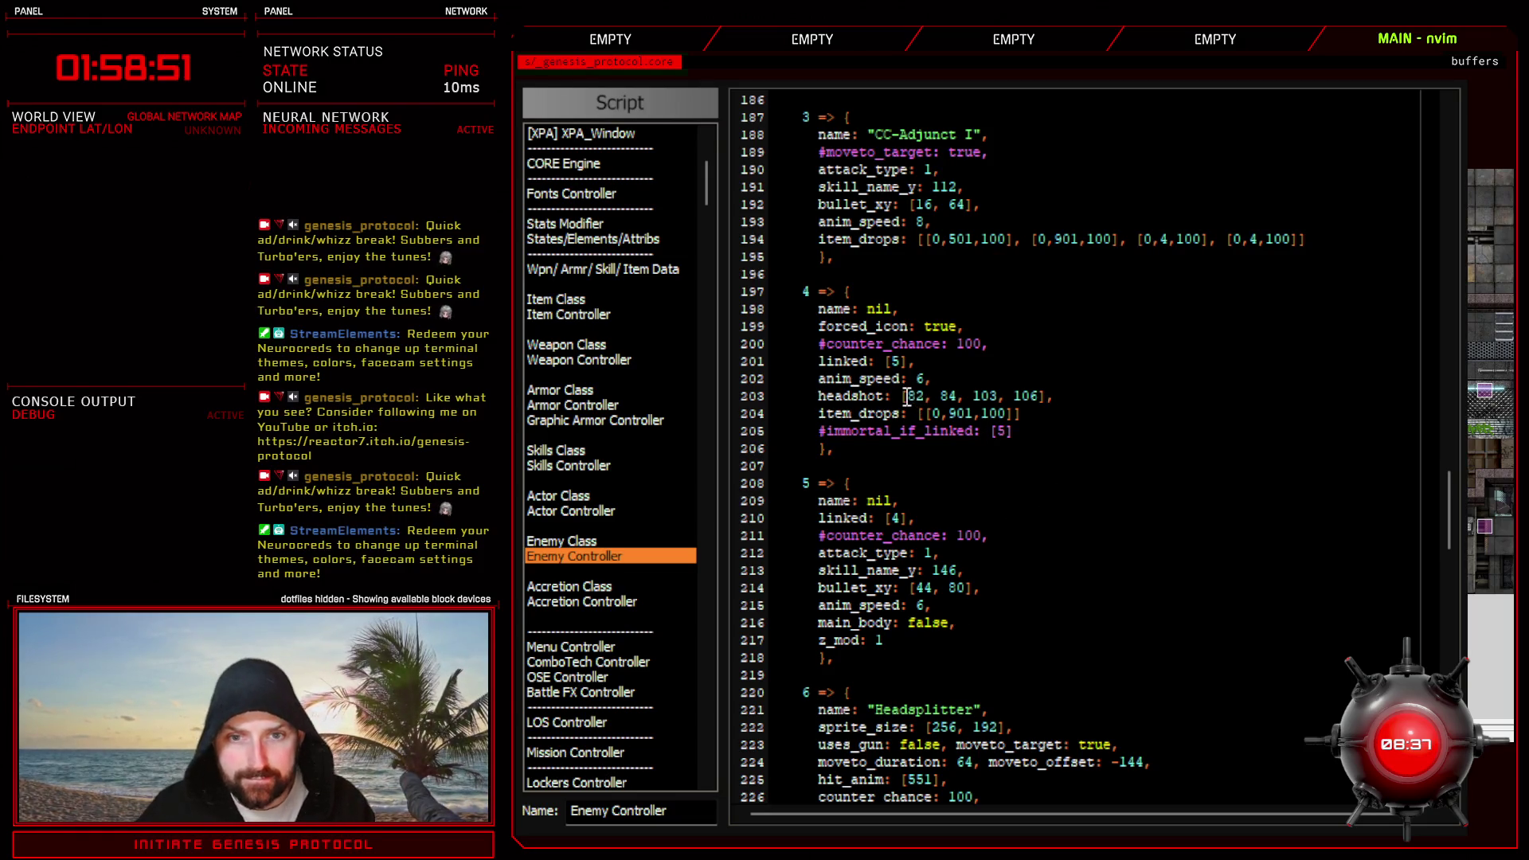
{"action": "scroll", "coordinate": [932, 396], "scroll_direction": "up", "scroll_amount": 6}
{"action": "scroll", "coordinate": [980, 526], "scroll_direction": "up", "scroll_amount": 6}
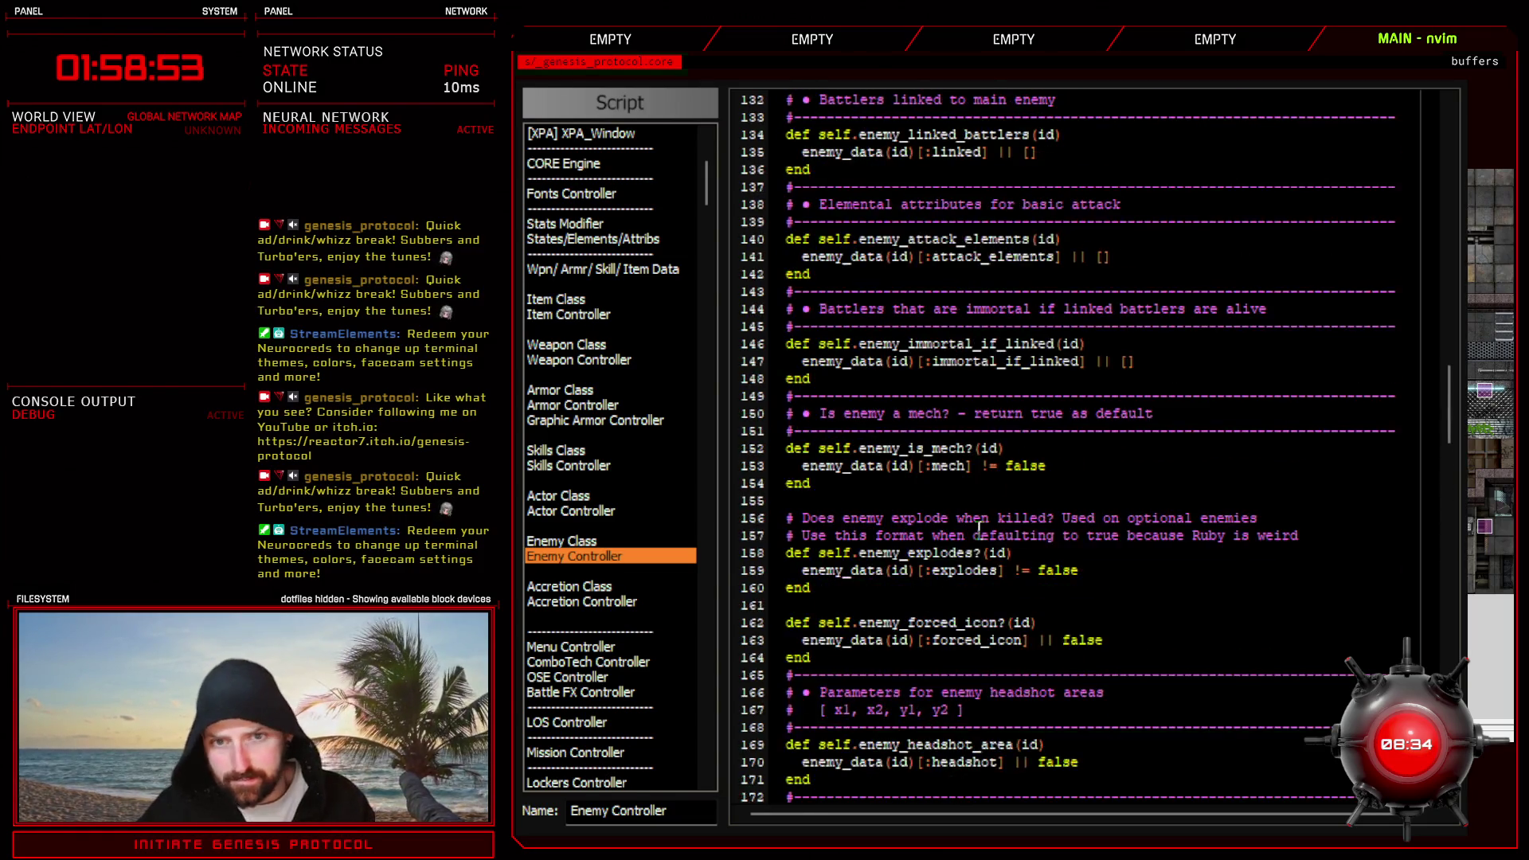
{"action": "scroll", "coordinate": [978, 529], "scroll_direction": "up", "scroll_amount": 6}
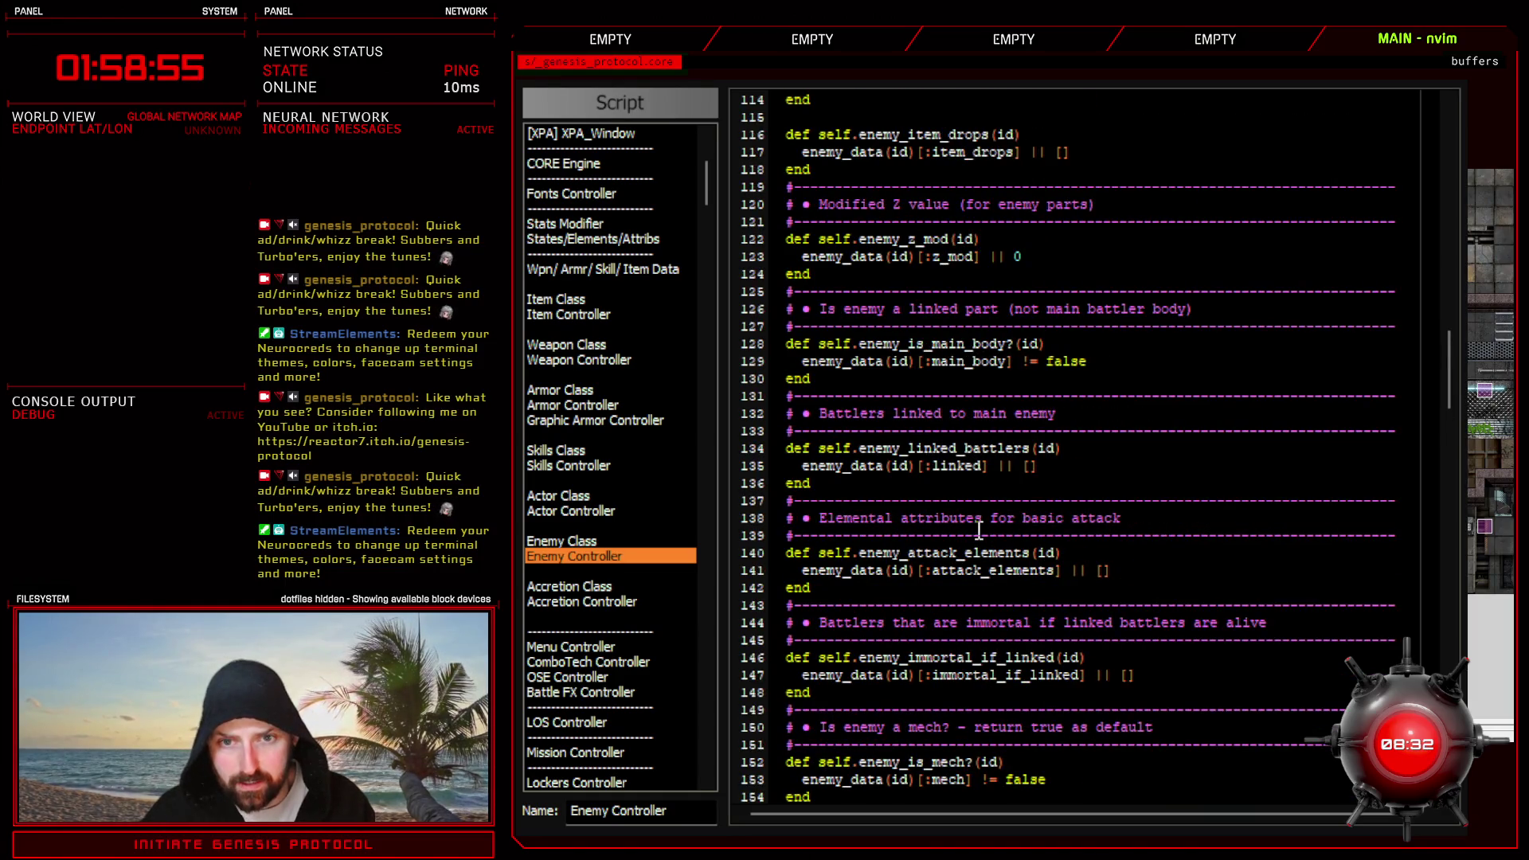
{"action": "scroll", "coordinate": [978, 528], "scroll_direction": "up", "scroll_amount": 7}
{"action": "scroll", "coordinate": [978, 529], "scroll_direction": "up", "scroll_amount": 8}
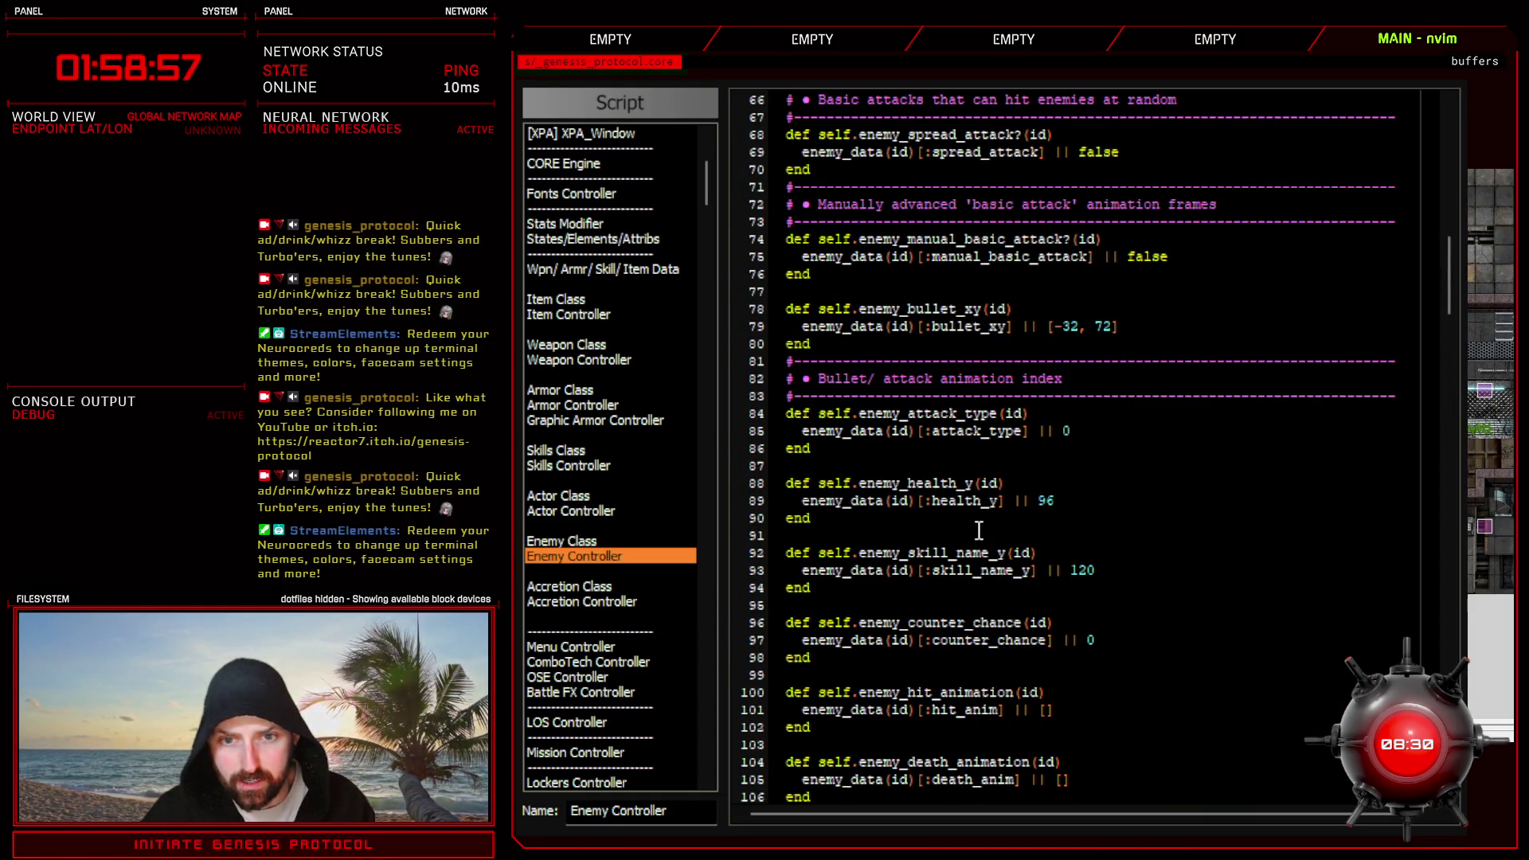
{"action": "scroll", "coordinate": [978, 528], "scroll_direction": "up", "scroll_amount": 8}
{"action": "scroll", "coordinate": [977, 528], "scroll_direction": "up", "scroll_amount": 8}
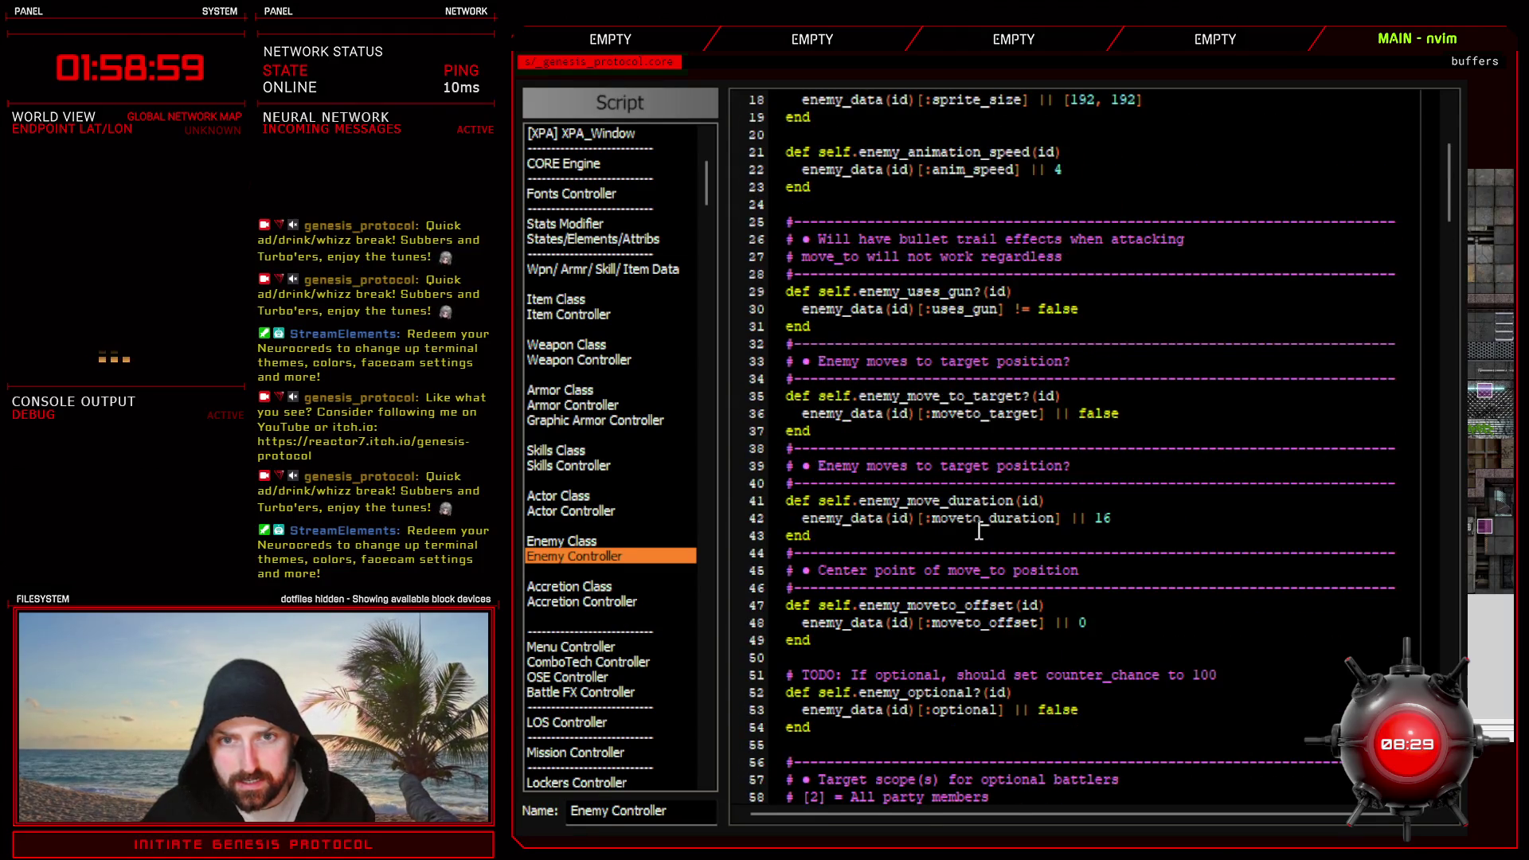
{"action": "scroll", "coordinate": [978, 528], "scroll_direction": "up", "scroll_amount": 6}
{"action": "scroll", "coordinate": [977, 528], "scroll_direction": "down", "scroll_amount": 8}
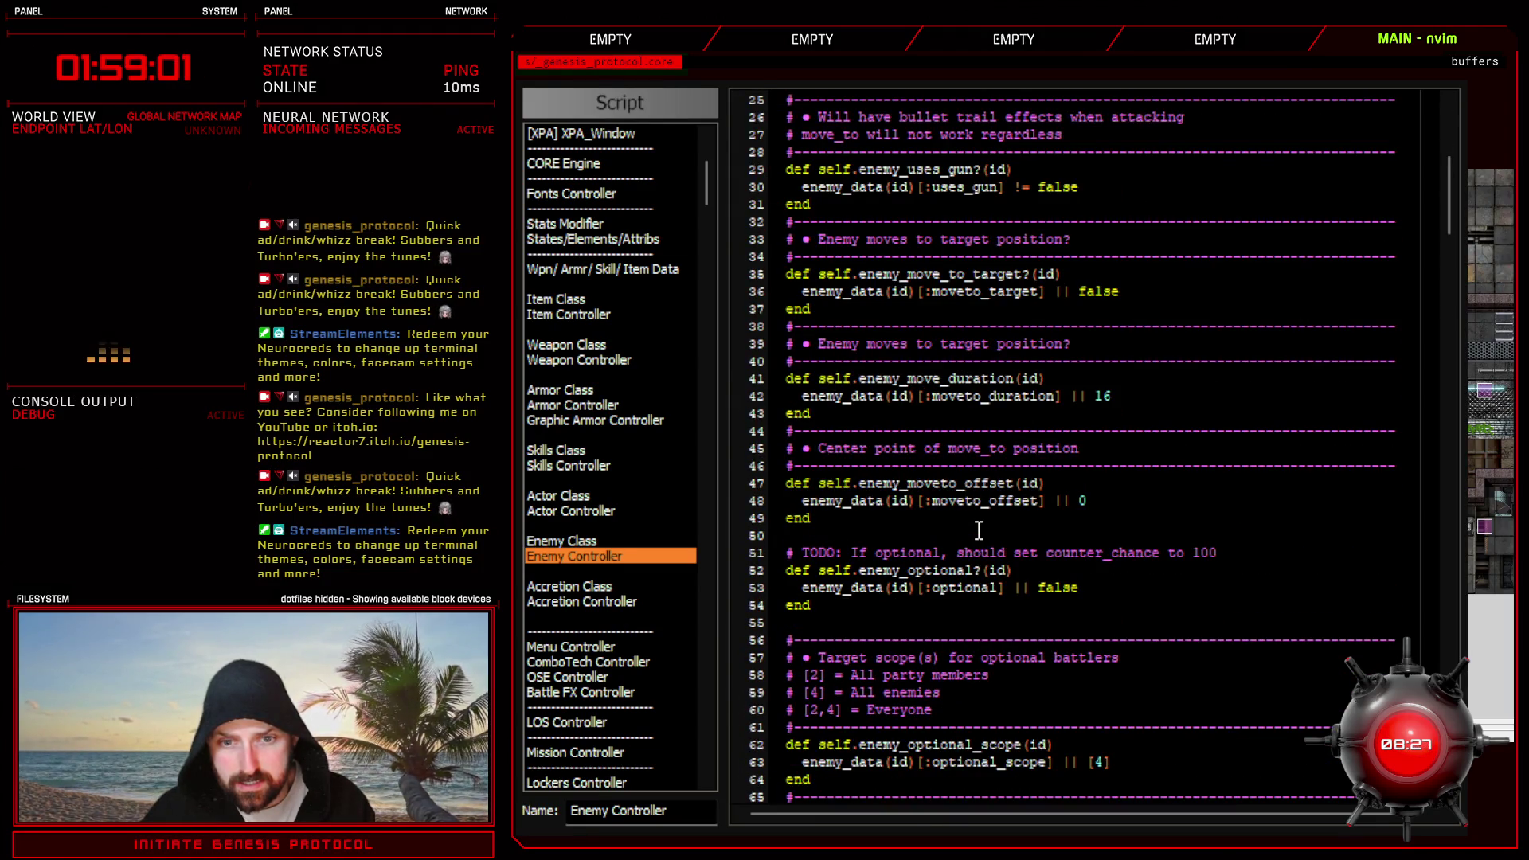
{"action": "scroll", "coordinate": [978, 528], "scroll_direction": "down", "scroll_amount": 6}
{"action": "scroll", "coordinate": [978, 528], "scroll_direction": "down", "scroll_amount": 4}
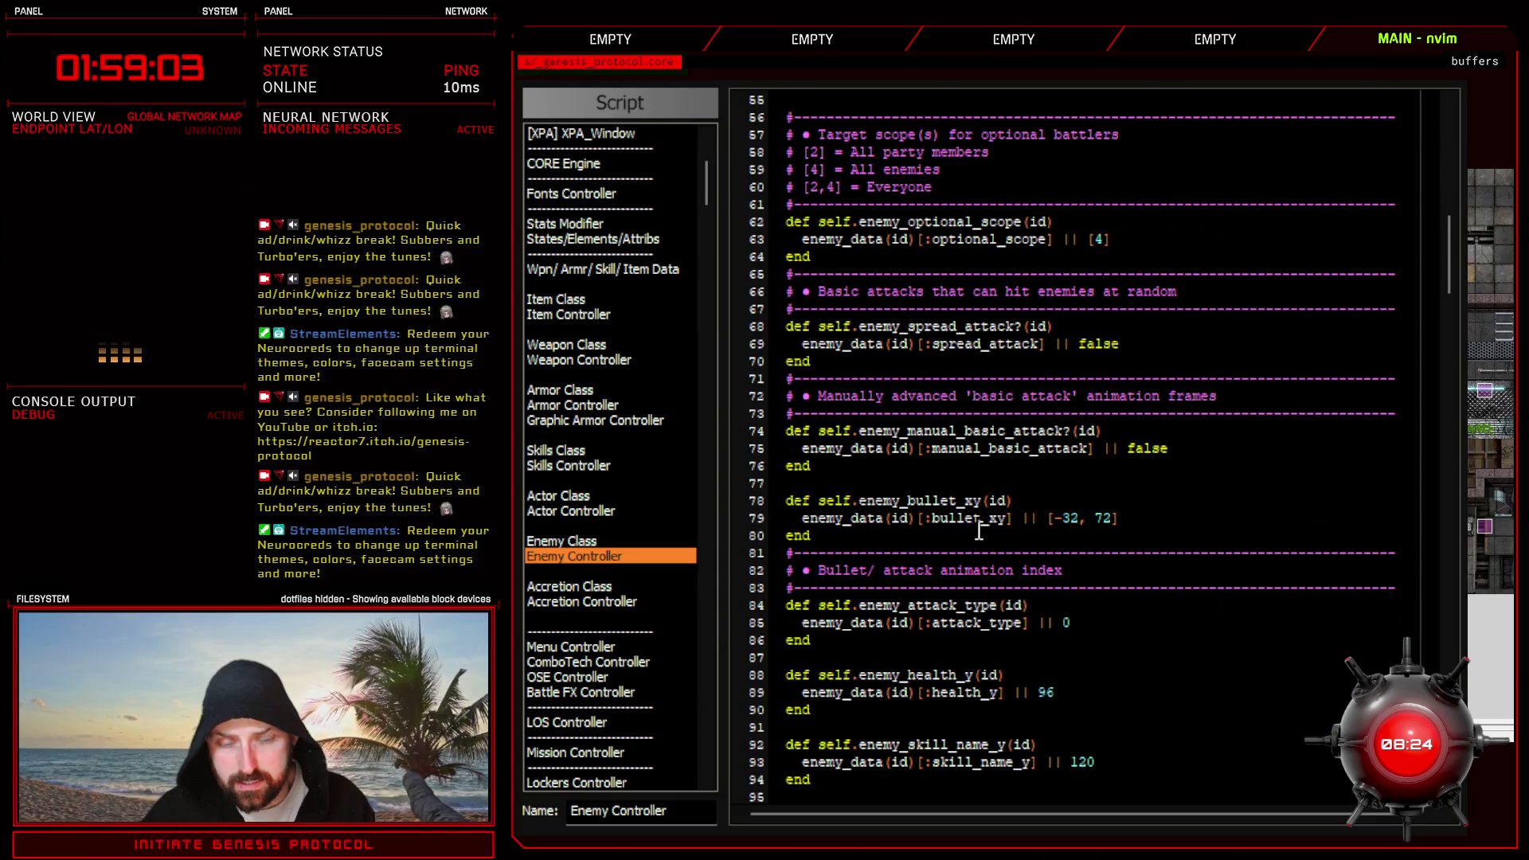
{"action": "scroll", "coordinate": [978, 529], "scroll_direction": "down", "scroll_amount": 7}
{"action": "scroll", "coordinate": [977, 528], "scroll_direction": "down", "scroll_amount": 7}
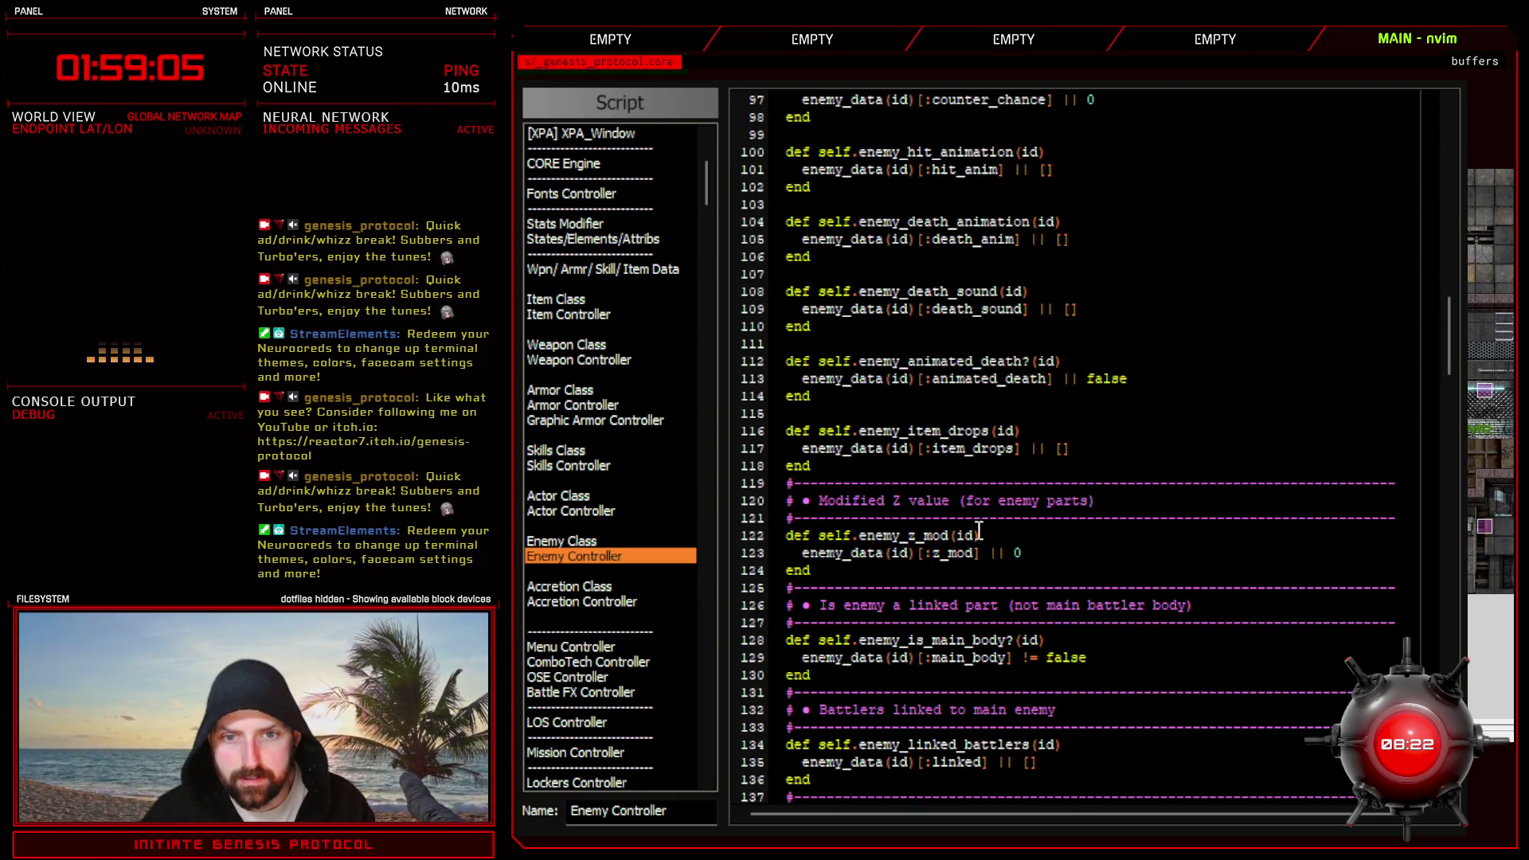
{"action": "scroll", "coordinate": [977, 533], "scroll_direction": "down", "scroll_amount": 4}
{"action": "scroll", "coordinate": [978, 534], "scroll_direction": "down", "scroll_amount": 3}
{"action": "scroll", "coordinate": [977, 535], "scroll_direction": "down", "scroll_amount": 3}
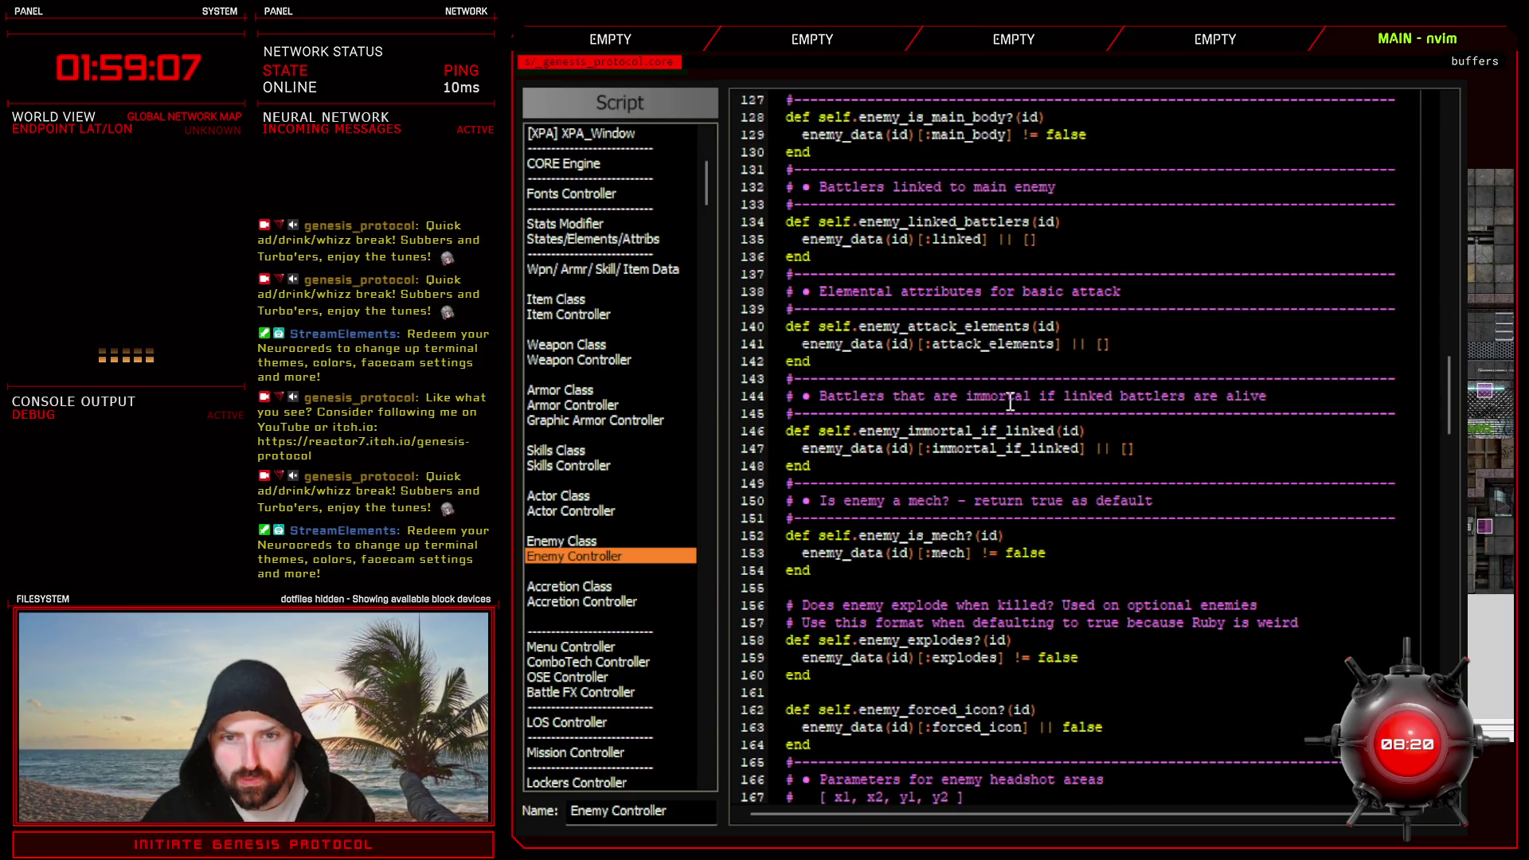
{"action": "scroll", "coordinate": [1009, 402], "scroll_direction": "down", "scroll_amount": 6}
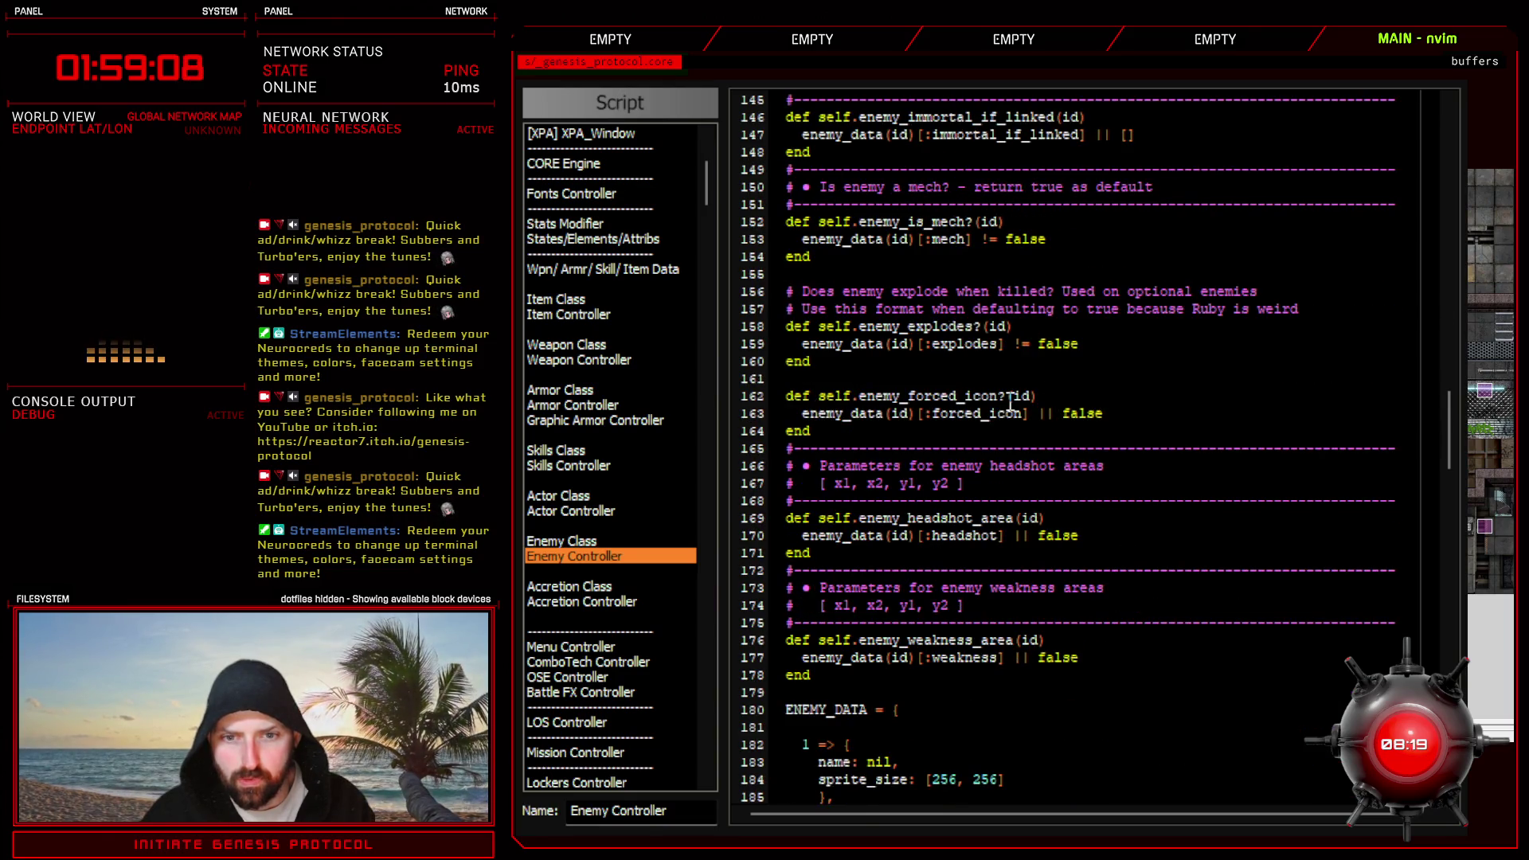
- Check the x1, x2, y1, y2 order in the headshot comment and bring up the robot sprite
{"action": "left_click", "coordinate": [836, 483]}
{"action": "scroll", "coordinate": [939, 488], "scroll_direction": "down", "scroll_amount": 8}
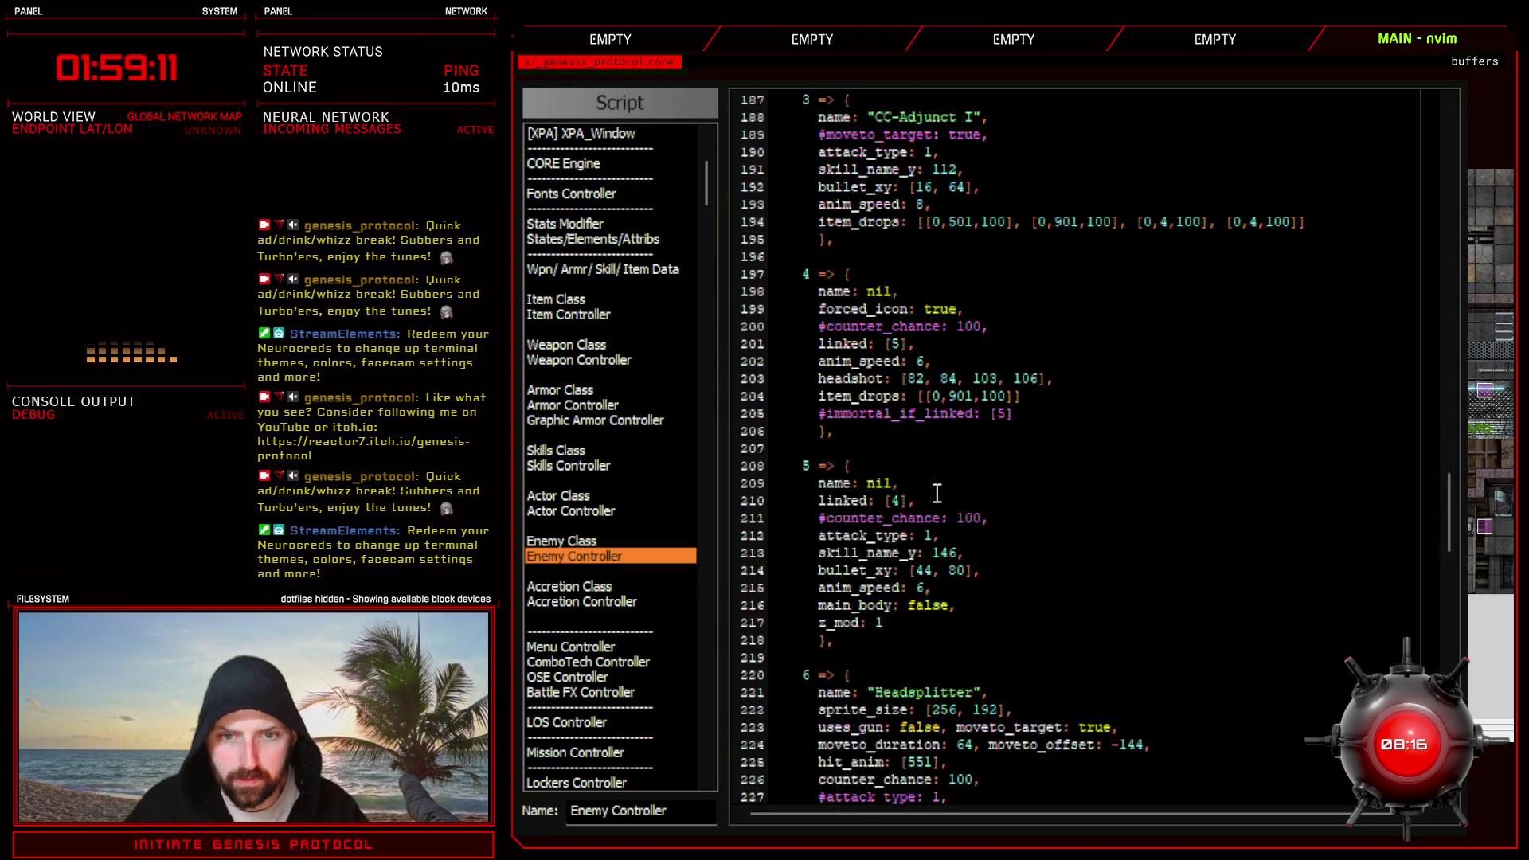
{"action": "scroll", "coordinate": [937, 488], "scroll_direction": "down", "scroll_amount": 6}
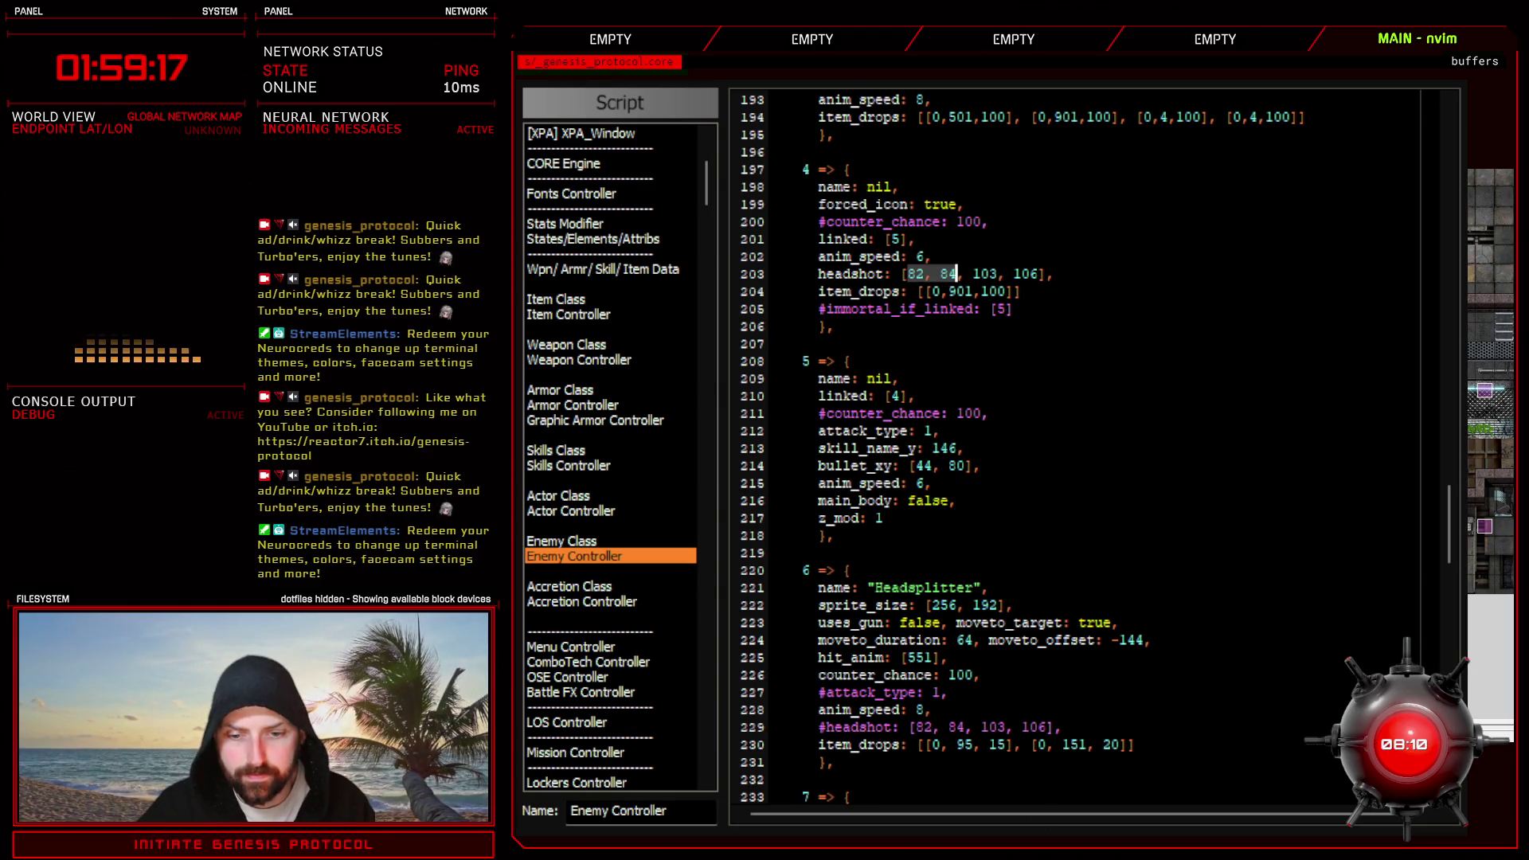
{"action": "key", "text": "alt+Tab"}
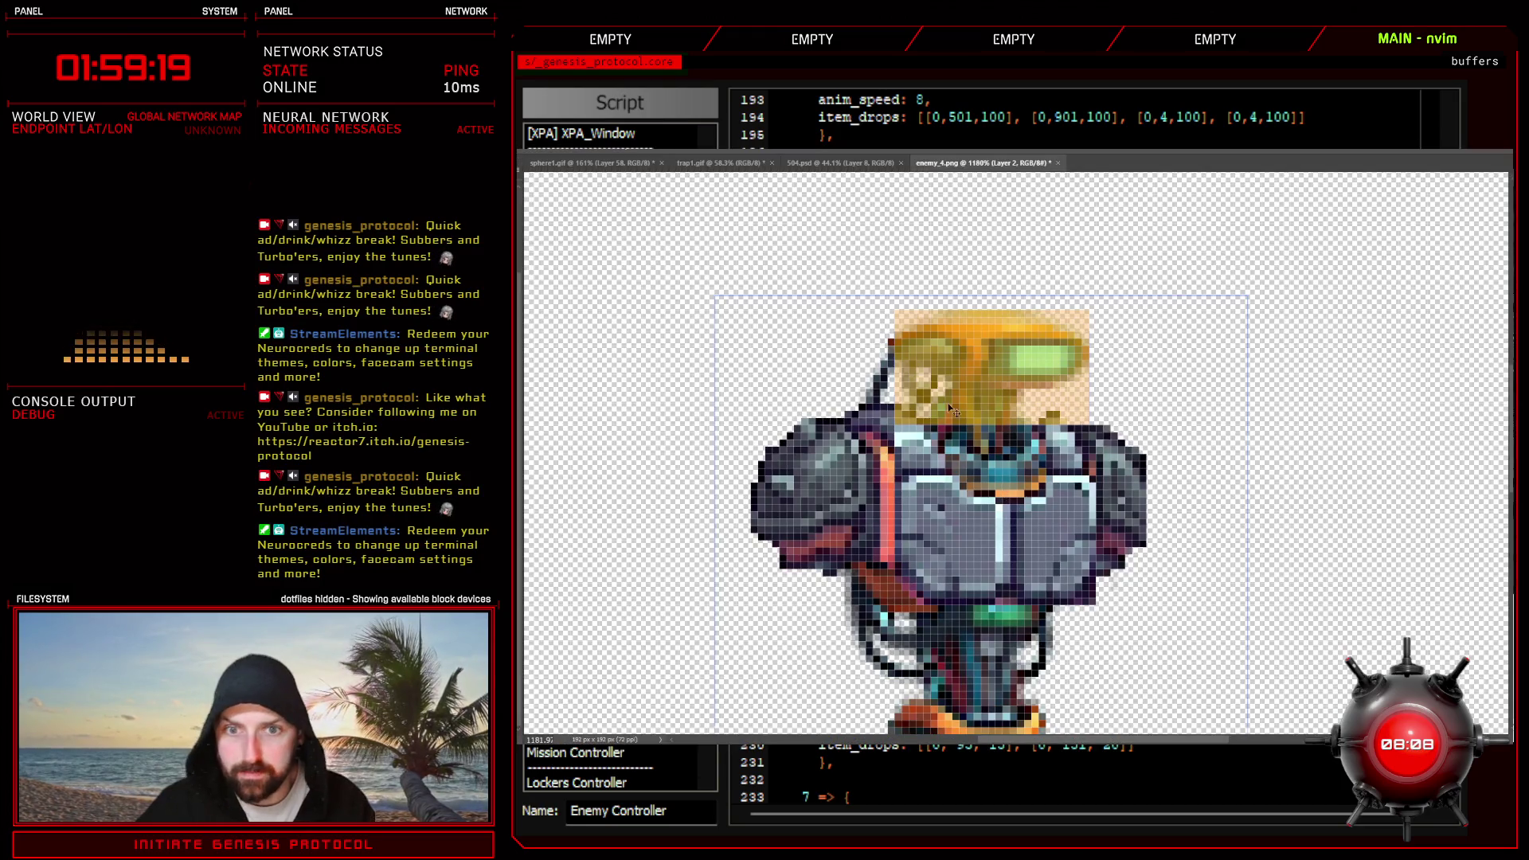
- Read the head layer's bounds in Photoshop and set enemy 4's headshot to [88, 114, 61, 76]
{"action": "left_click", "coordinate": [950, 407]}
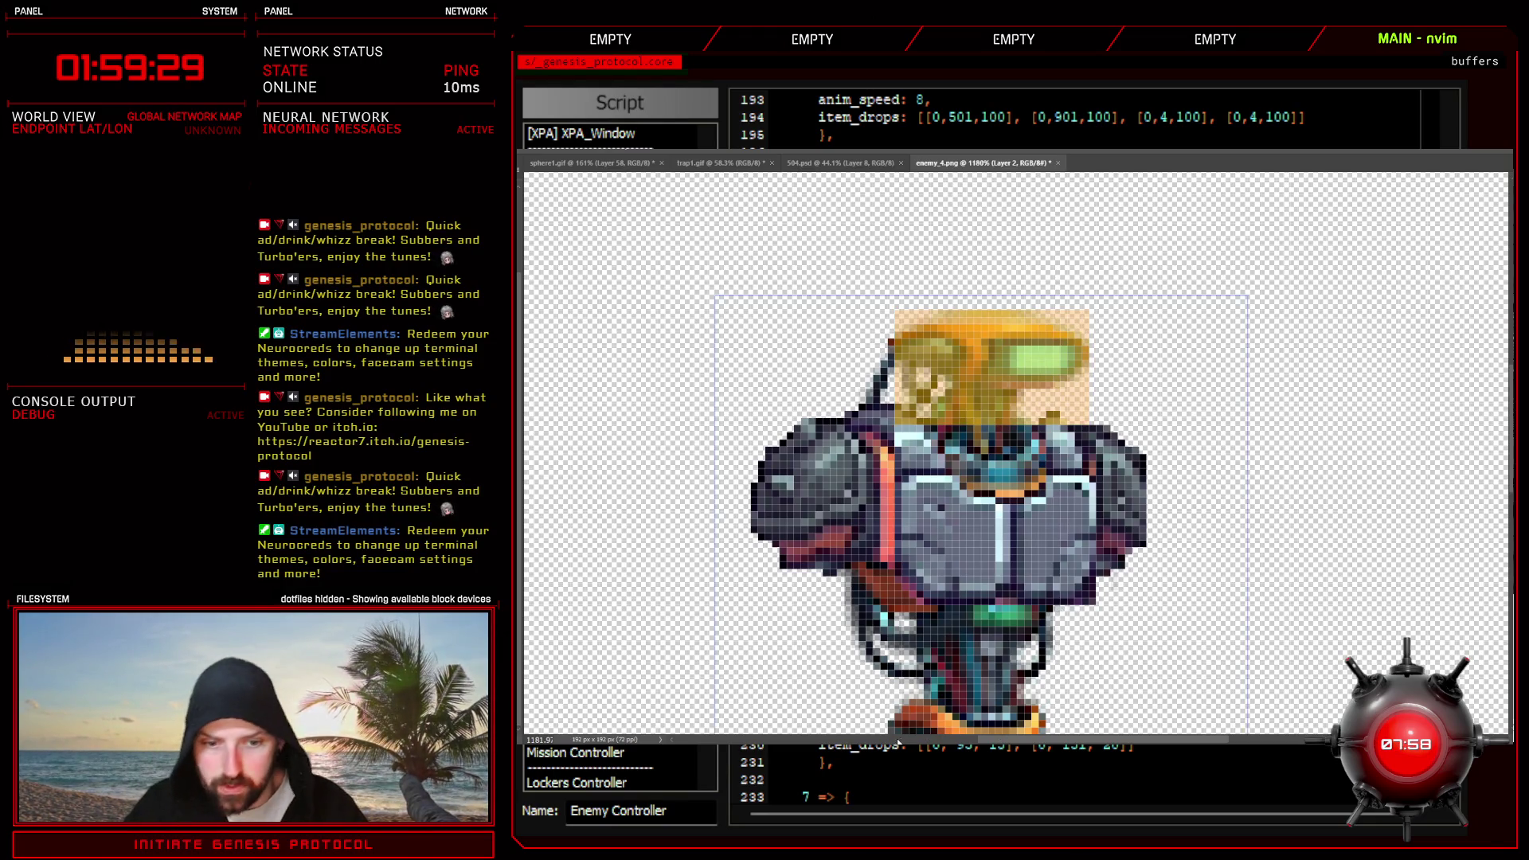
{"action": "key", "text": "alt+Tab"}
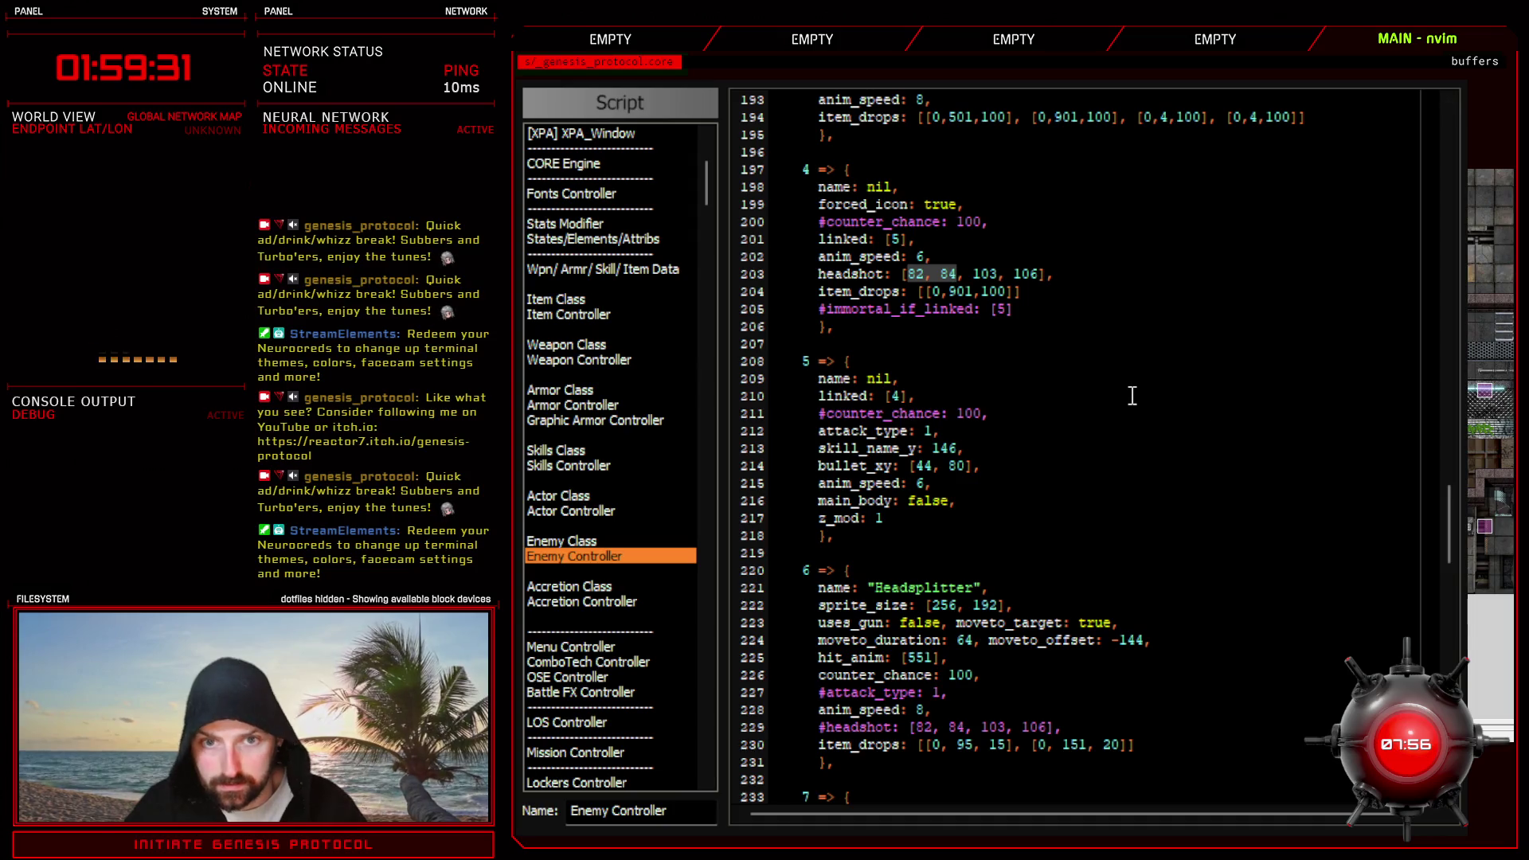
{"action": "type", "text": "x"}
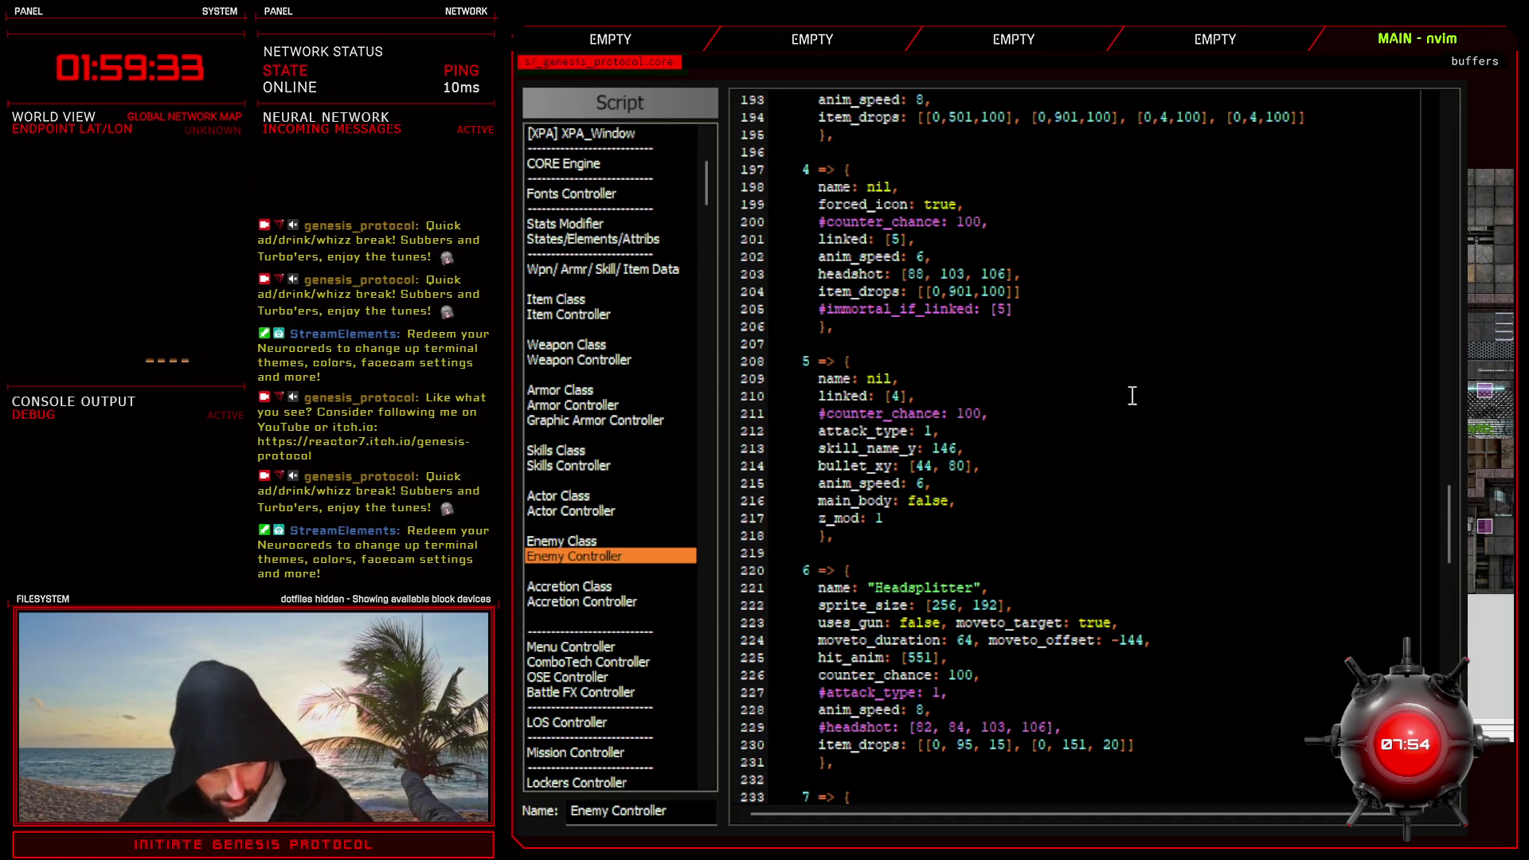
{"action": "type", "text": " 114,"}
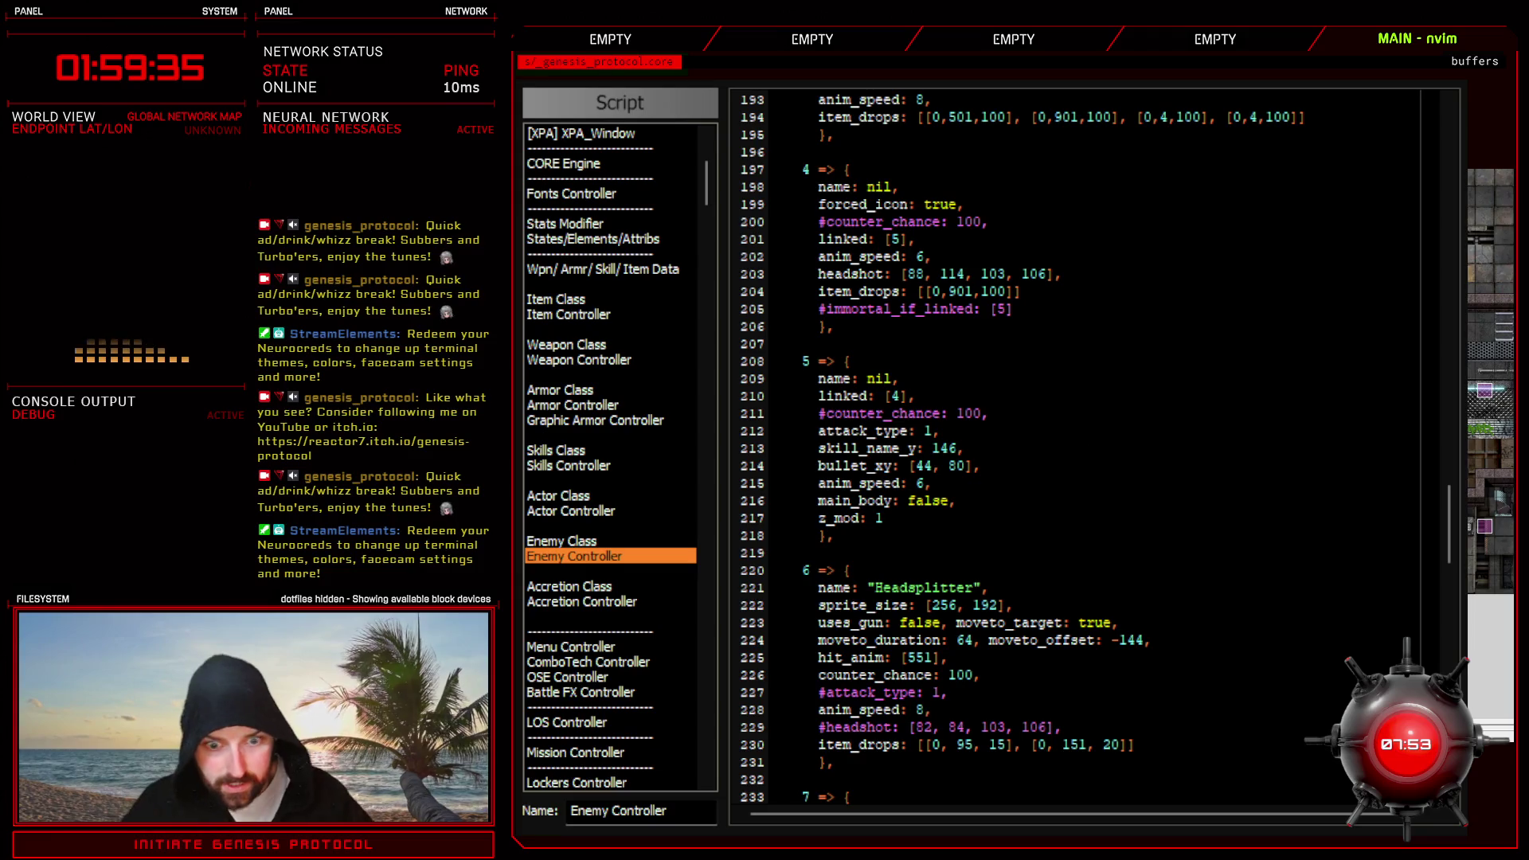
{"action": "key", "text": "alt+Tab"}
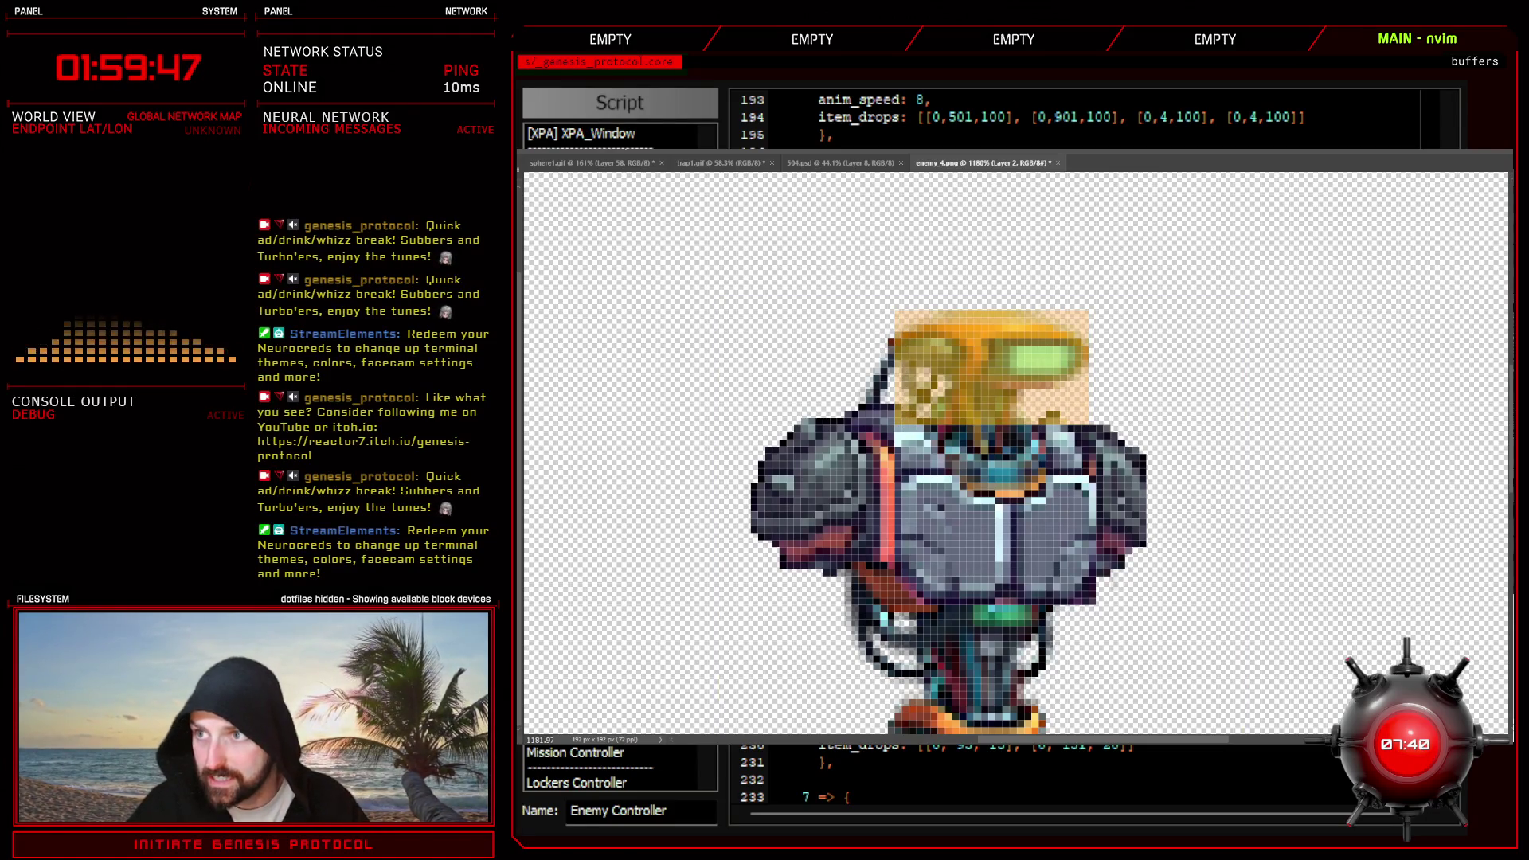
{"action": "key", "text": "alt+Tab"}
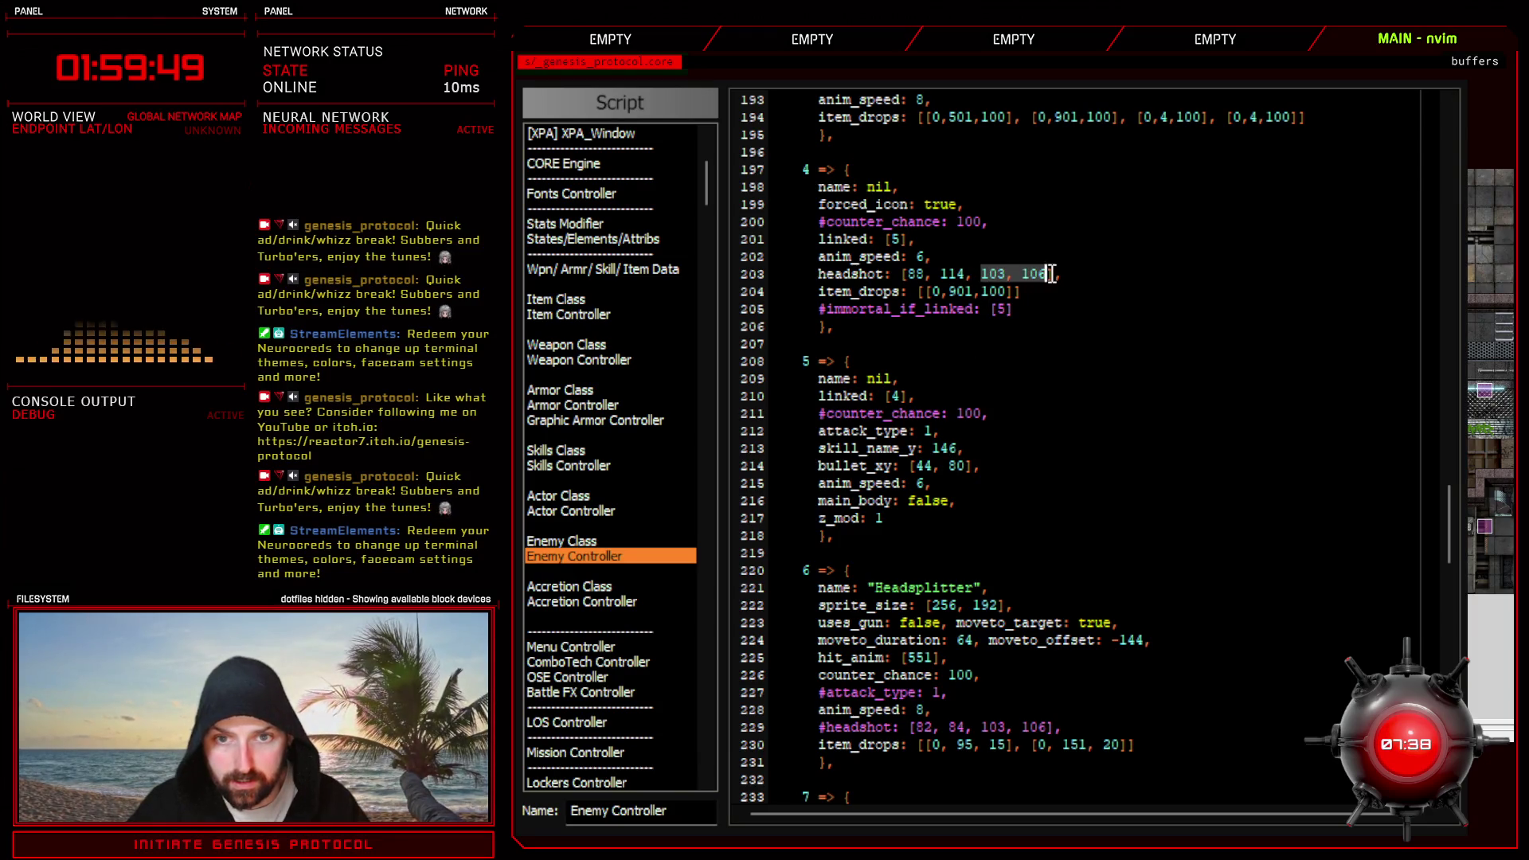
{"action": "type", "text": "6"}
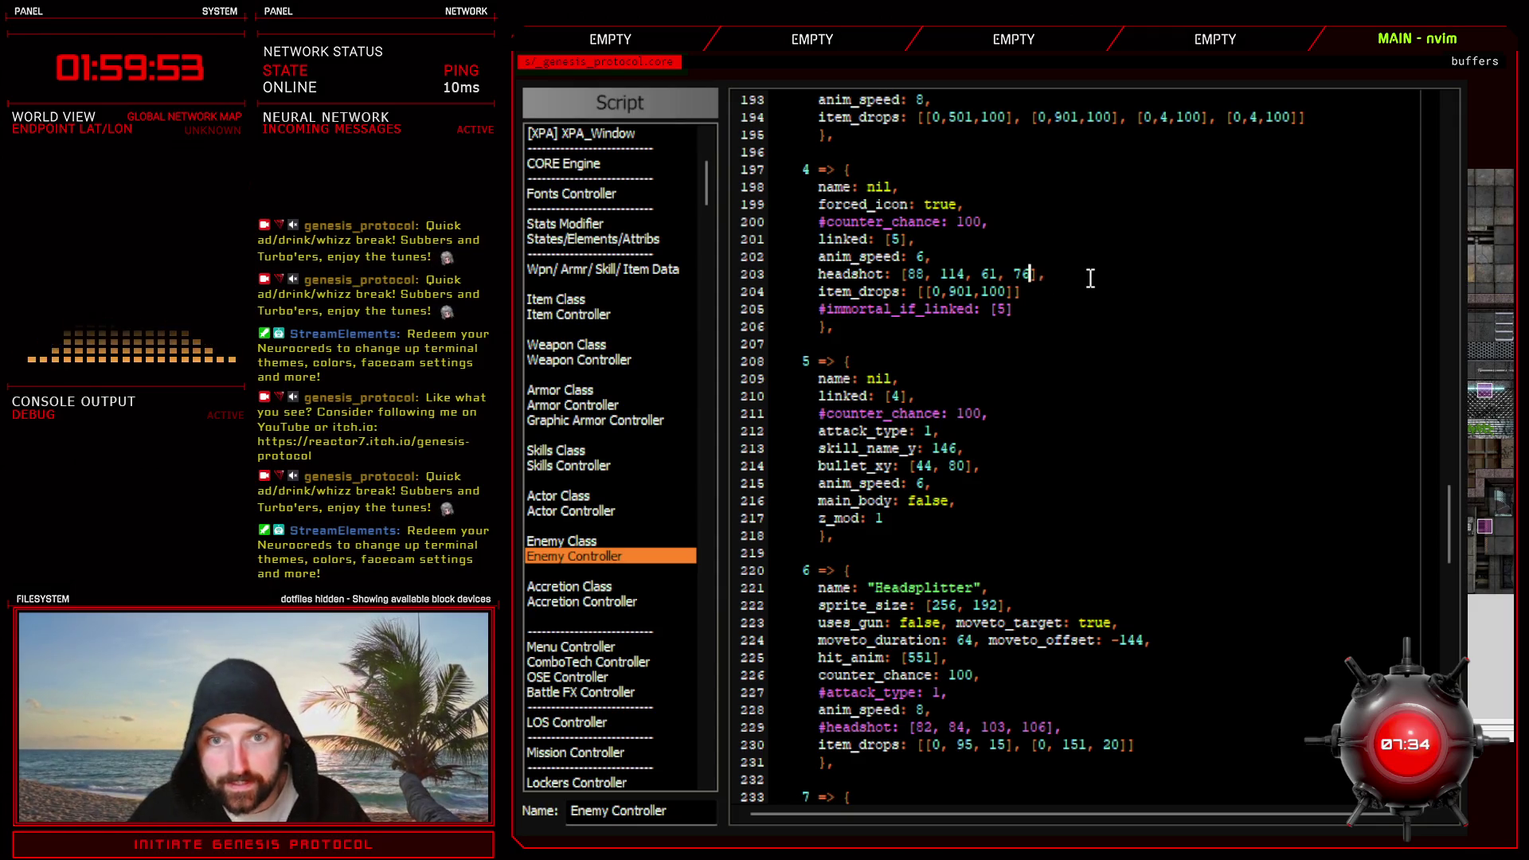
{"action": "scroll", "coordinate": [903, 414], "scroll_direction": "up", "scroll_amount": 2}
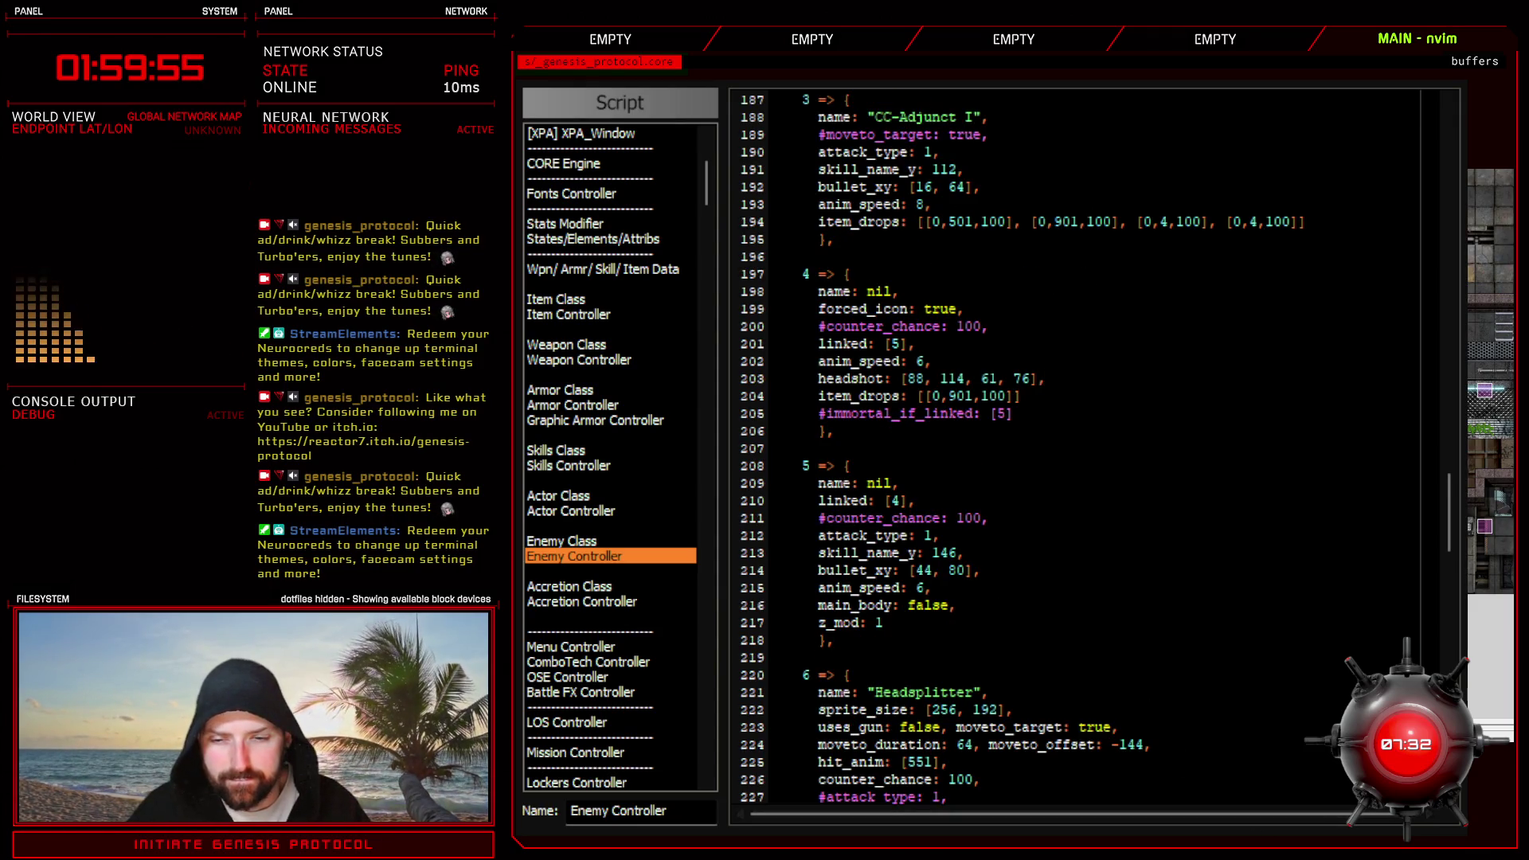
{"action": "key", "text": "Escape"}
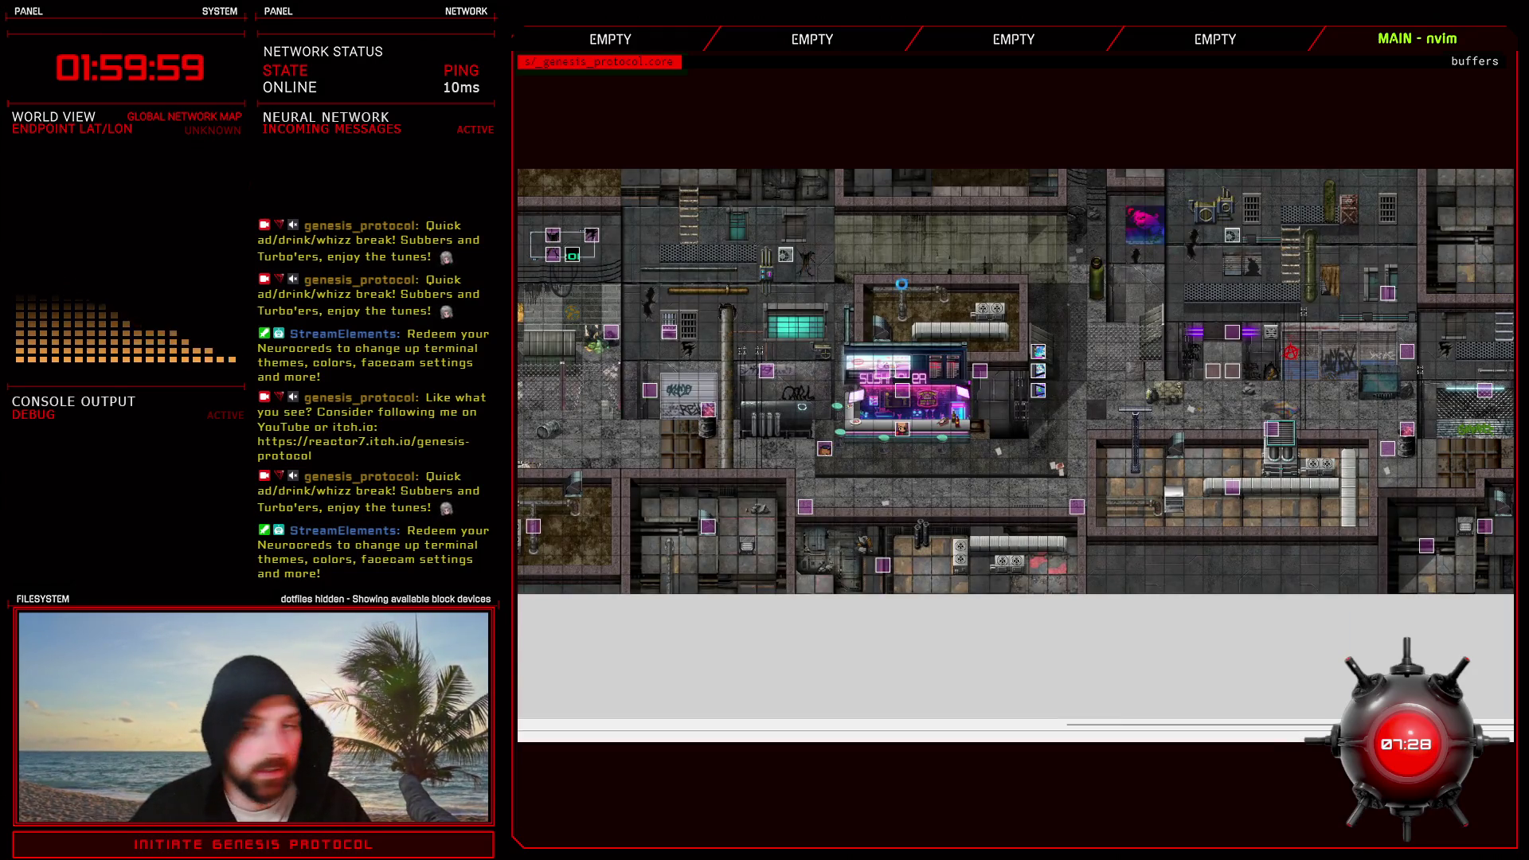
- Start a battle test from Troops and fire Crackshot at CC-WARDEN I
{"action": "key", "text": "F9"}
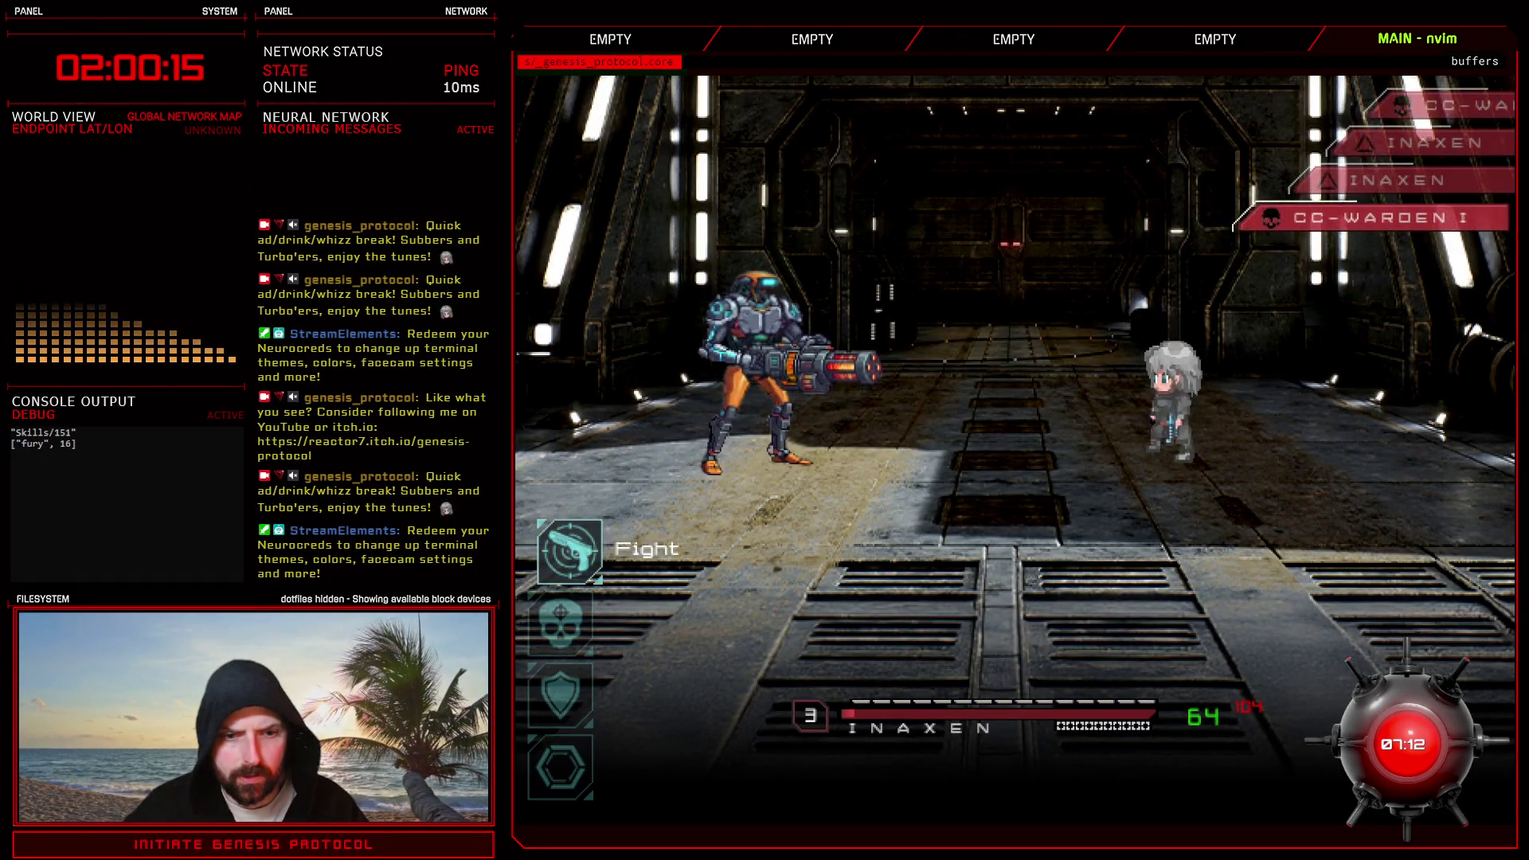
{"action": "key", "text": "Return"}
{"action": "key", "text": "Down"}
{"action": "key", "text": "Return"}
{"action": "key", "text": "Return"}
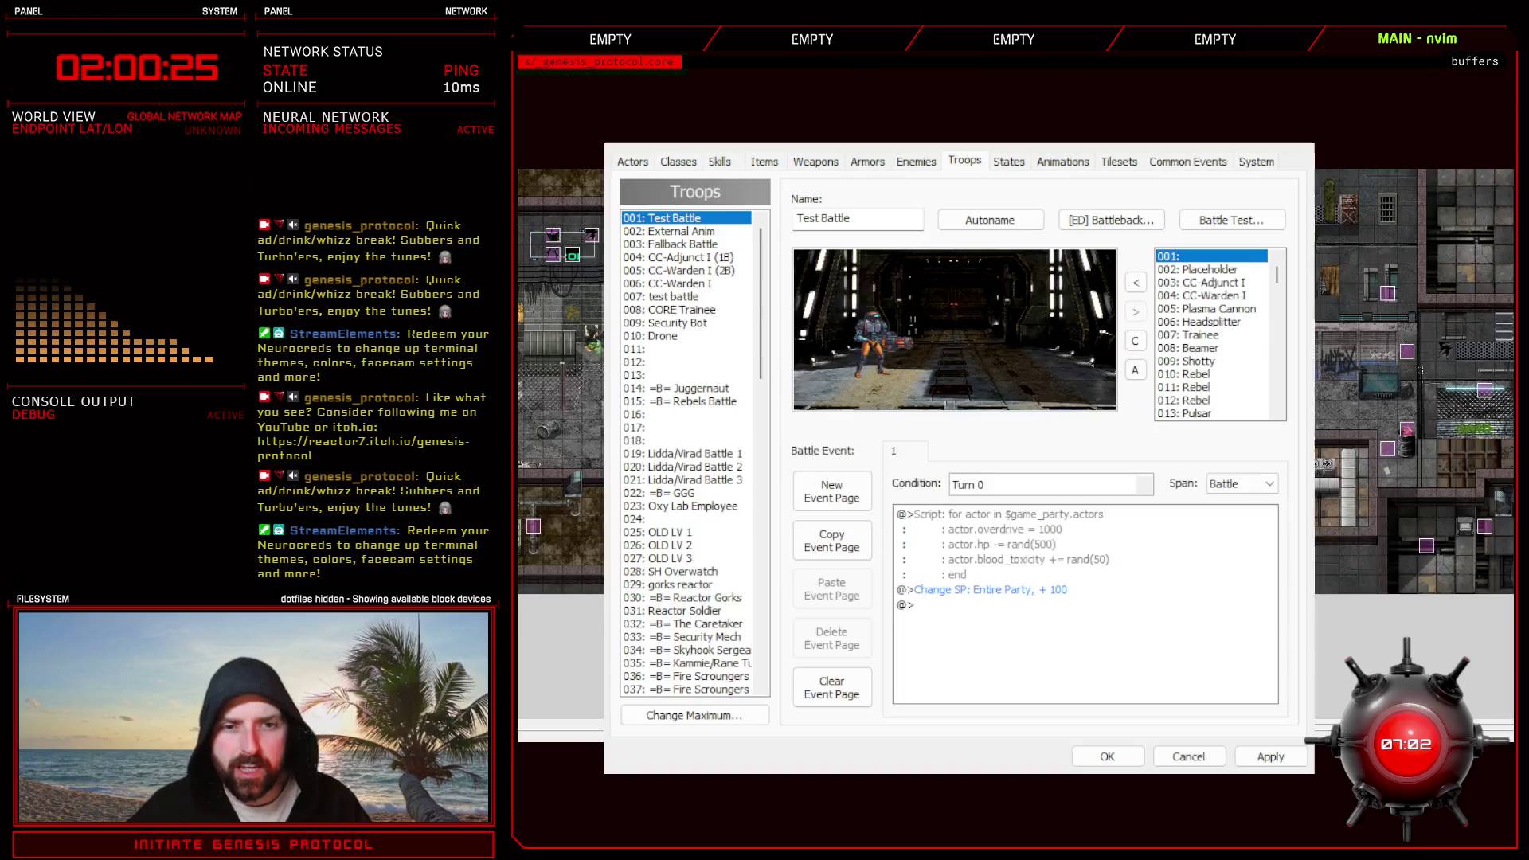
- Set enemy 004 CC-Warden I's MaxHP to 4000, apply, and start a new battle test from Troops
{"action": "left_click", "coordinate": [1105, 758]}
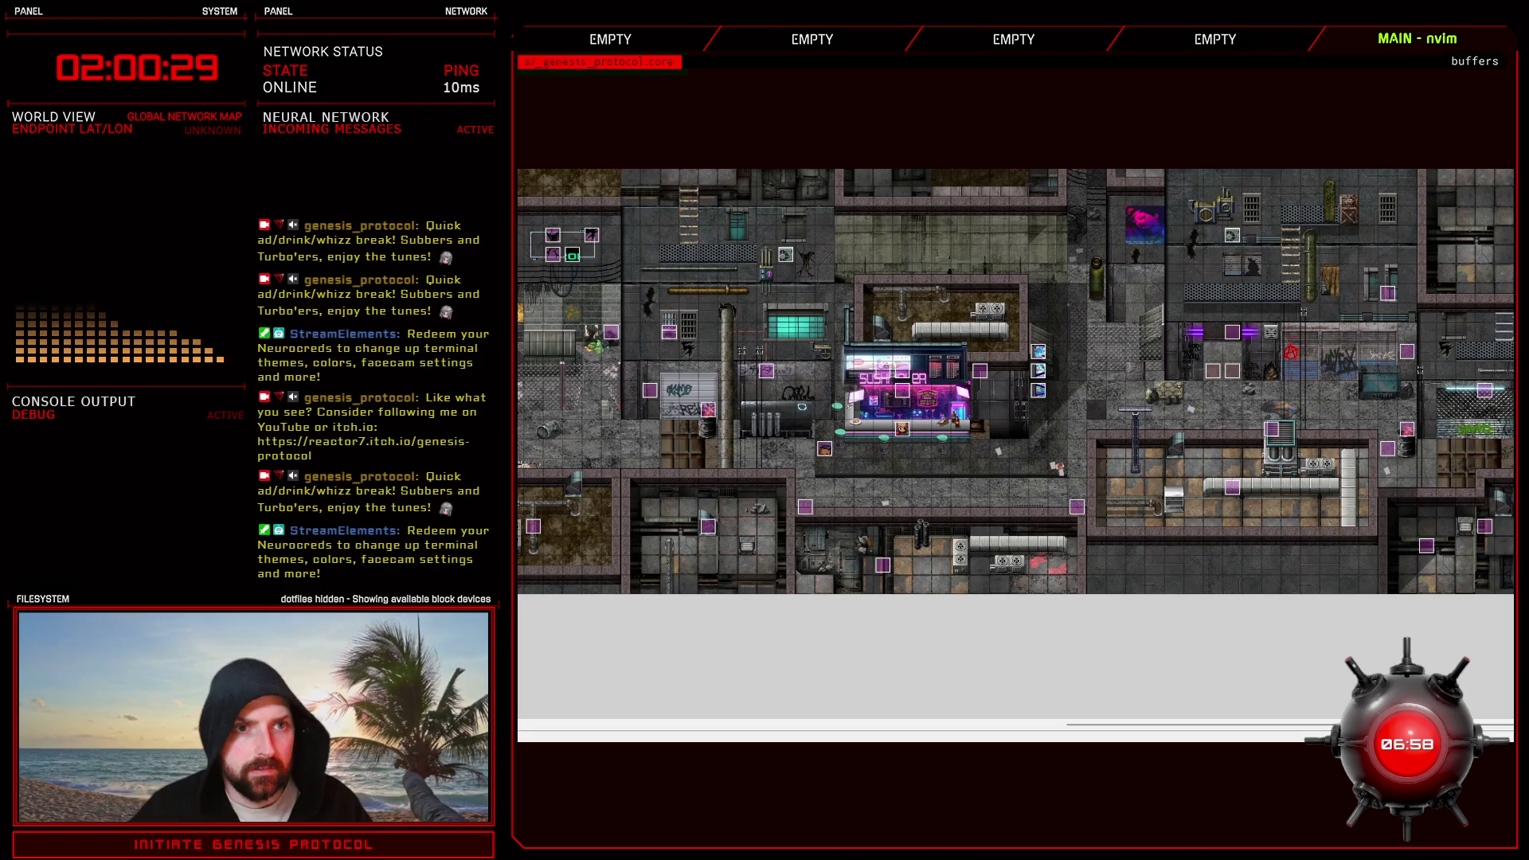
{"action": "key", "text": "F9"}
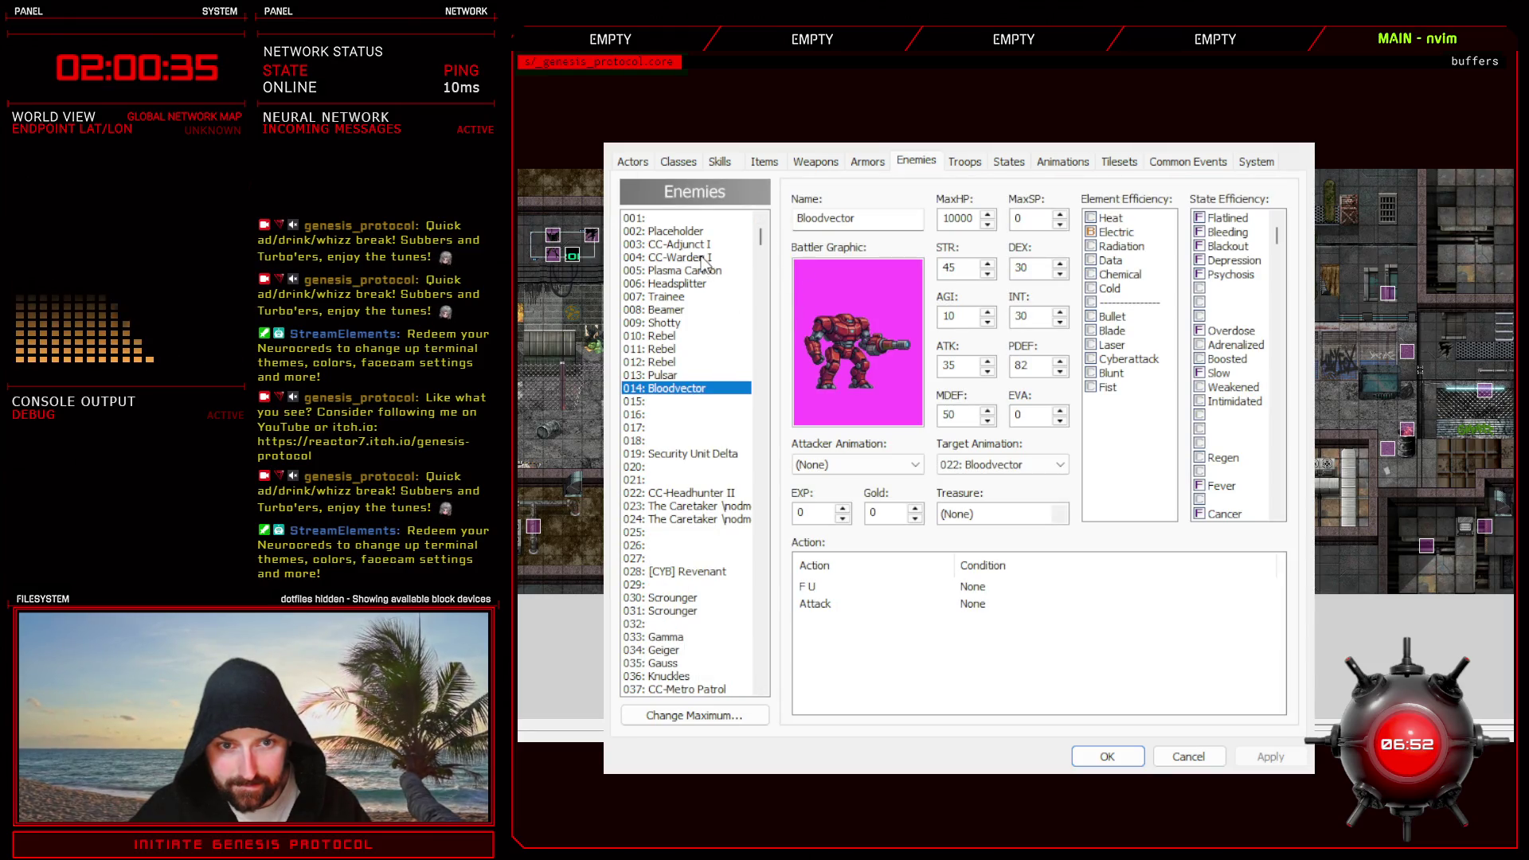
{"action": "left_click", "coordinate": [706, 258]}
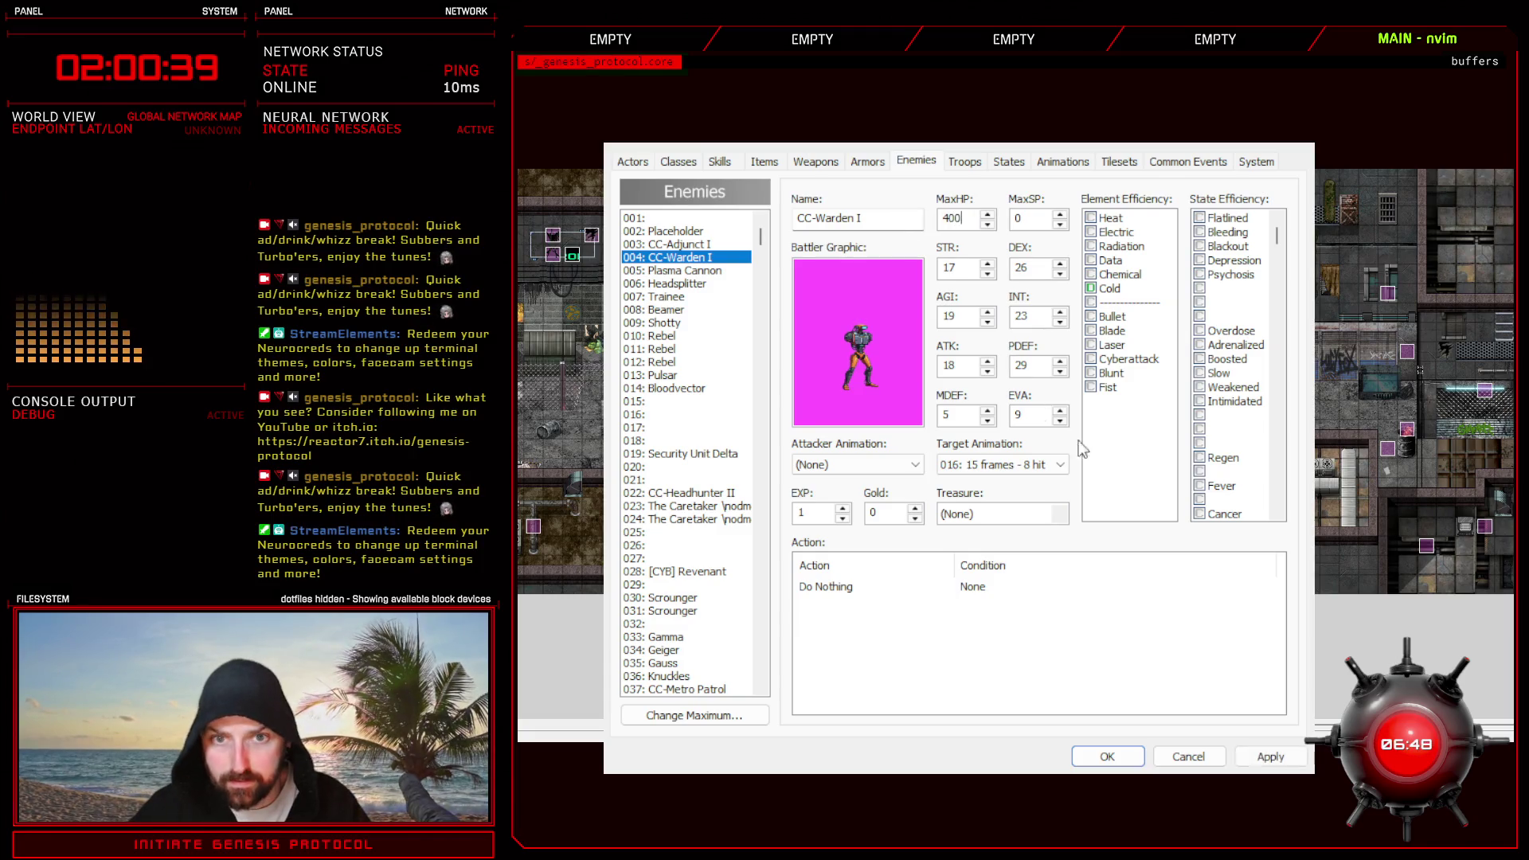
{"action": "type", "text": "0"}
{"action": "left_click", "coordinate": [1271, 756]}
{"action": "left_click", "coordinate": [964, 161]}
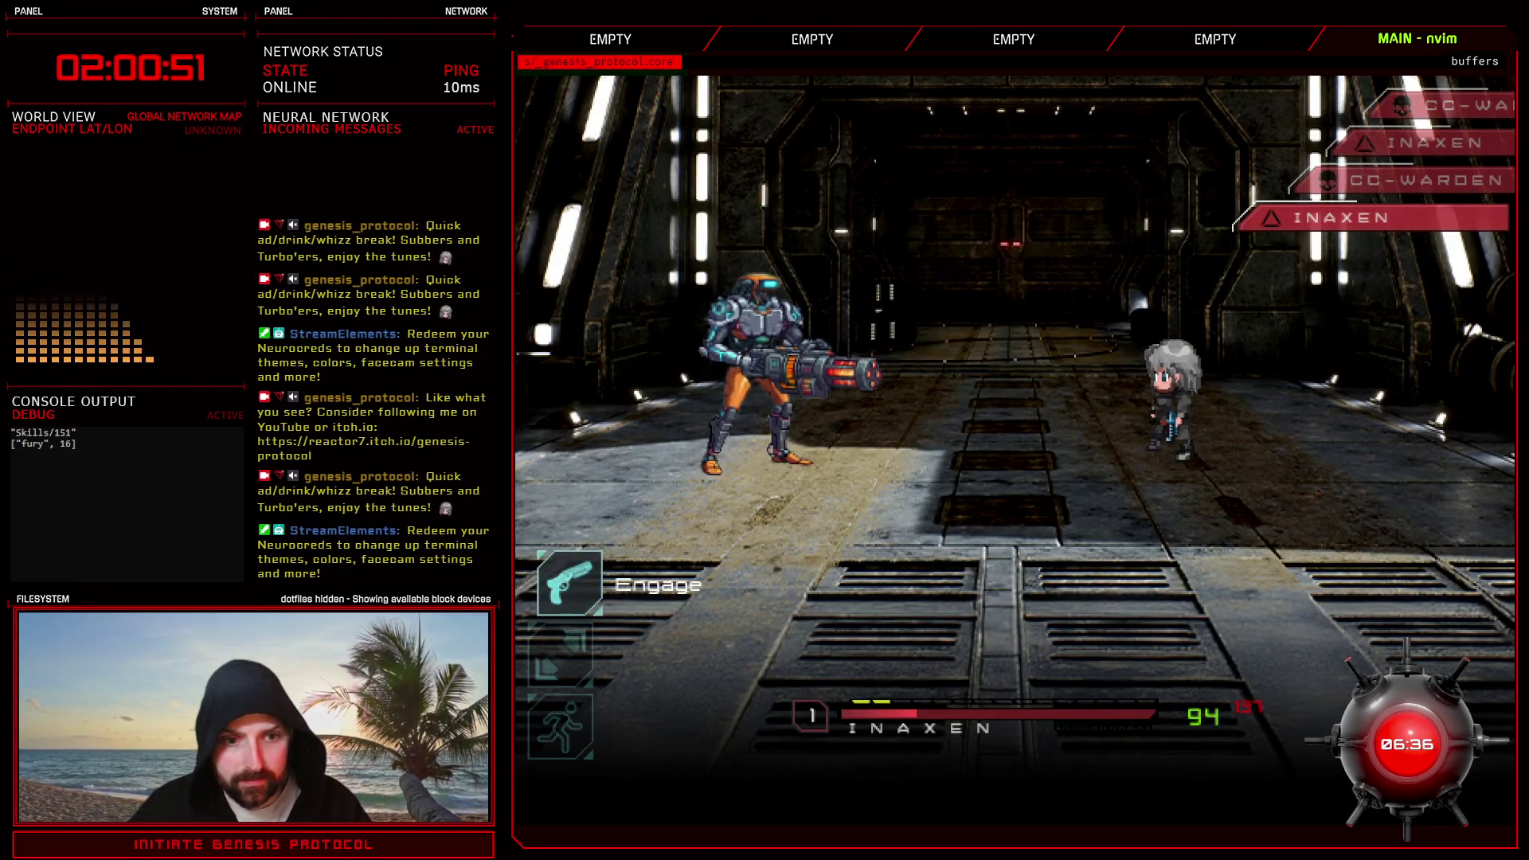
- Fight the opening turns, firing Crackshot and an aimed skill at CC-WARDEN I
{"action": "key", "text": "Return"}
{"action": "key", "text": "Return"}
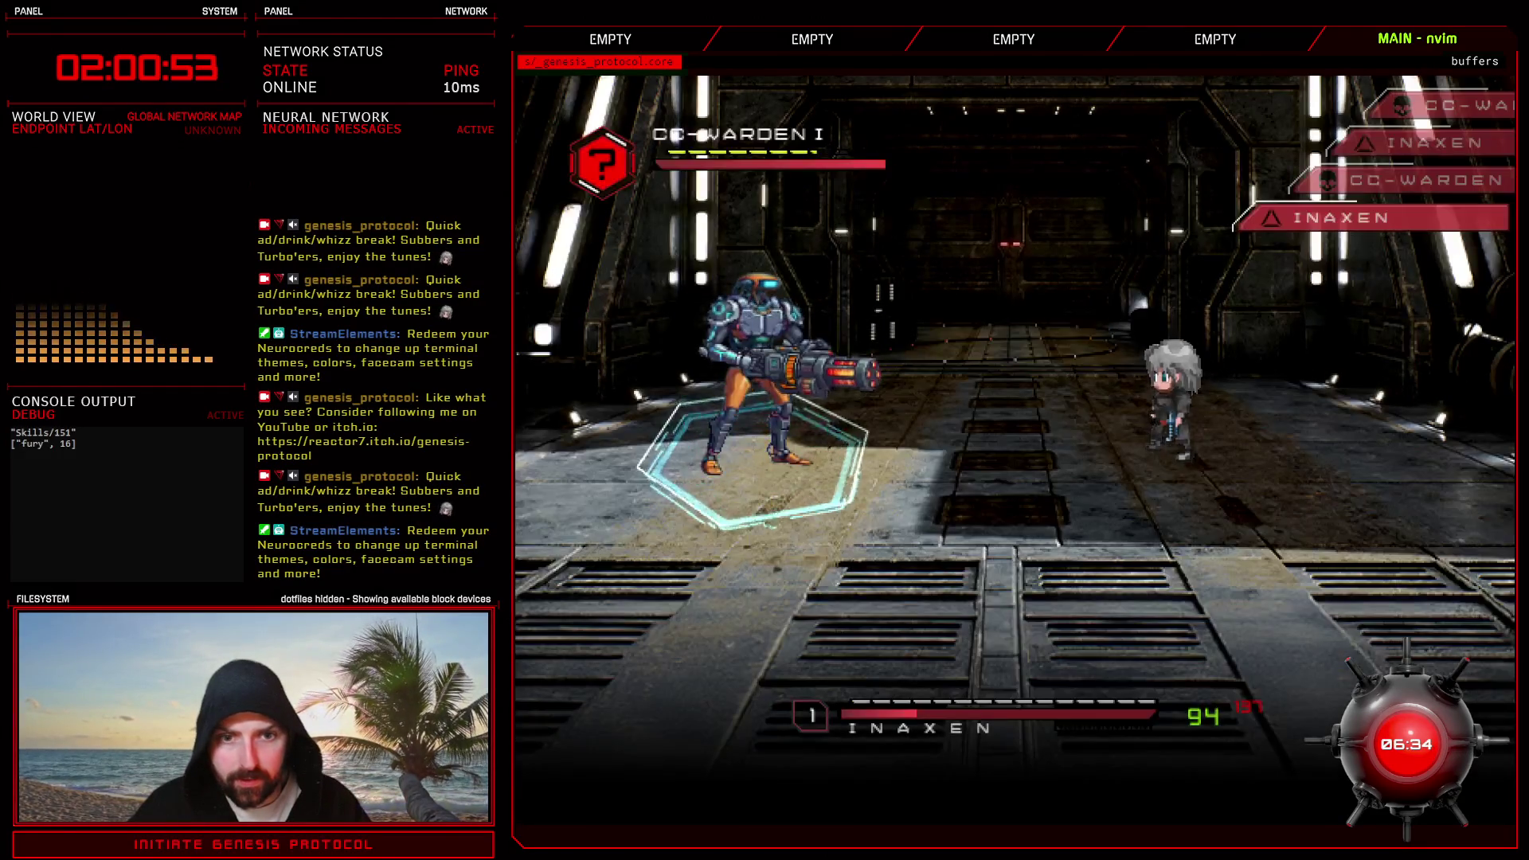
{"action": "key", "text": "Return"}
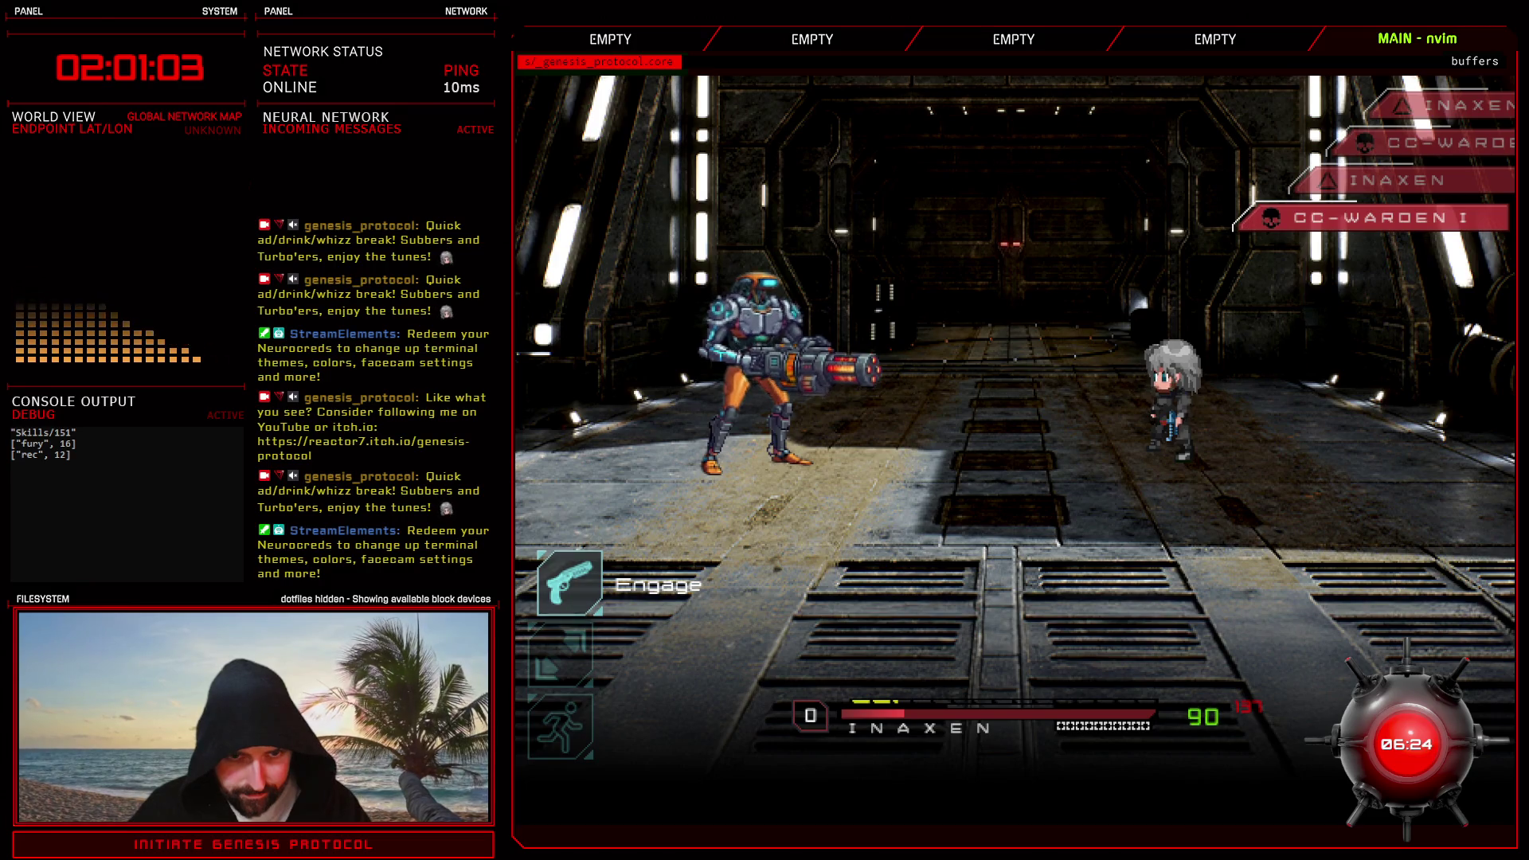
{"action": "key", "text": "Return"}
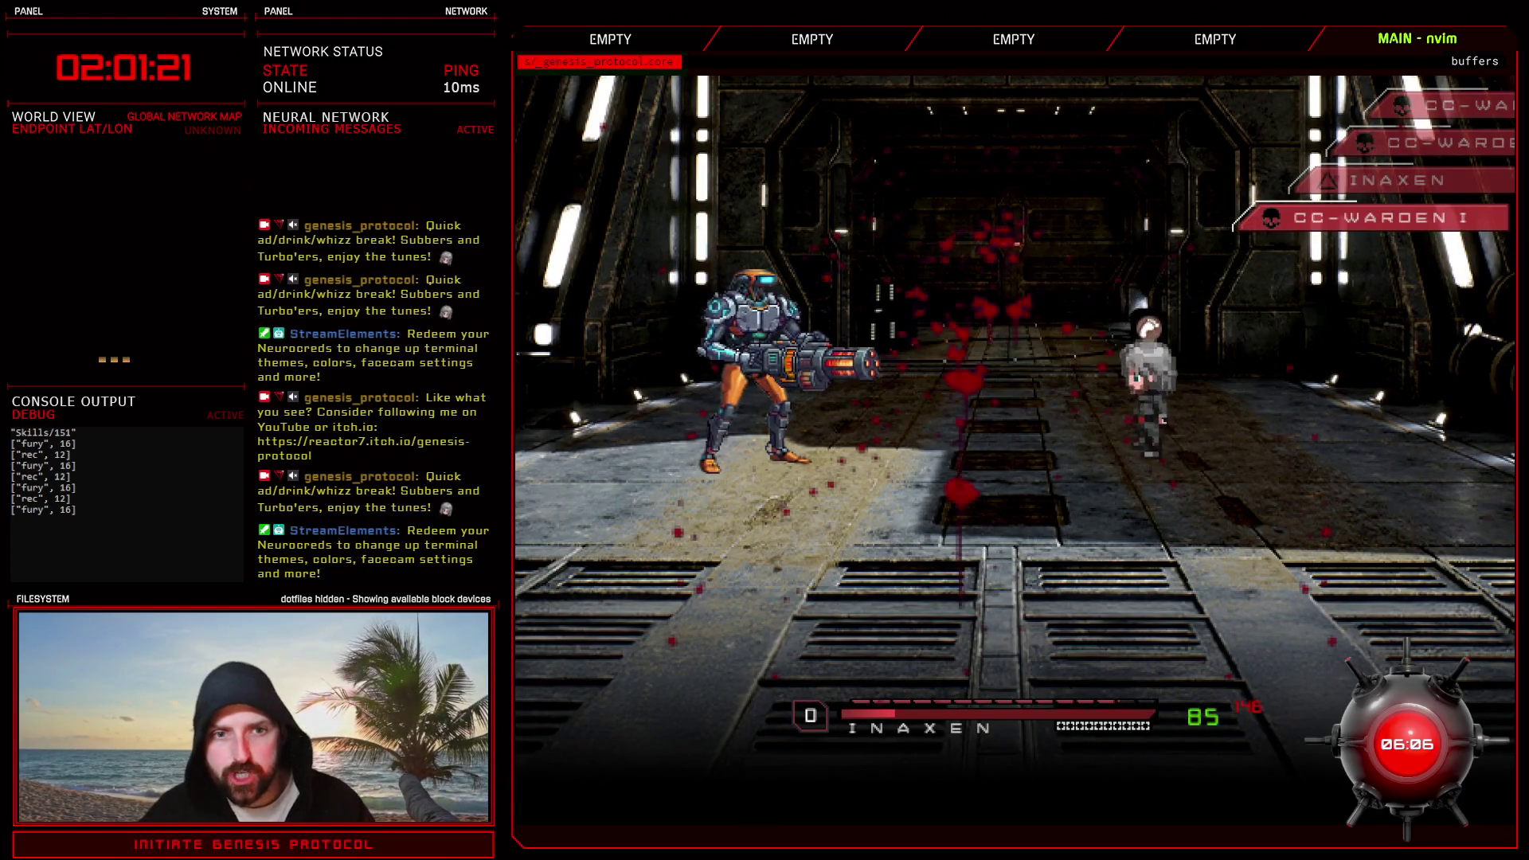
{"action": "key", "text": "Return"}
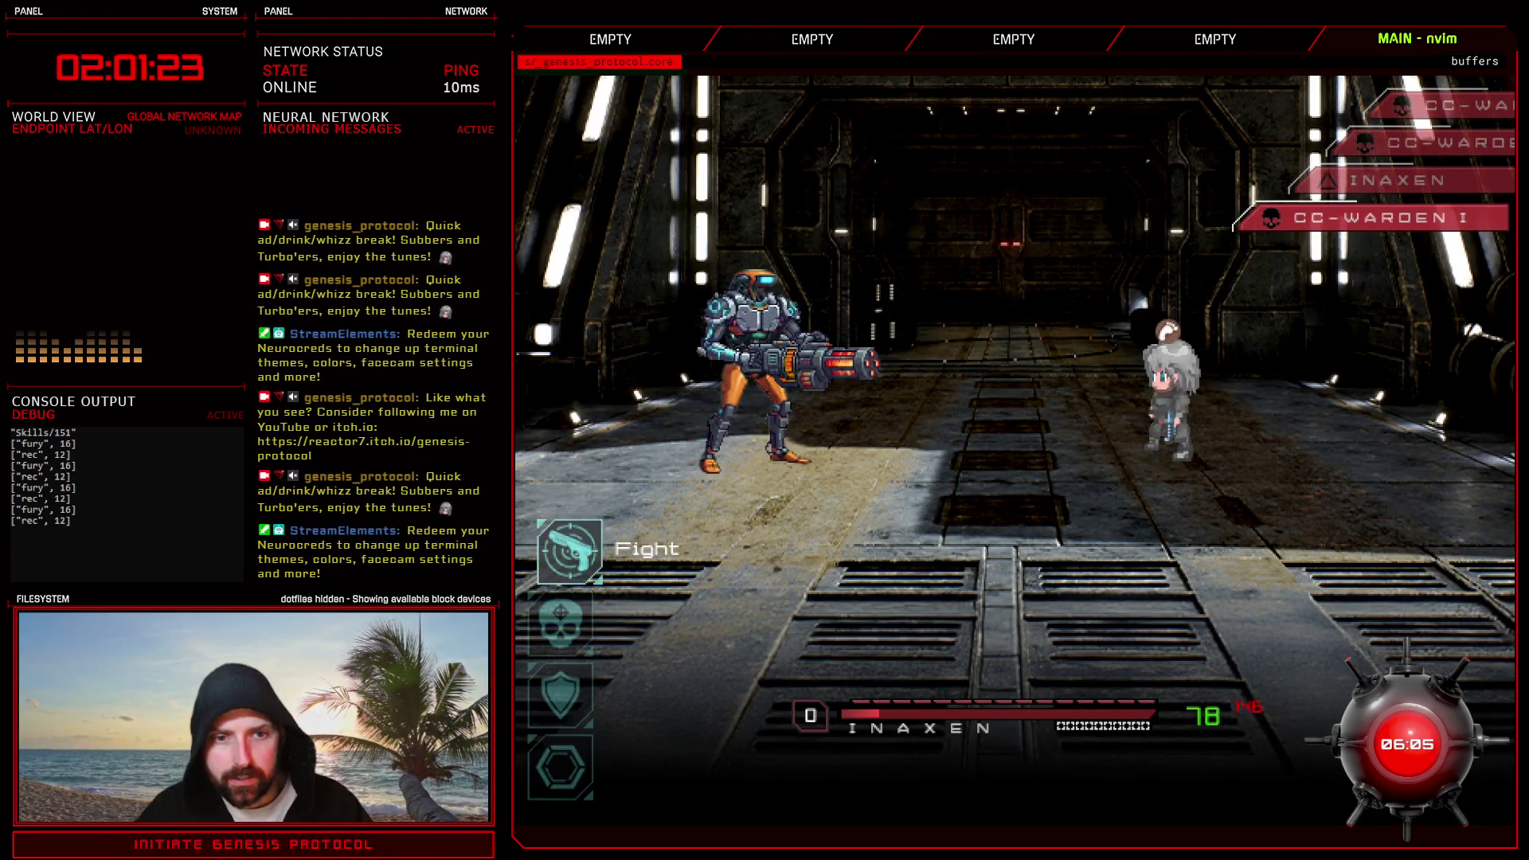
{"action": "key", "text": "Return"}
{"action": "key", "text": "Return"}
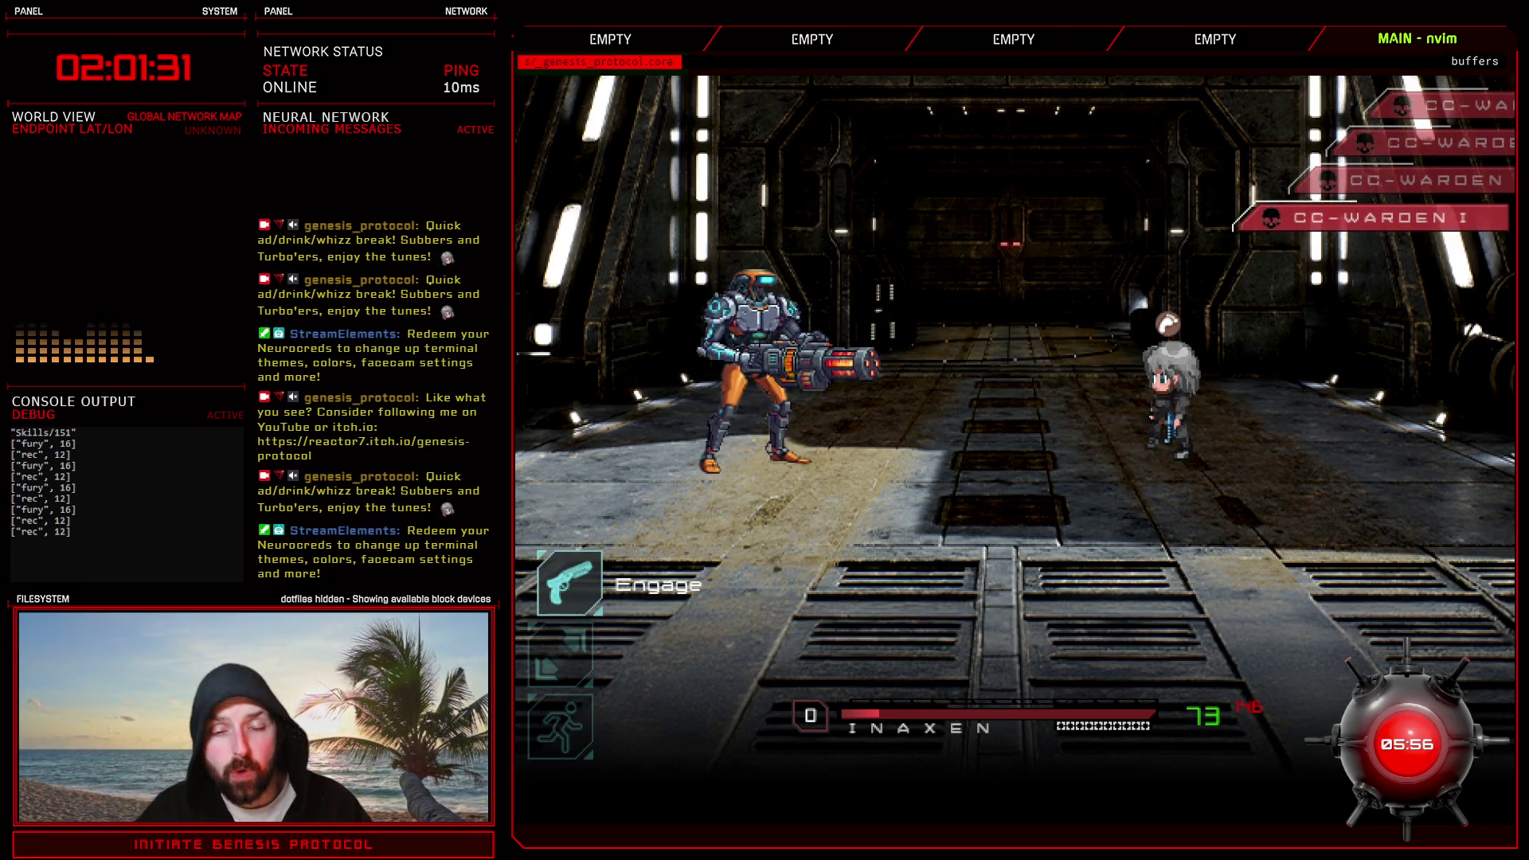
{"action": "key", "text": "Down"}
{"action": "key", "text": "Down"}
{"action": "key", "text": "Return"}
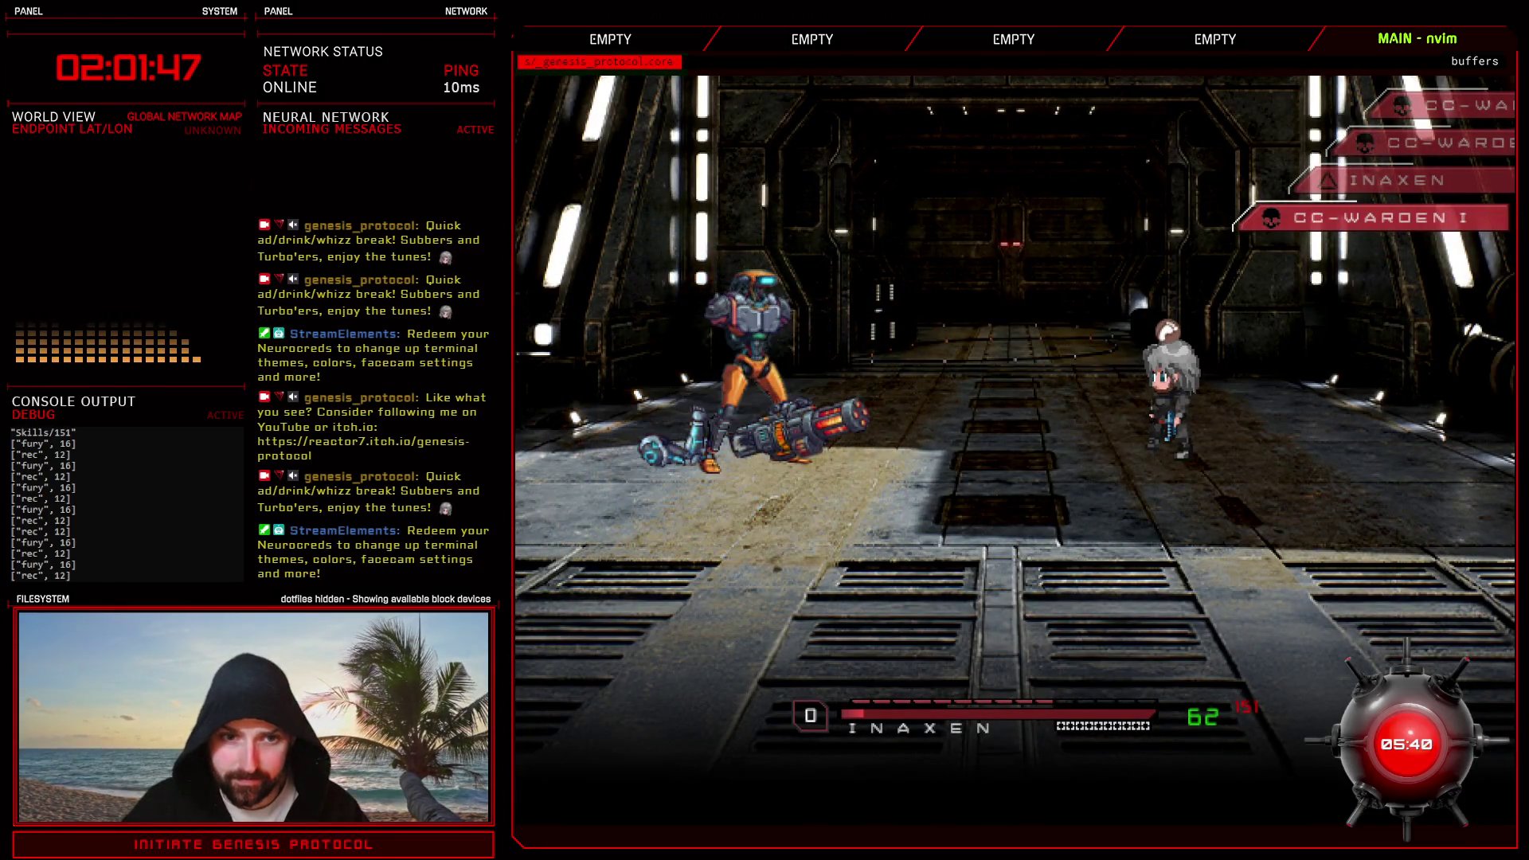
- Continue the battle with Inaxen alternating Crackshot and Fast Blast against CC-WARDEN I
{"action": "key", "text": "Return"}
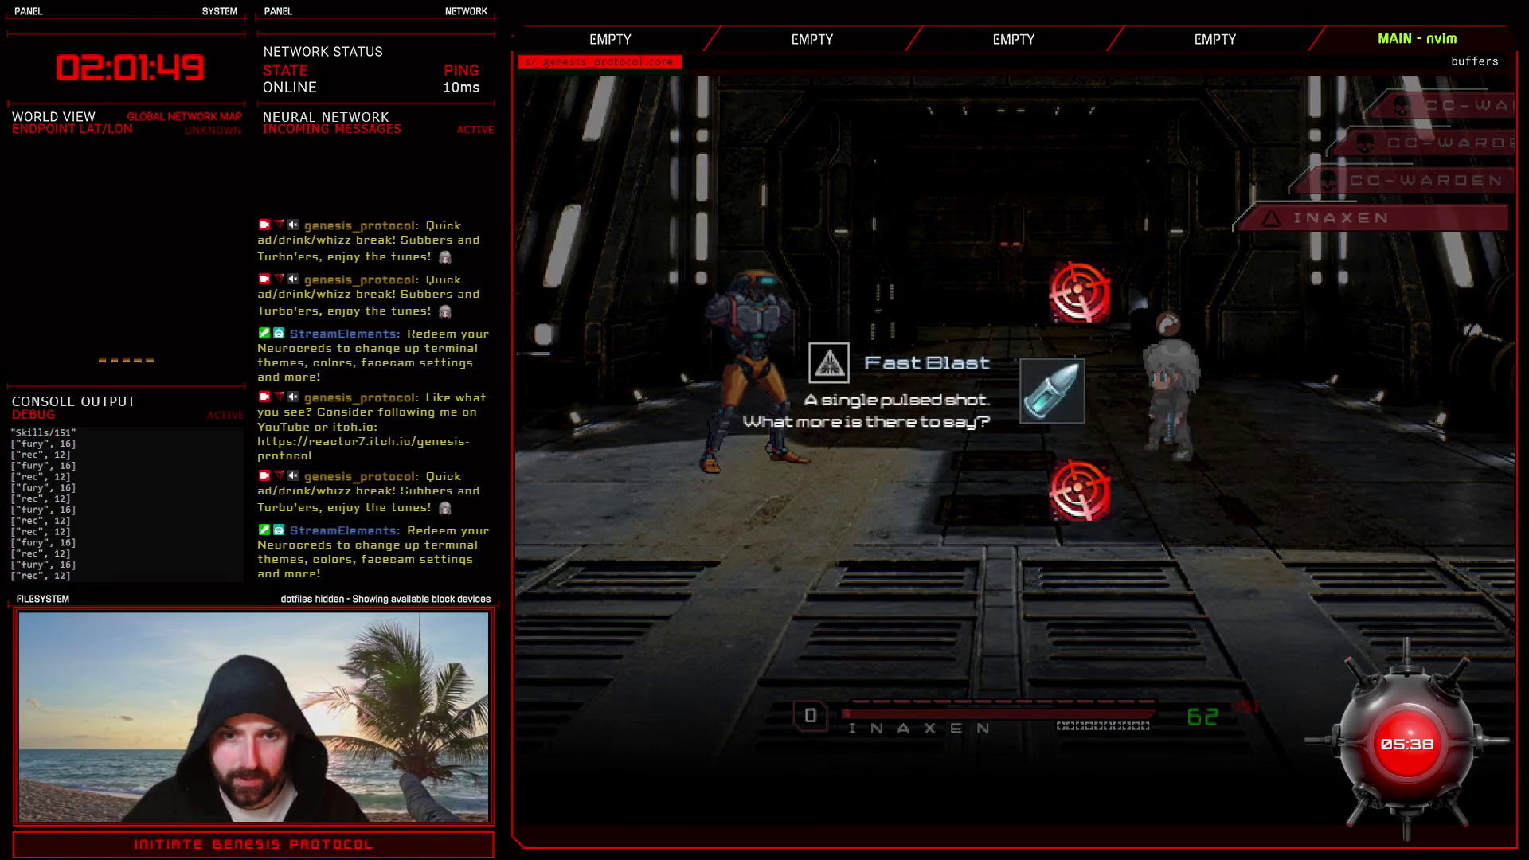
{"action": "key", "text": "Down"}
{"action": "key", "text": "Return"}
{"action": "key", "text": "Return"}
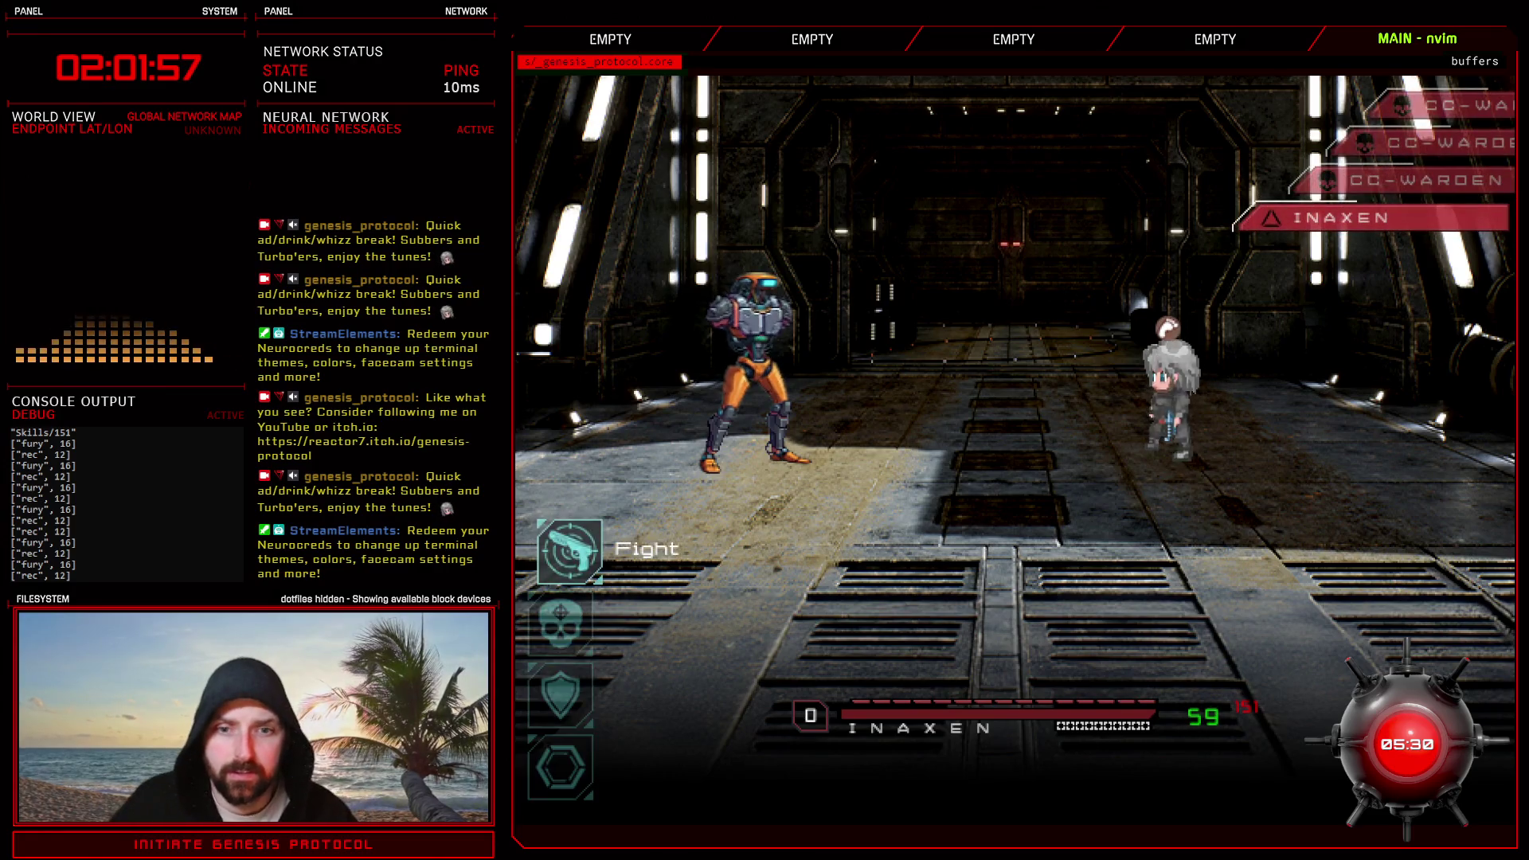
{"action": "key", "text": "Return"}
{"action": "key", "text": "Return"}
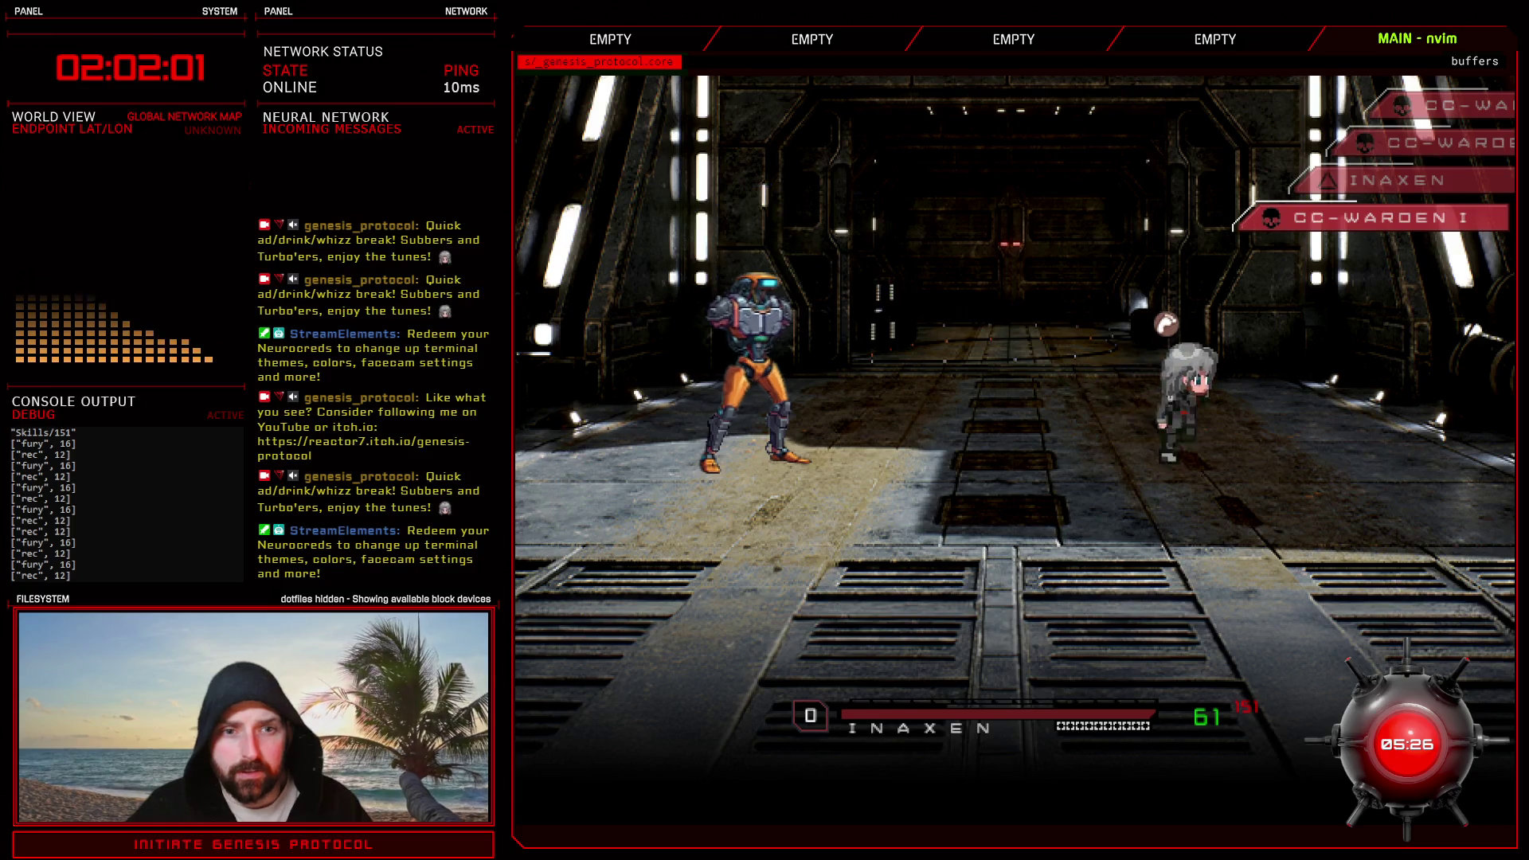
{"action": "key", "text": "Return"}
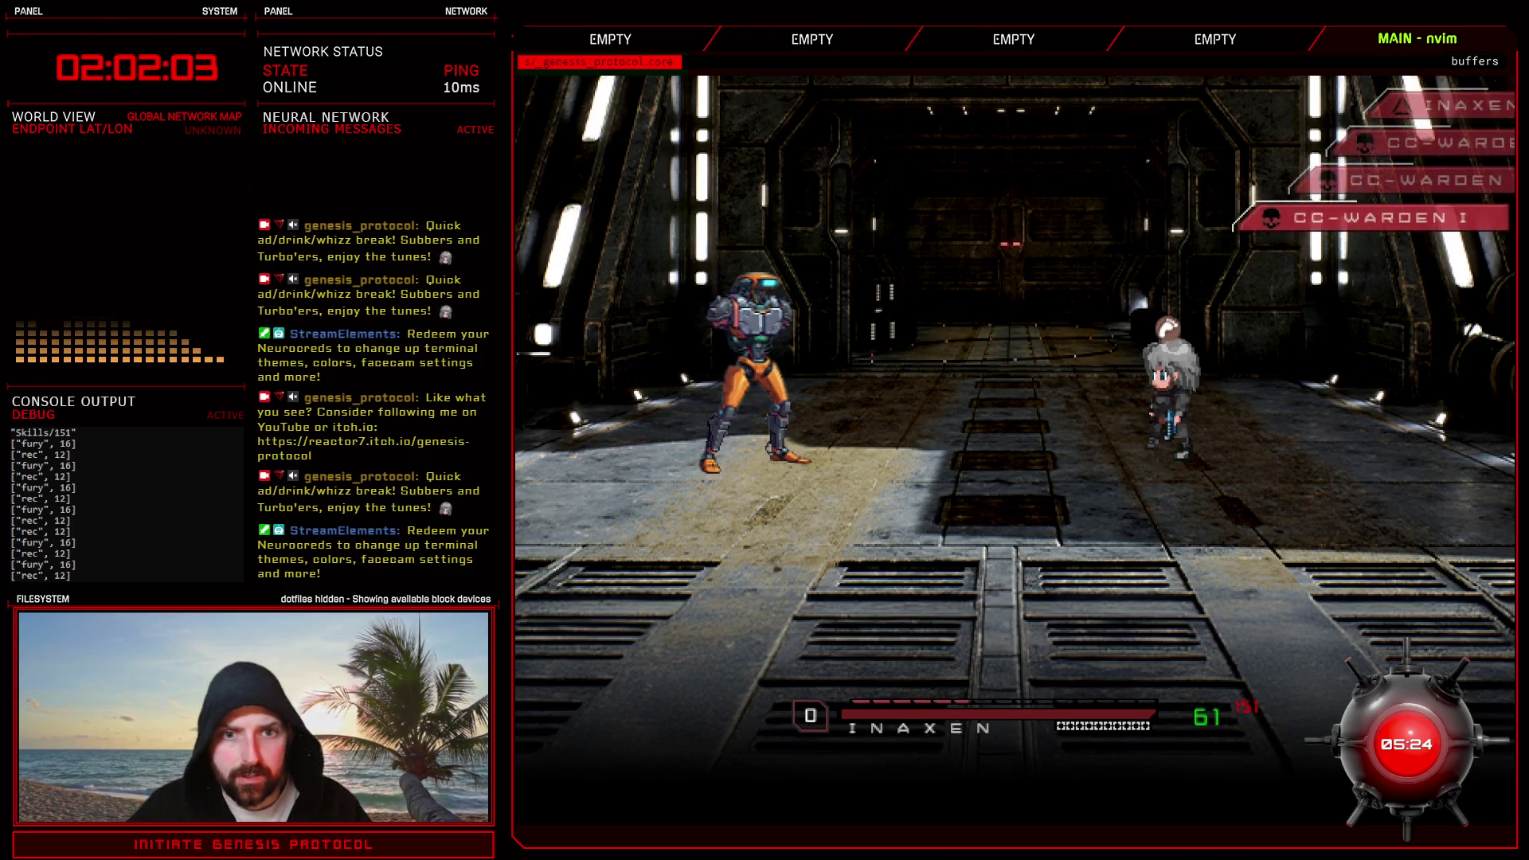
{"action": "key", "text": "Down"}
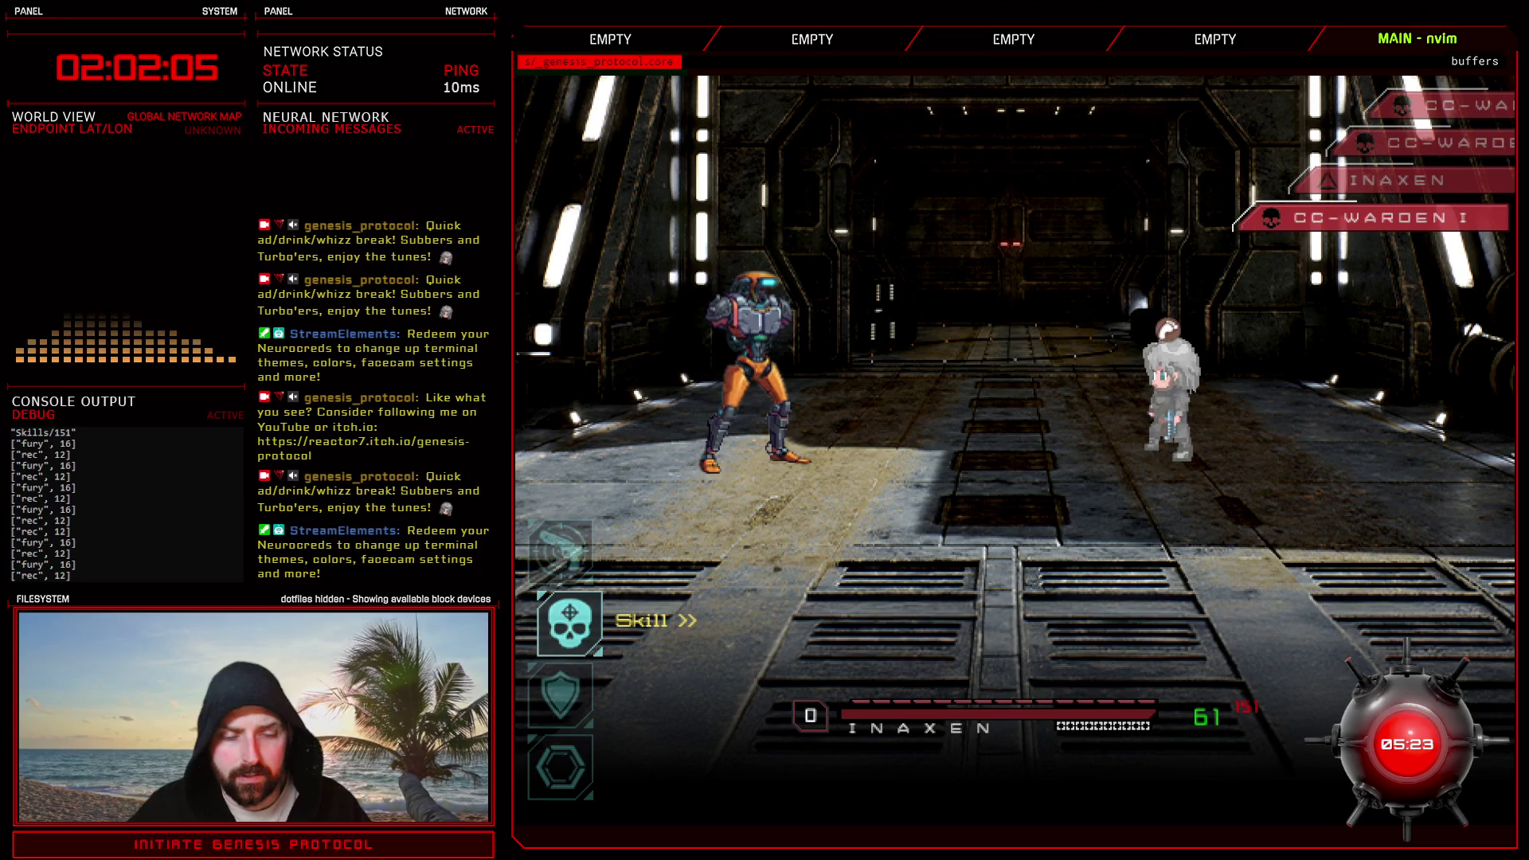
{"action": "key", "text": "Return"}
{"action": "key", "text": "Down"}
{"action": "key", "text": "Return"}
{"action": "key", "text": "Return"}
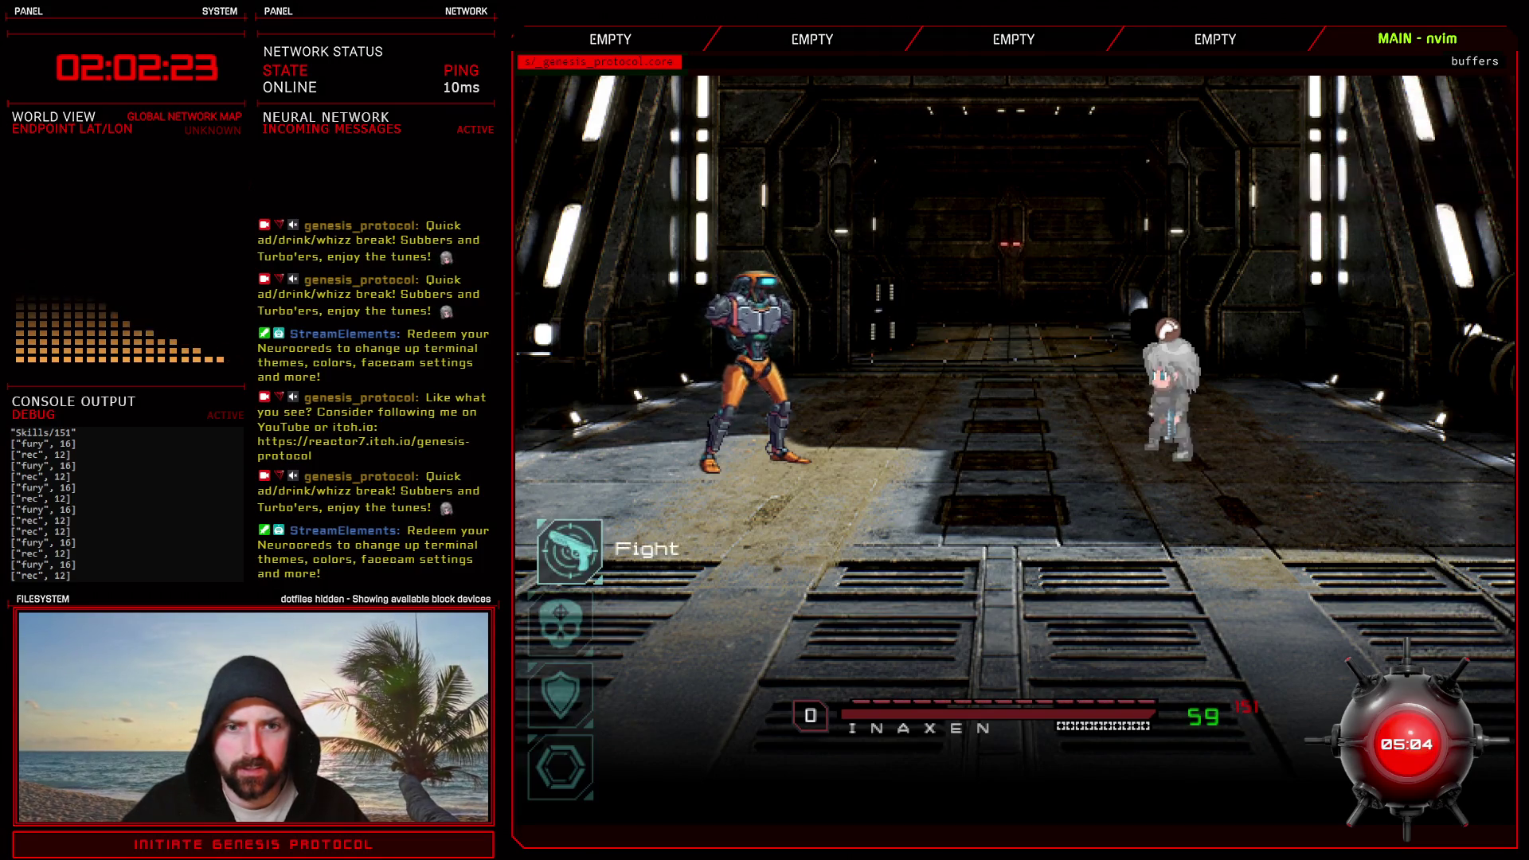
- Land a final Fast Blast on CC-WARDEN I for 313 damage, the mech still standing
{"action": "key", "text": "Return"}
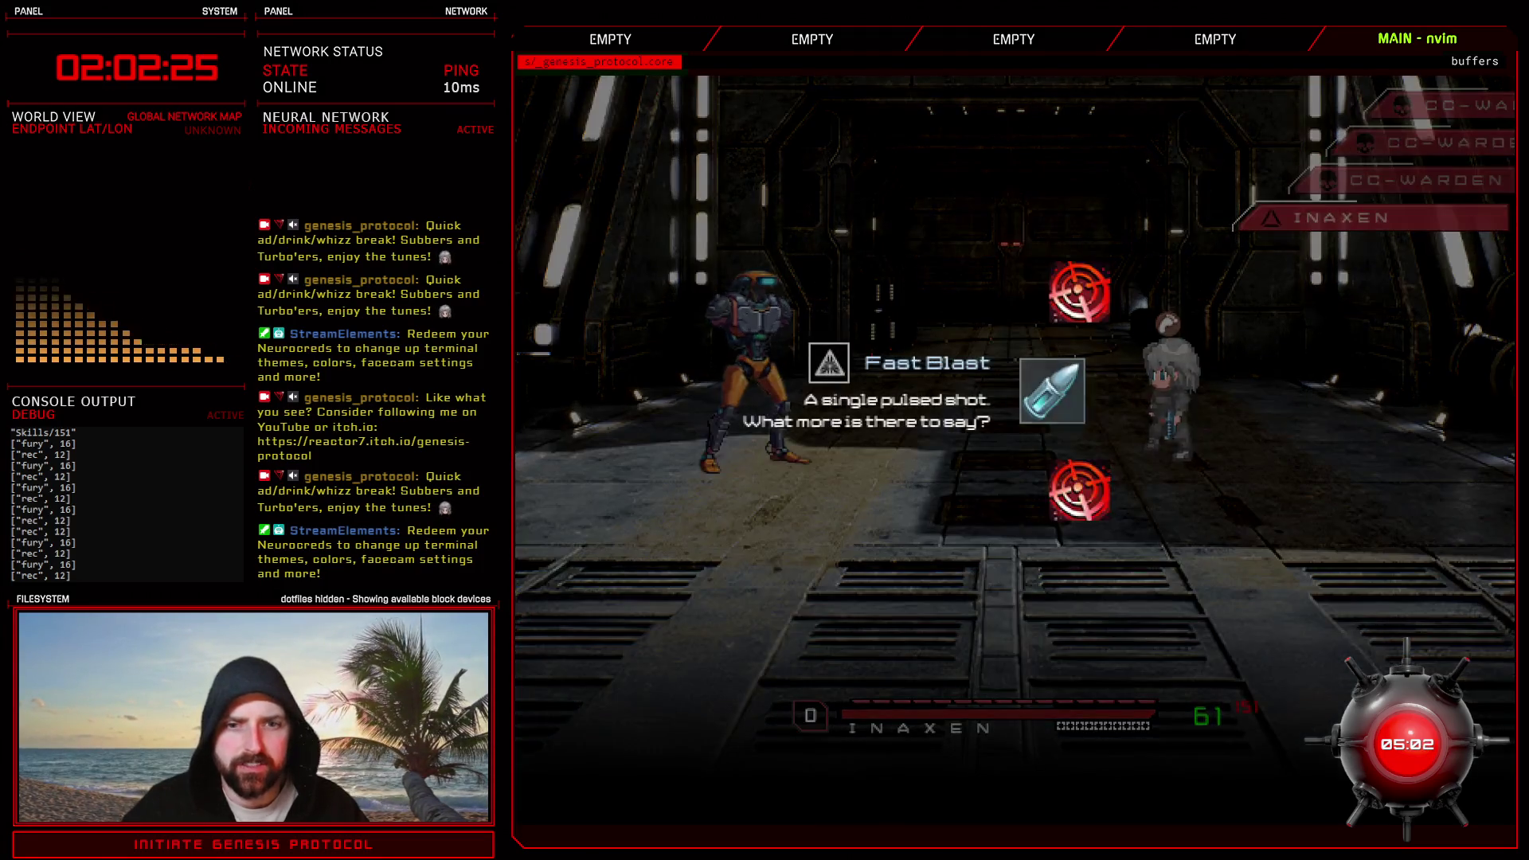
{"action": "key", "text": "Return"}
{"action": "key", "text": "Return"}
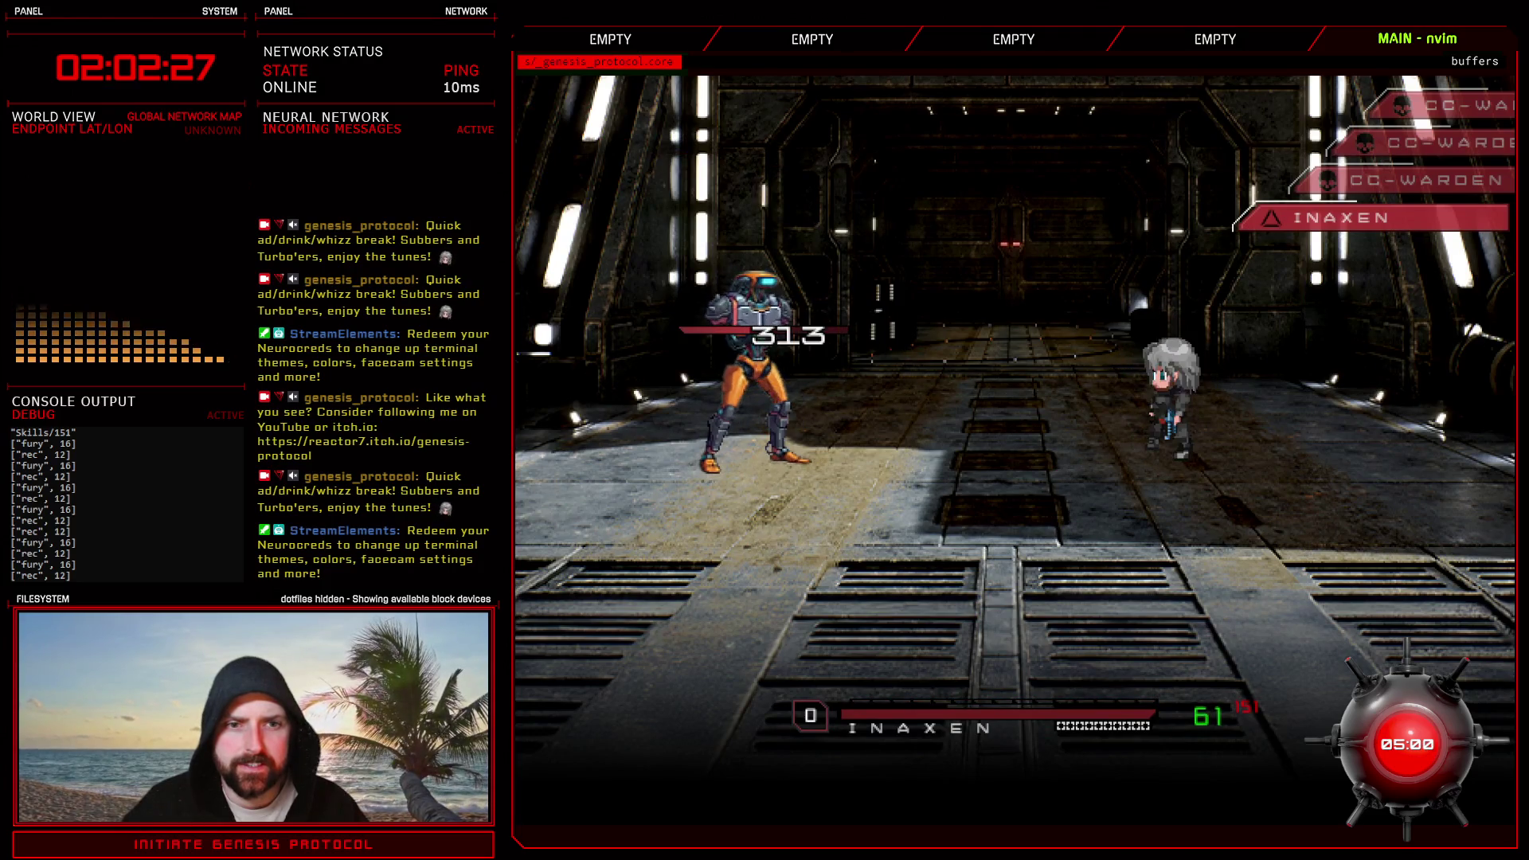
{"action": "key", "text": "Return"}
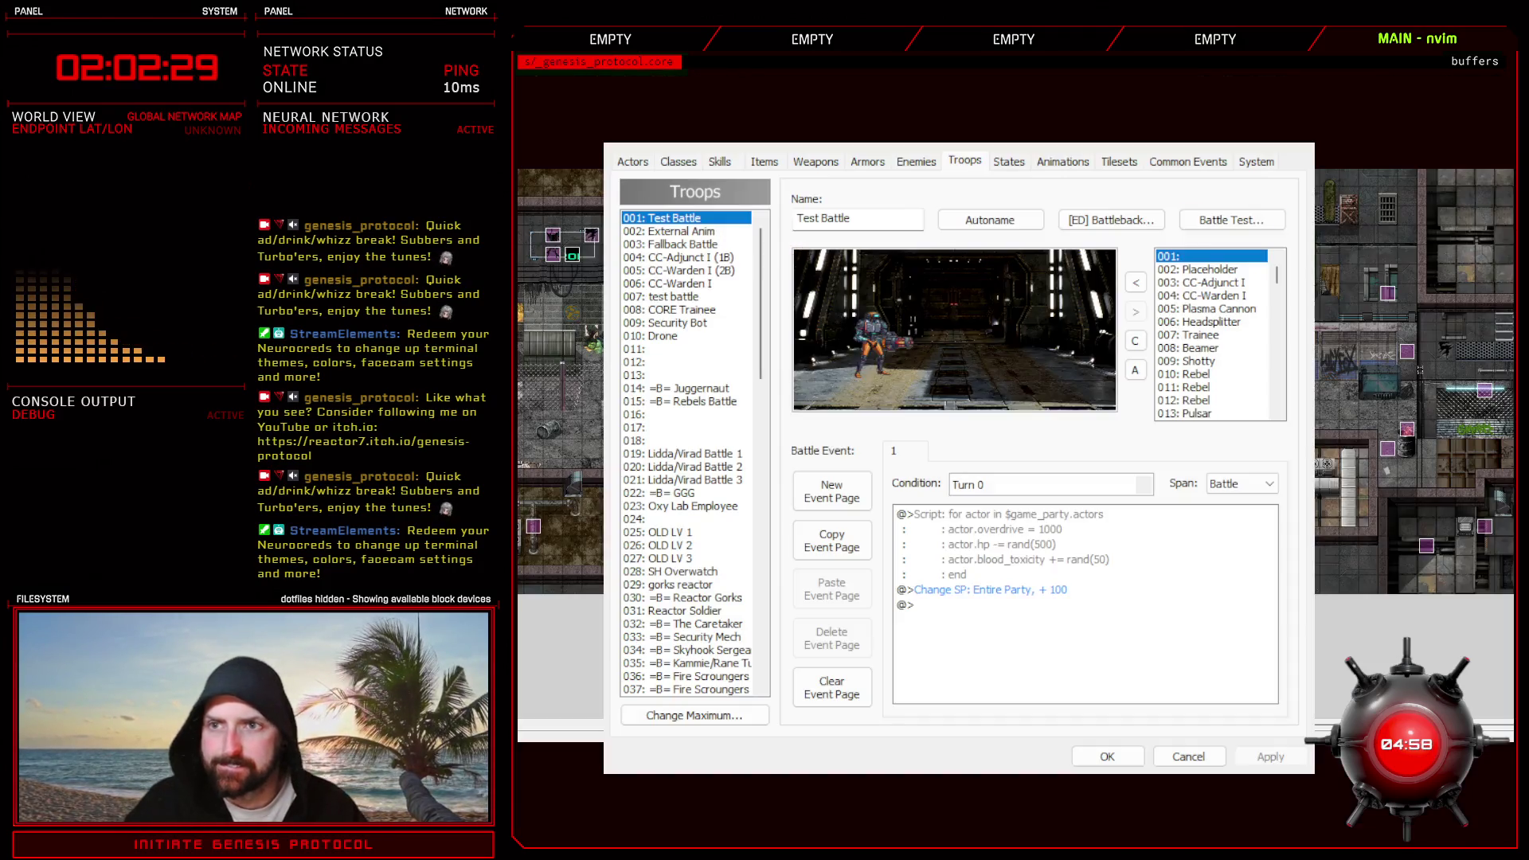
- Close the database, bring up the Enemy Controller script, and switch to the enemy_6.png sprite in Photoshop
{"action": "left_click", "coordinate": [1109, 757]}
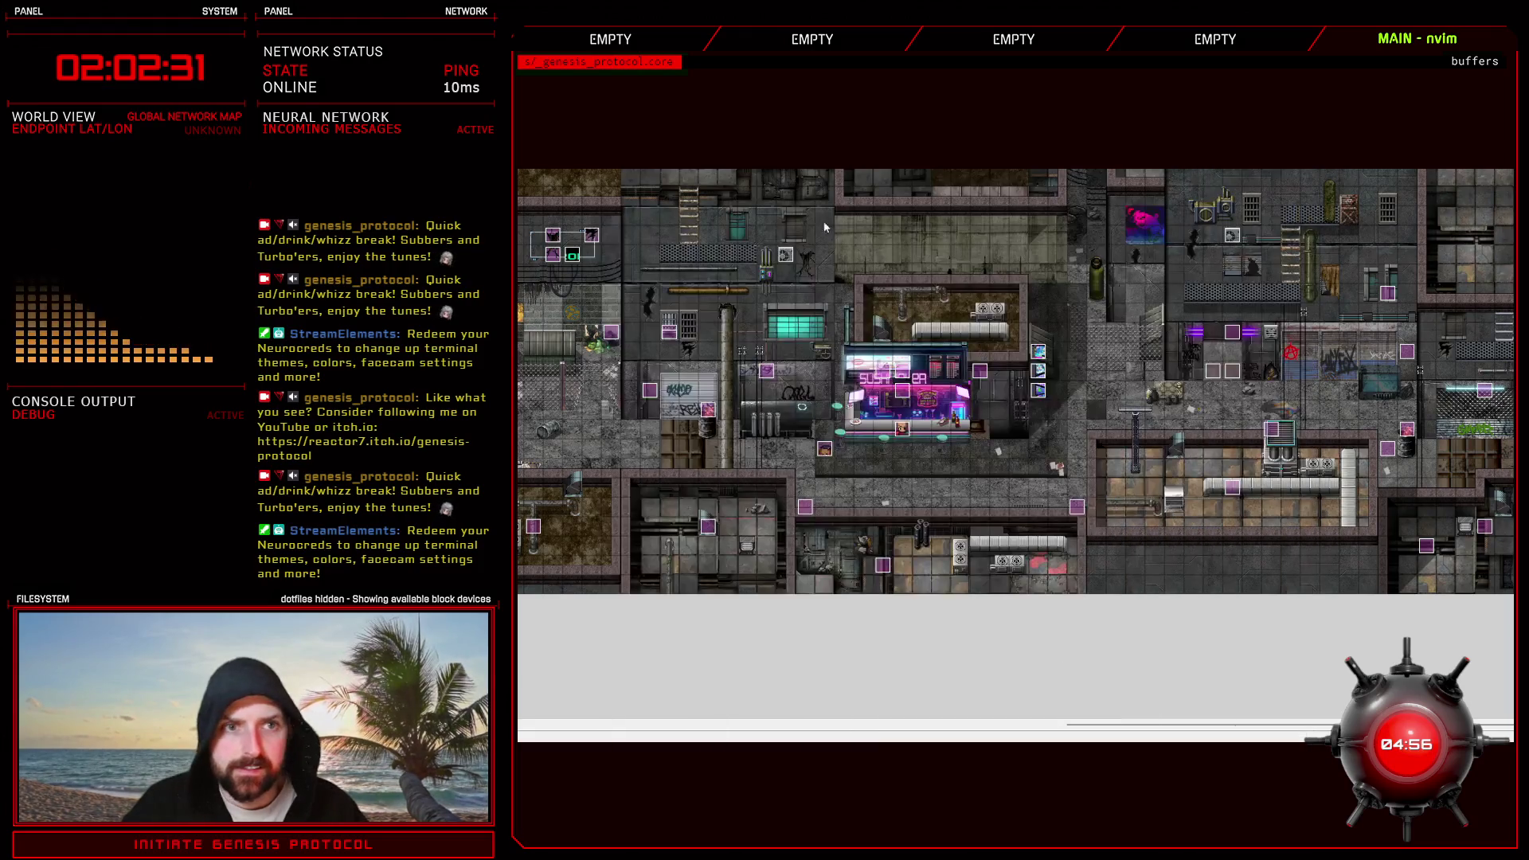
{"action": "key", "text": "F11"}
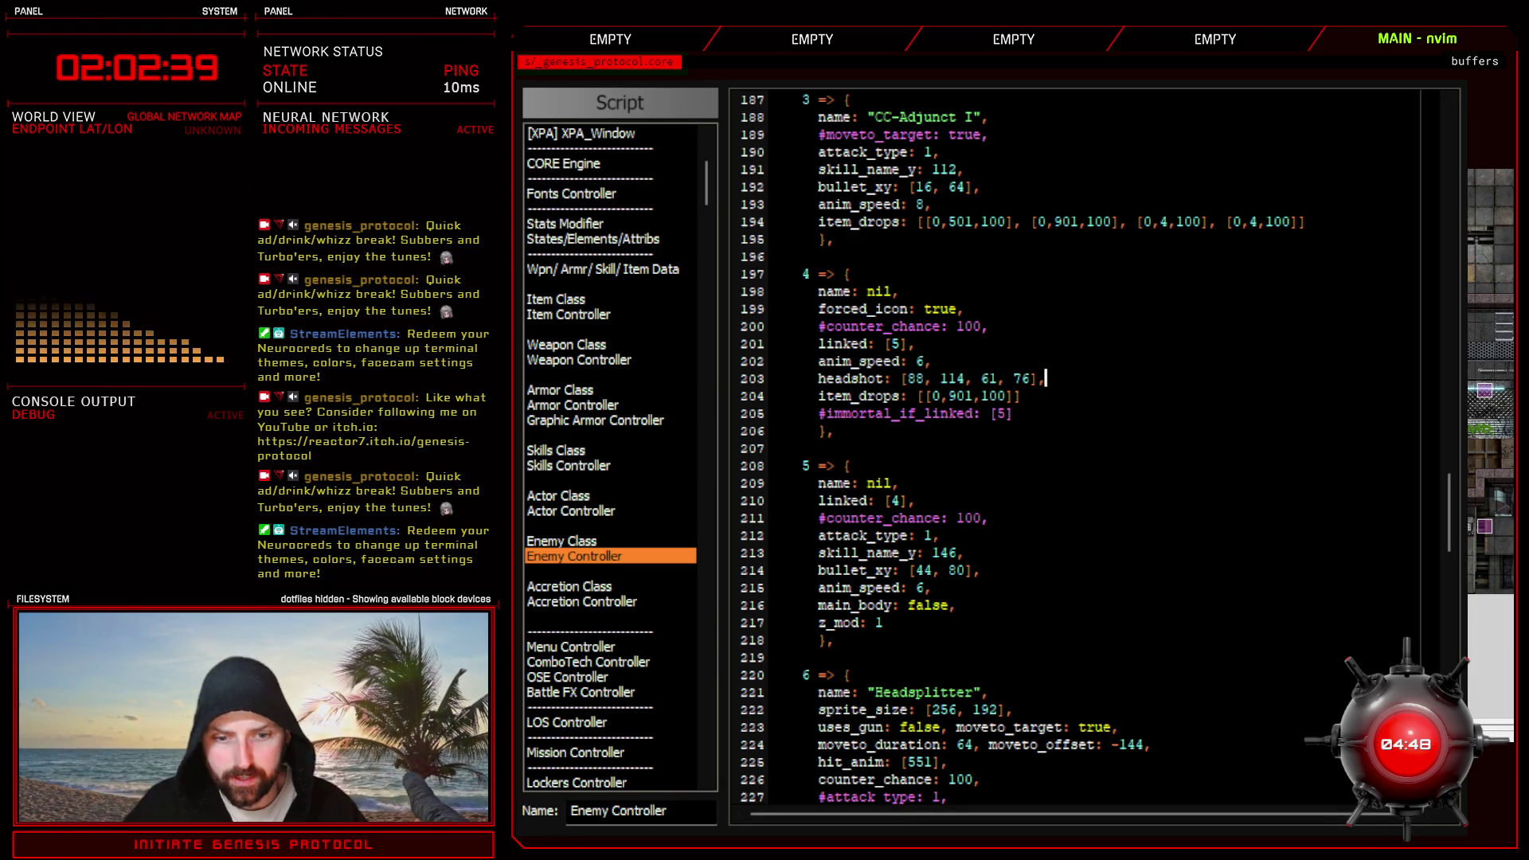
{"action": "key", "text": "alt+Tab"}
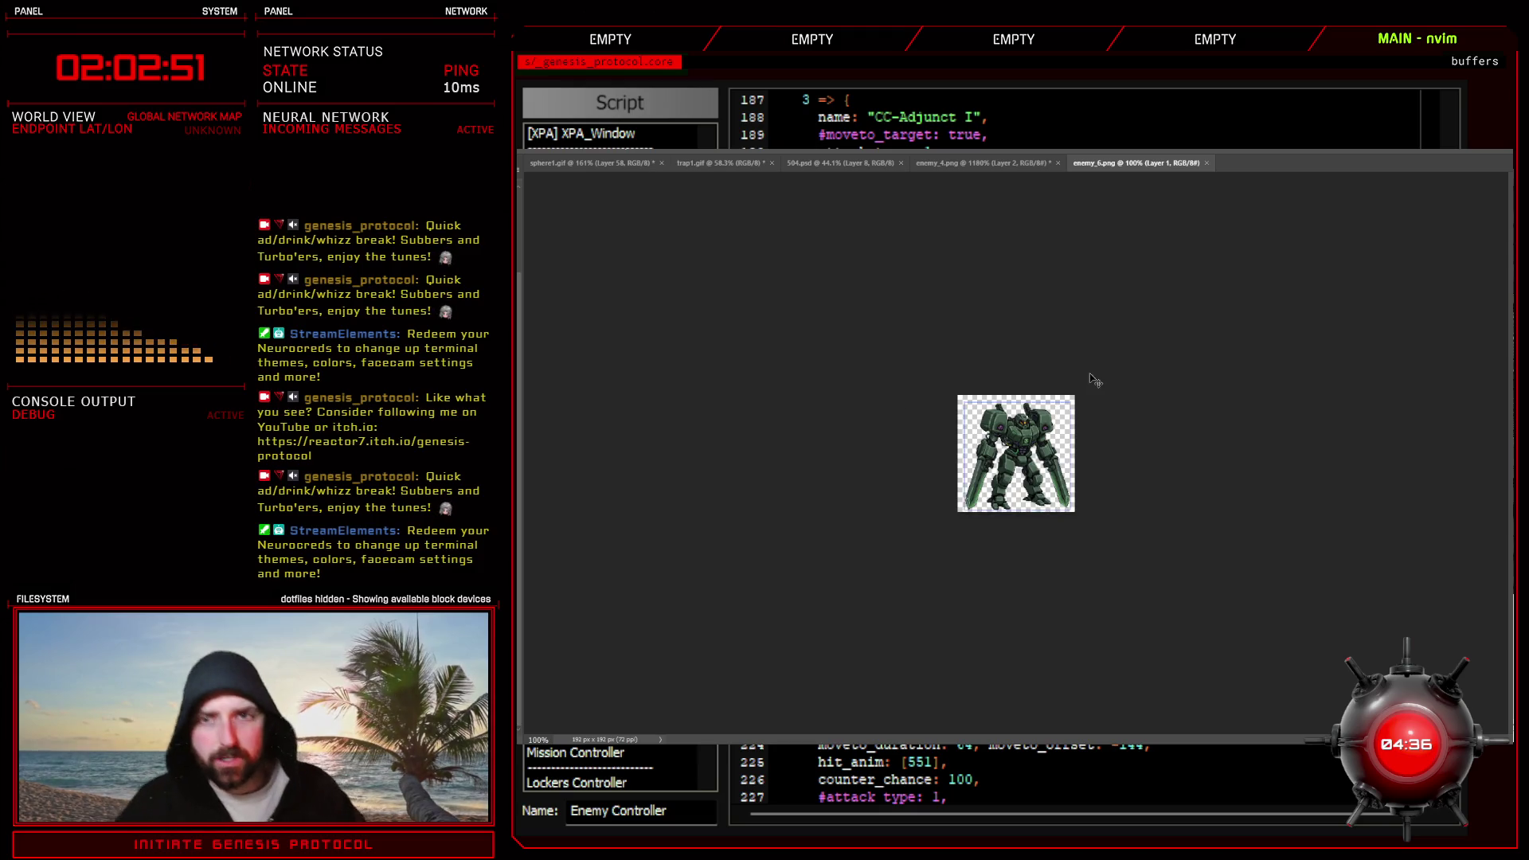
{"action": "scroll", "coordinate": [1016, 454], "scroll_direction": "up", "scroll_amount": 5}
{"action": "scroll", "coordinate": [1068, 315], "scroll_direction": "up", "scroll_amount": 3}
{"action": "scroll", "coordinate": [1067, 314], "scroll_direction": "up", "scroll_amount": 3}
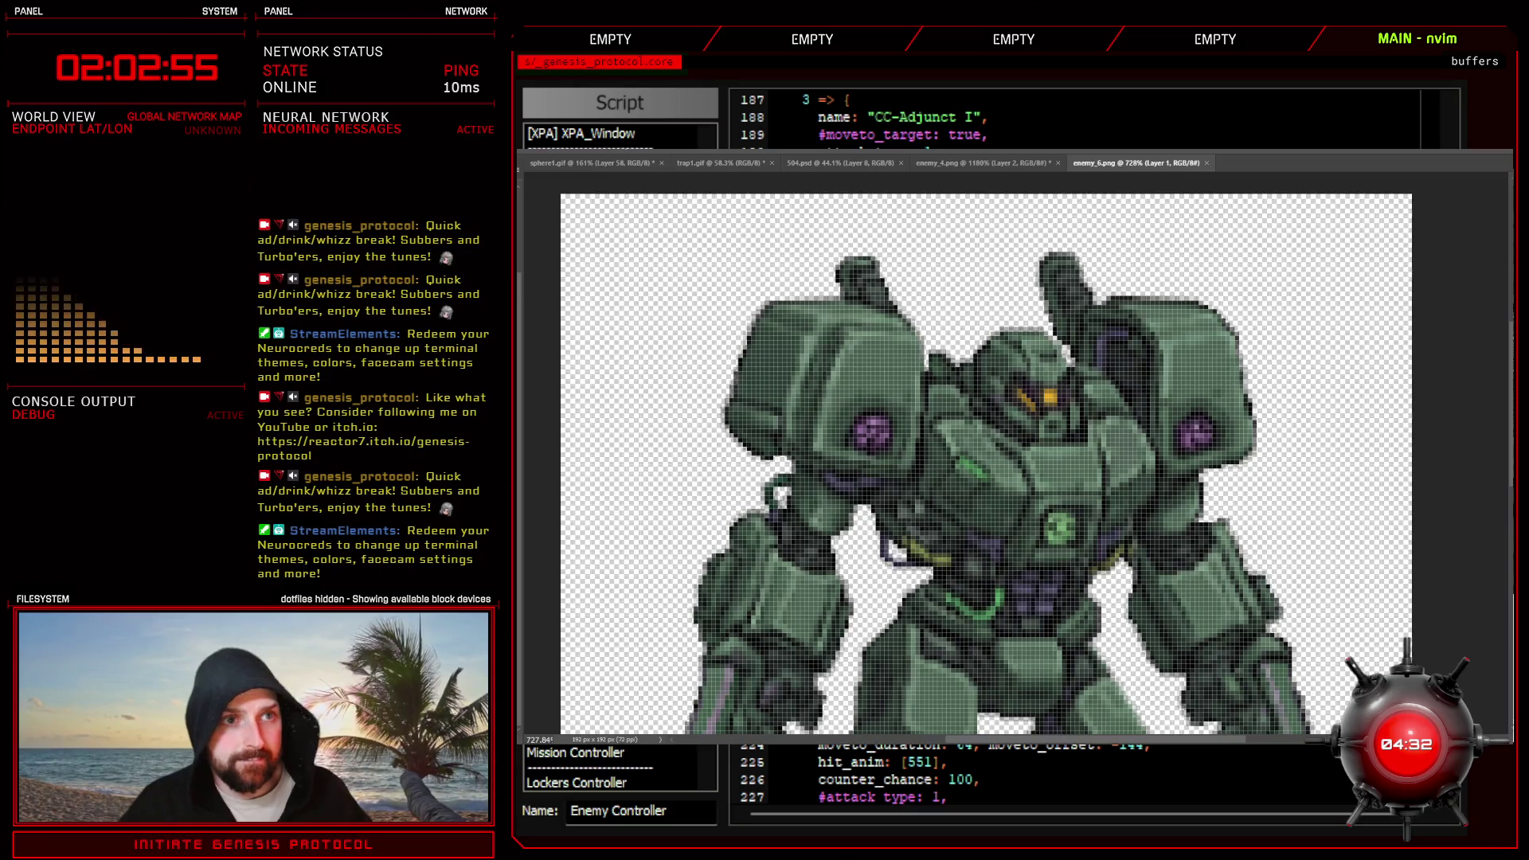
{"action": "scroll", "coordinate": [1089, 326], "scroll_direction": "up", "scroll_amount": 3}
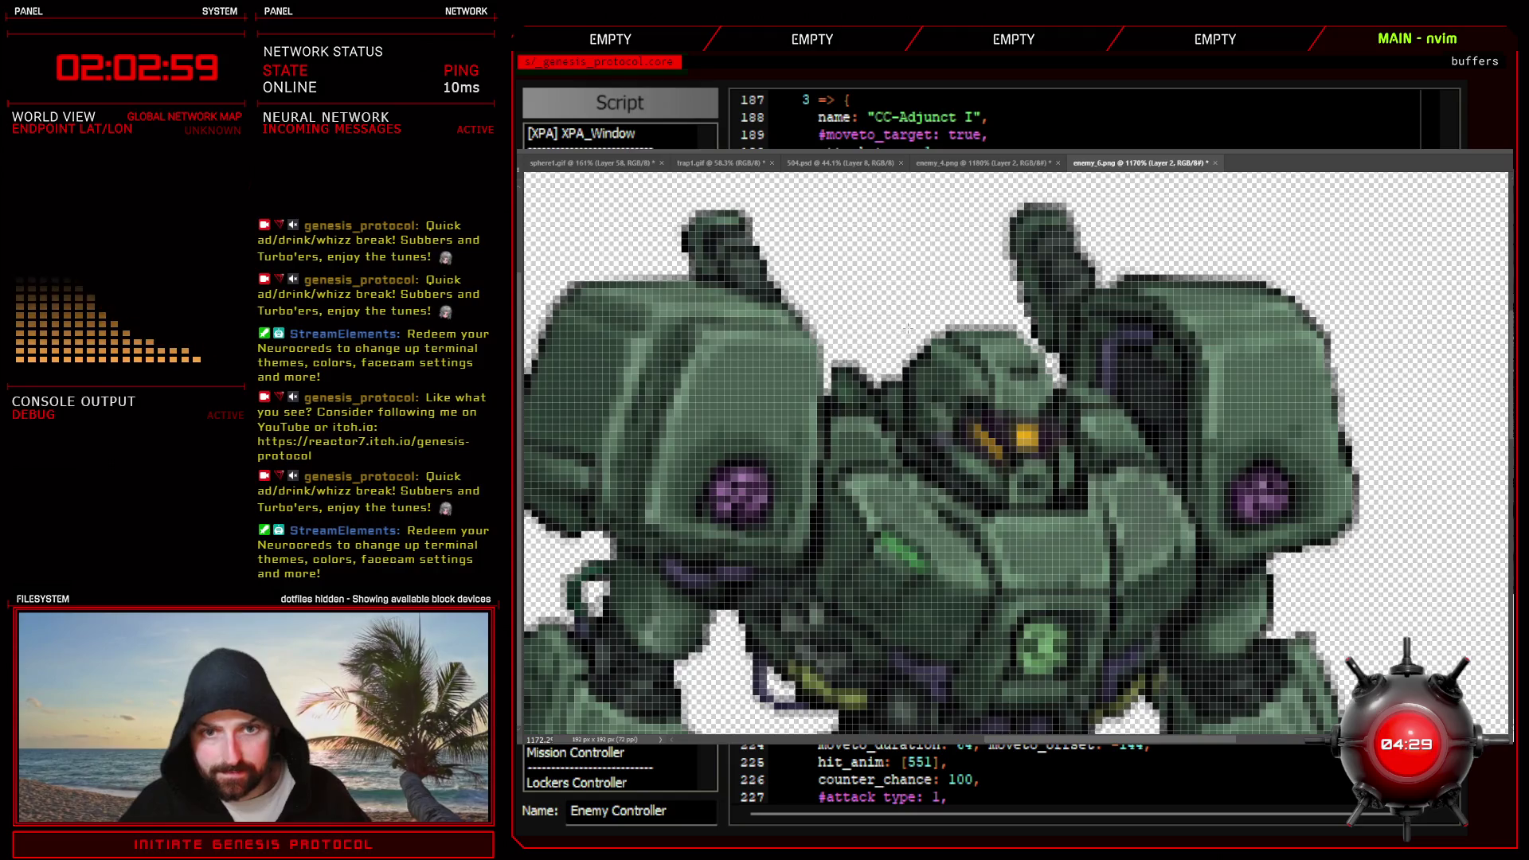
- Marquee the mech's head on enemy_6.png and fill it with the solid yellow-orange foreground colour
{"action": "left_click_drag", "start_coordinate": [1057, 425], "coordinate": [1076, 501]}
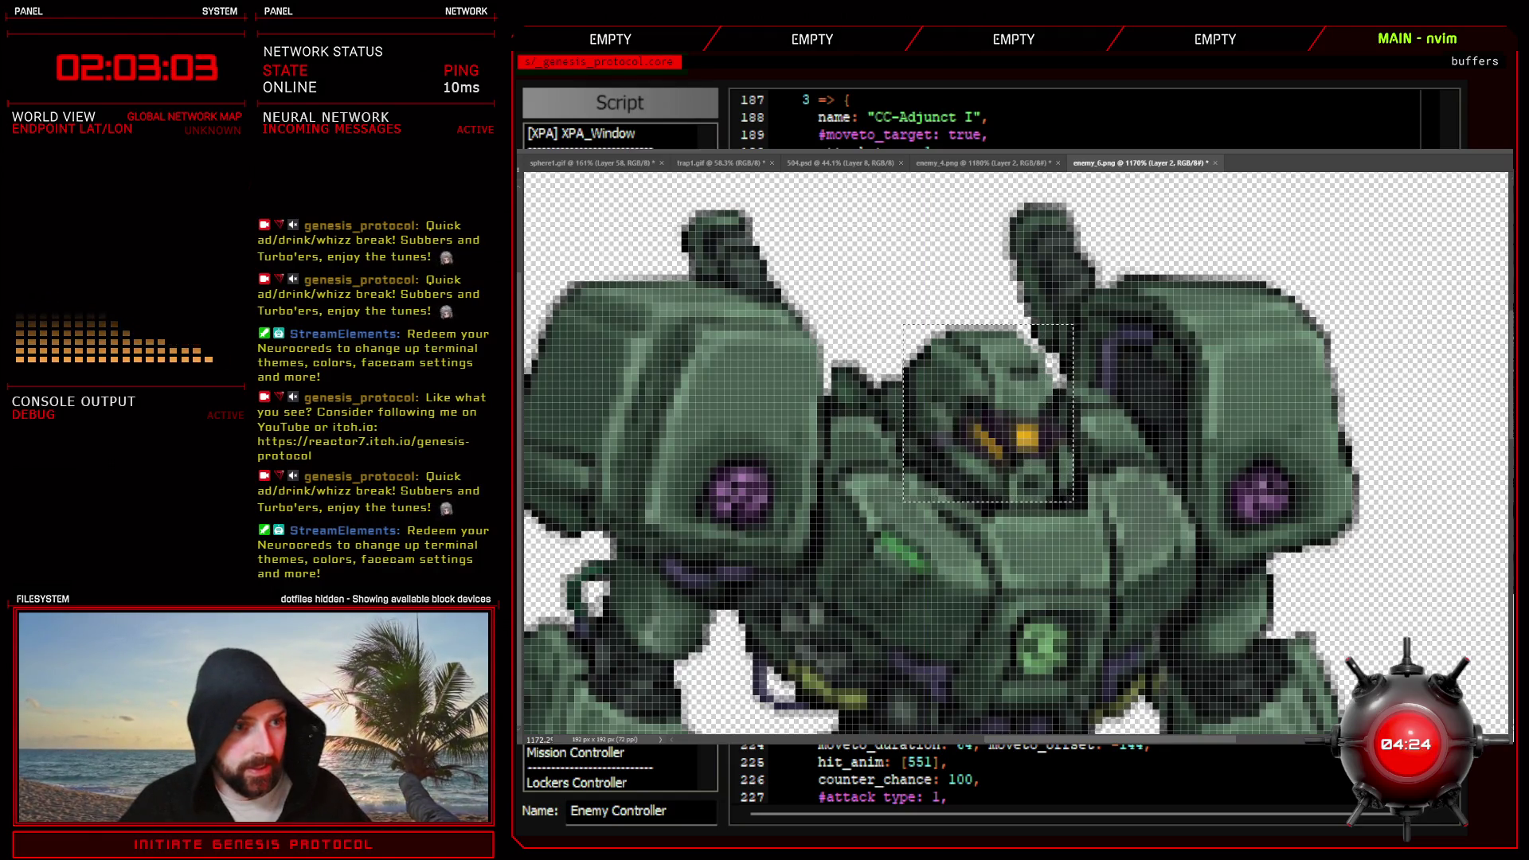
{"action": "key", "text": "ctrl+comma"}
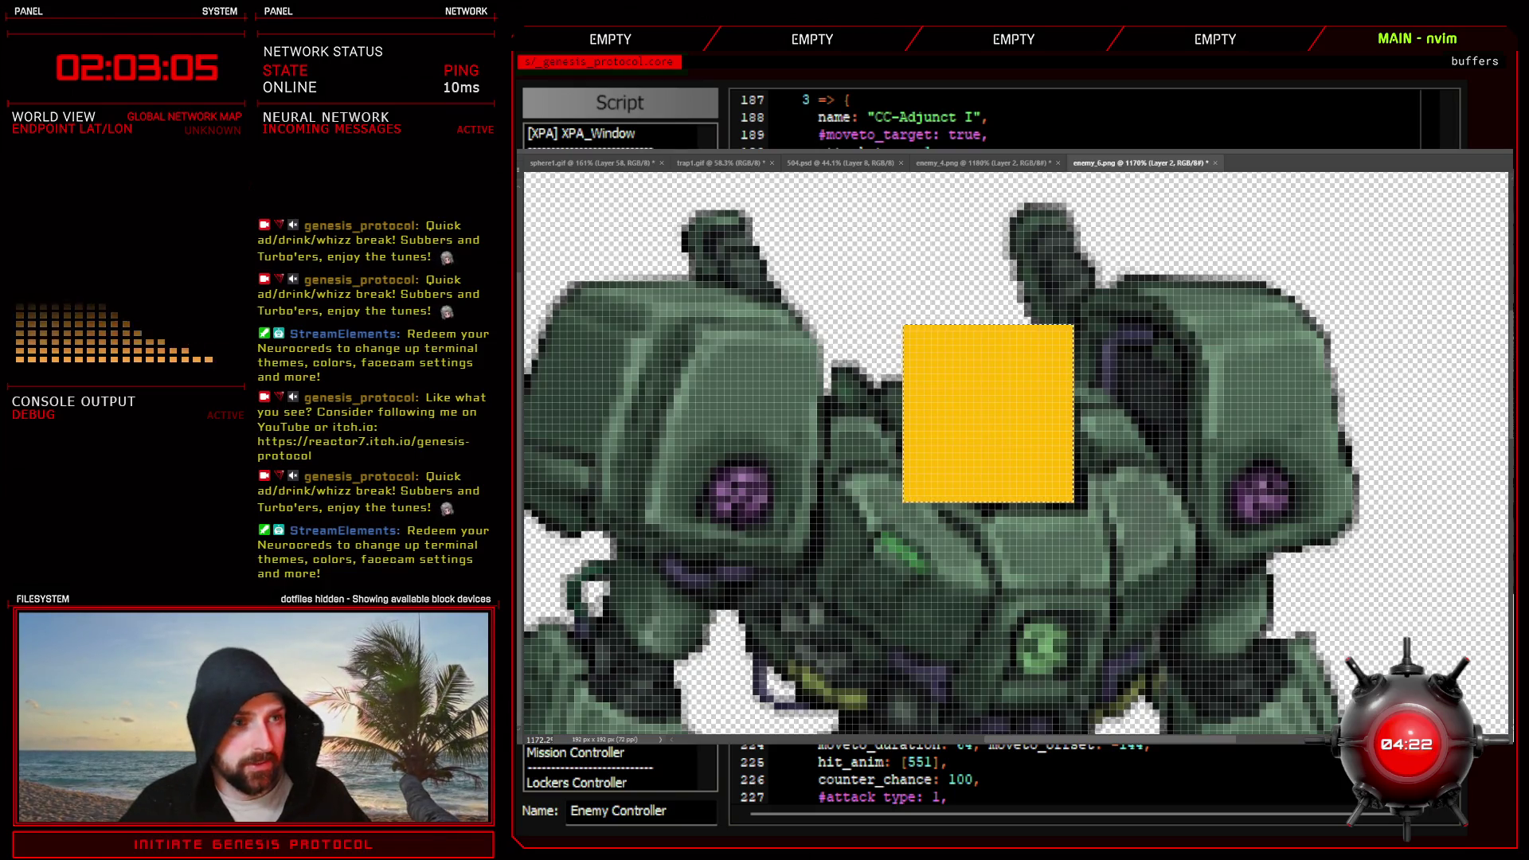
{"action": "scroll", "coordinate": [966, 385], "scroll_direction": "up", "scroll_amount": 1}
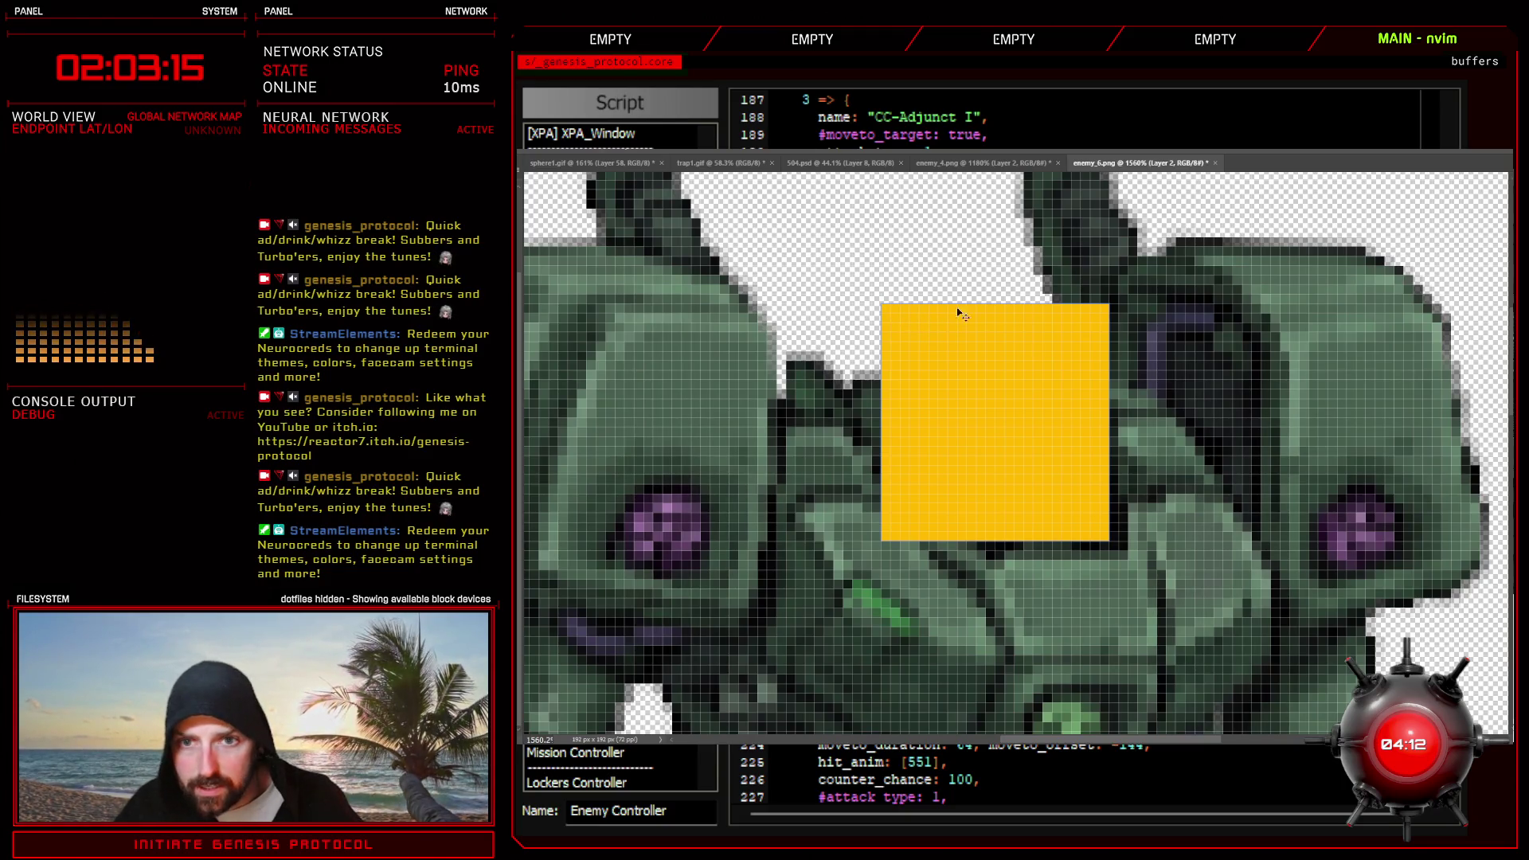
- Uncomment line 229's Headsplitter headshot and begin entering its values, checking the sprite for reference
{"action": "key", "text": "alt+Tab"}
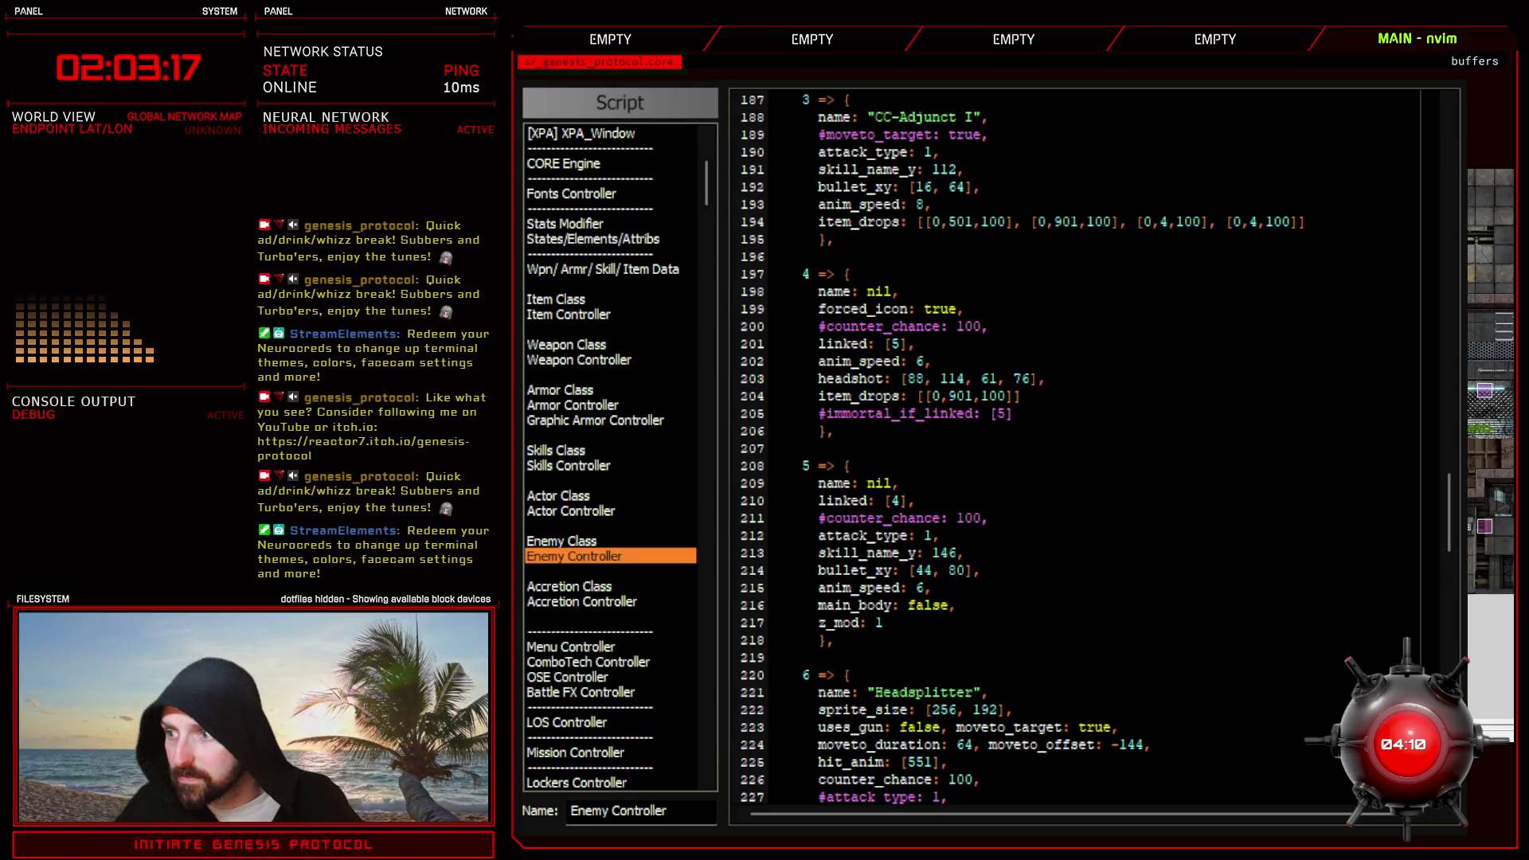
{"action": "scroll", "coordinate": [916, 592], "scroll_direction": "down", "scroll_amount": 6}
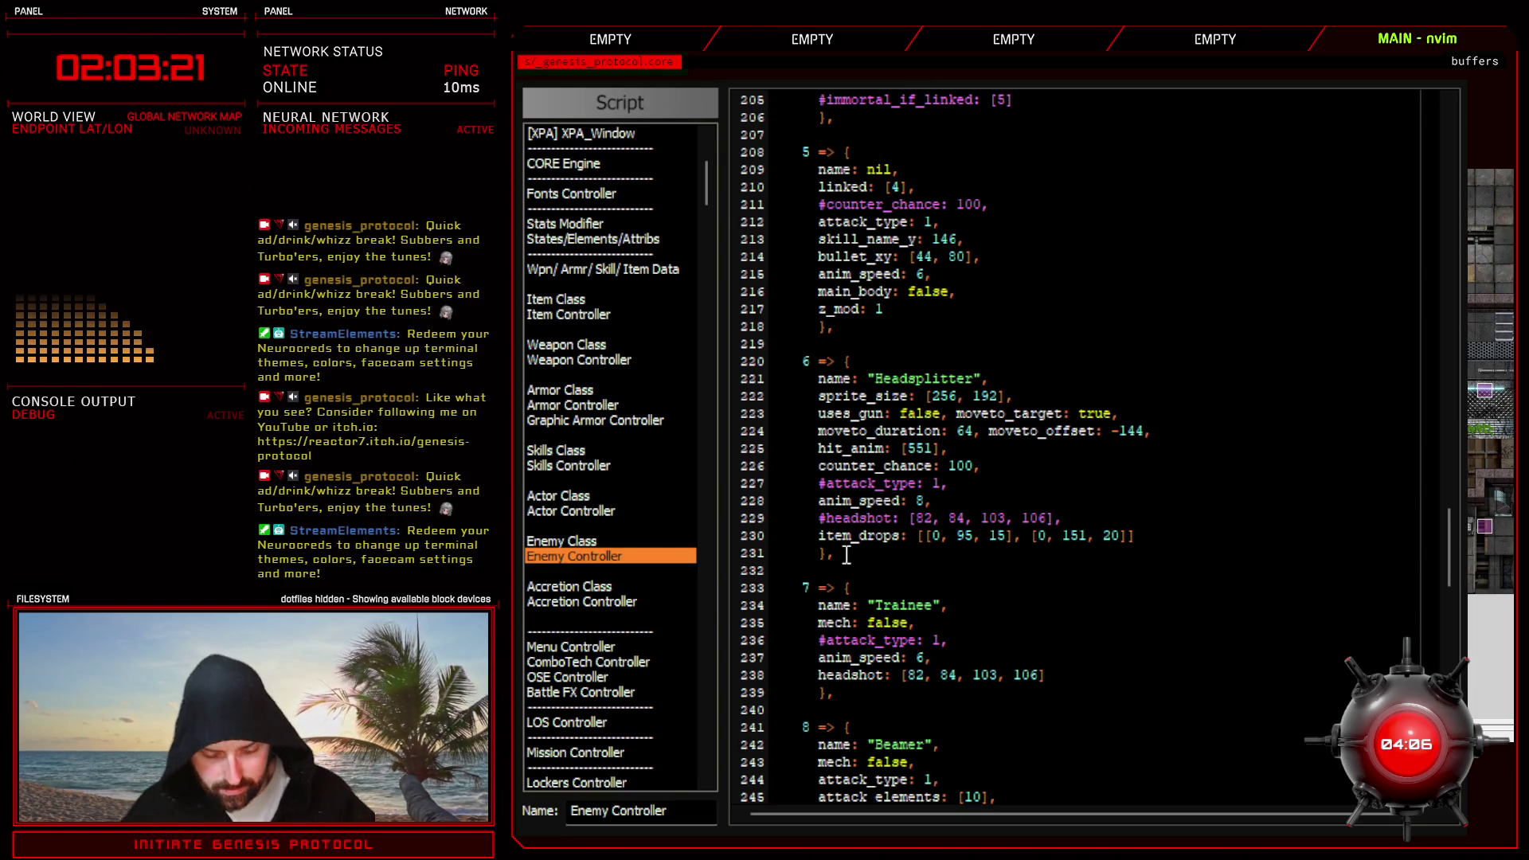
{"action": "key", "text": "x"}
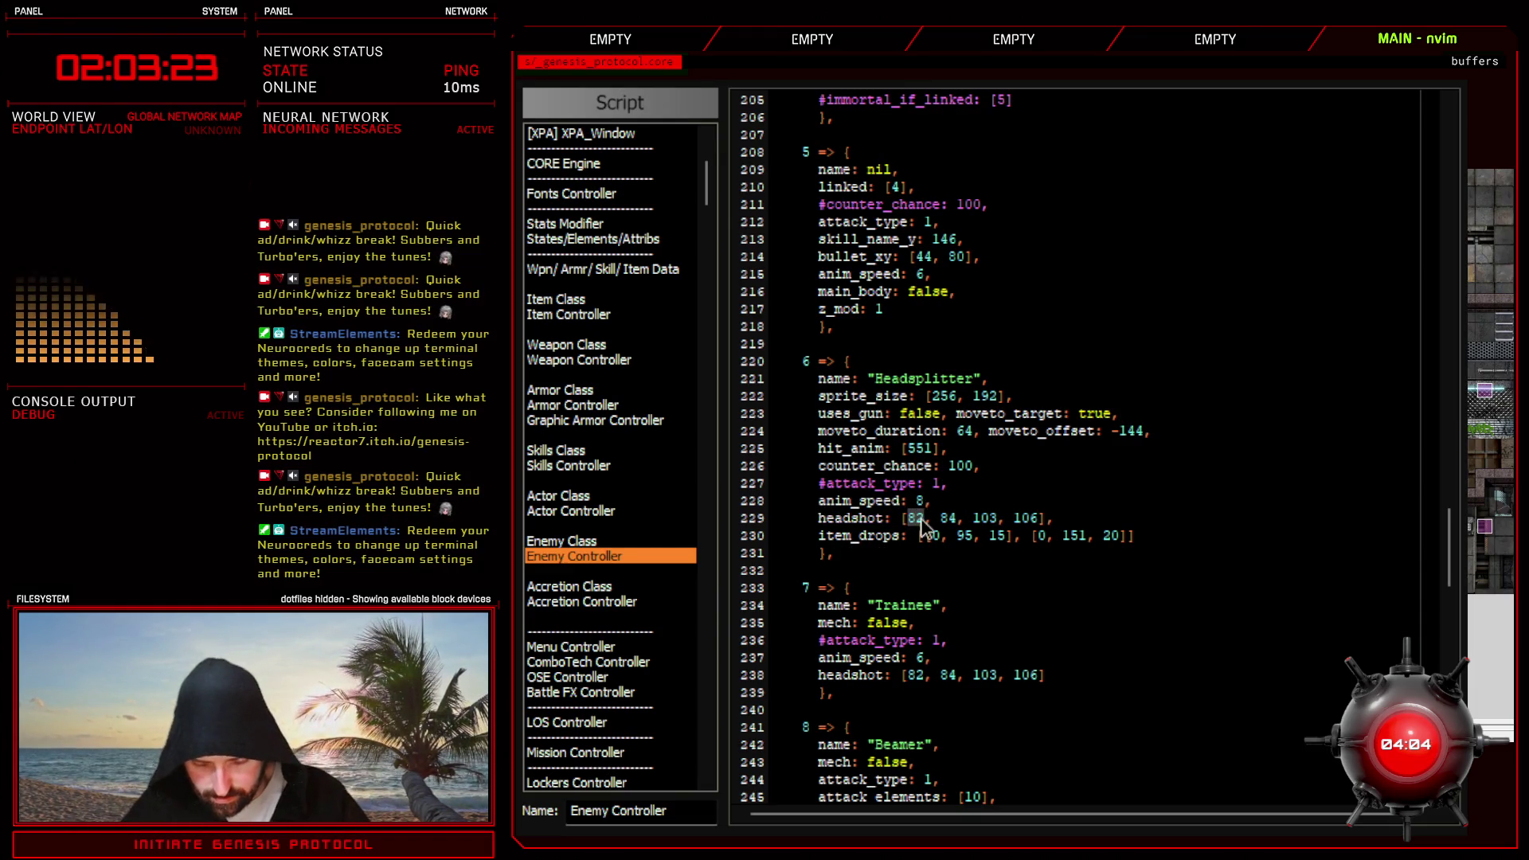
{"action": "type", "text": "cw93"}
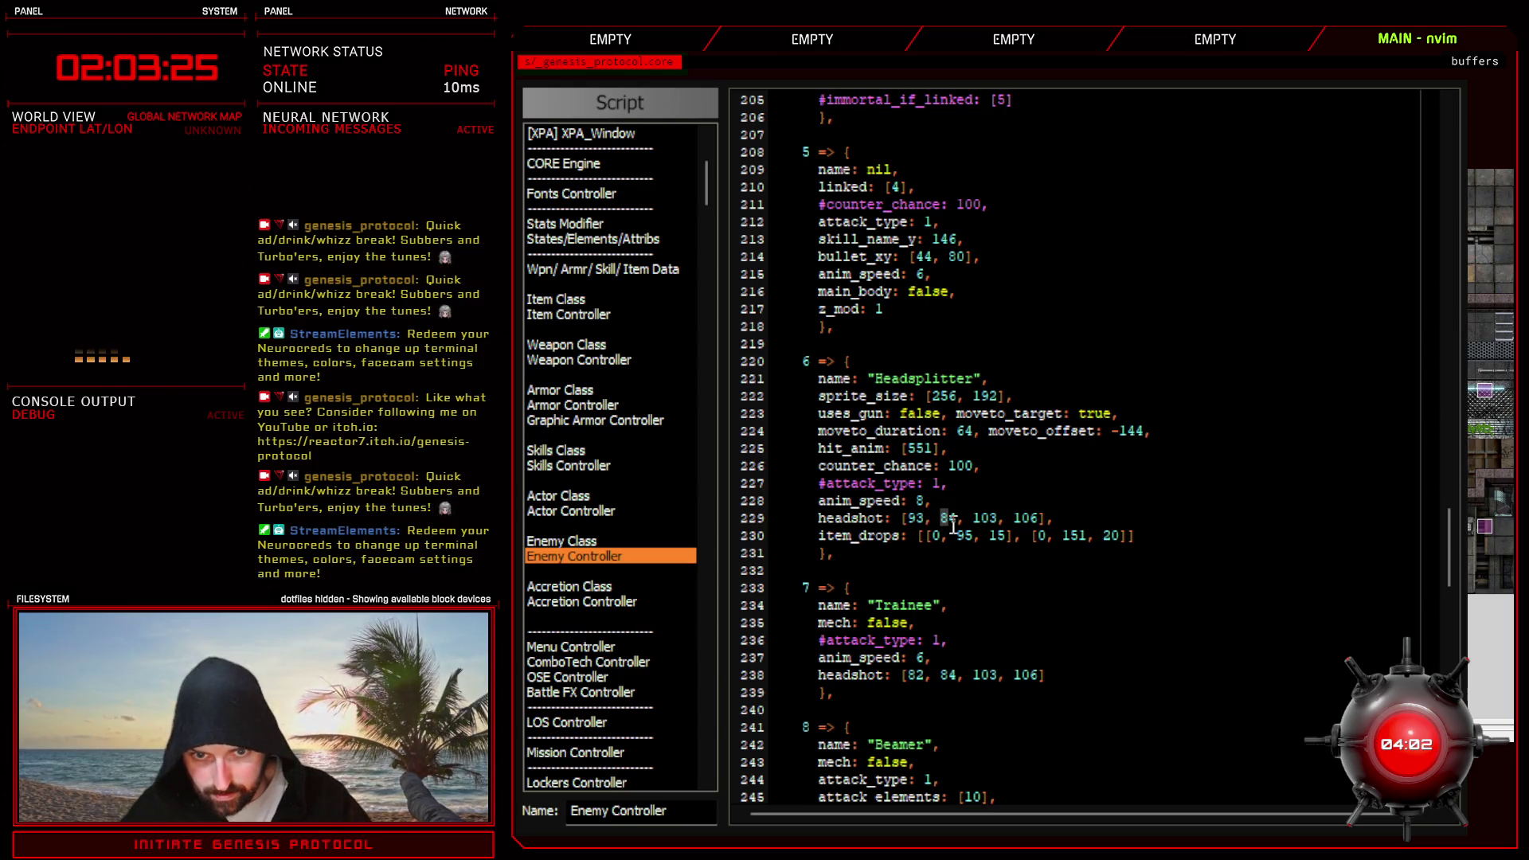
{"action": "type", "text": "16"}
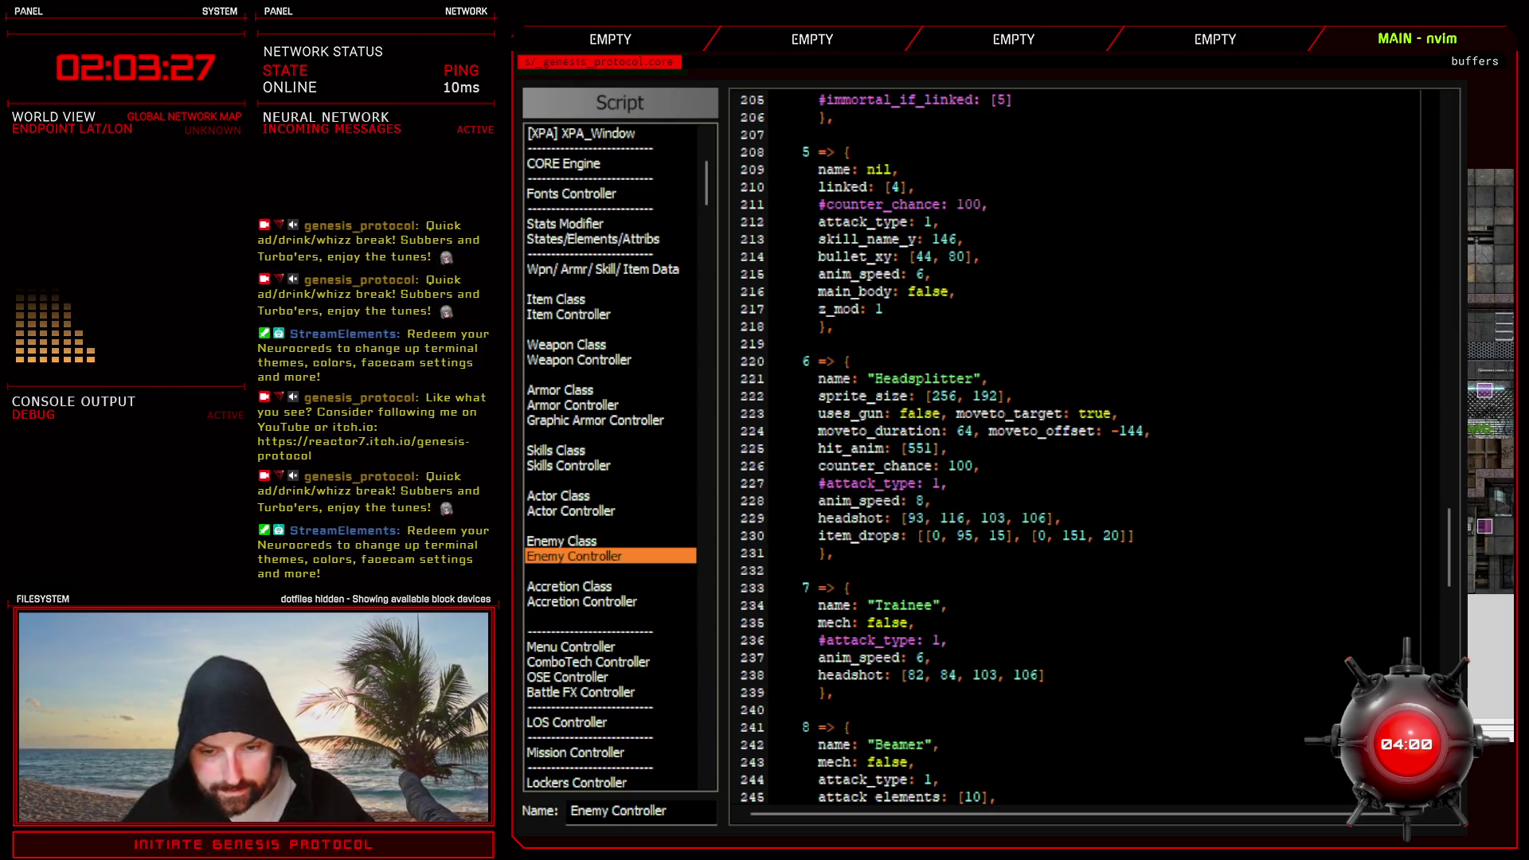
{"action": "left_click", "coordinate": [1500, 497]}
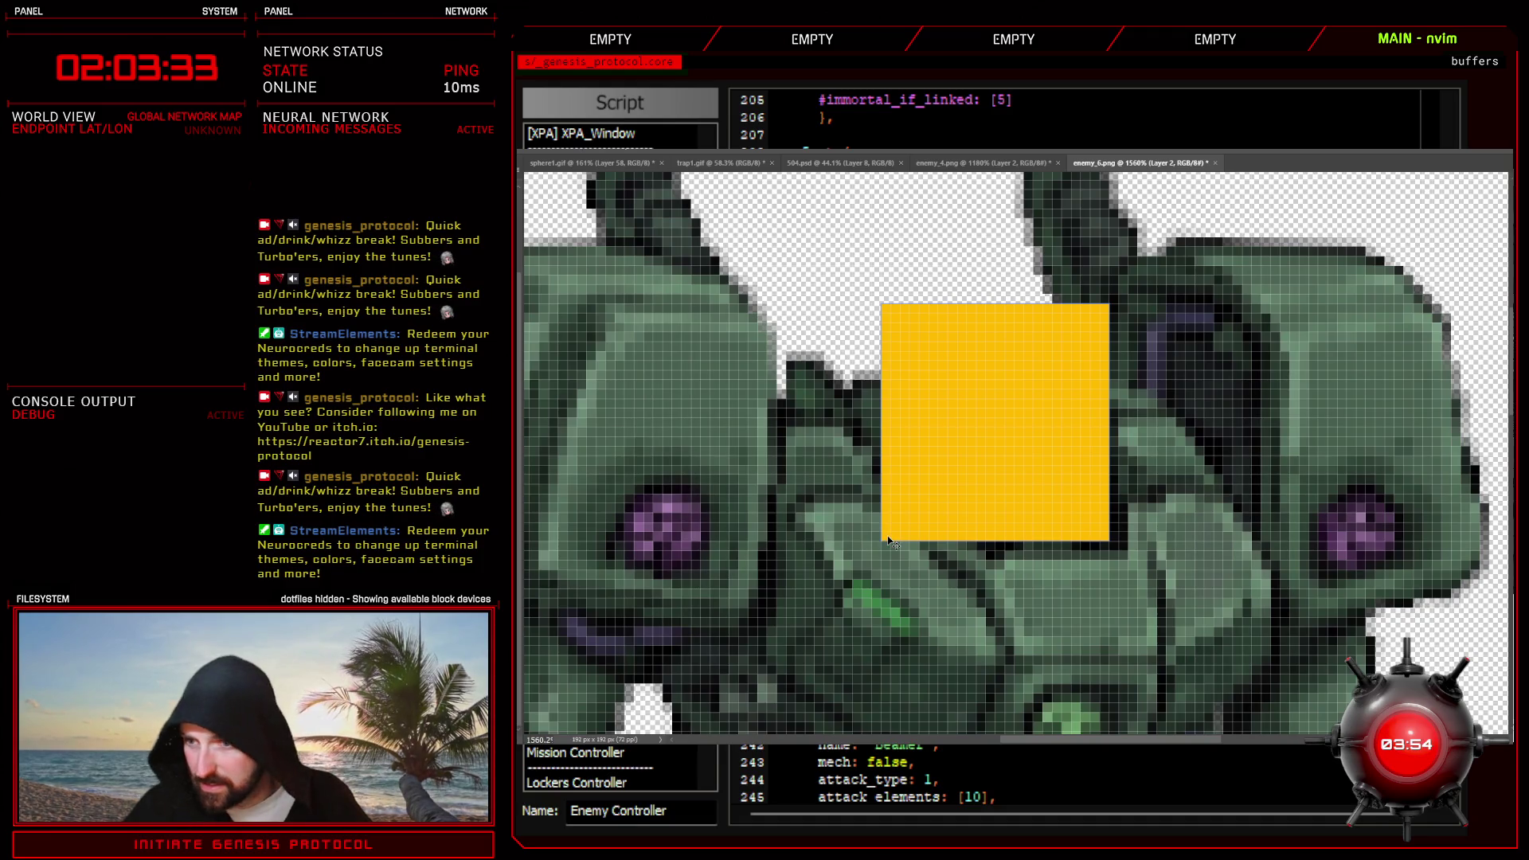
{"action": "left_click", "coordinate": [1474, 197]}
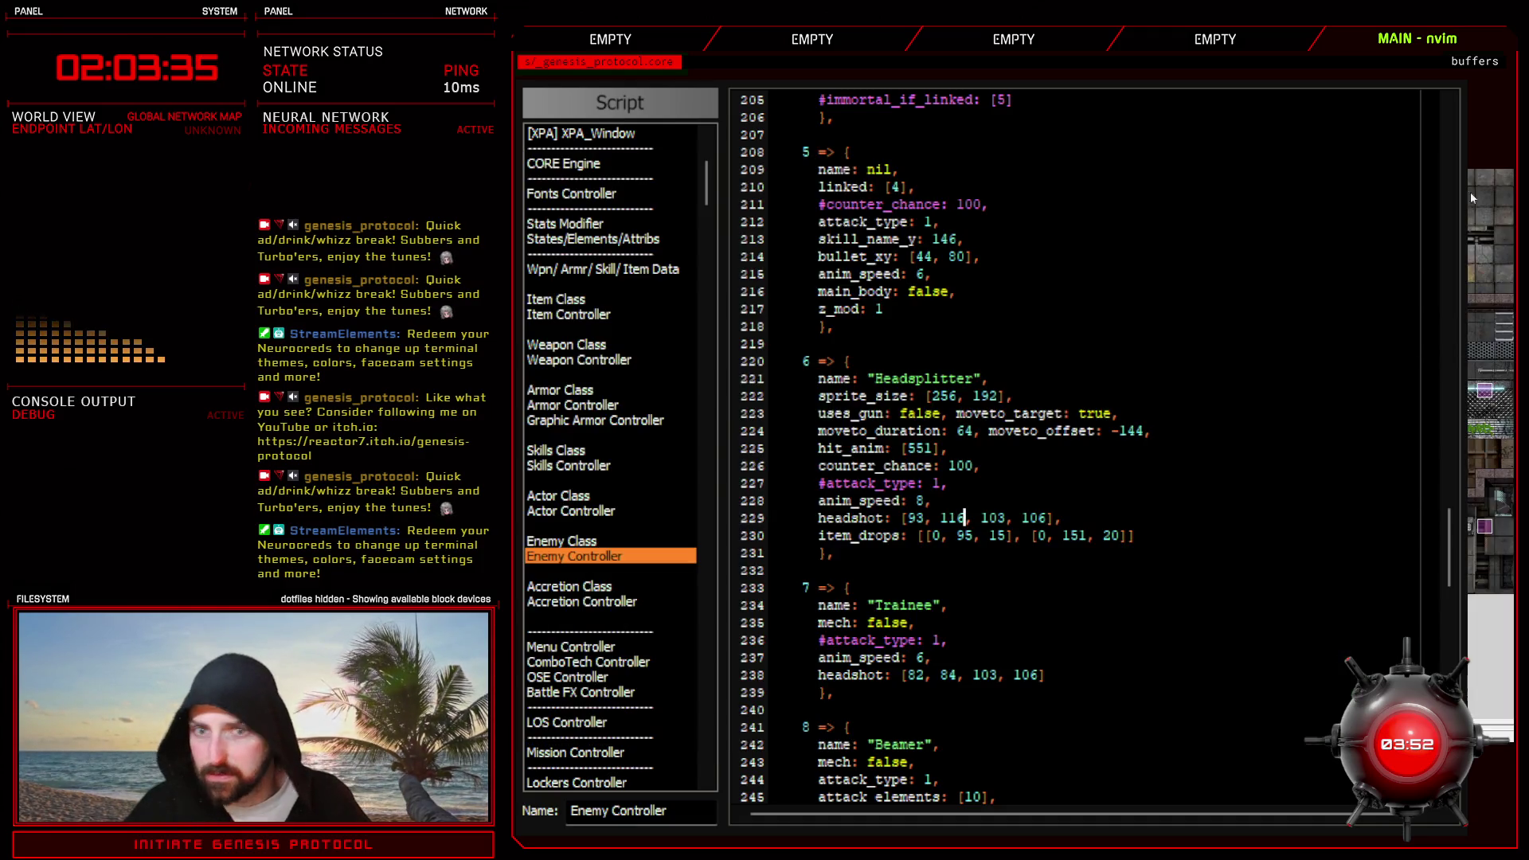
{"action": "left_click", "coordinate": [992, 518]}
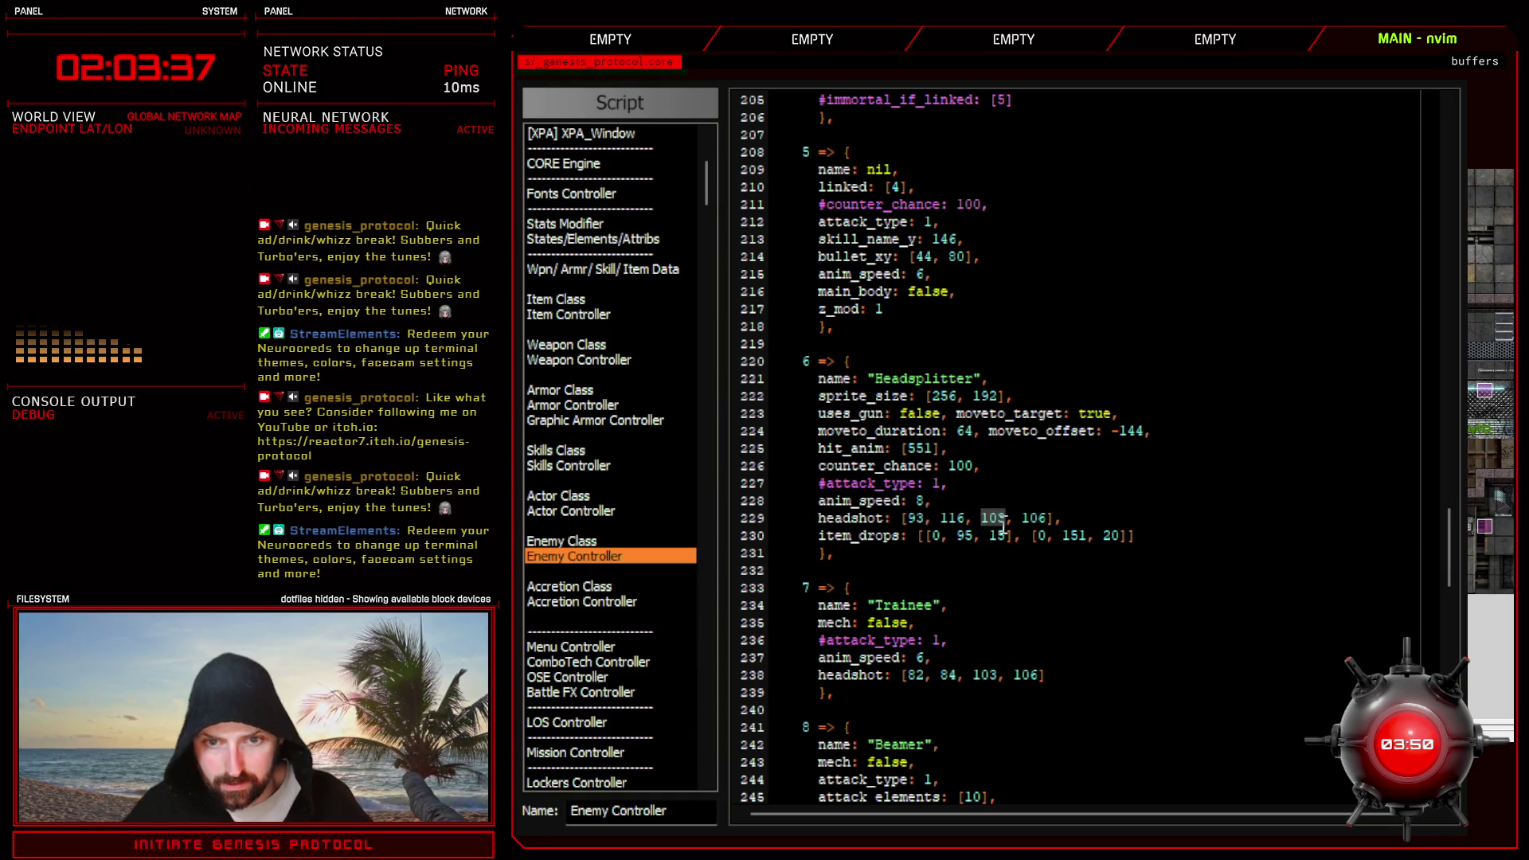
{"action": "type", "text": "30, "}
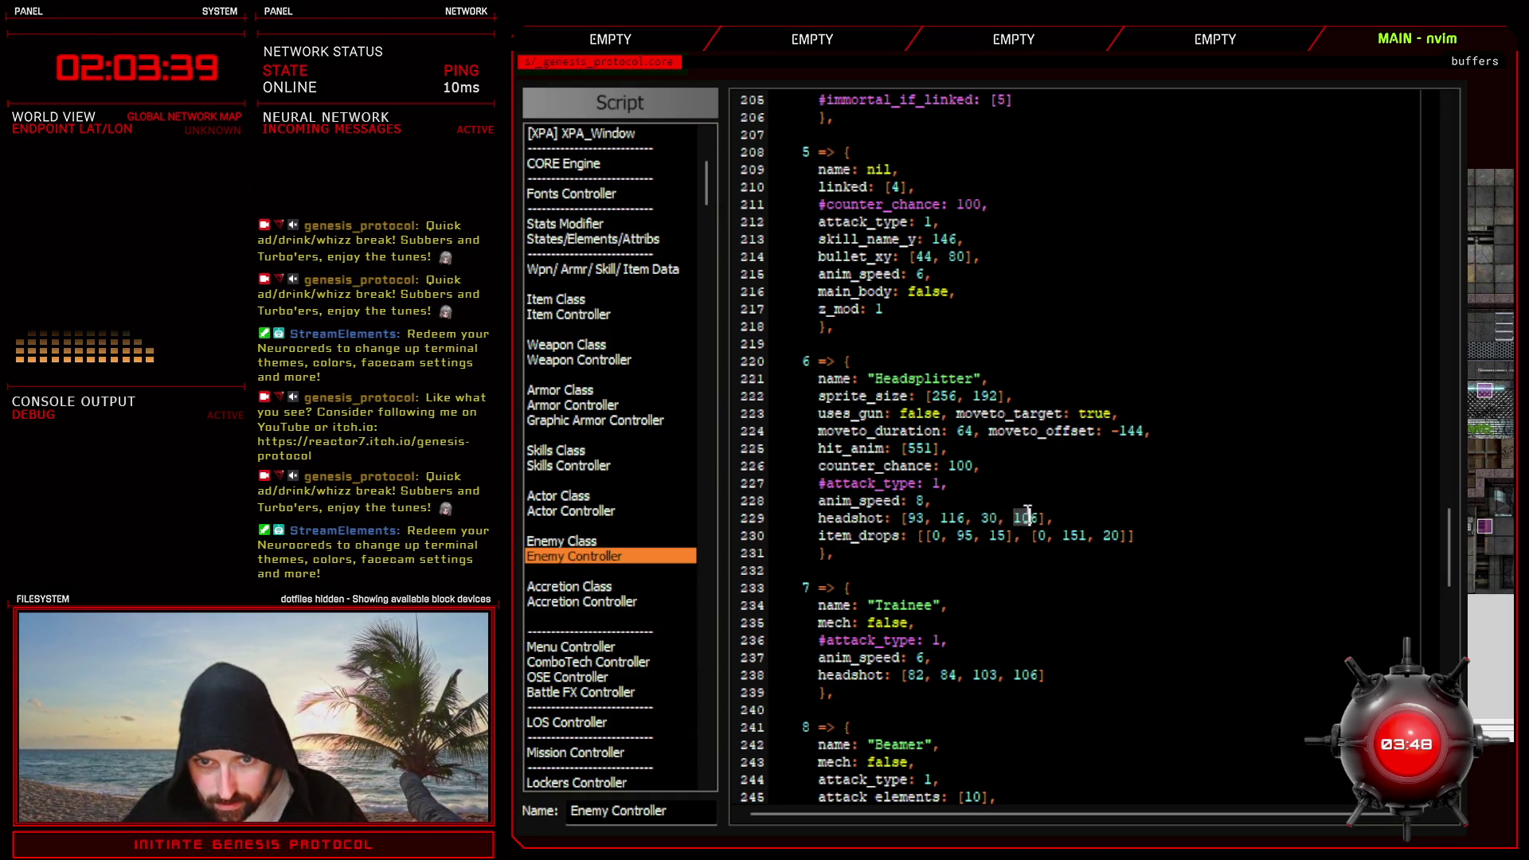
{"action": "type", "text": "54"}
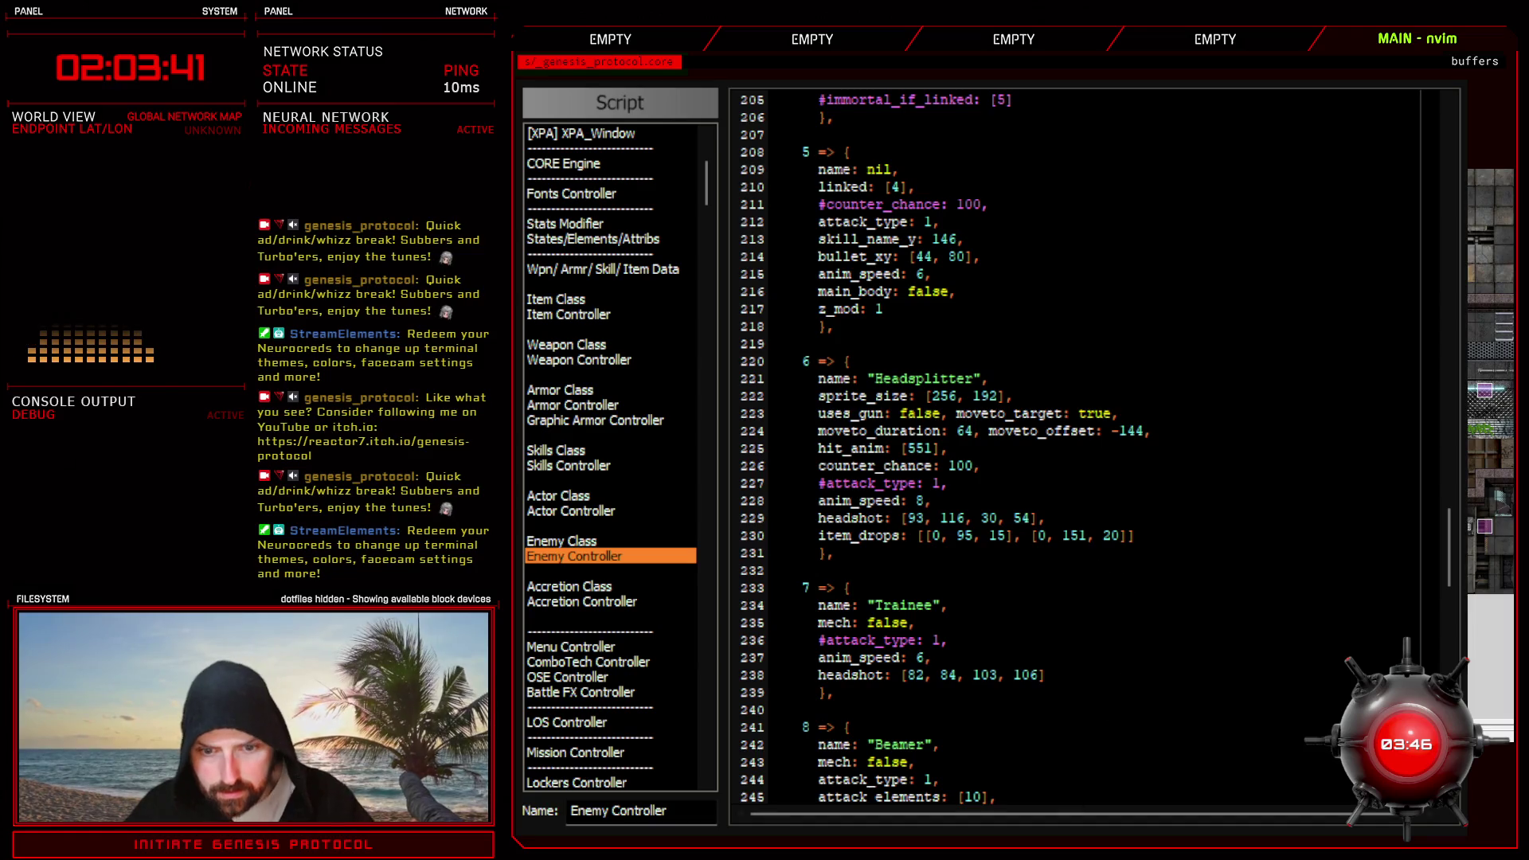
- Finish the headshot zone as [93, 116, 30, 54] measured from the sprite, then close the script editor
{"action": "key", "text": "alt+Tab"}
{"action": "scroll", "coordinate": [1069, 433], "scroll_direction": "down", "scroll_amount": 2}
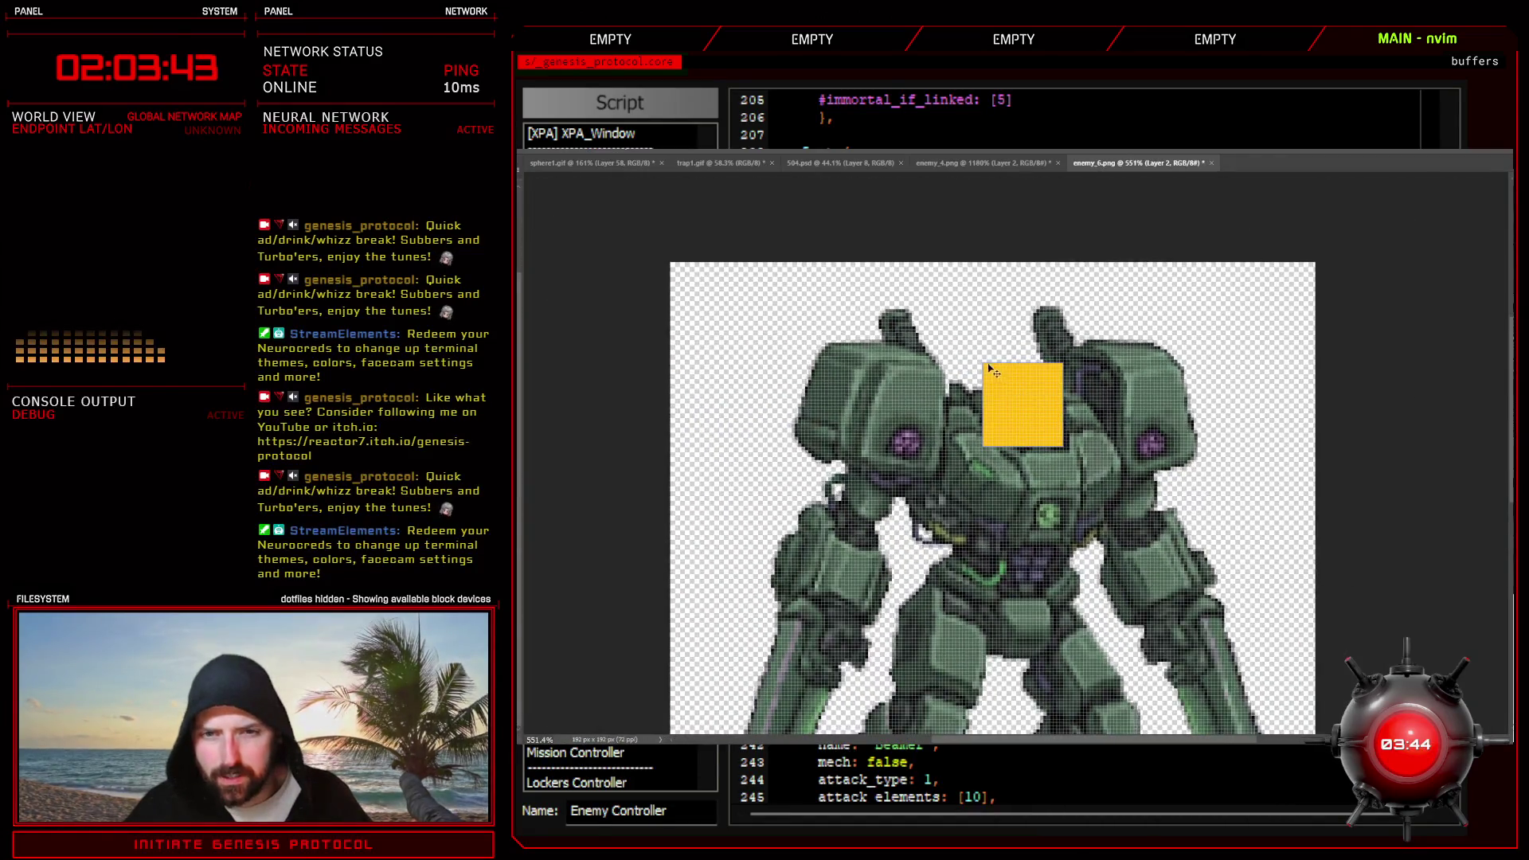
{"action": "scroll", "coordinate": [989, 371], "scroll_direction": "up", "scroll_amount": 2}
{"action": "scroll", "coordinate": [989, 371], "scroll_direction": "up", "scroll_amount": 2}
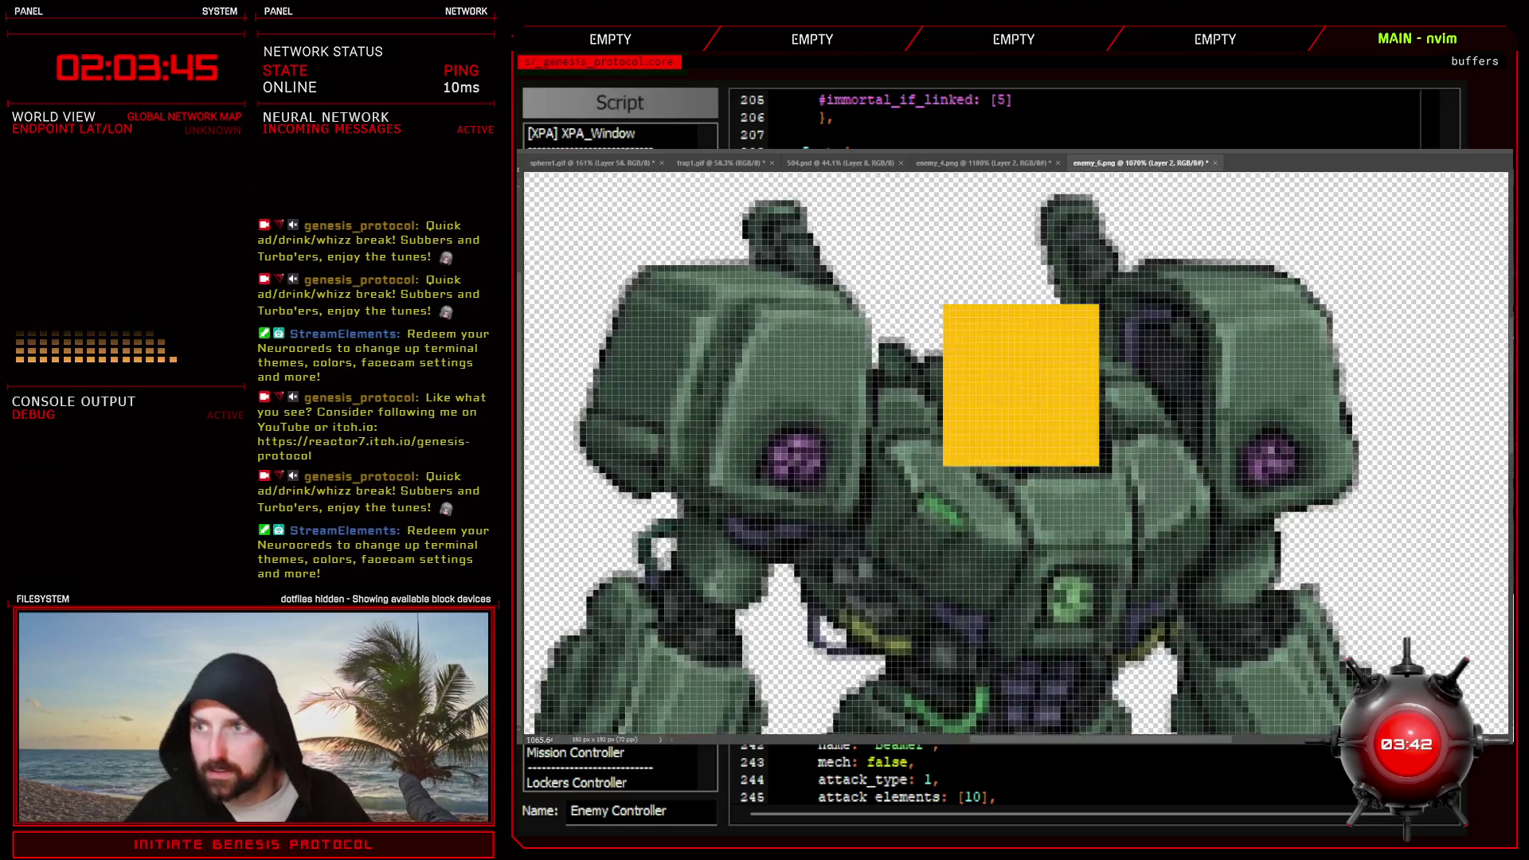
{"action": "key", "text": "alt+Tab"}
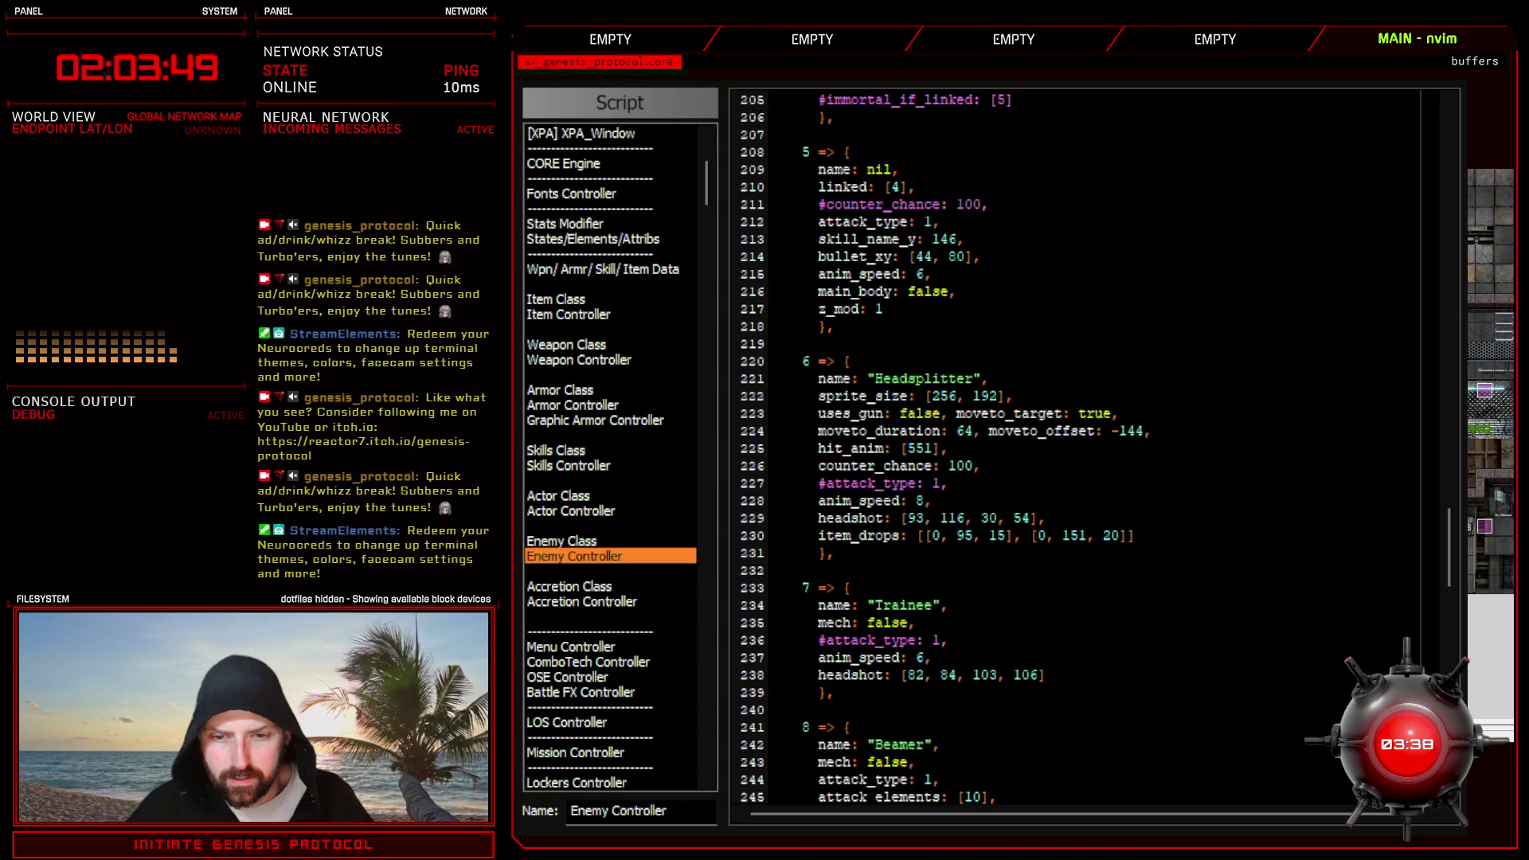
{"action": "key", "text": "alt+Tab"}
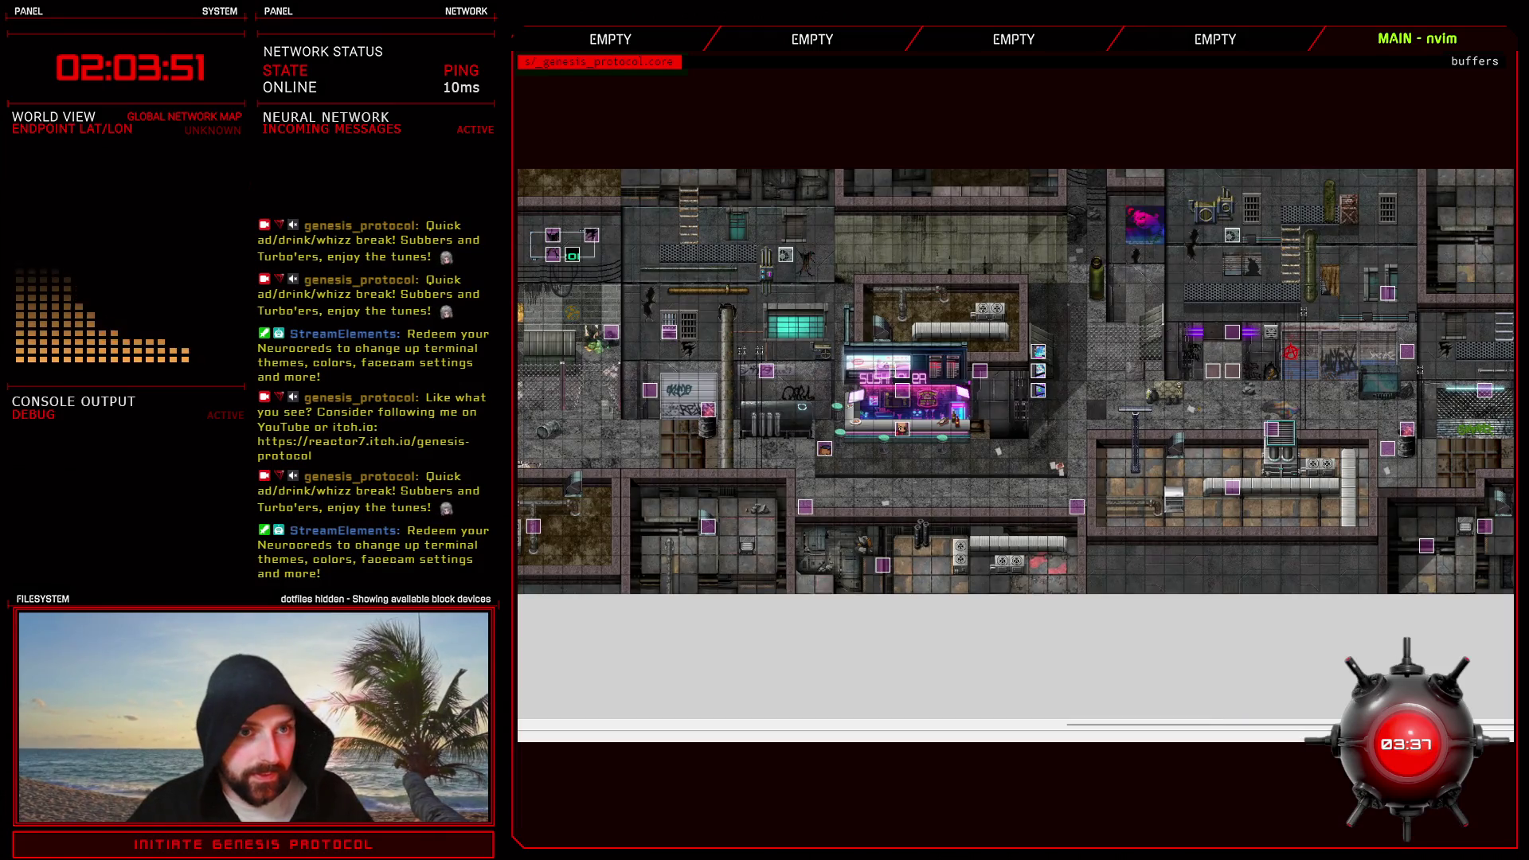
- Replace the Test Battle troop's enemy with 006 Headsplitter placed at left, apply, and start a battle test
{"action": "key", "text": "F9"}
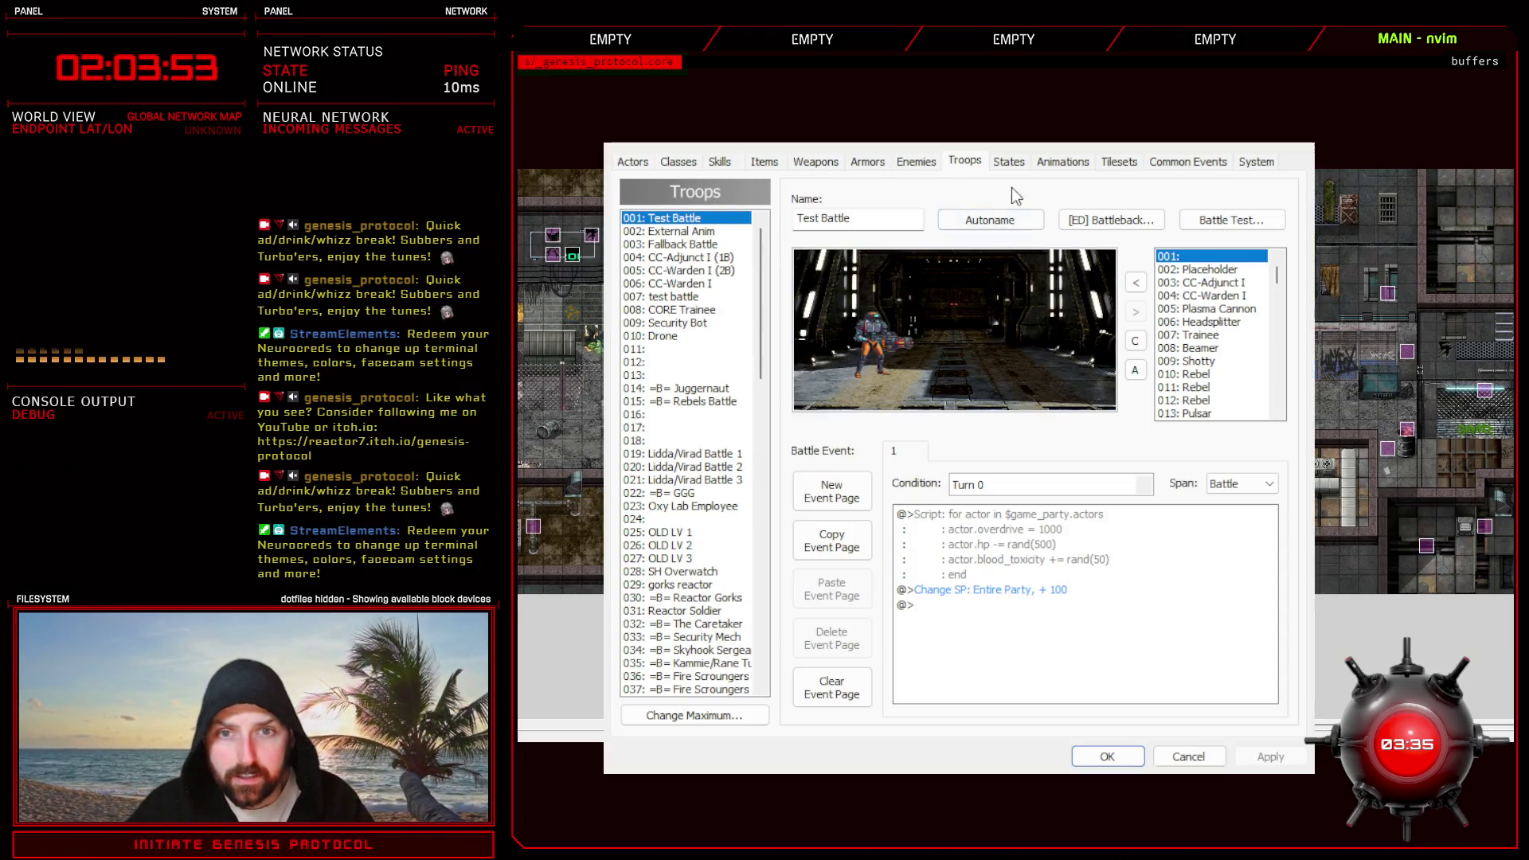
{"action": "left_click", "coordinate": [1136, 313]}
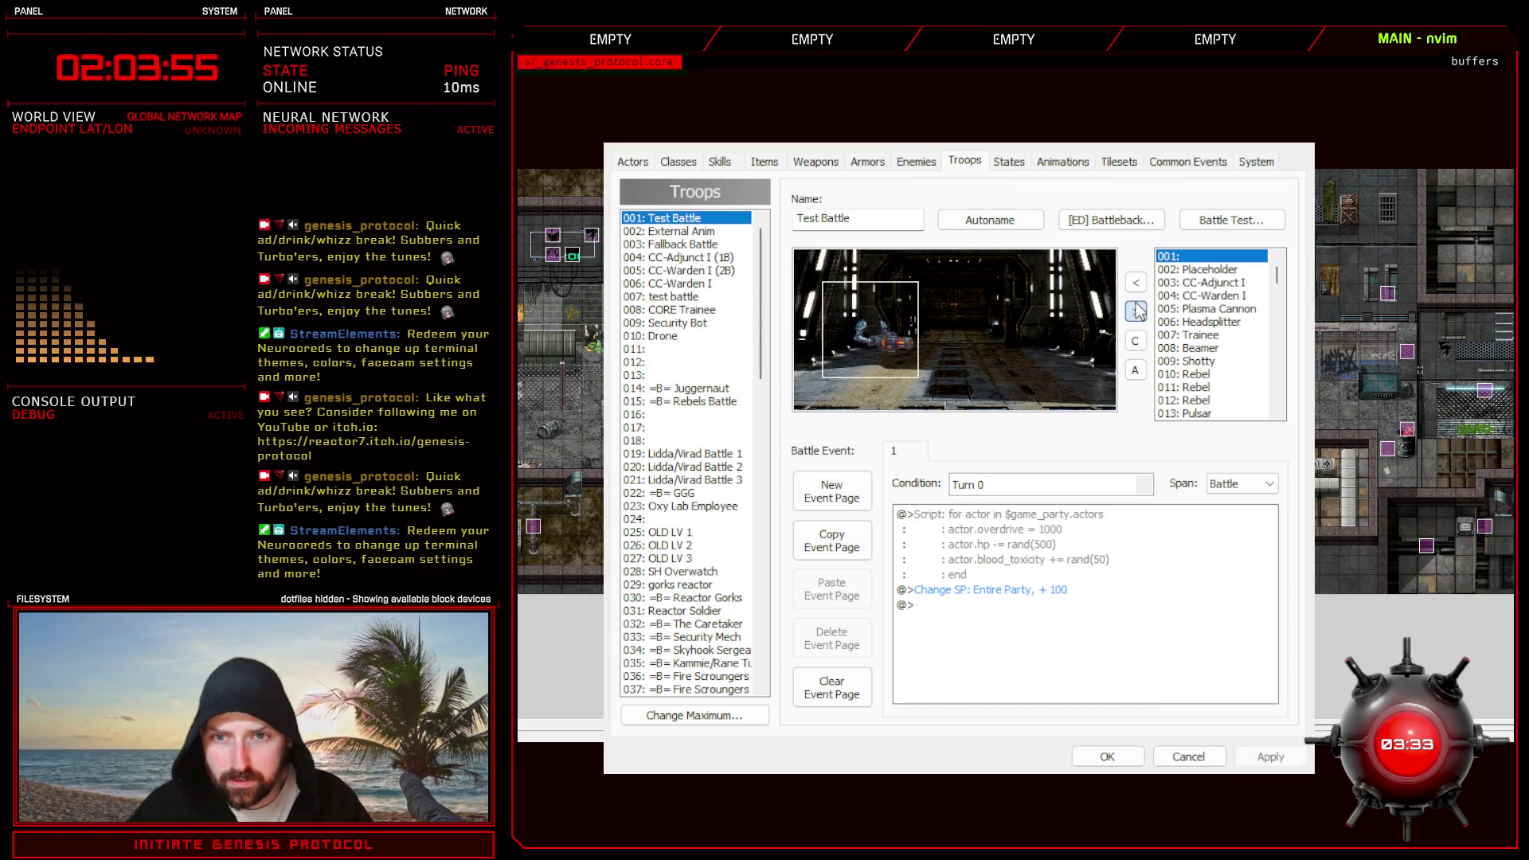
{"action": "left_click", "coordinate": [1201, 321]}
{"action": "left_click", "coordinate": [1135, 284]}
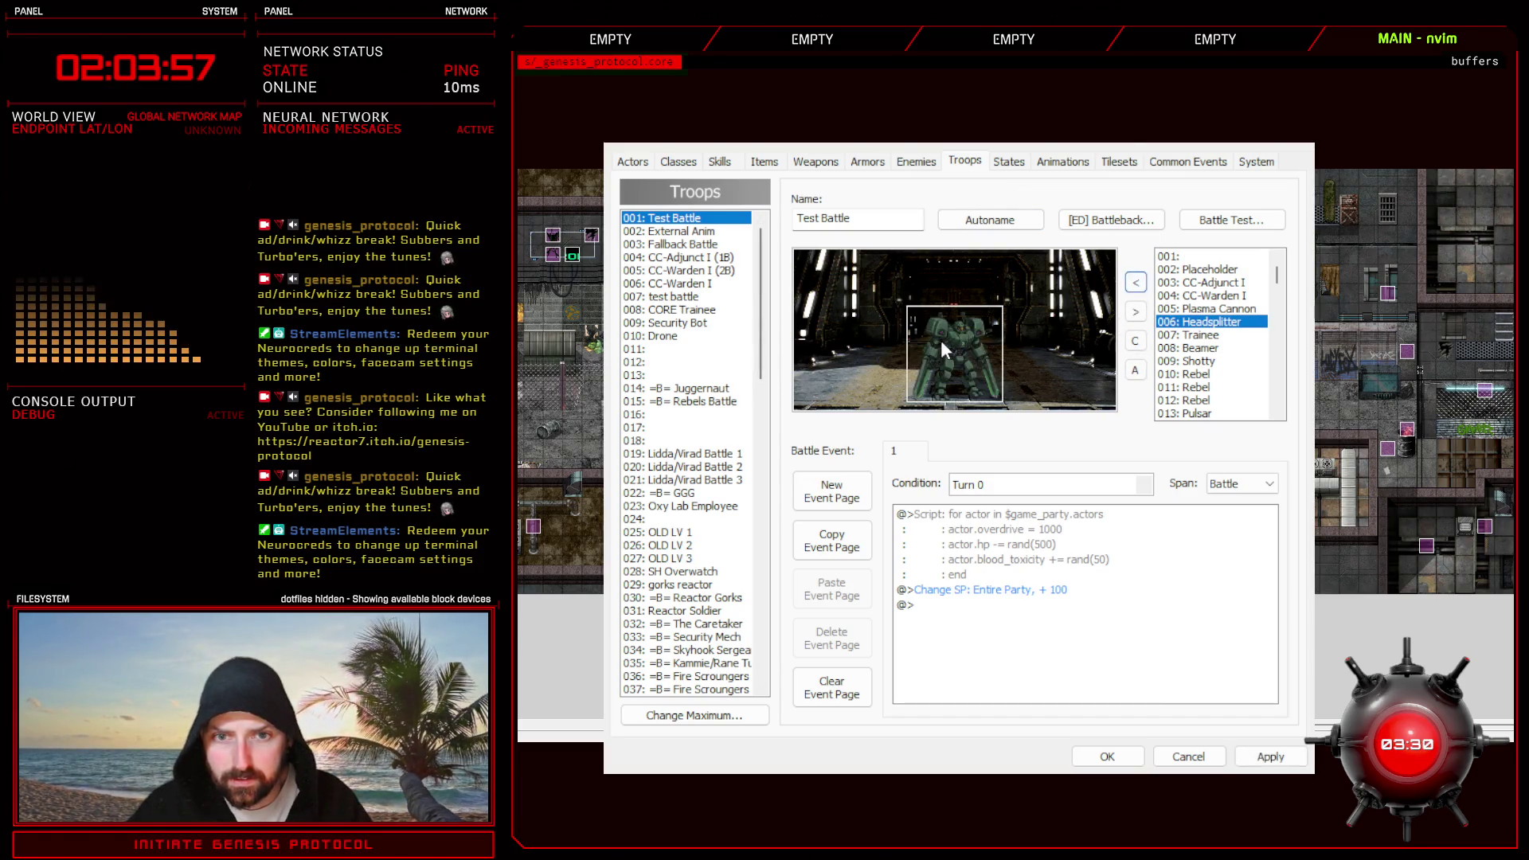
{"action": "left_click_drag", "start_coordinate": [945, 347], "coordinate": [855, 326]}
{"action": "left_click", "coordinate": [1270, 757]}
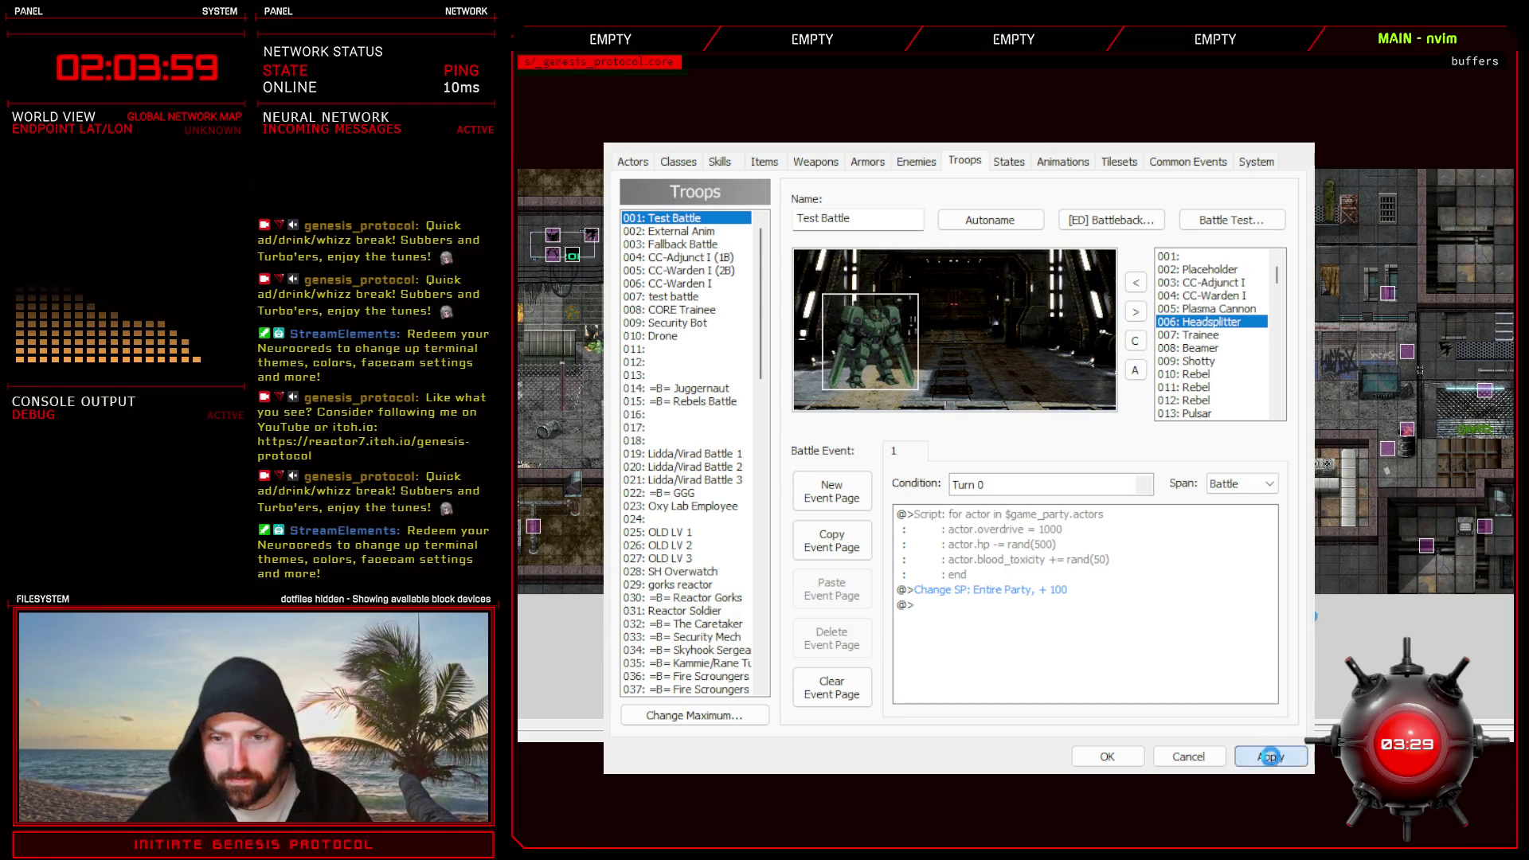
{"action": "left_click", "coordinate": [1025, 594]}
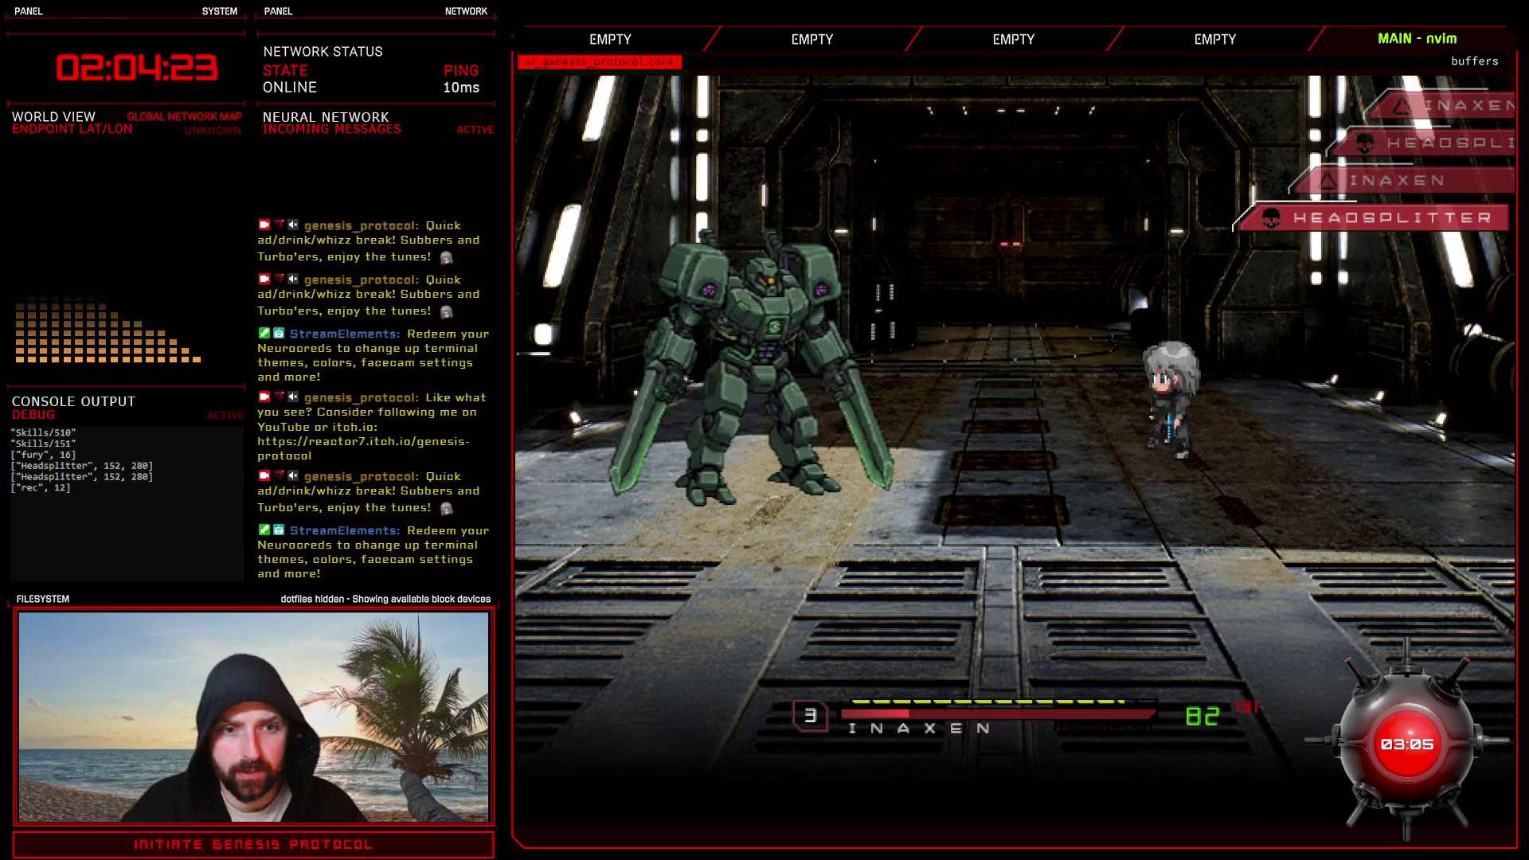
- Fire Crackshot at the Headsplitter, take another turn, then end the test battle
{"action": "key", "text": "Down"}
{"action": "key", "text": "Up"}
{"action": "key", "text": "Return"}
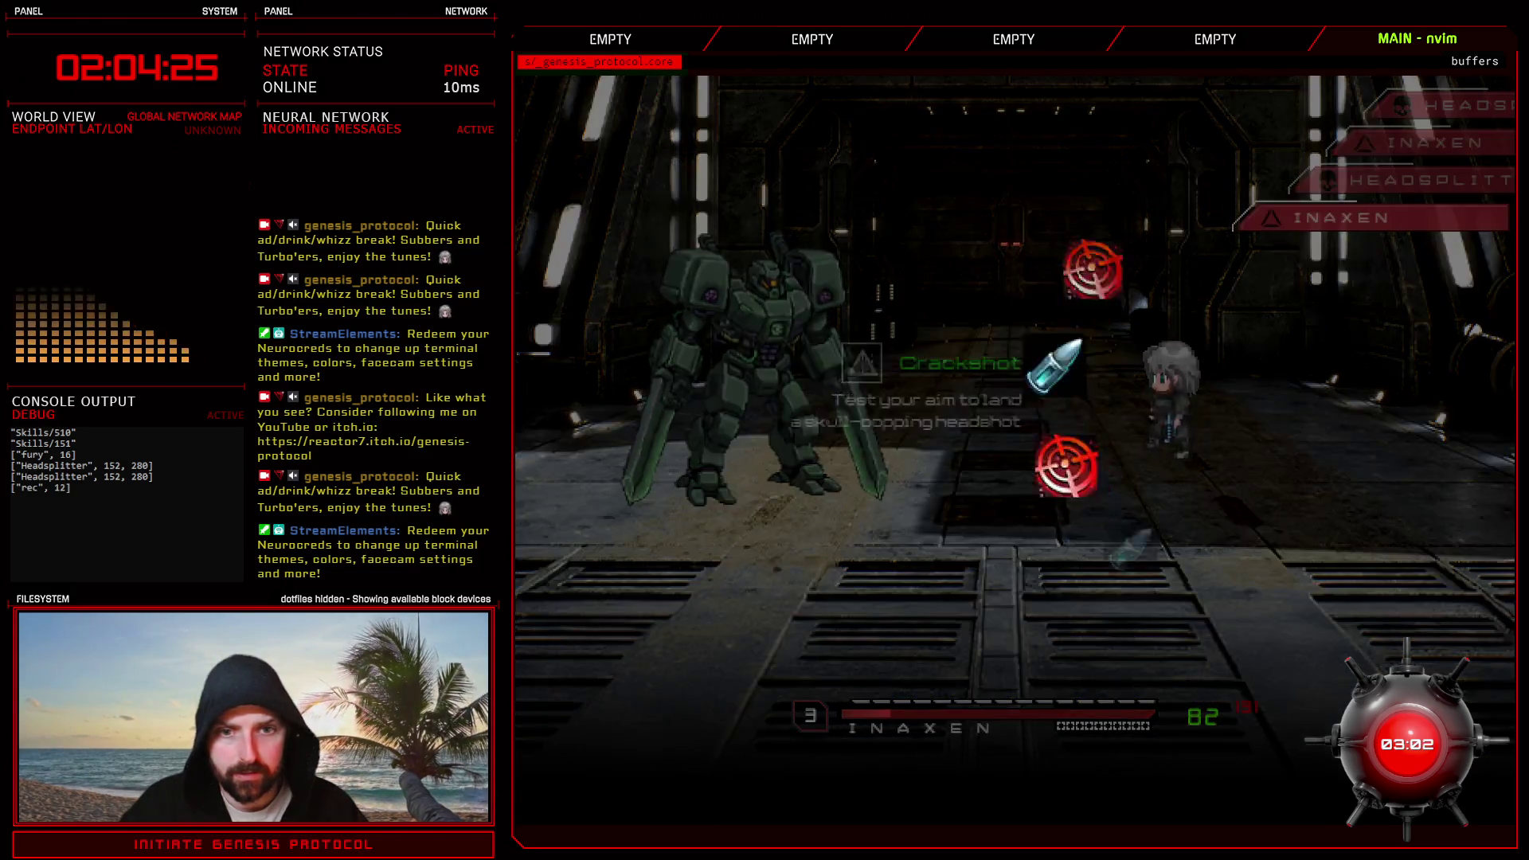
{"action": "key", "text": "Return"}
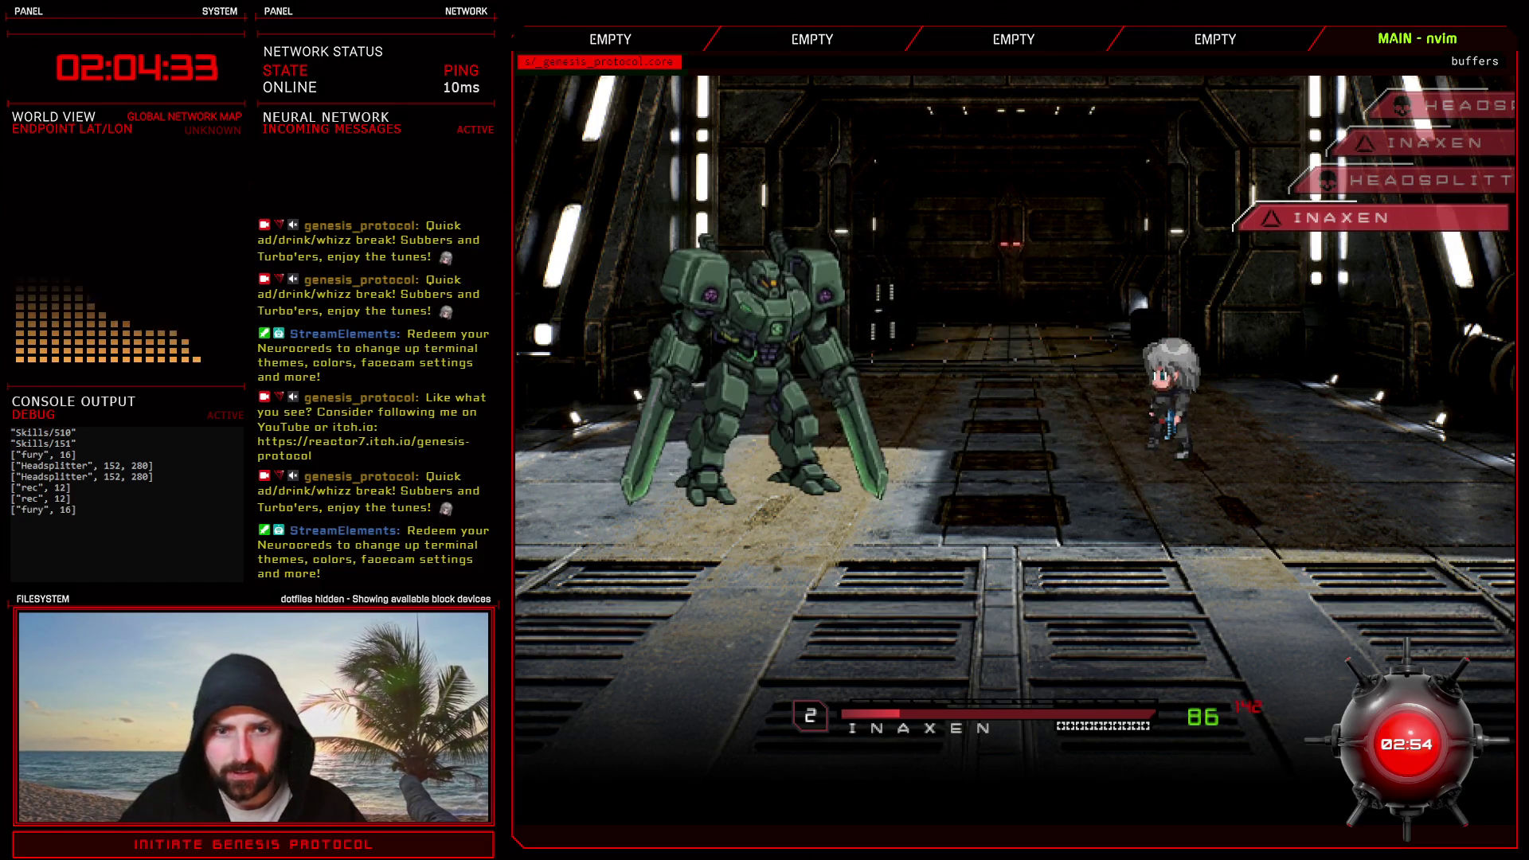
{"action": "key", "text": "Down"}
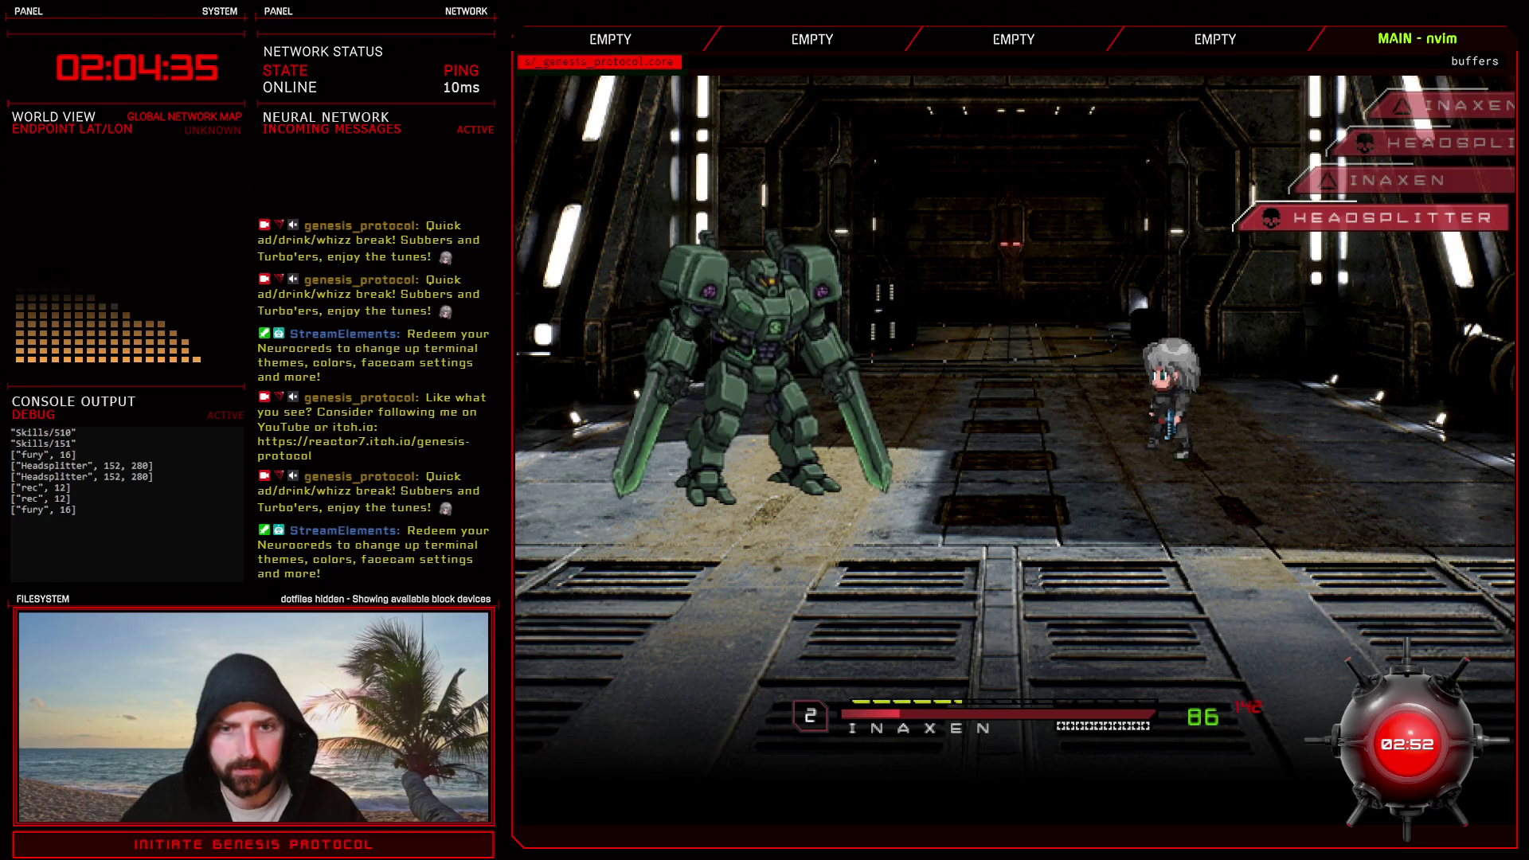
{"action": "key", "text": "Return"}
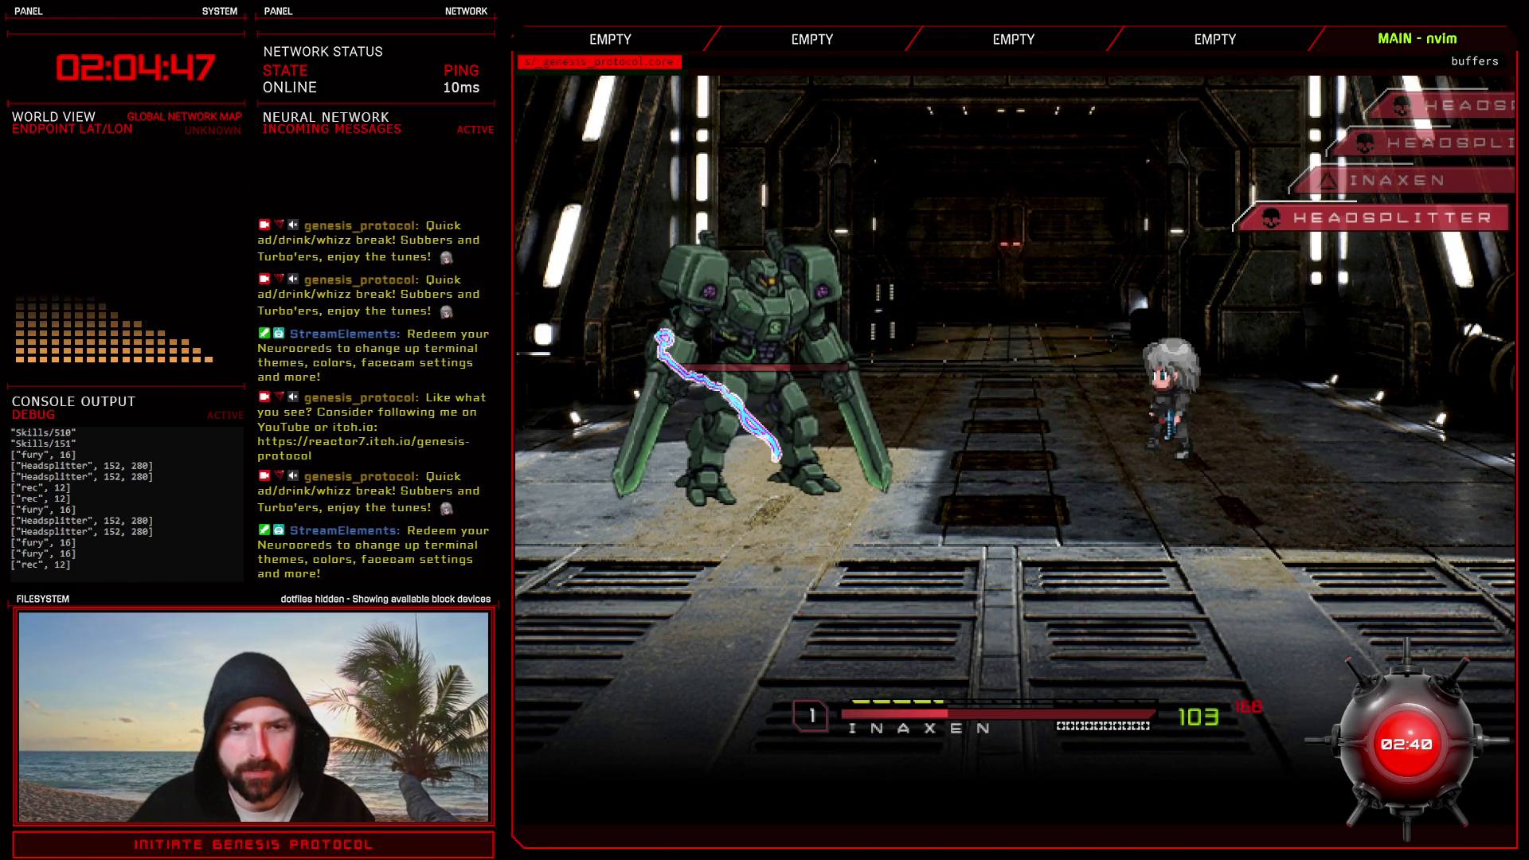
{"action": "key", "text": "Down"}
{"action": "key", "text": "Down"}
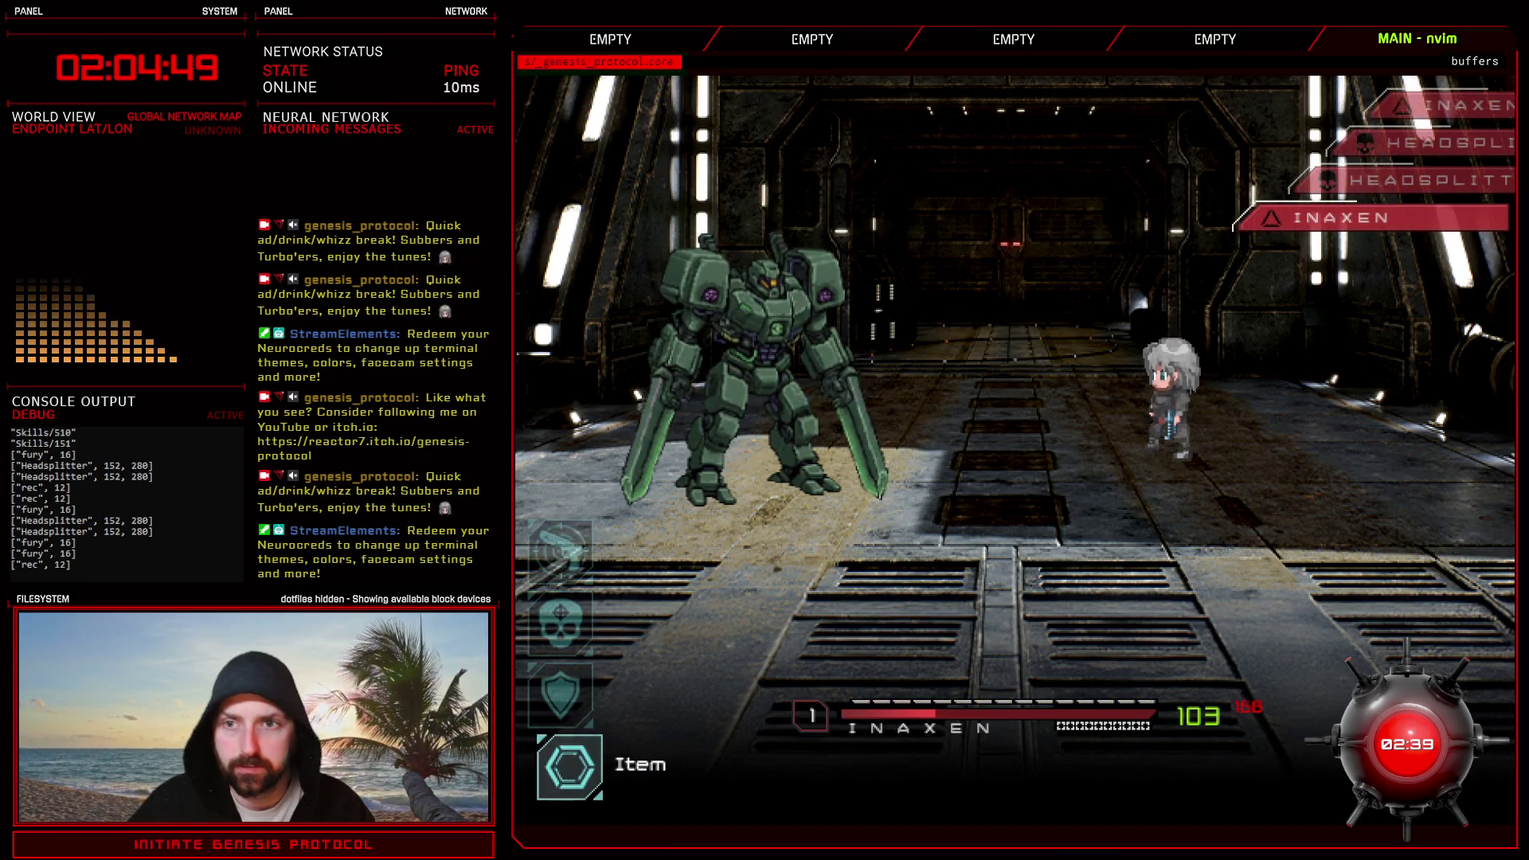
{"action": "key", "text": "alt+F4"}
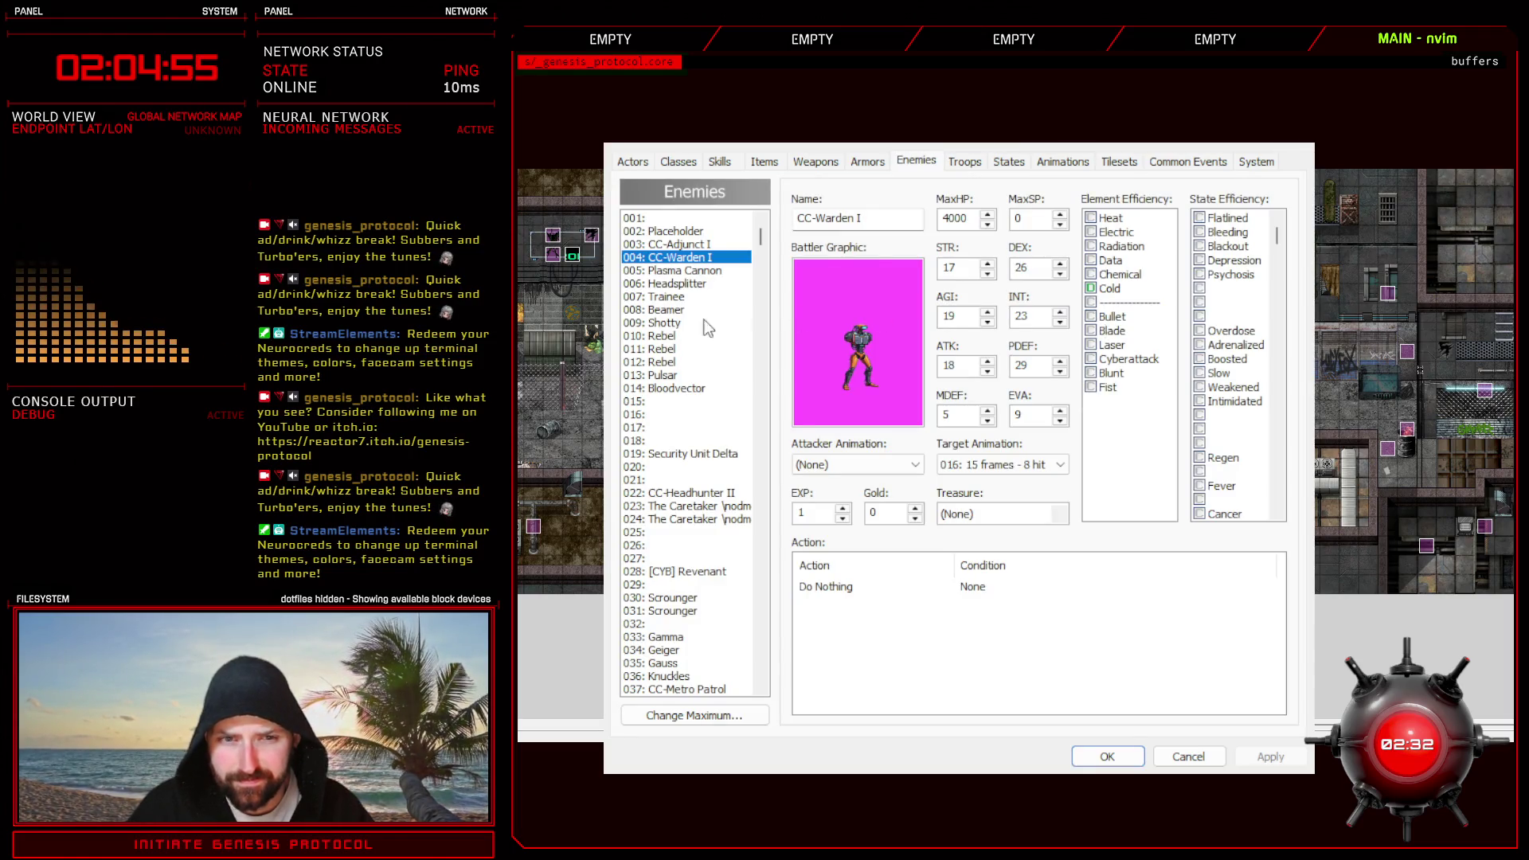
- Change enemy 006 Headsplitter's Laser element efficiency, apply, and return to Troops
{"action": "left_click", "coordinate": [676, 283]}
{"action": "left_click", "coordinate": [1112, 315]}
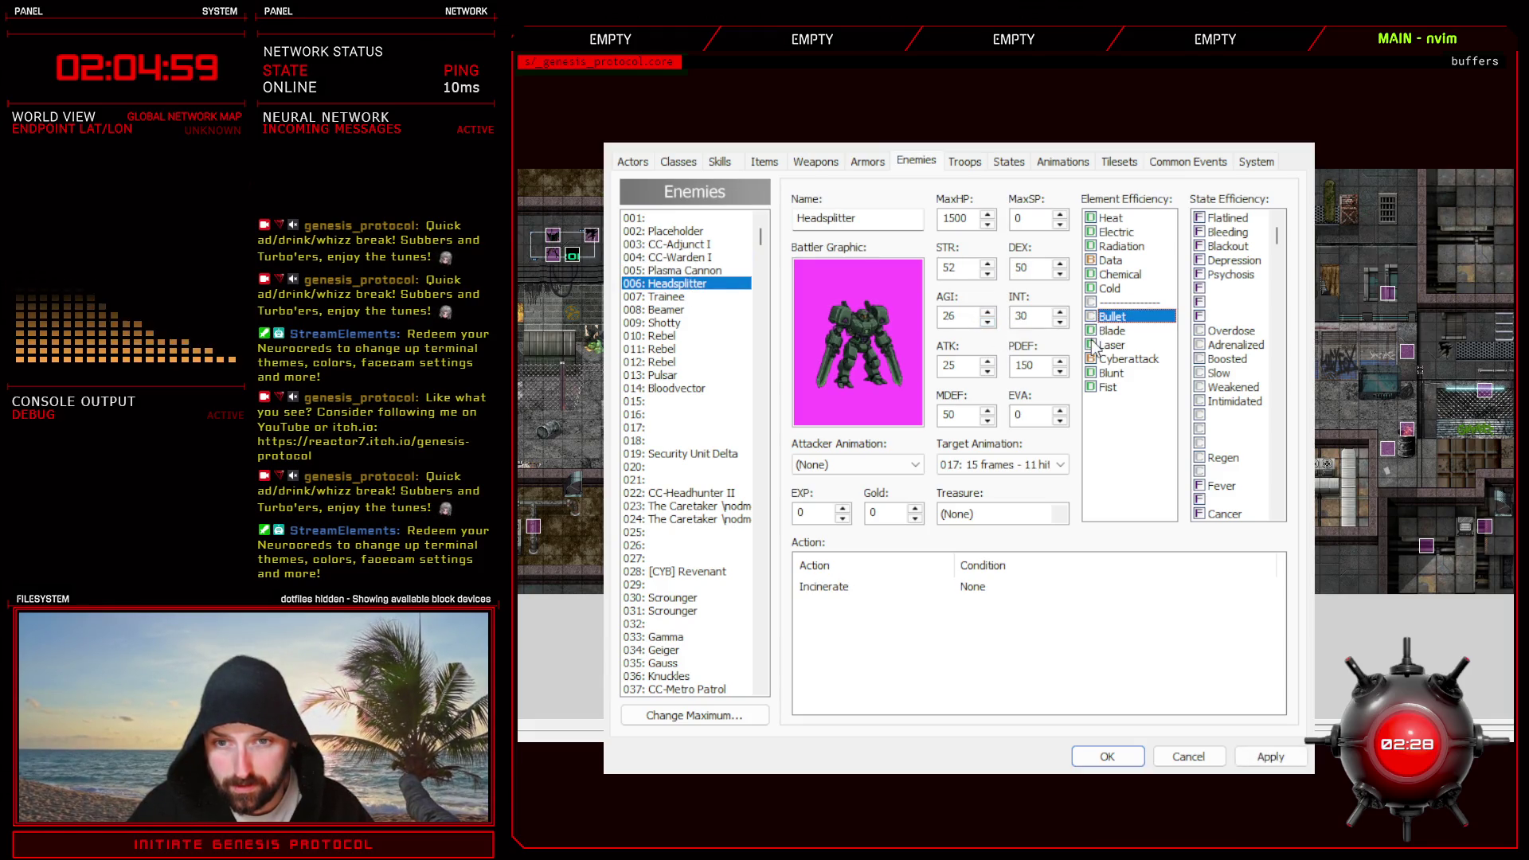
{"action": "left_click", "coordinate": [1097, 345]}
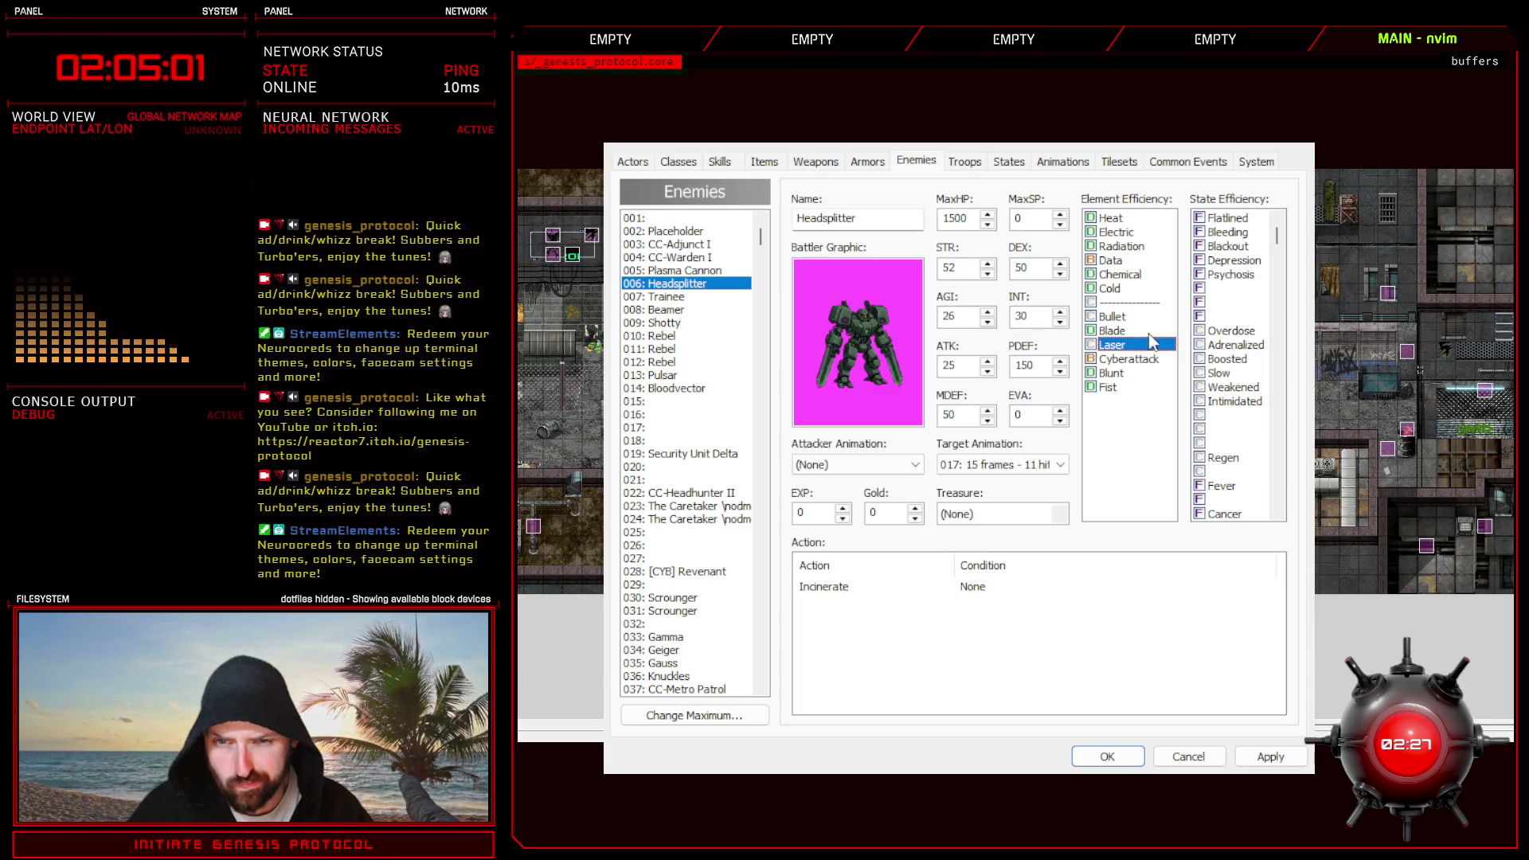
{"action": "left_click", "coordinate": [1270, 757]}
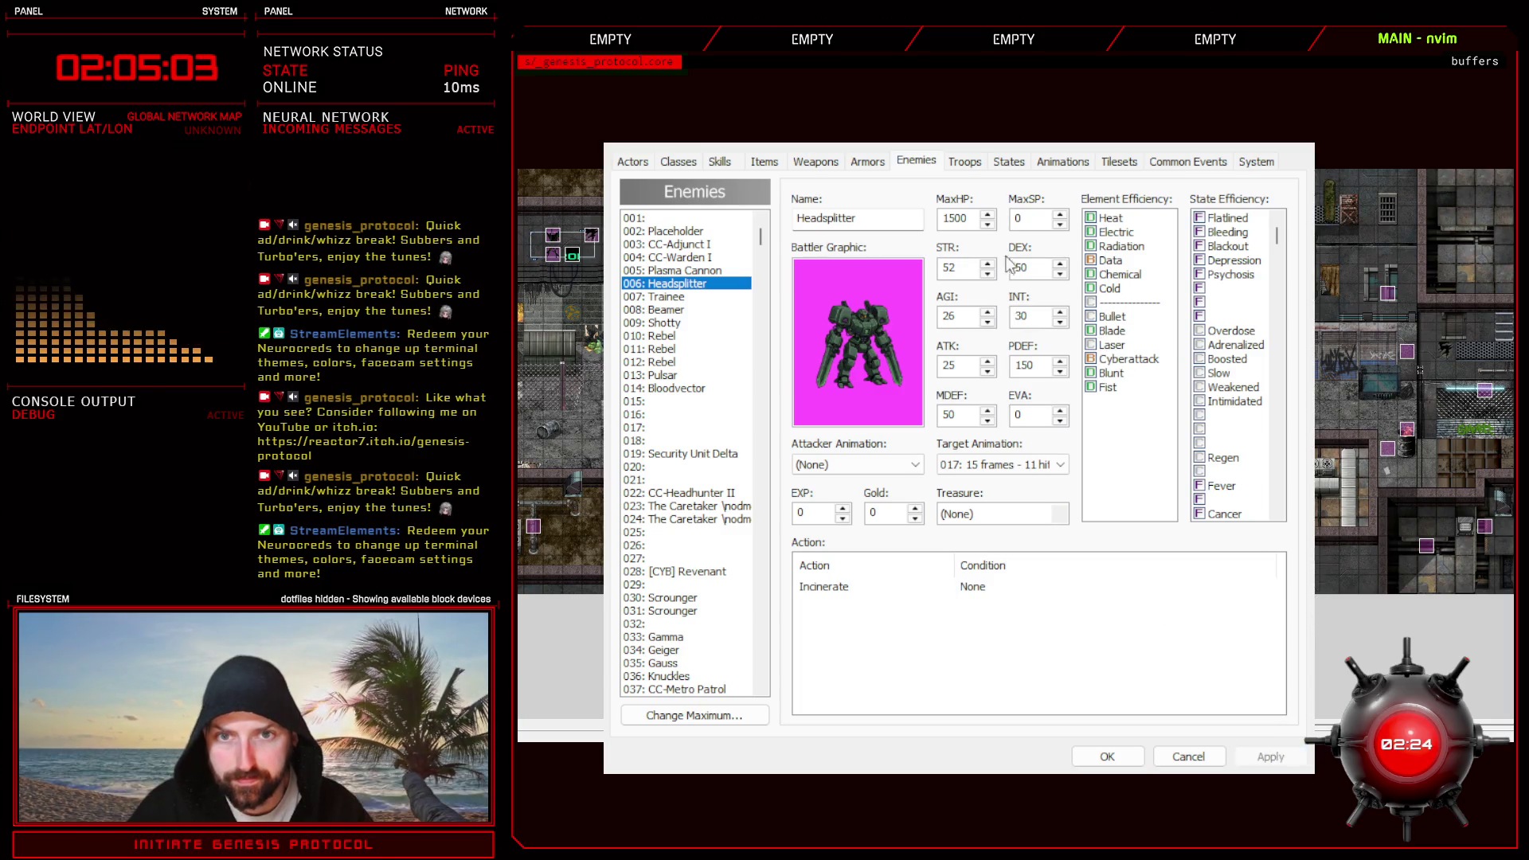
{"action": "left_click", "coordinate": [964, 162]}
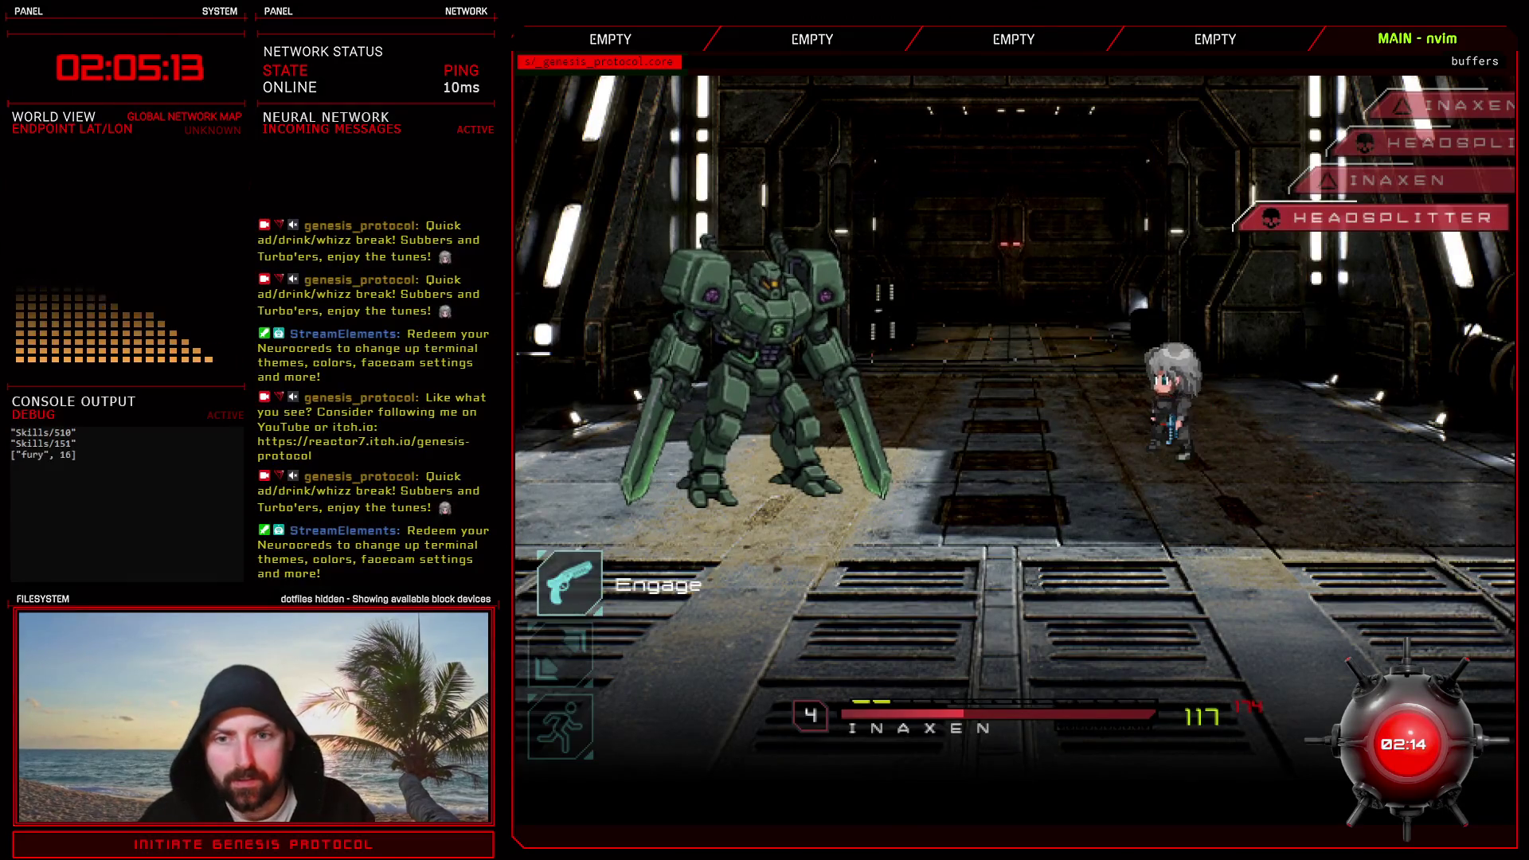
- Battle-test again, aiming Crackshot at the Headsplitter
{"action": "key", "text": "Return"}
{"action": "key", "text": "Down"}
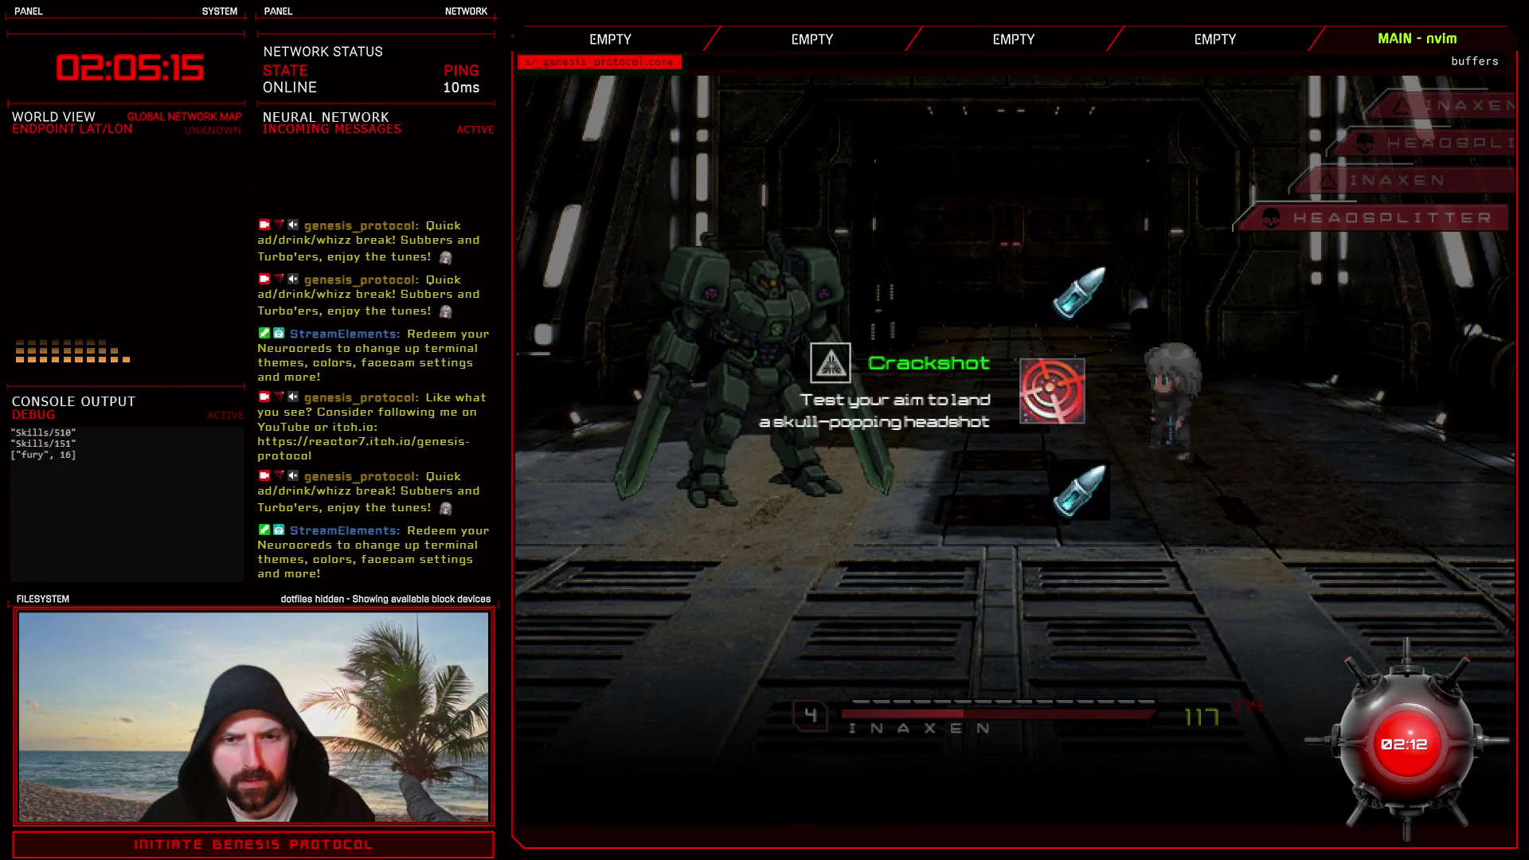
{"action": "key", "text": "Return"}
{"action": "key", "text": "Return"}
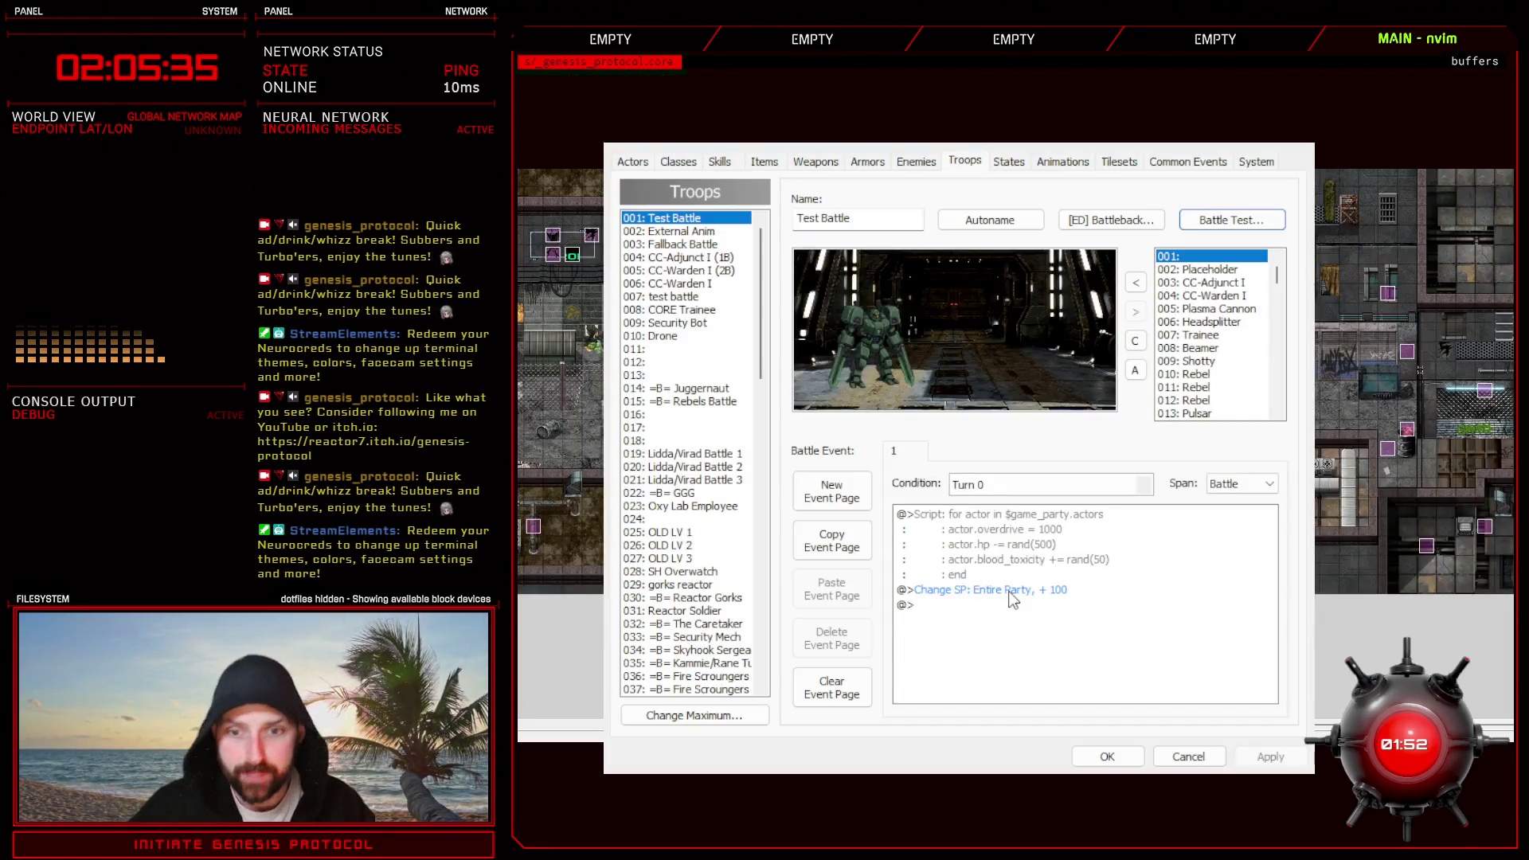
- Close the database, reopen the scripts, and search headshot down to the Headsplitter entry
{"action": "left_click", "coordinate": [1106, 757]}
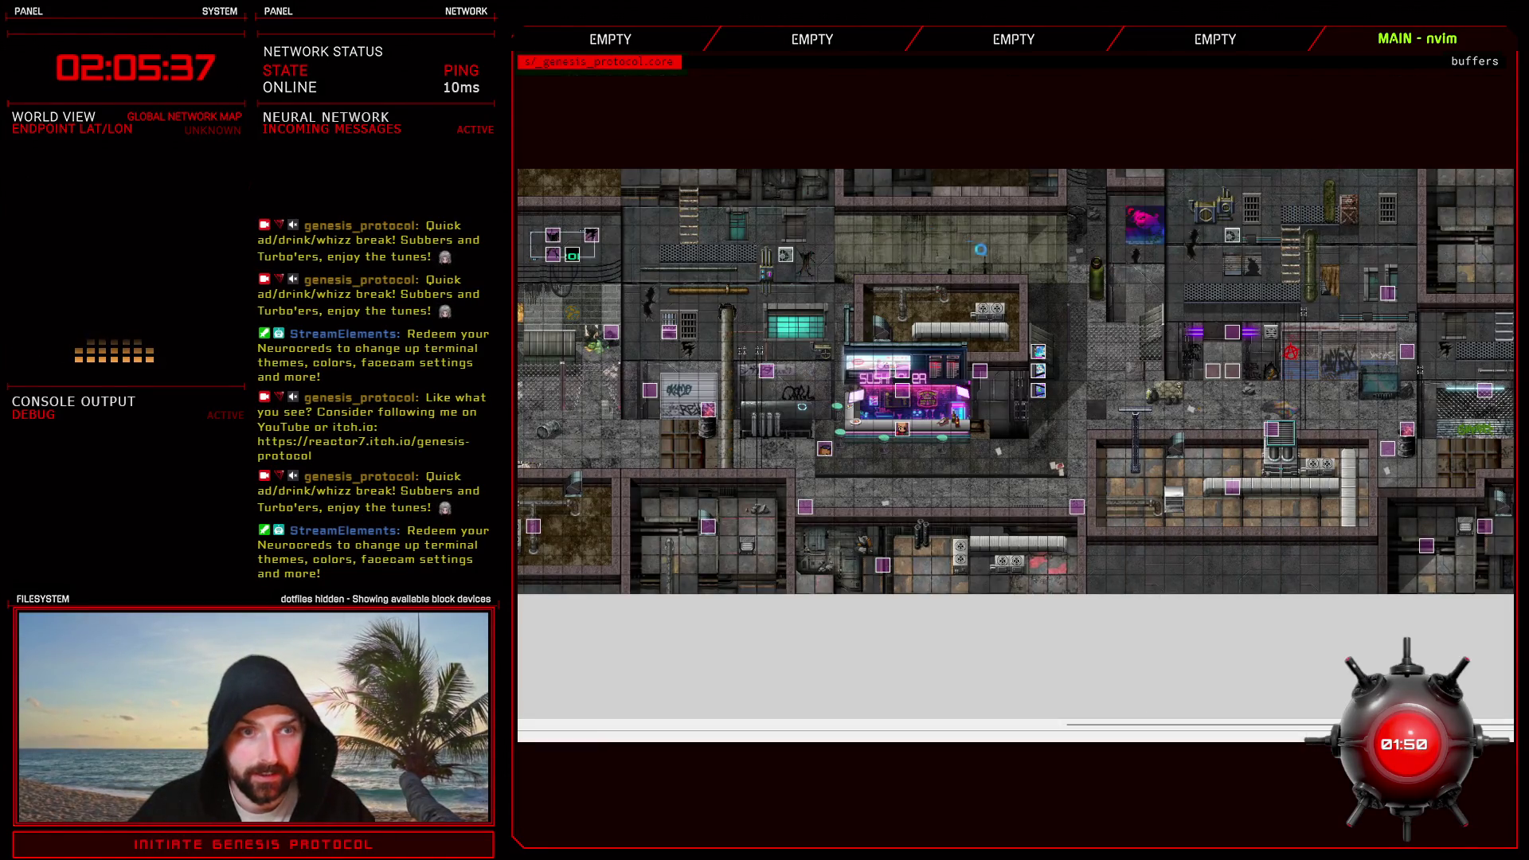
{"action": "key", "text": "F11"}
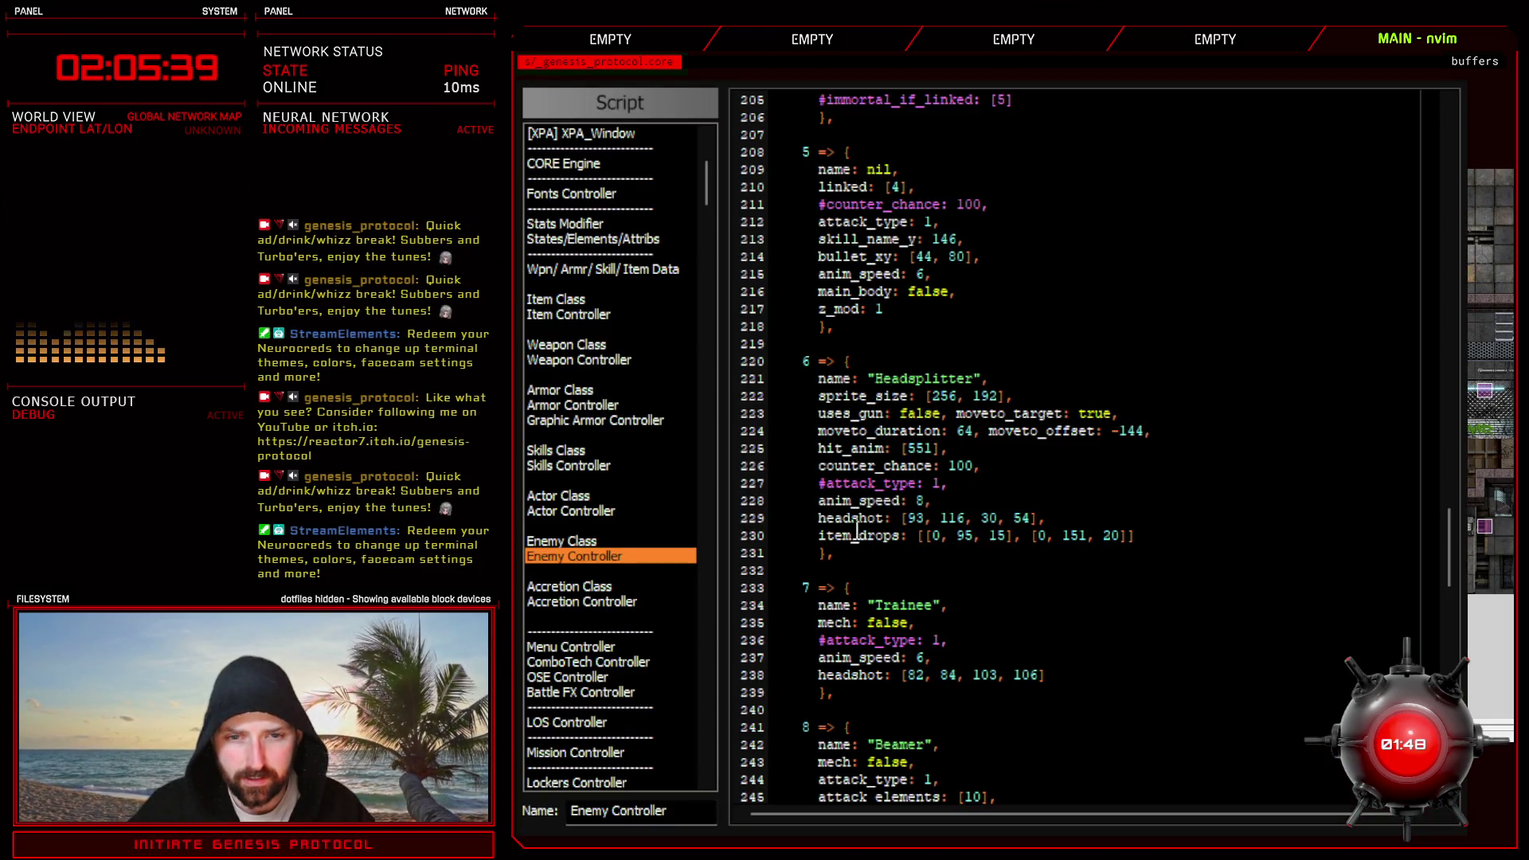
{"action": "scroll", "coordinate": [884, 491], "scroll_direction": "up", "scroll_amount": 10}
{"action": "scroll", "coordinate": [884, 490], "scroll_direction": "up", "scroll_amount": 10}
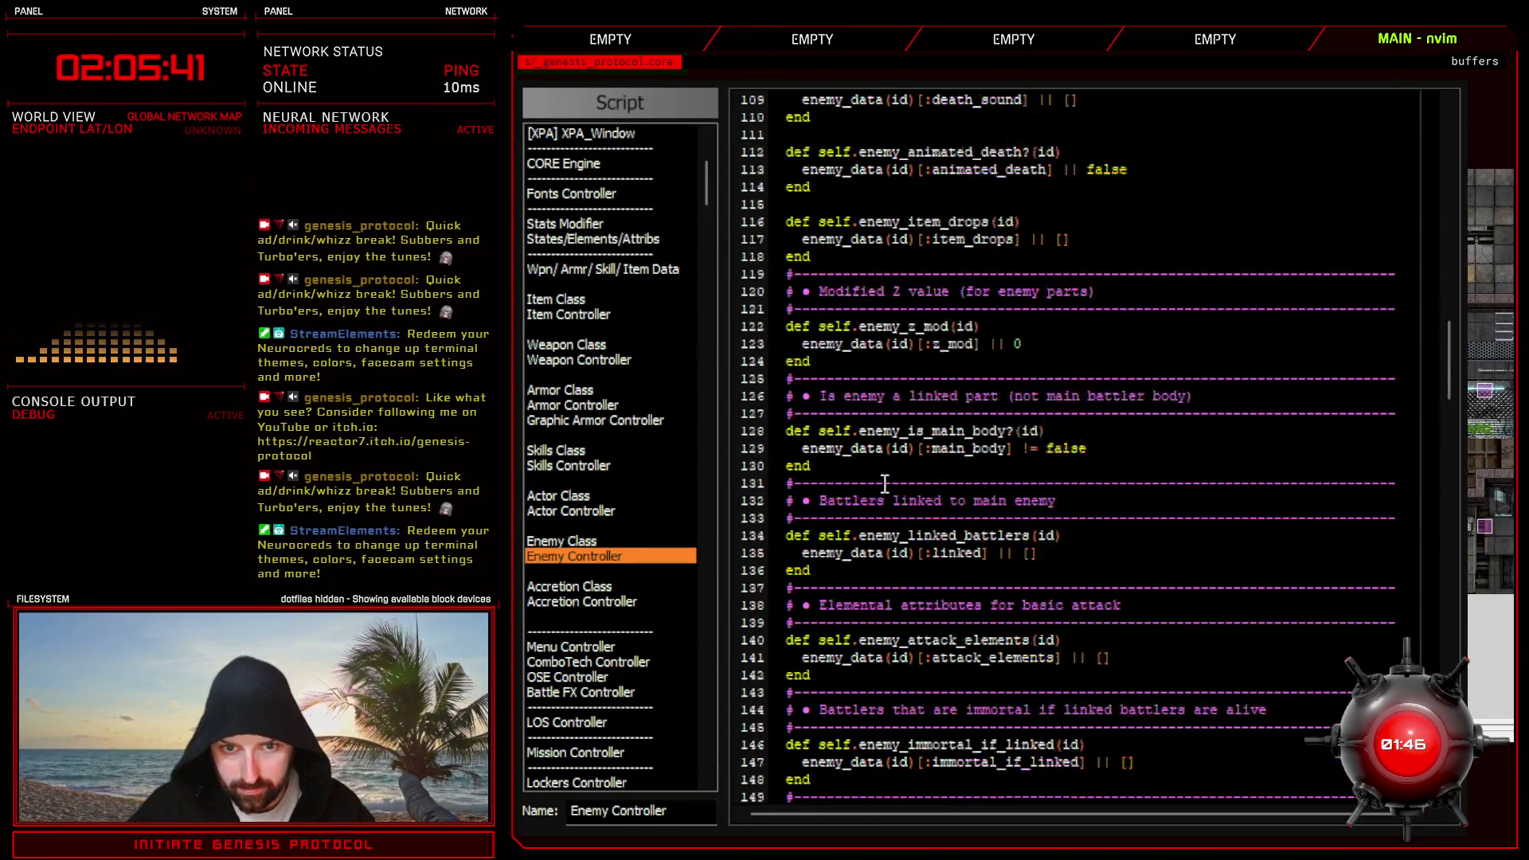
{"action": "scroll", "coordinate": [884, 490], "scroll_direction": "up", "scroll_amount": 5}
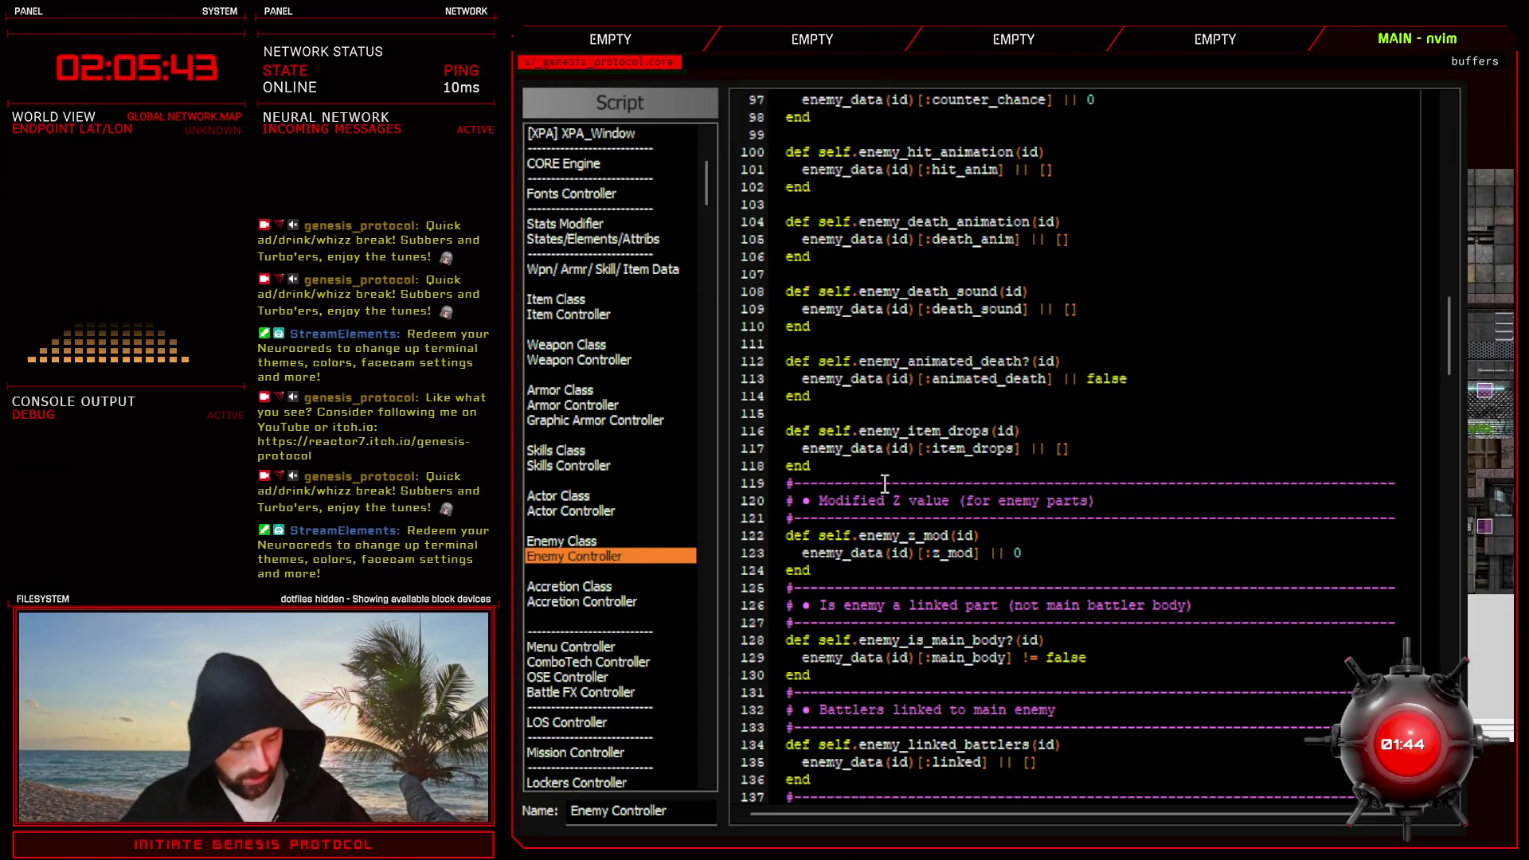
{"action": "key", "text": "ctrl+f"}
{"action": "left_click", "coordinate": [957, 136]}
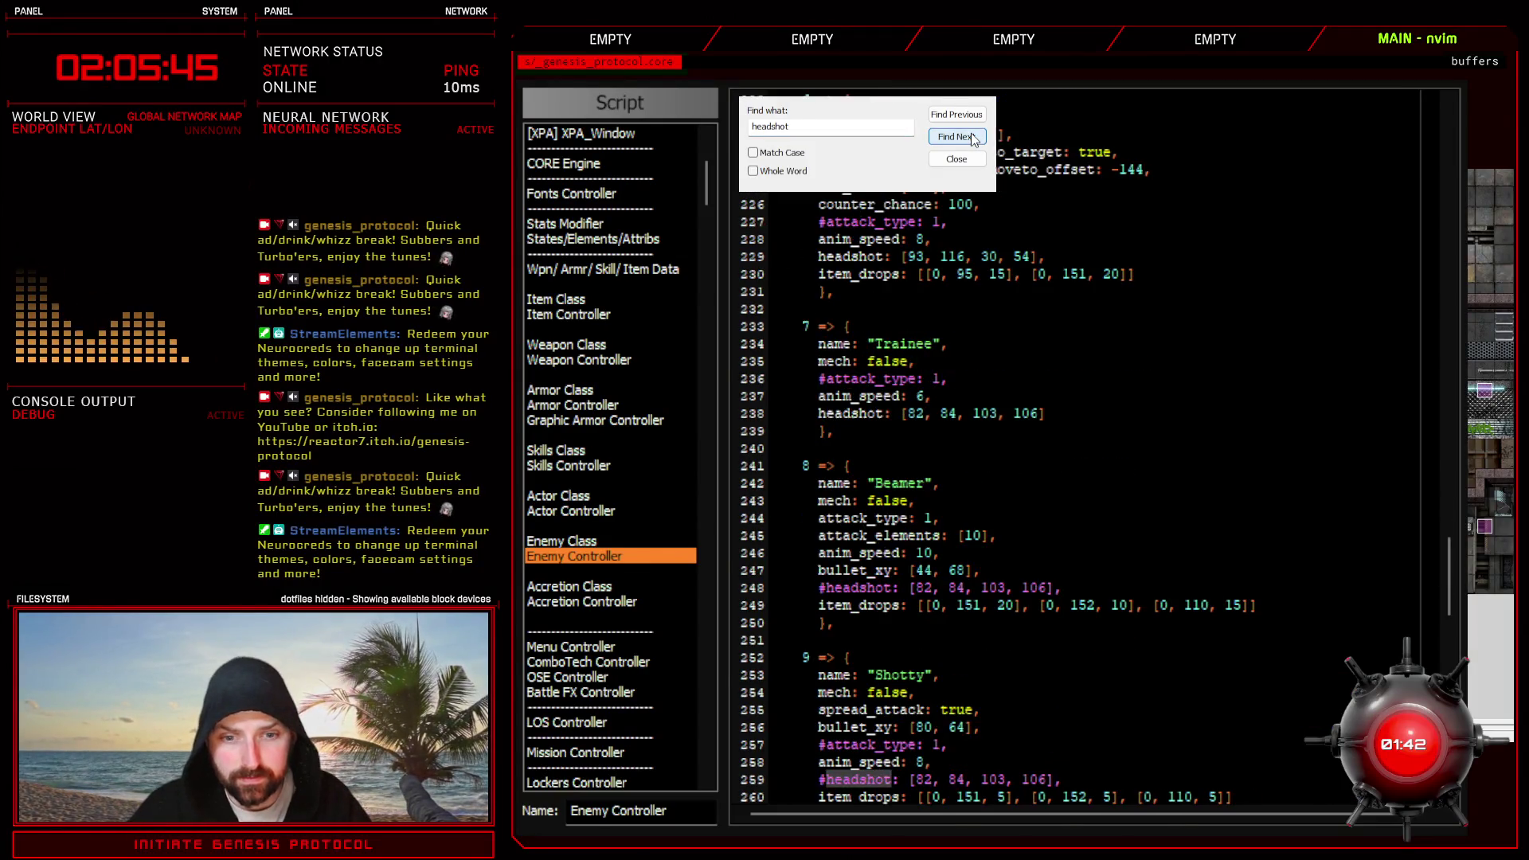
{"action": "left_click", "coordinate": [958, 136]}
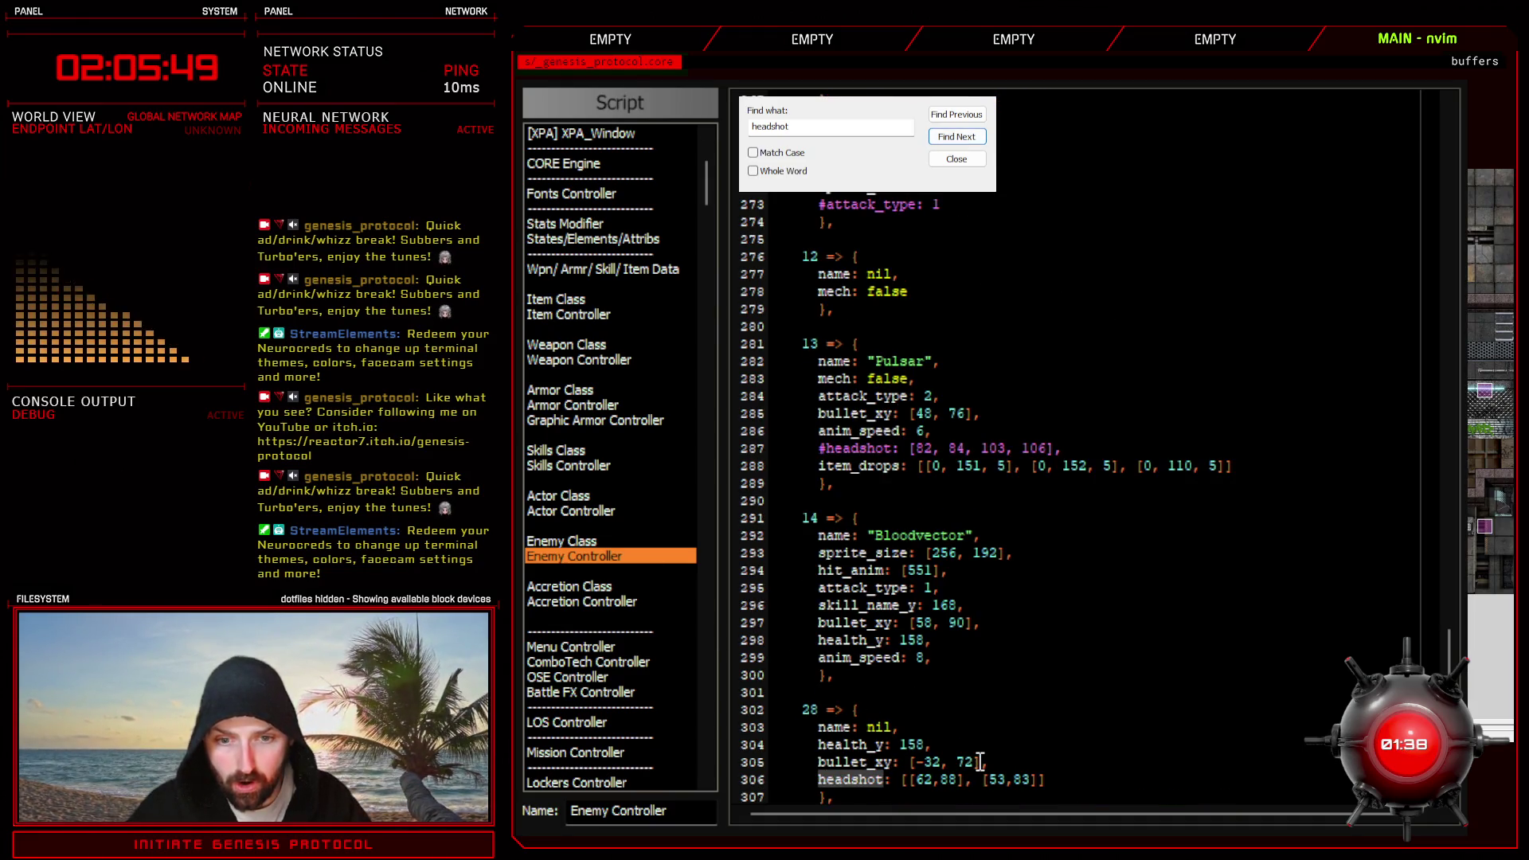
{"action": "scroll", "coordinate": [884, 382], "scroll_direction": "up", "scroll_amount": 8}
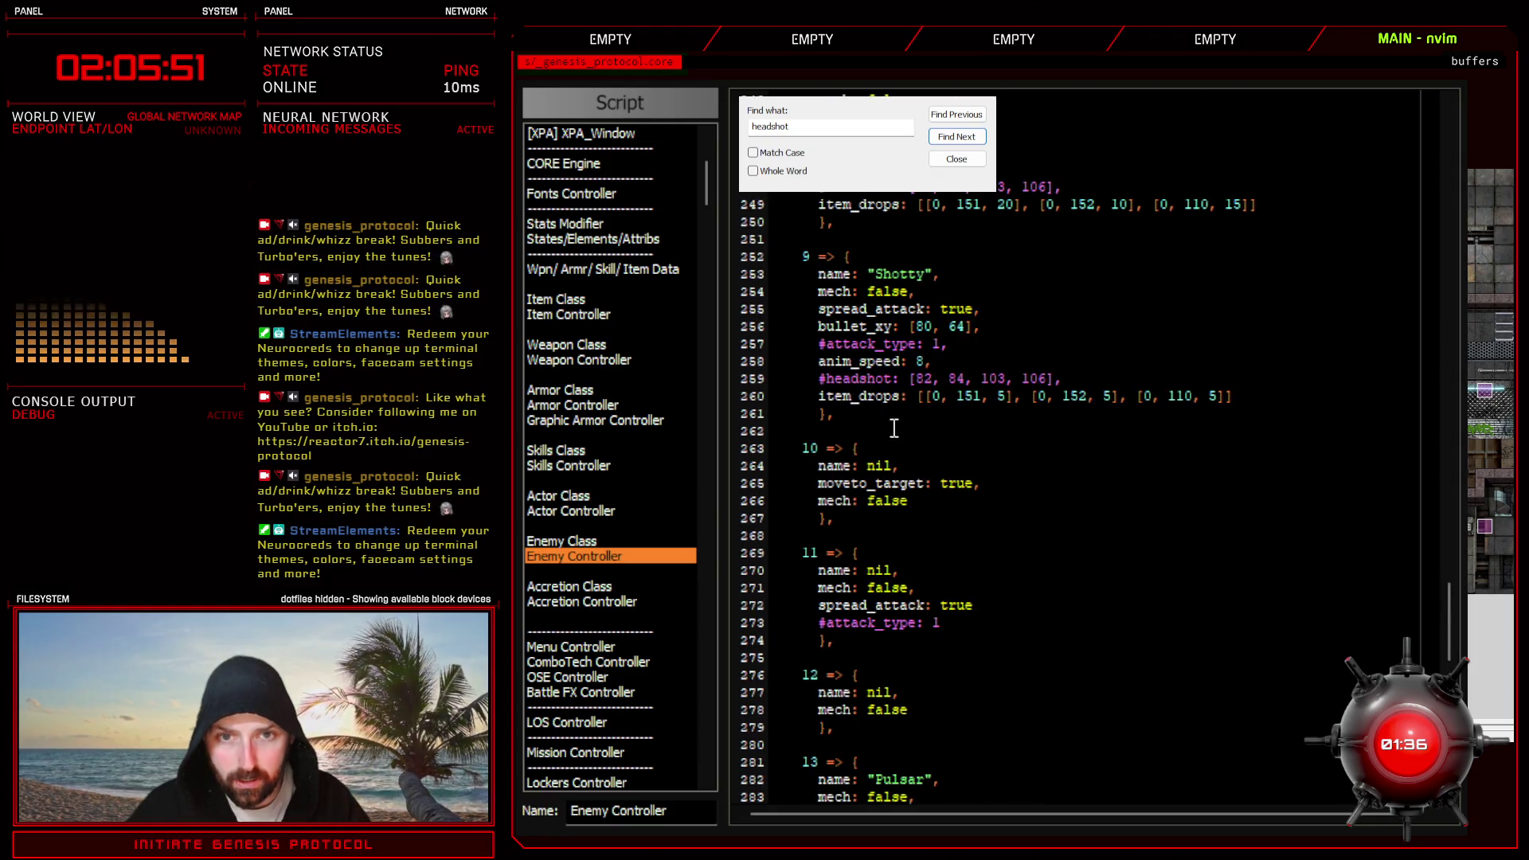
{"action": "scroll", "coordinate": [895, 432], "scroll_direction": "up", "scroll_amount": 4}
{"action": "scroll", "coordinate": [894, 432], "scroll_direction": "up", "scroll_amount": 2}
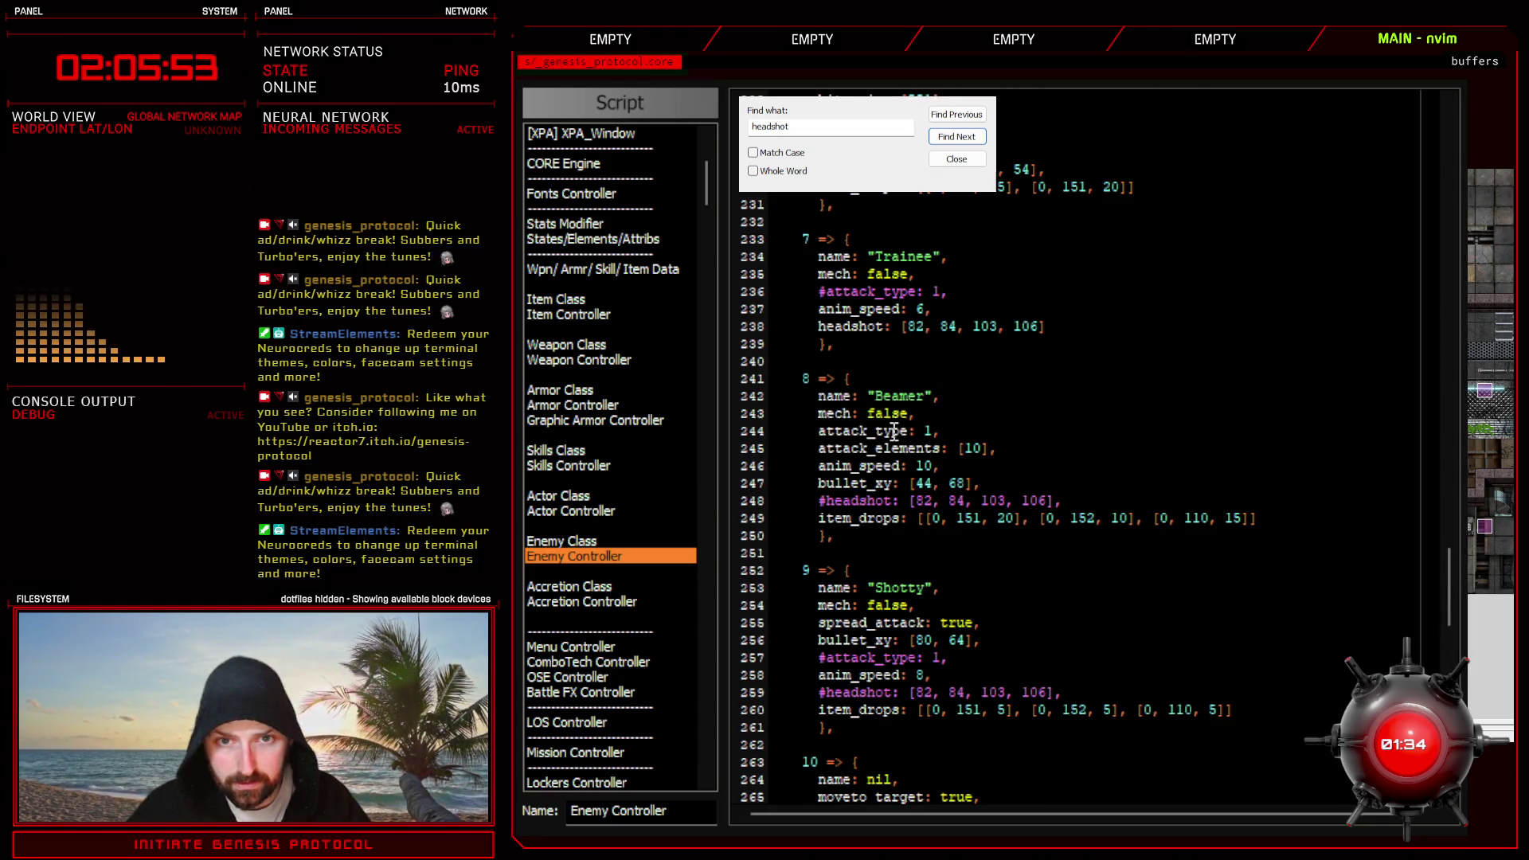
{"action": "scroll", "coordinate": [894, 433], "scroll_direction": "down", "scroll_amount": 18}
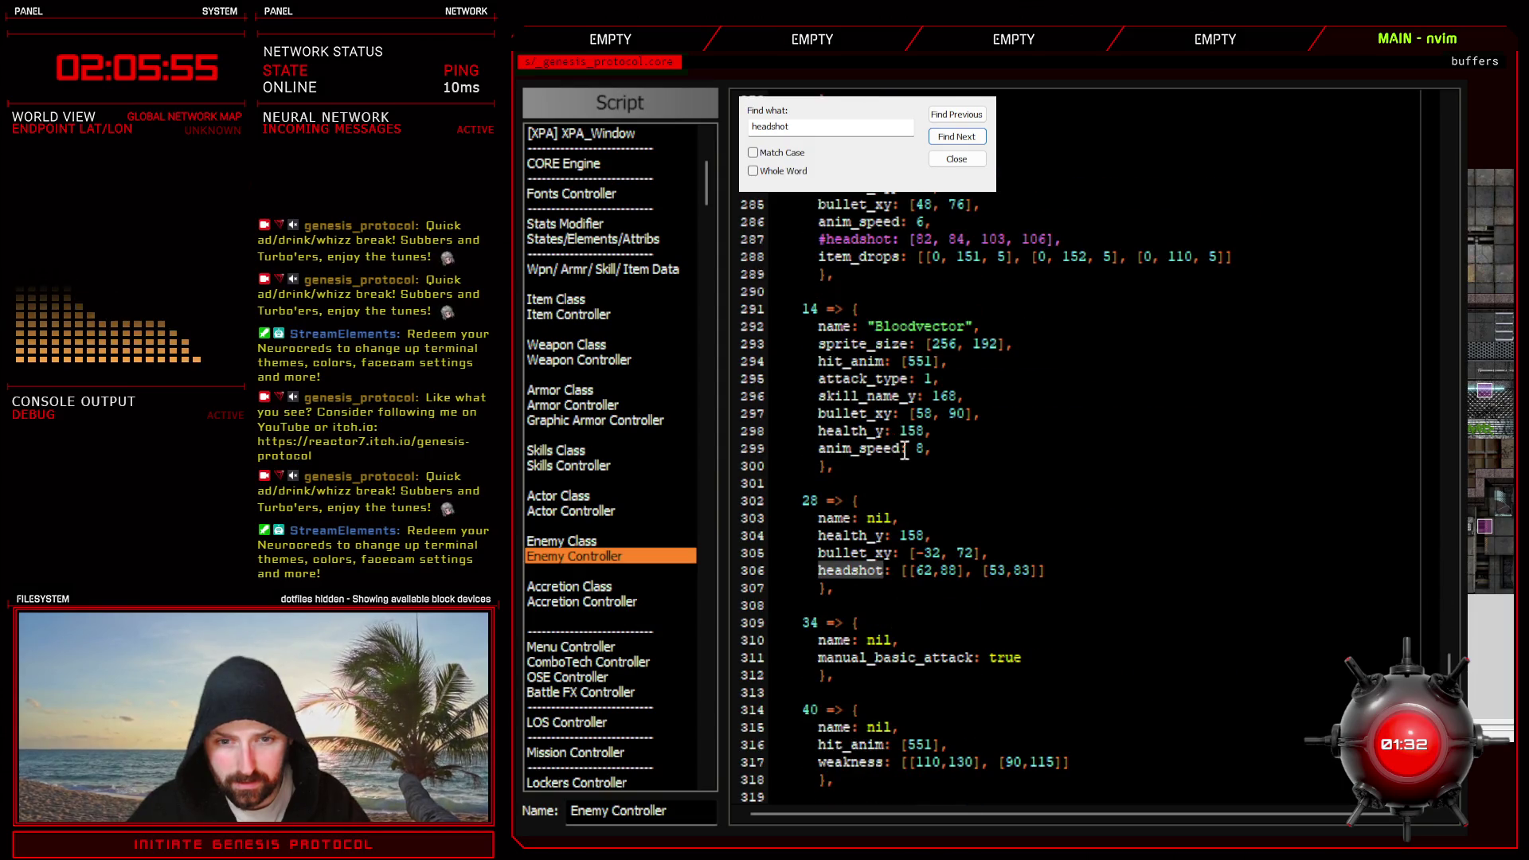
{"action": "scroll", "coordinate": [930, 508], "scroll_direction": "up", "scroll_amount": 10}
{"action": "scroll", "coordinate": [930, 507], "scroll_direction": "up", "scroll_amount": 6}
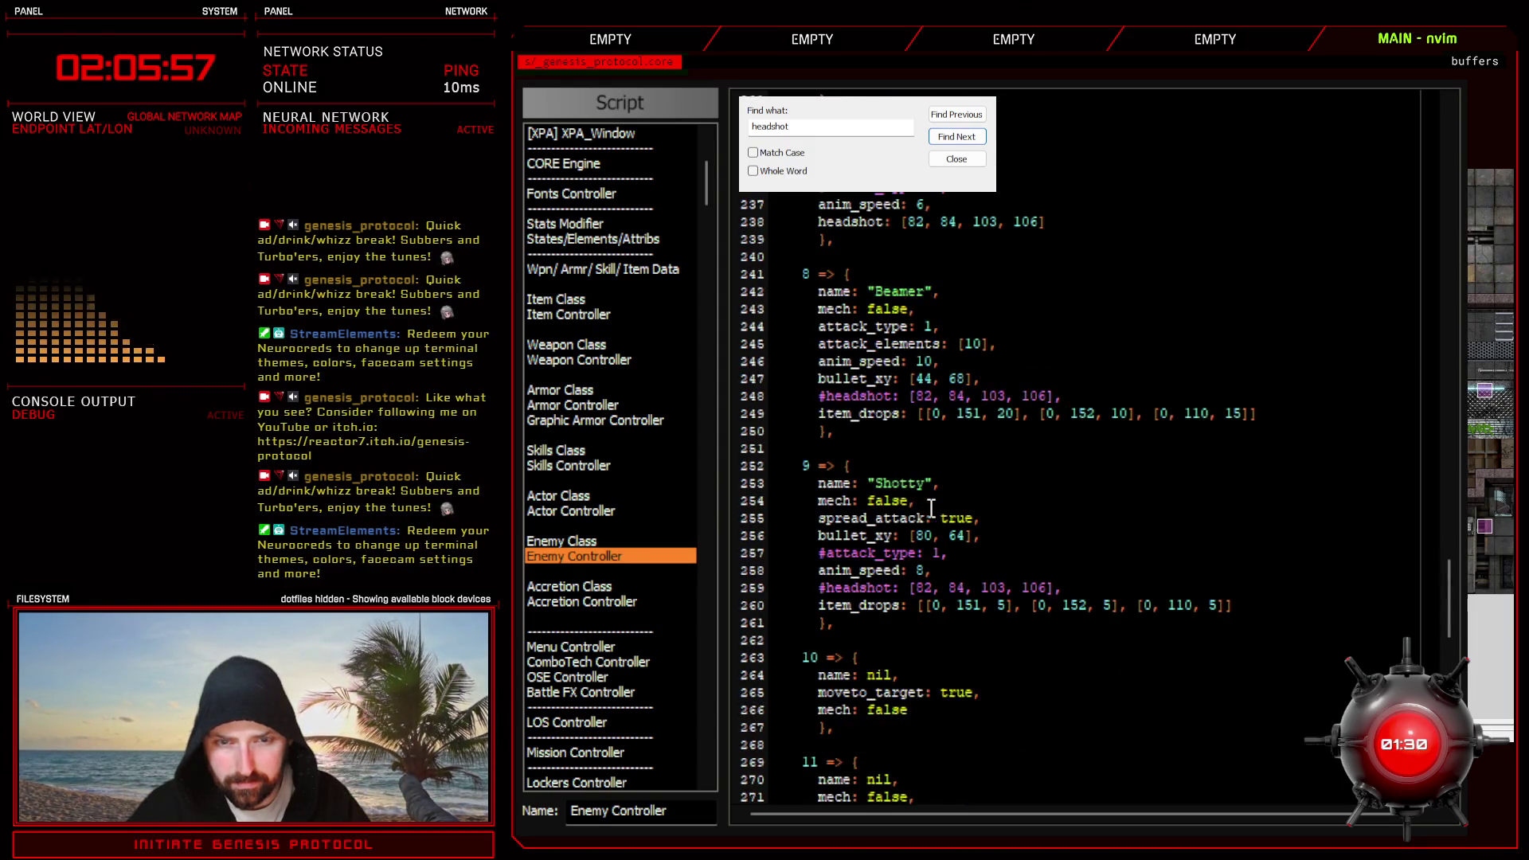
{"action": "scroll", "coordinate": [930, 508], "scroll_direction": "up", "scroll_amount": 6}
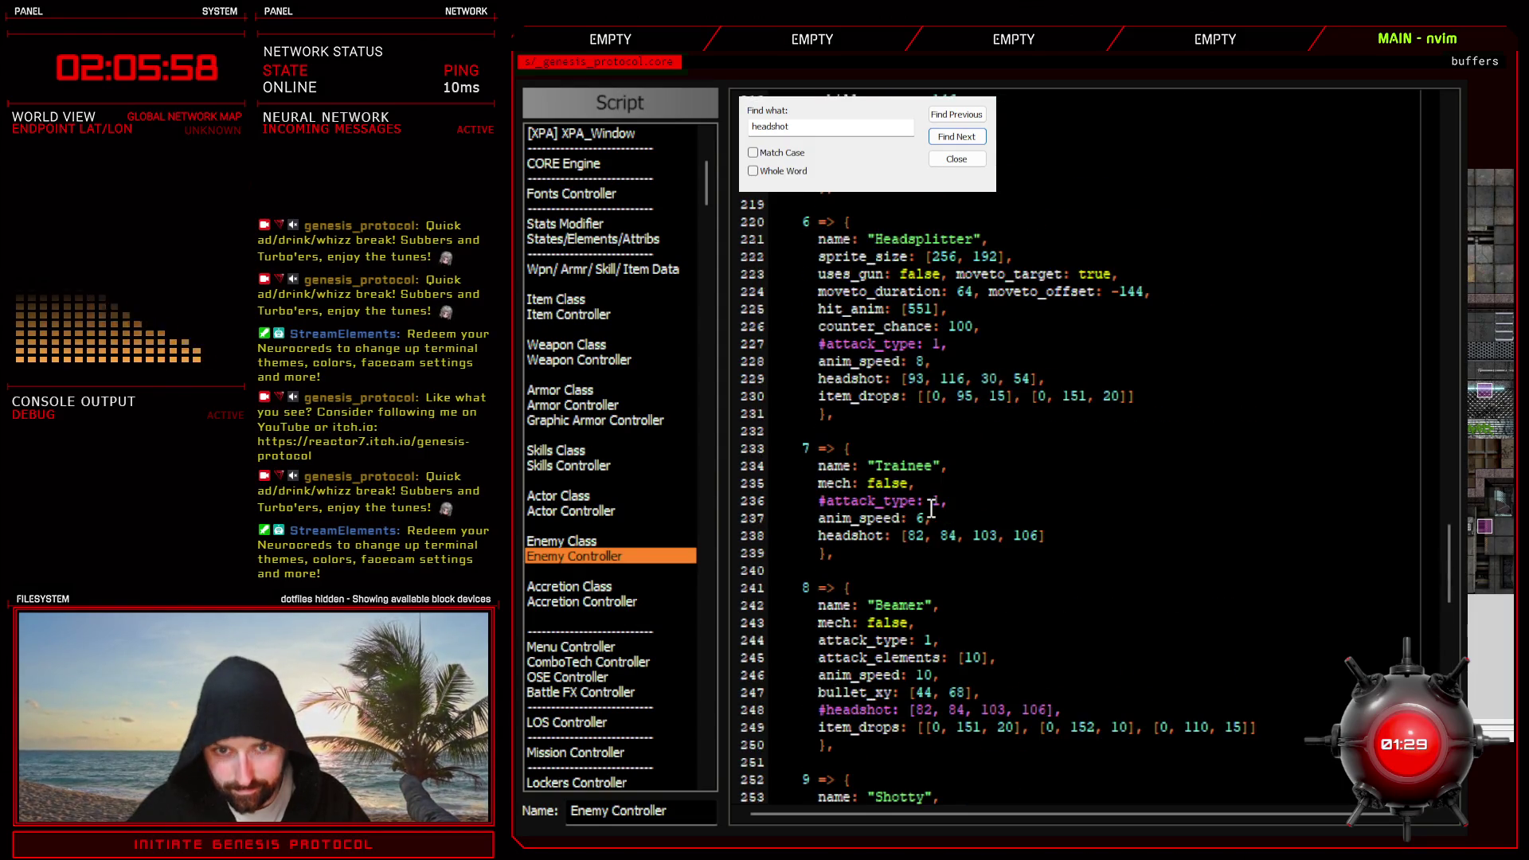
- Rewrite line 229's headshot as [[93, 116], [30, 54]], then close the search and the editor
{"action": "left_click", "coordinate": [911, 378]}
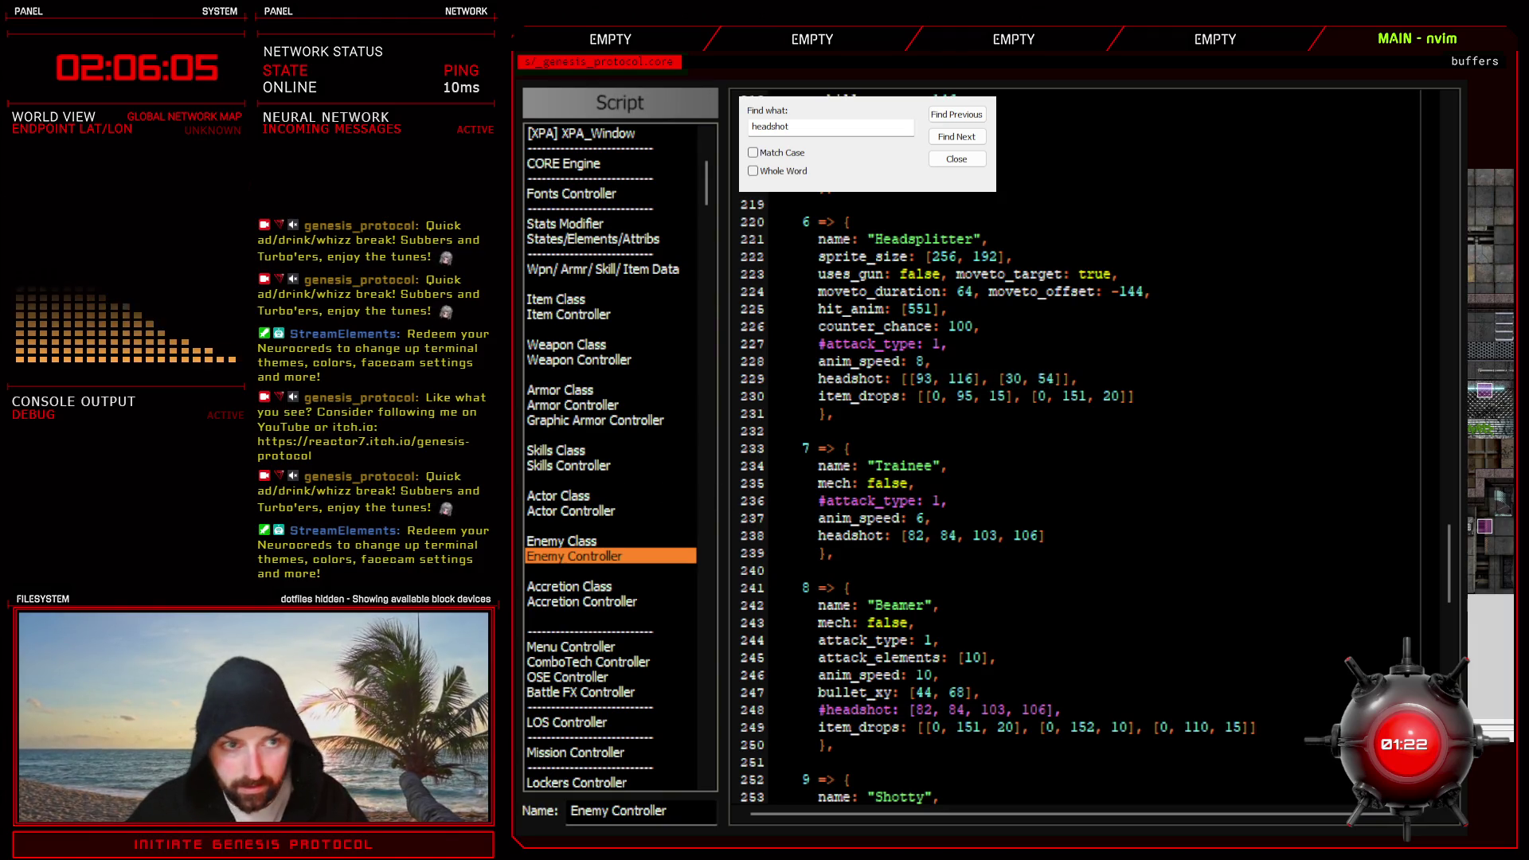
{"action": "left_click", "coordinate": [958, 160]}
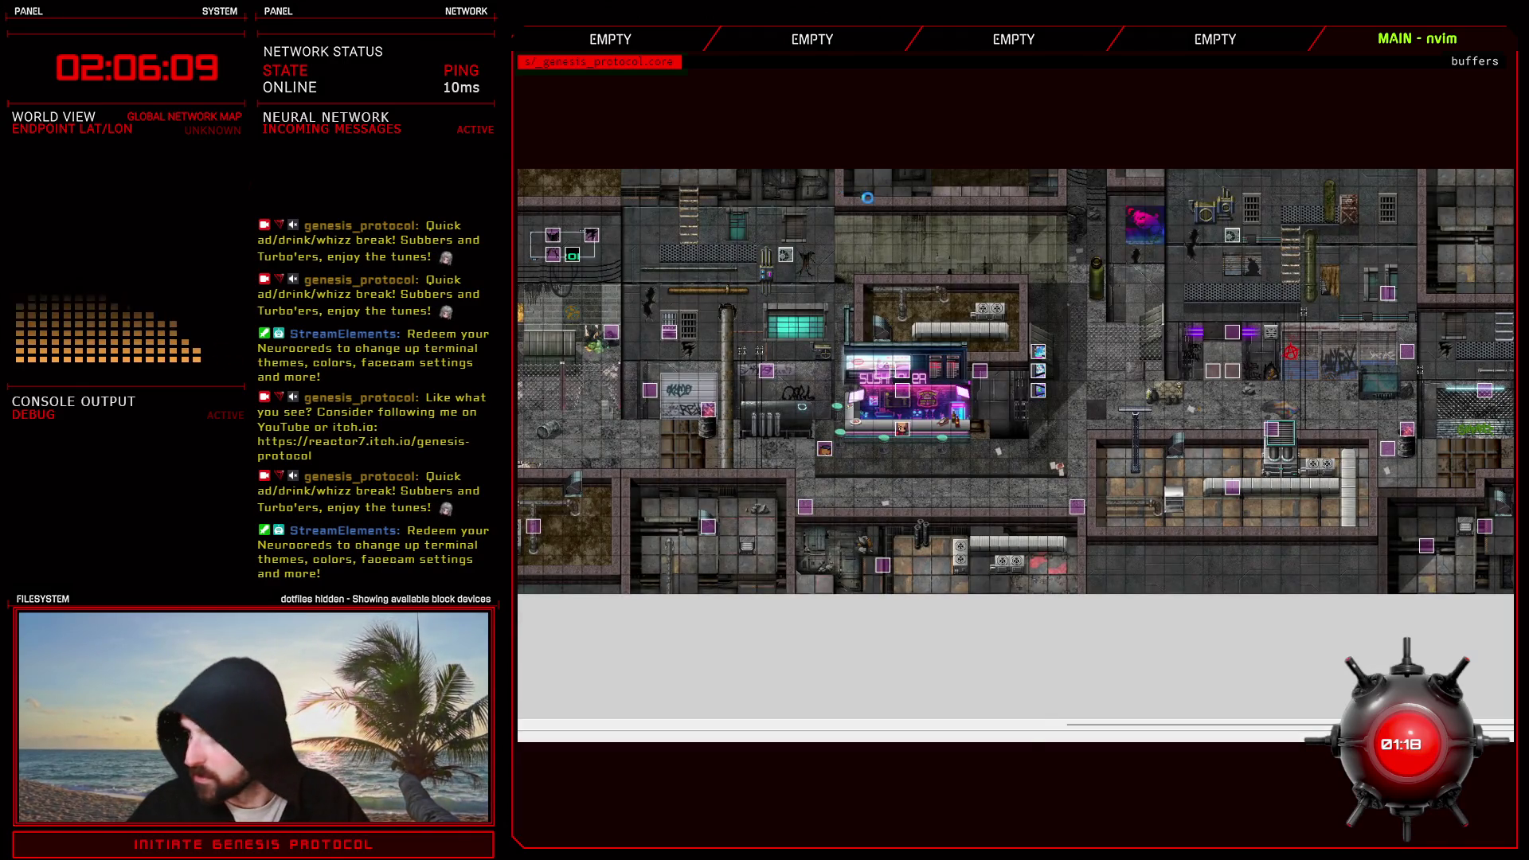
- Battle-test the troop from the database and fire Crackshot at the Headsplitter
{"action": "key", "text": "F9"}
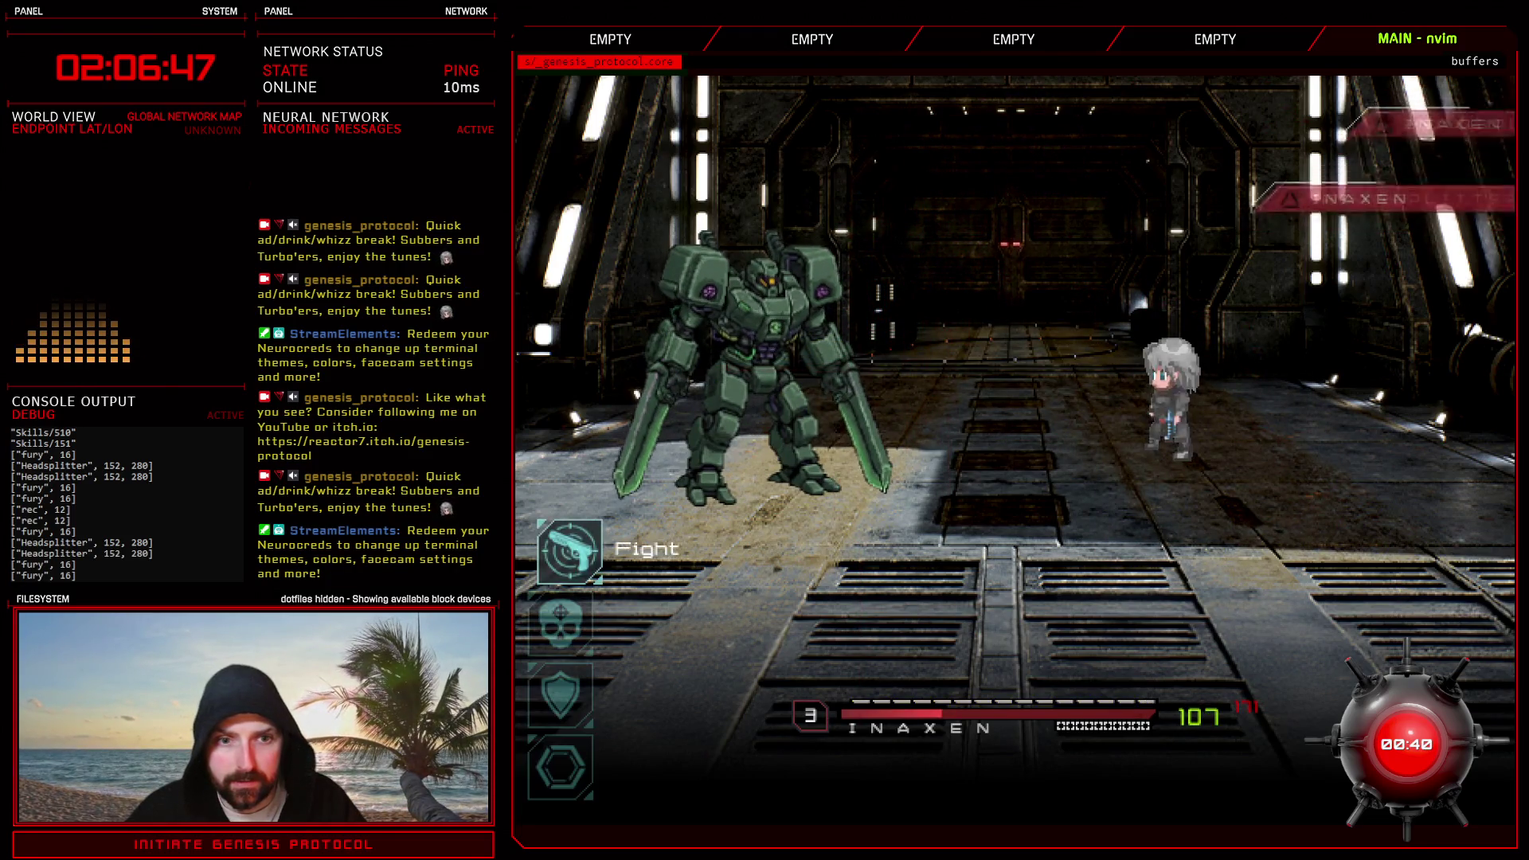
{"action": "key", "text": "Return"}
{"action": "key", "text": "Down"}
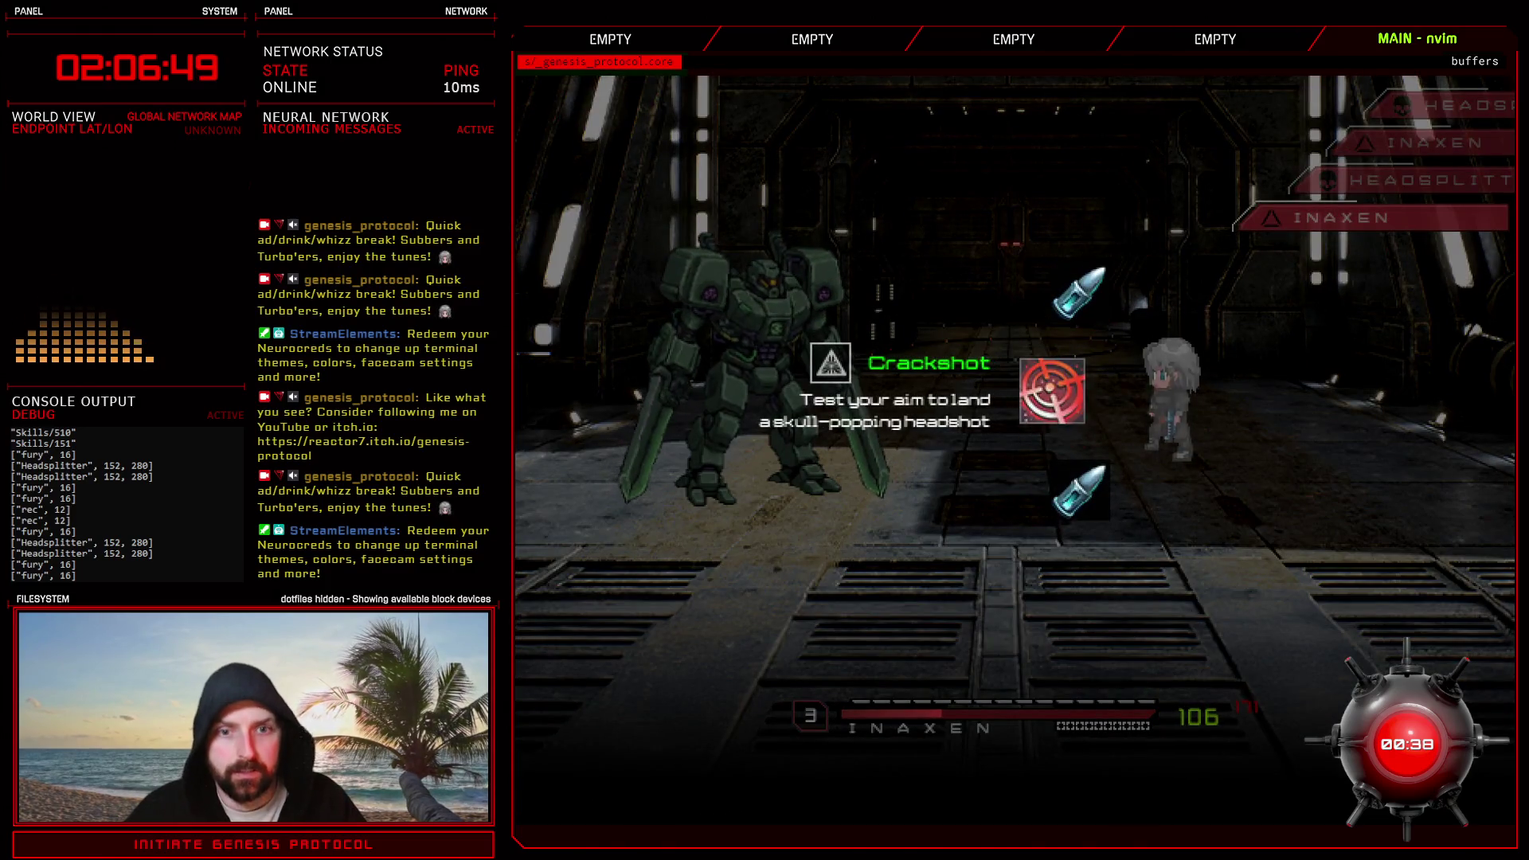
{"action": "key", "text": "Return"}
{"action": "key", "text": "Return"}
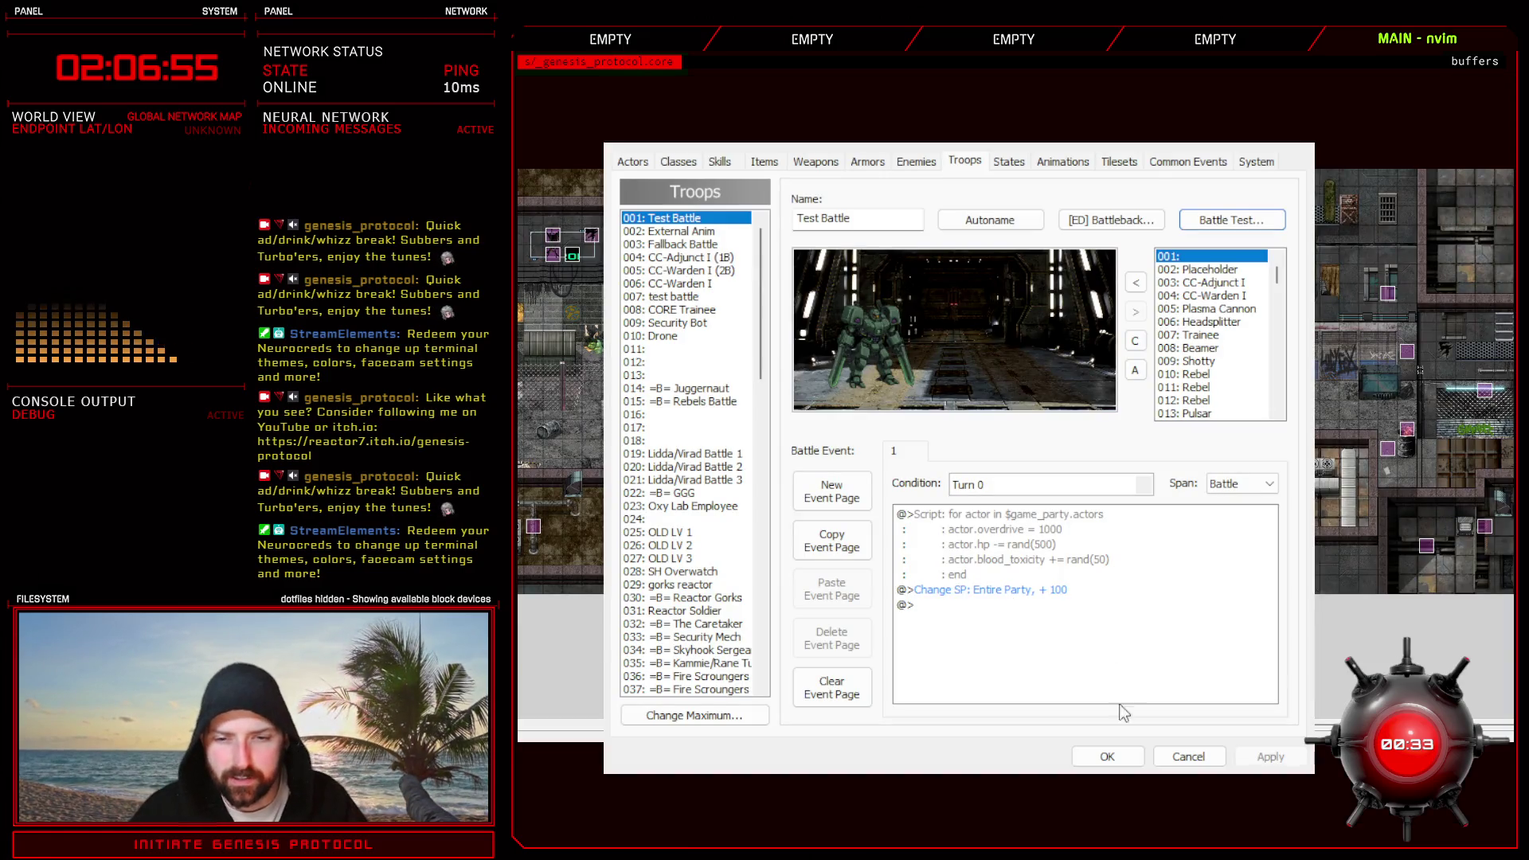
- Close the database, restore line 229's headshot to [93, 116, 30, 54], and start a headshot search
{"action": "left_click", "coordinate": [1107, 757]}
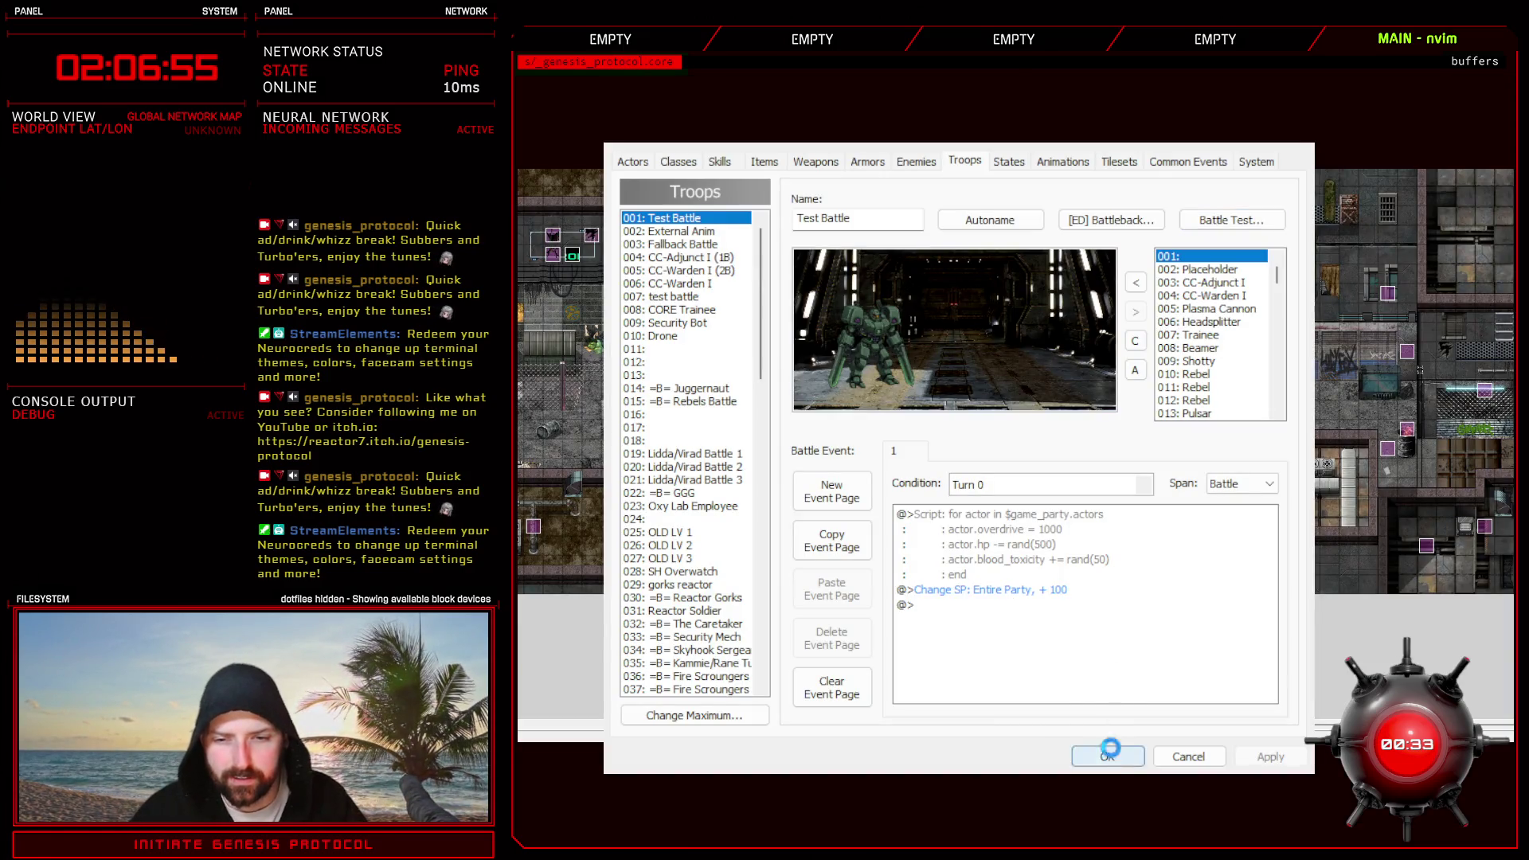
{"action": "key", "text": "F11"}
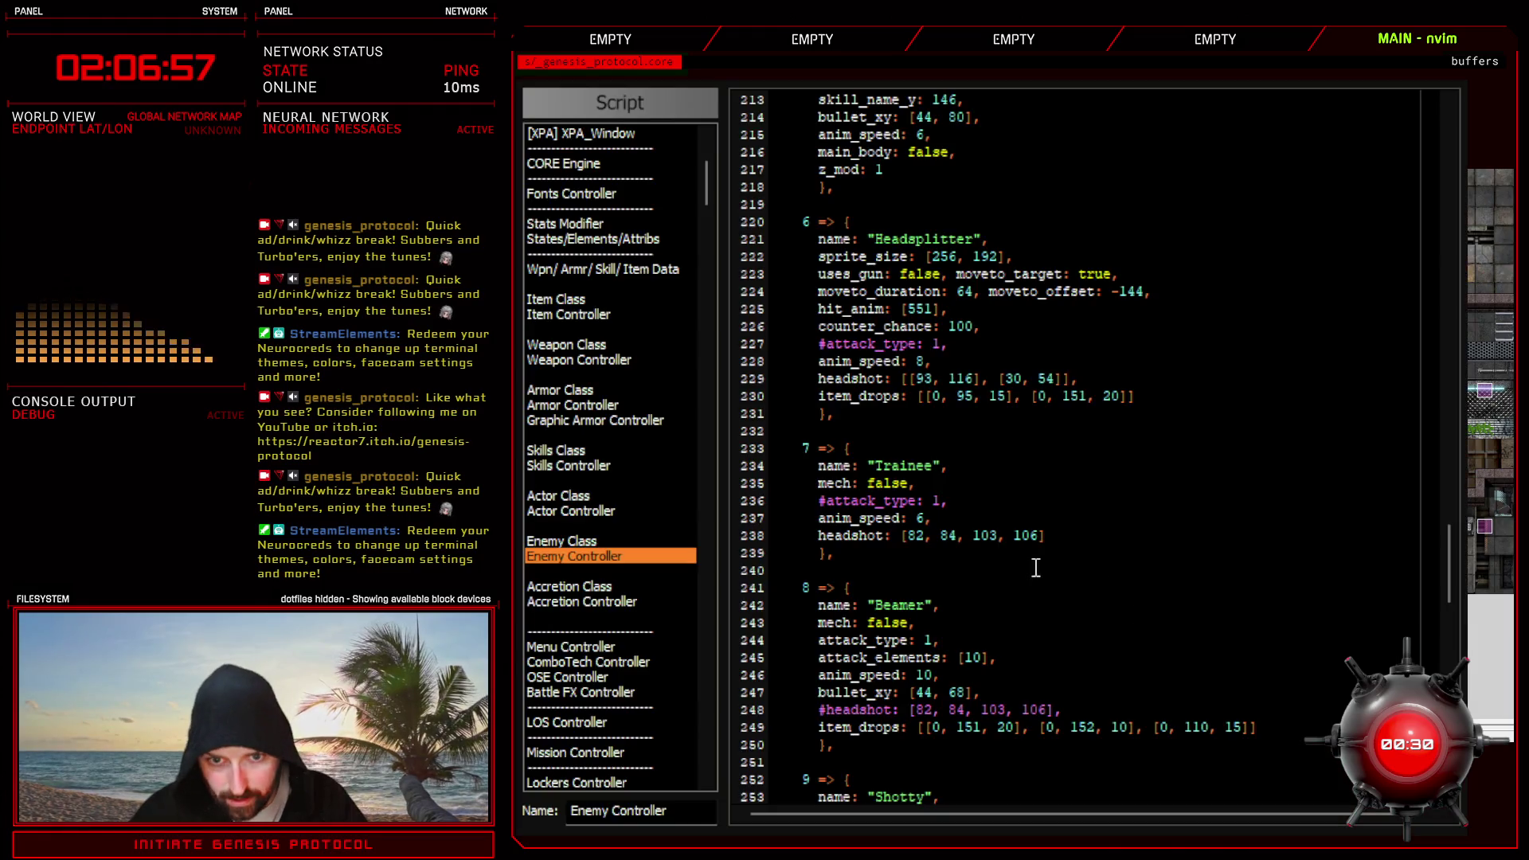
{"action": "left_click", "coordinate": [1003, 378]}
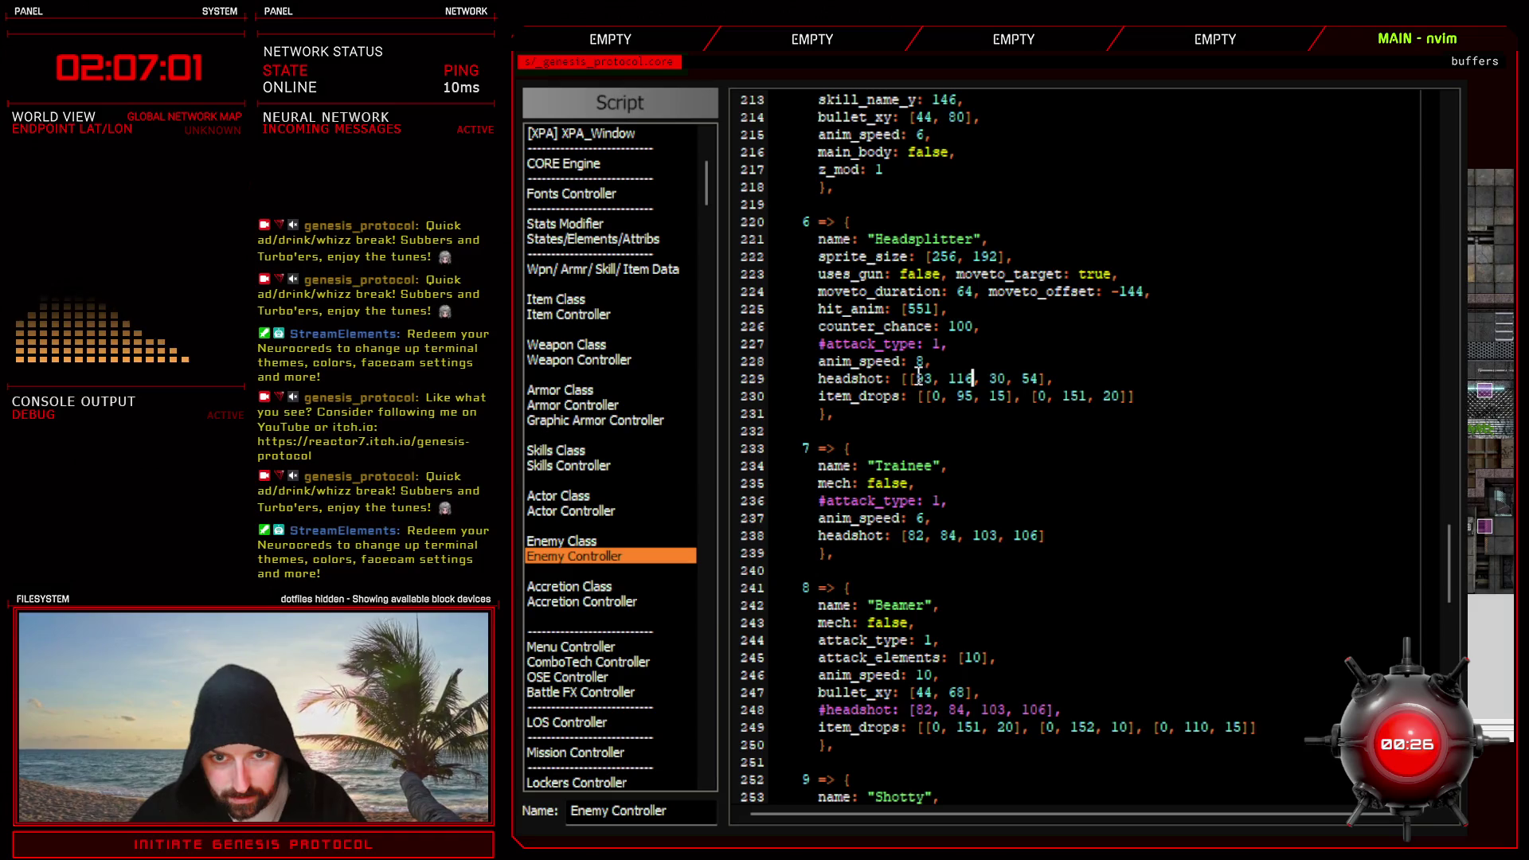
{"action": "double_click", "coordinate": [857, 378]}
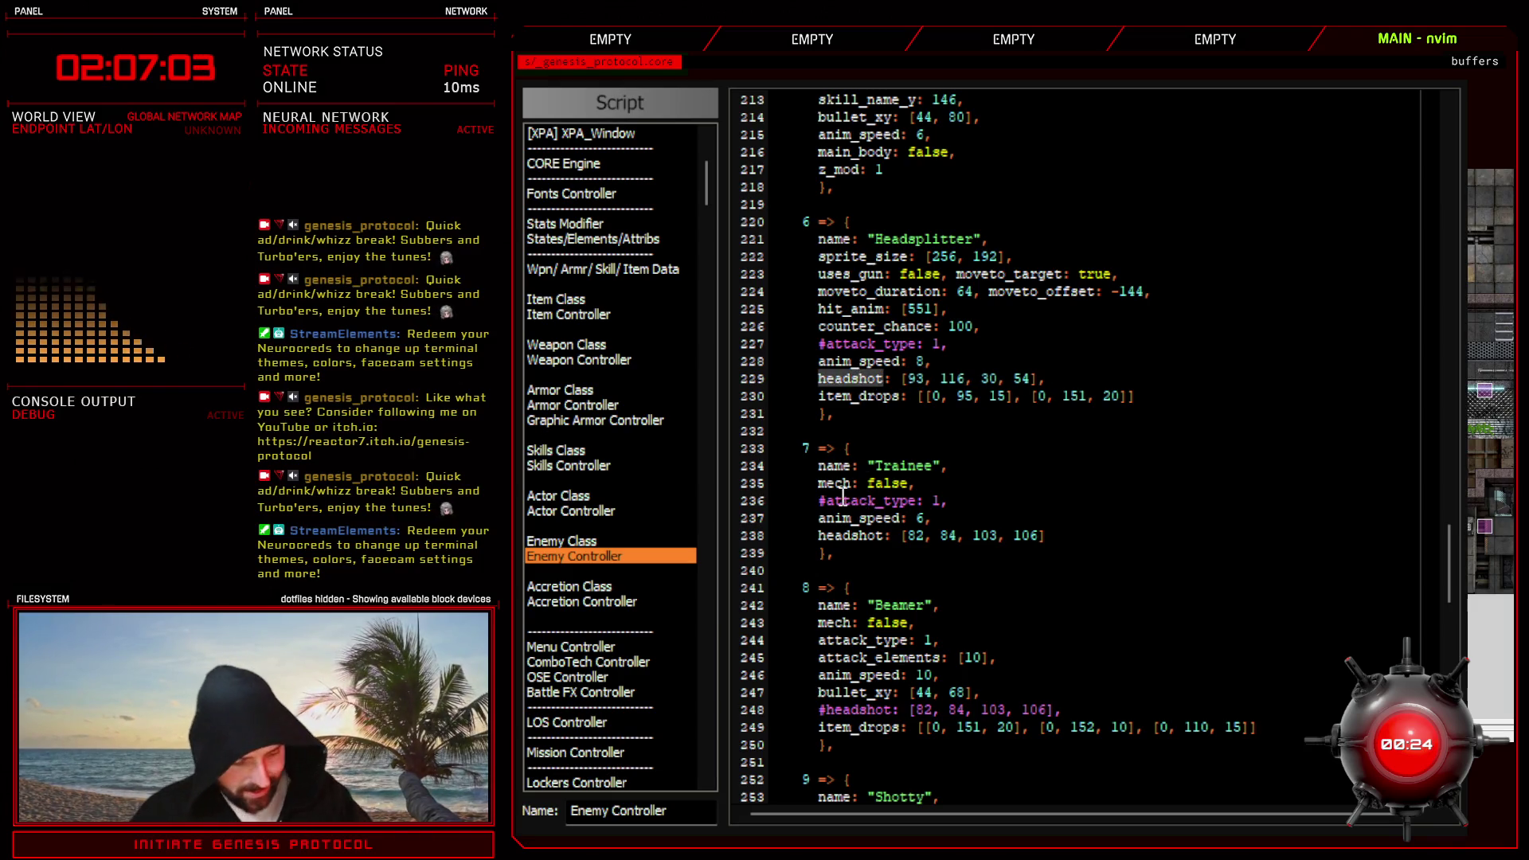
{"action": "key", "text": "ctrl+f"}
- Search all scripts for enemy_headshot_area and jump to its Game_Enemy Addons match
{"action": "left_click", "coordinate": [956, 116]}
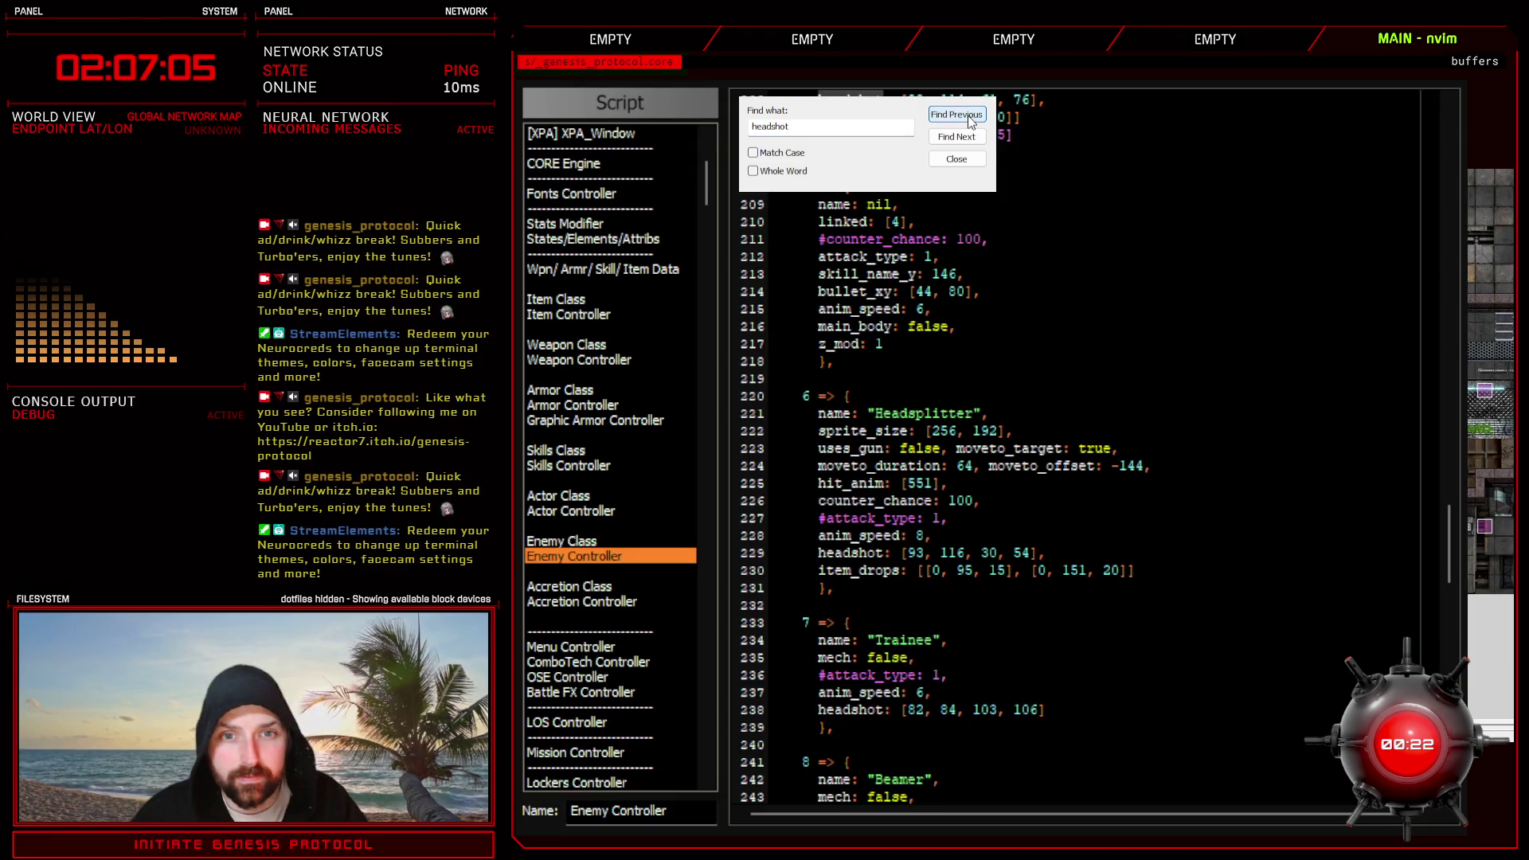
{"action": "left_click", "coordinate": [957, 115]}
{"action": "double_click", "coordinate": [935, 396]}
{"action": "key", "text": "ctrl+c"}
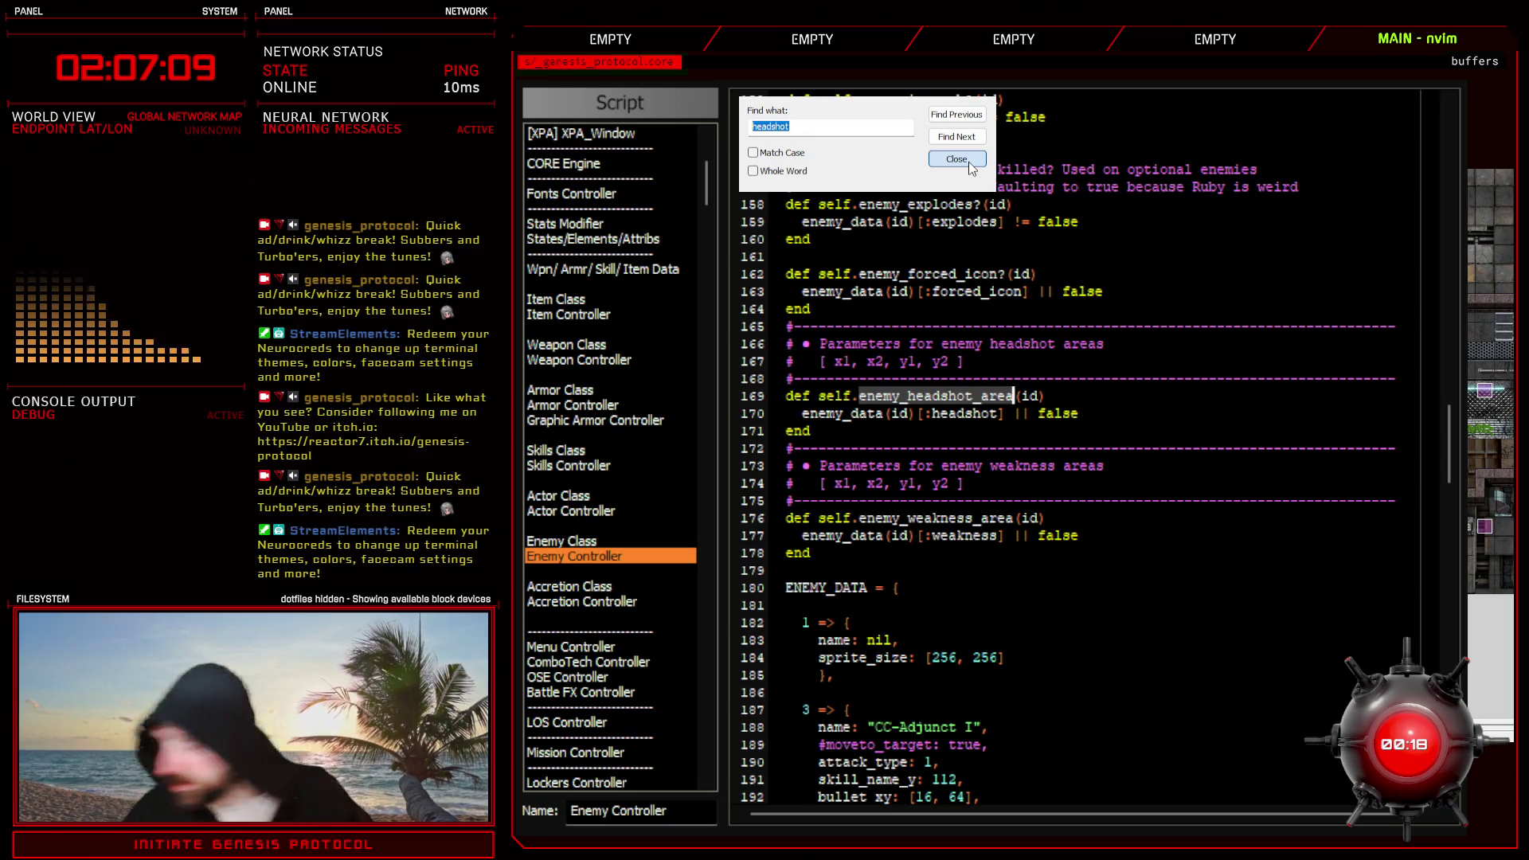
{"action": "left_click", "coordinate": [627, 543]}
{"action": "key", "text": "ctrl+shift+f"}
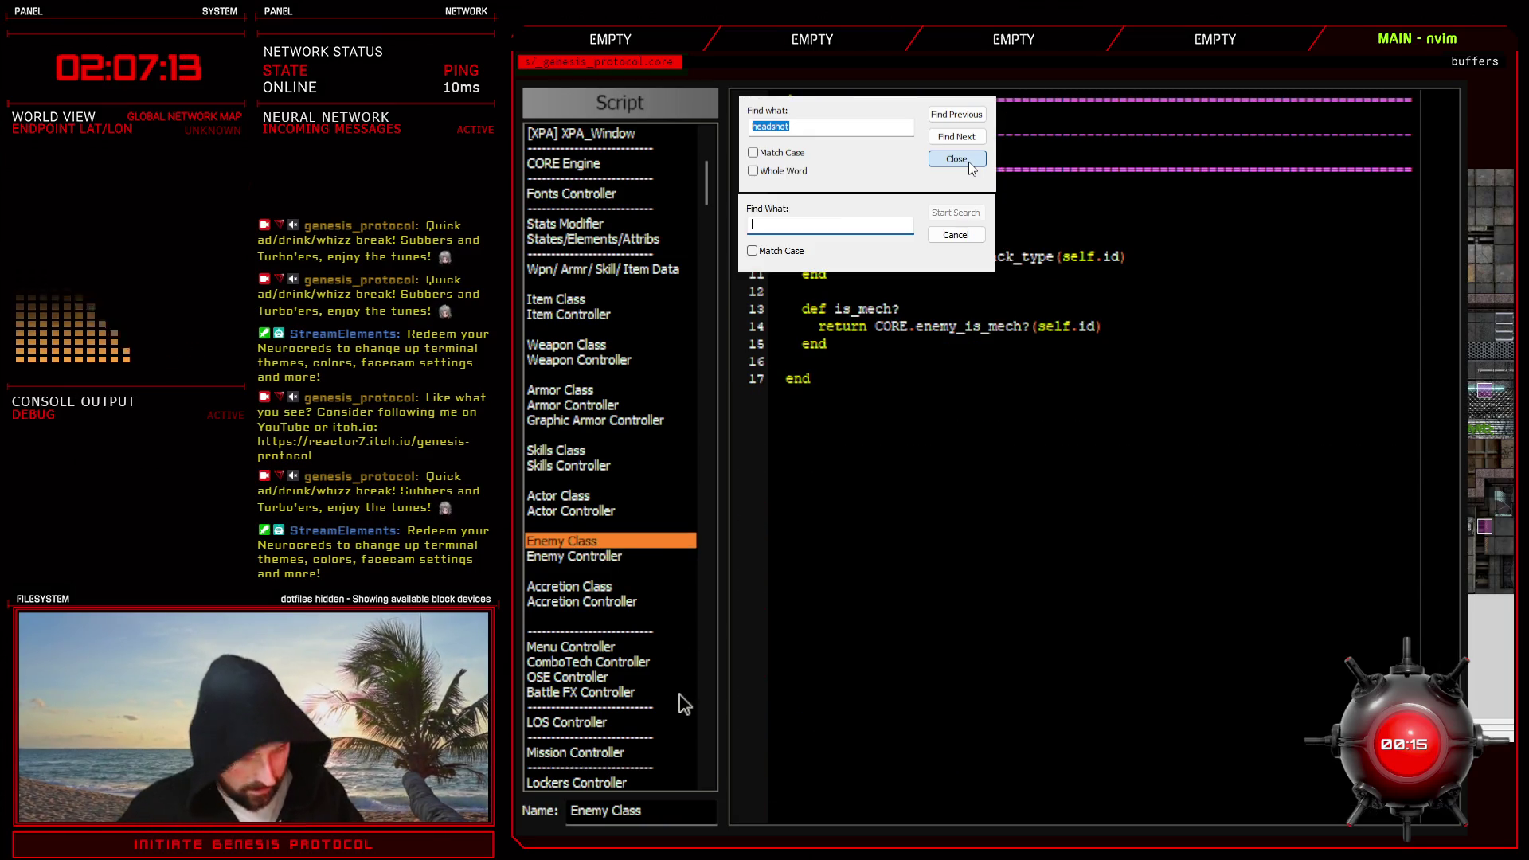
{"action": "key", "text": "ctrl+v"}
{"action": "key", "text": "Return"}
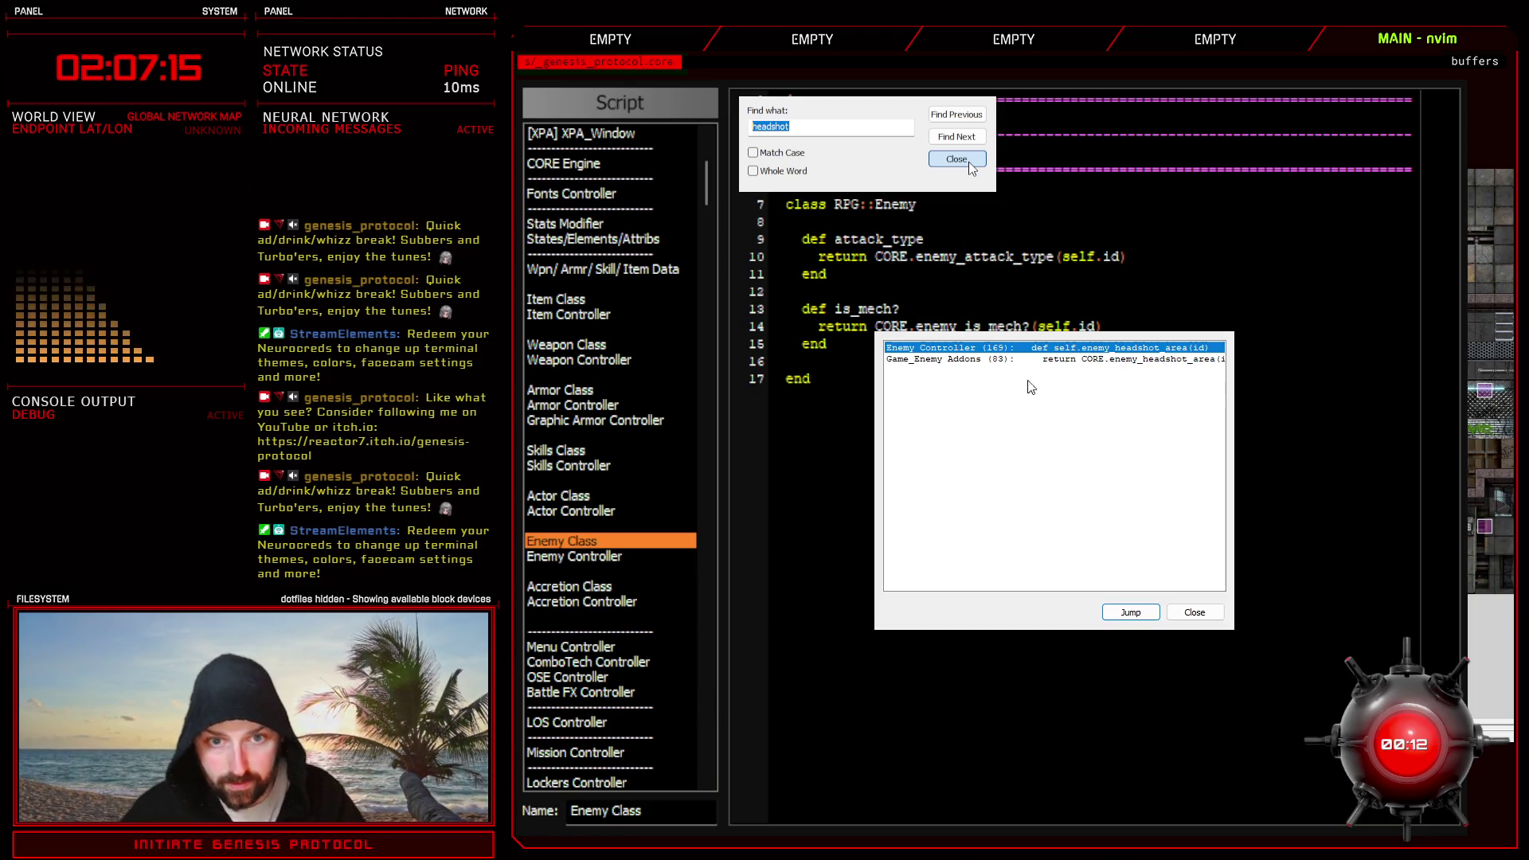
{"action": "double_click", "coordinate": [1052, 358]}
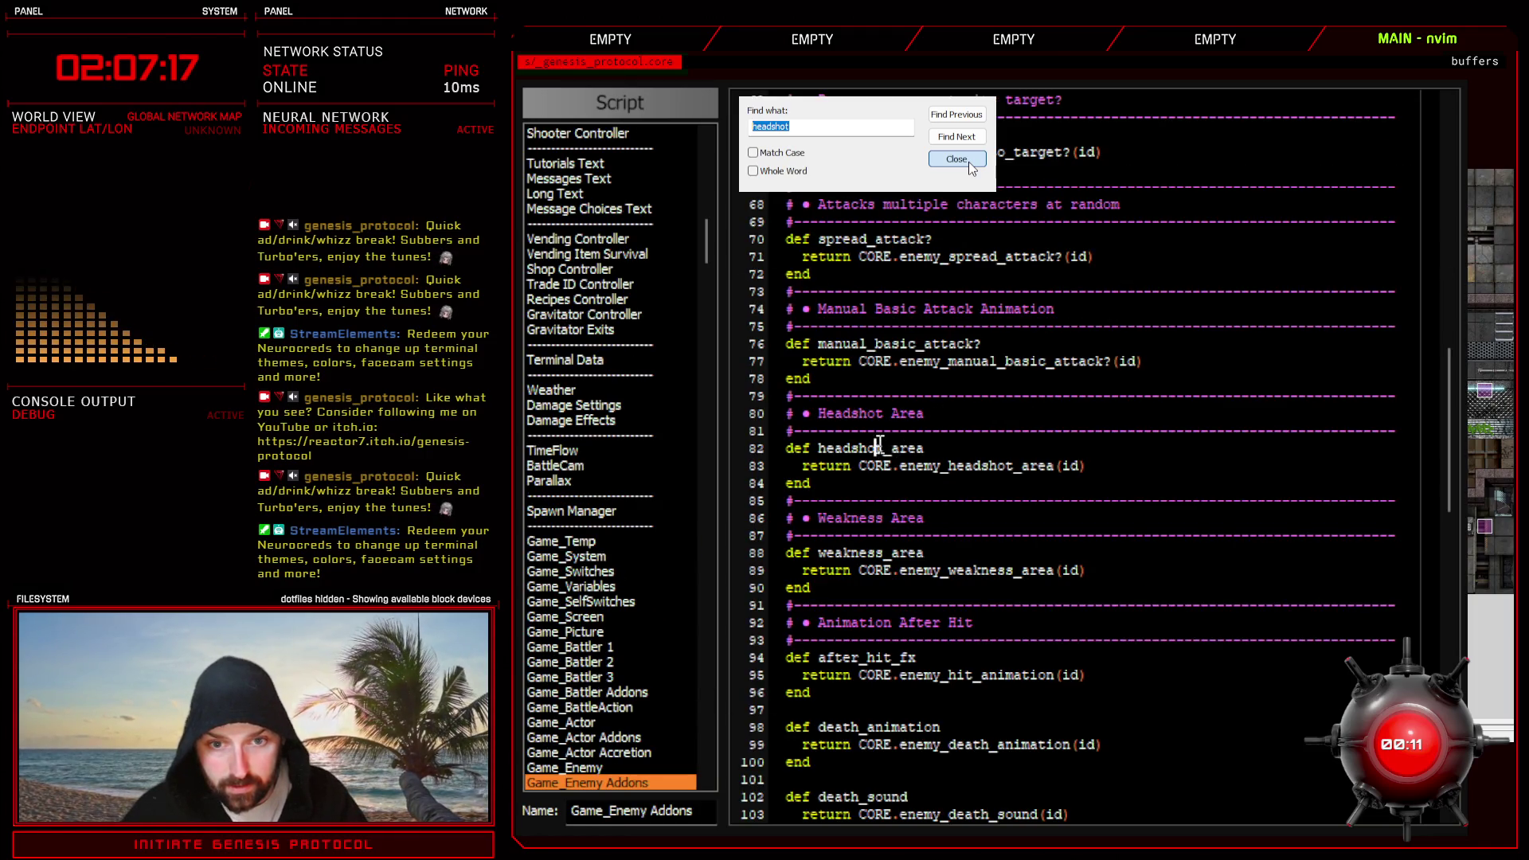
- Search all scripts for headshot_area and land on the Sprite_BattleReticle match at line 275
{"action": "left_click", "coordinate": [613, 785]}
{"action": "key", "text": "ctrl+shift+f"}
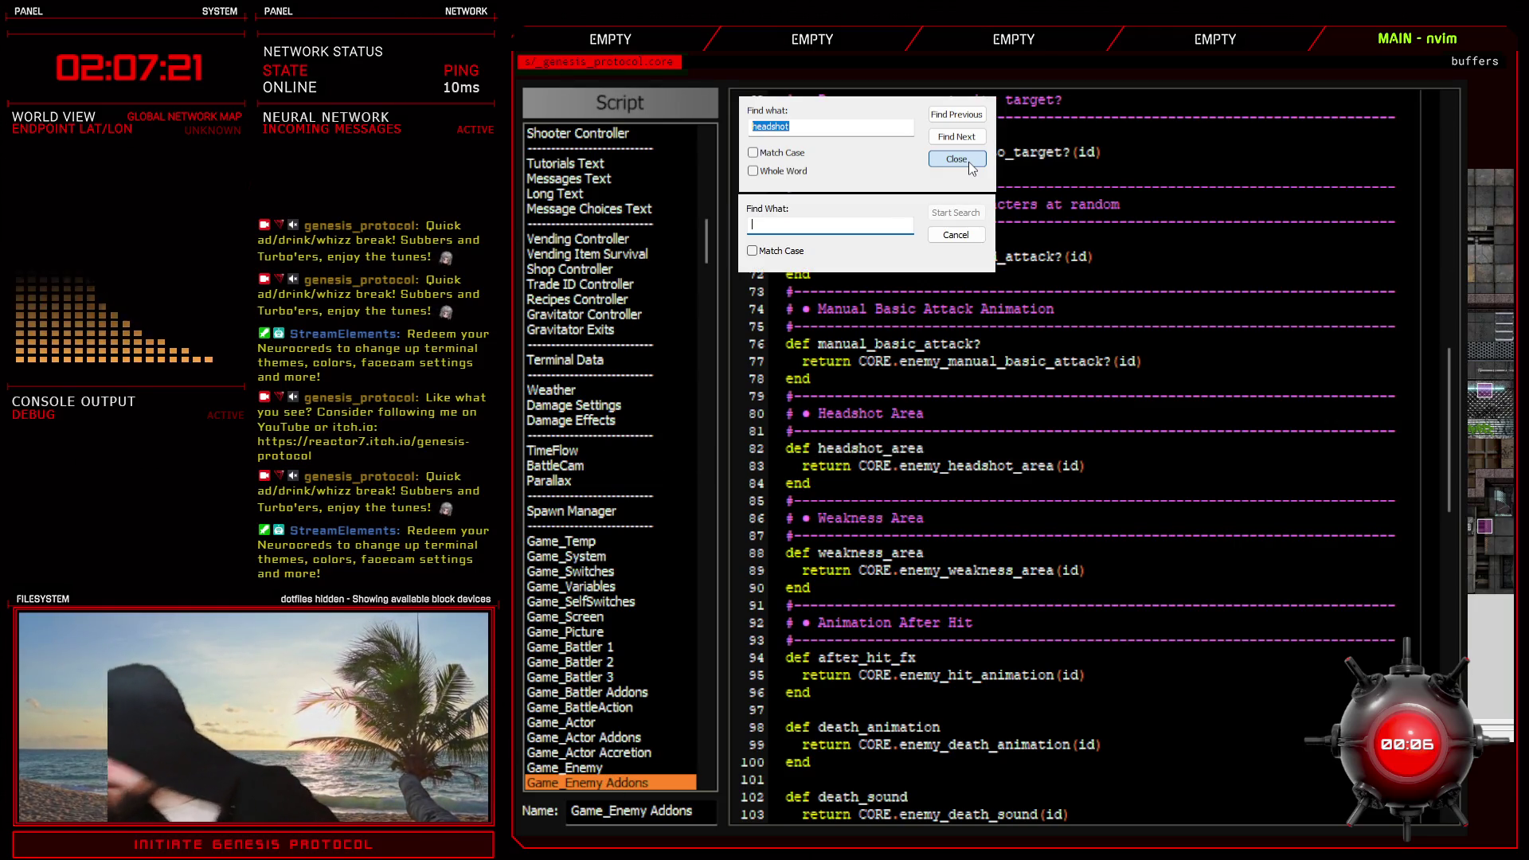
{"action": "type", "text": ".headshot_area"}
{"action": "key", "text": "Return"}
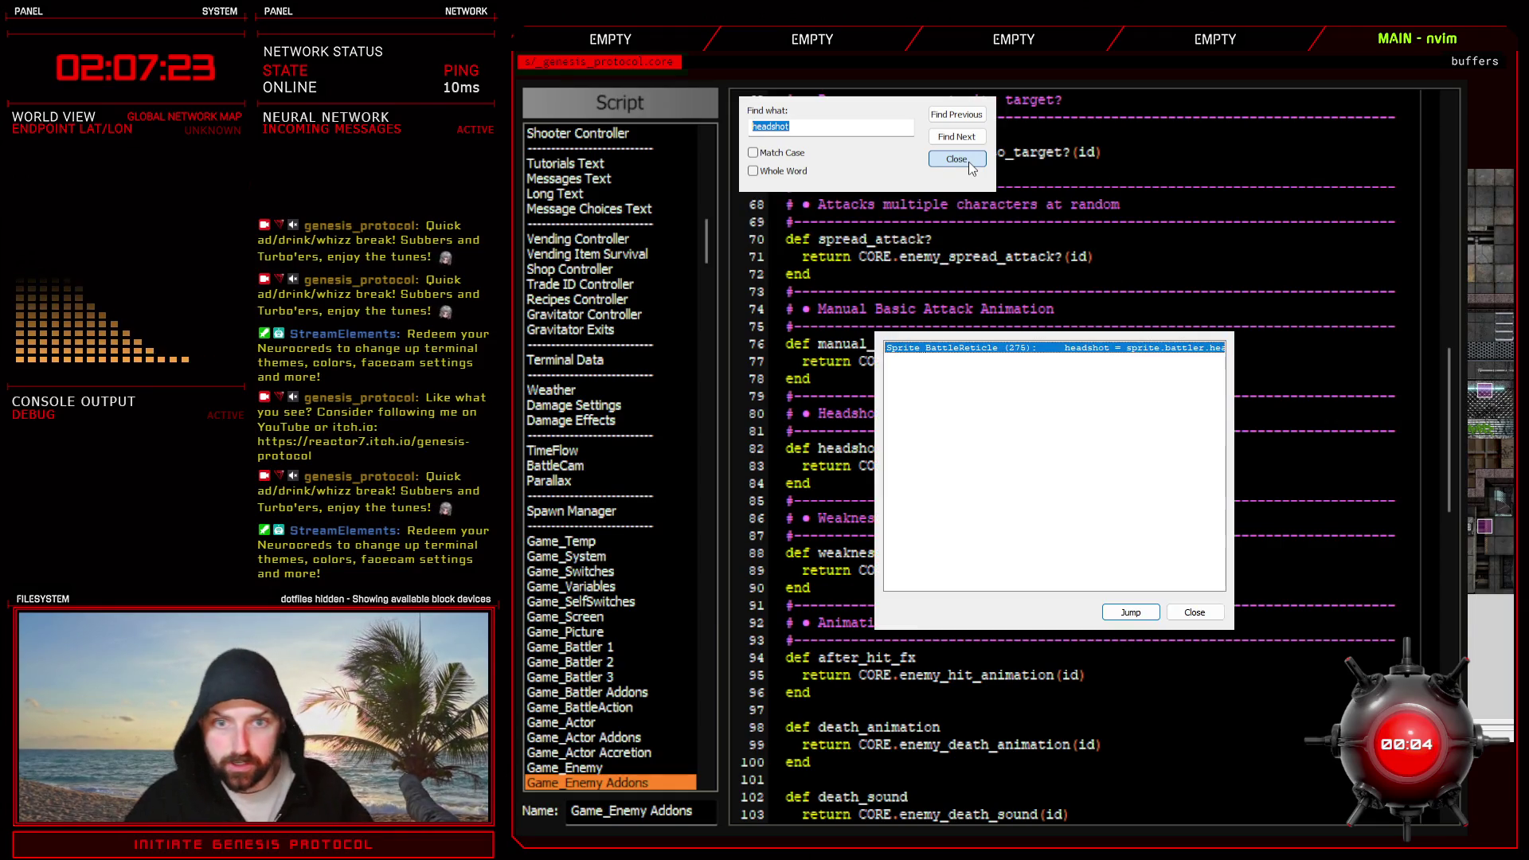
{"action": "key", "text": "Return"}
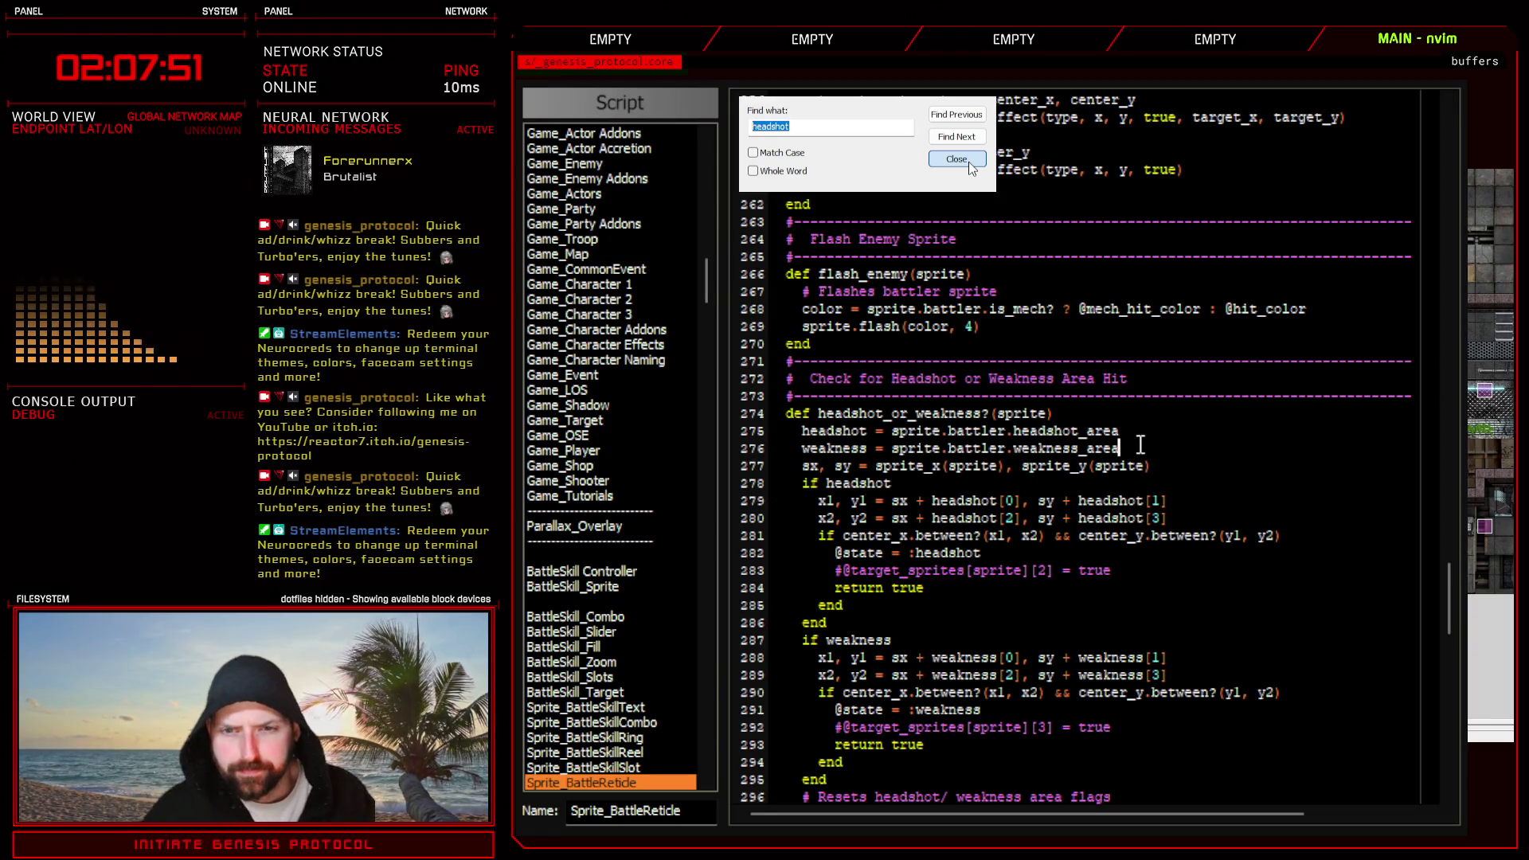
- Add a 'puts headshot' debug line after the headshot lookup and close the script editor
{"action": "key", "text": "Return"}
{"action": "type", "text": "pu"}
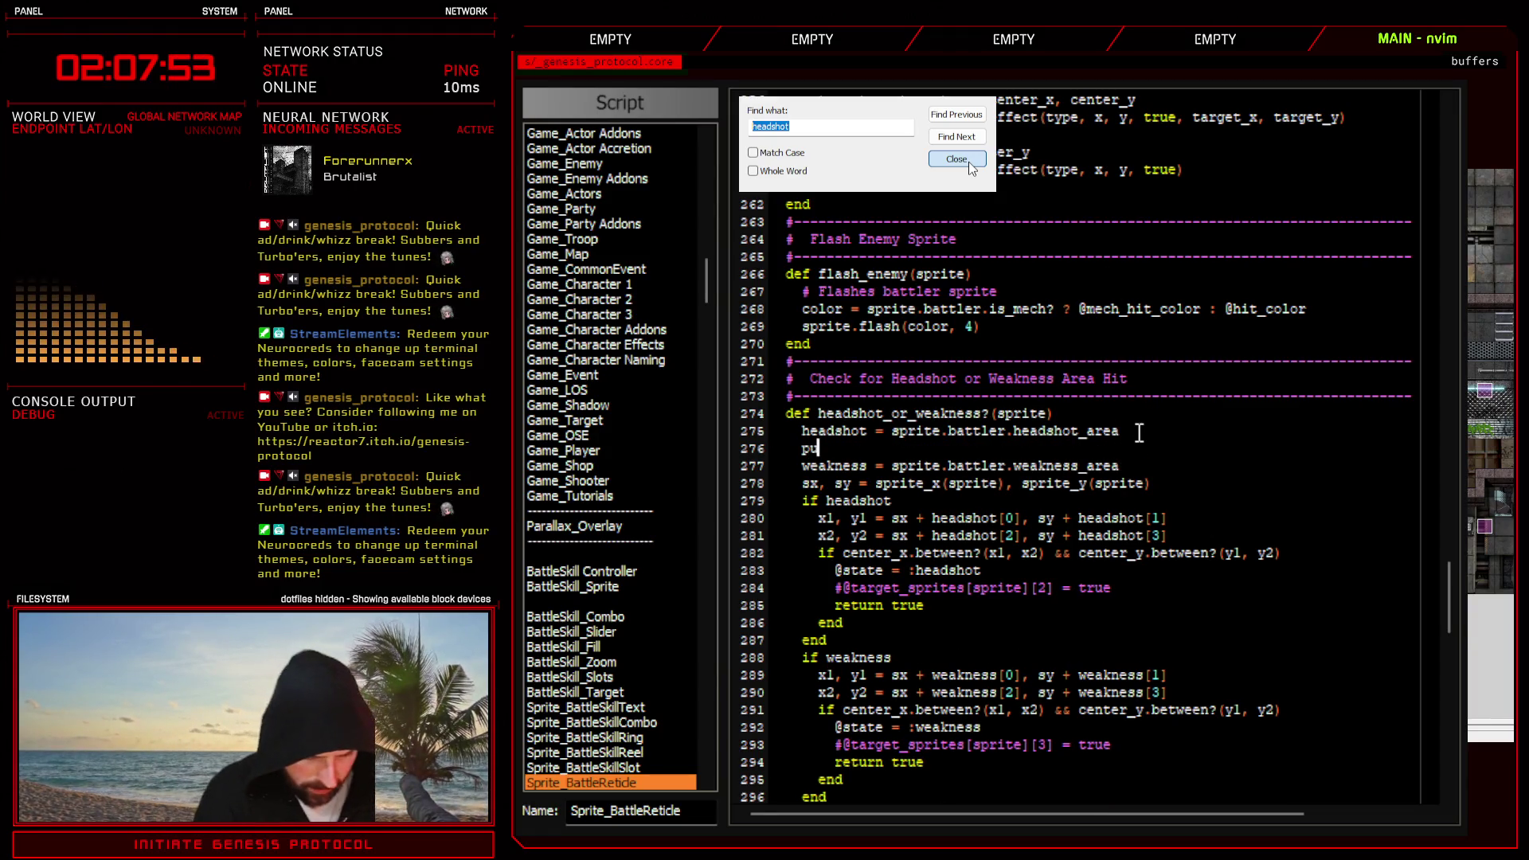
{"action": "type", "text": "ts headshot"}
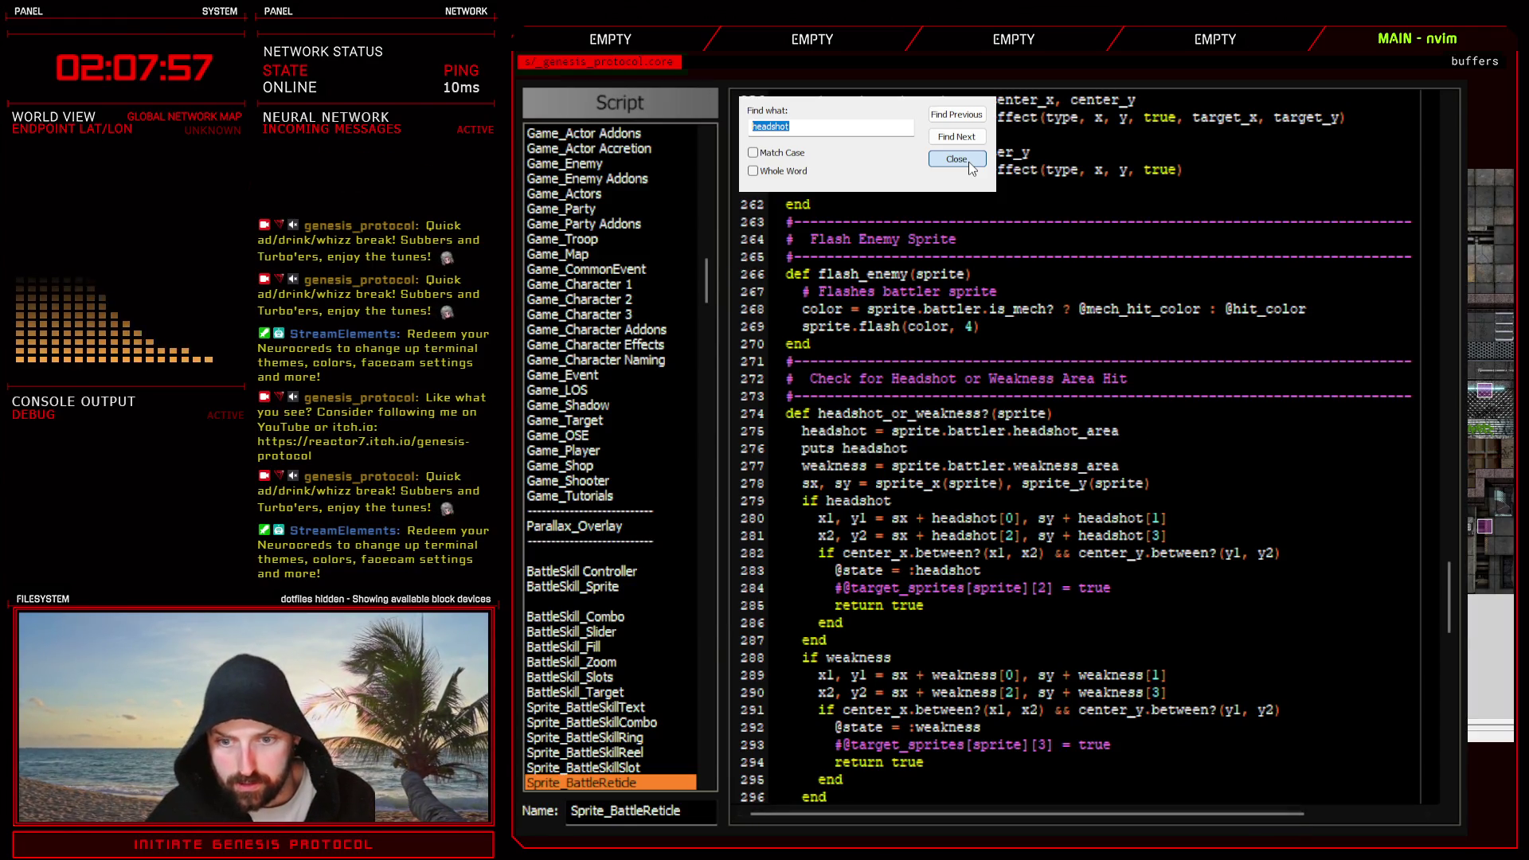
{"action": "left_click", "coordinate": [1244, 824]}
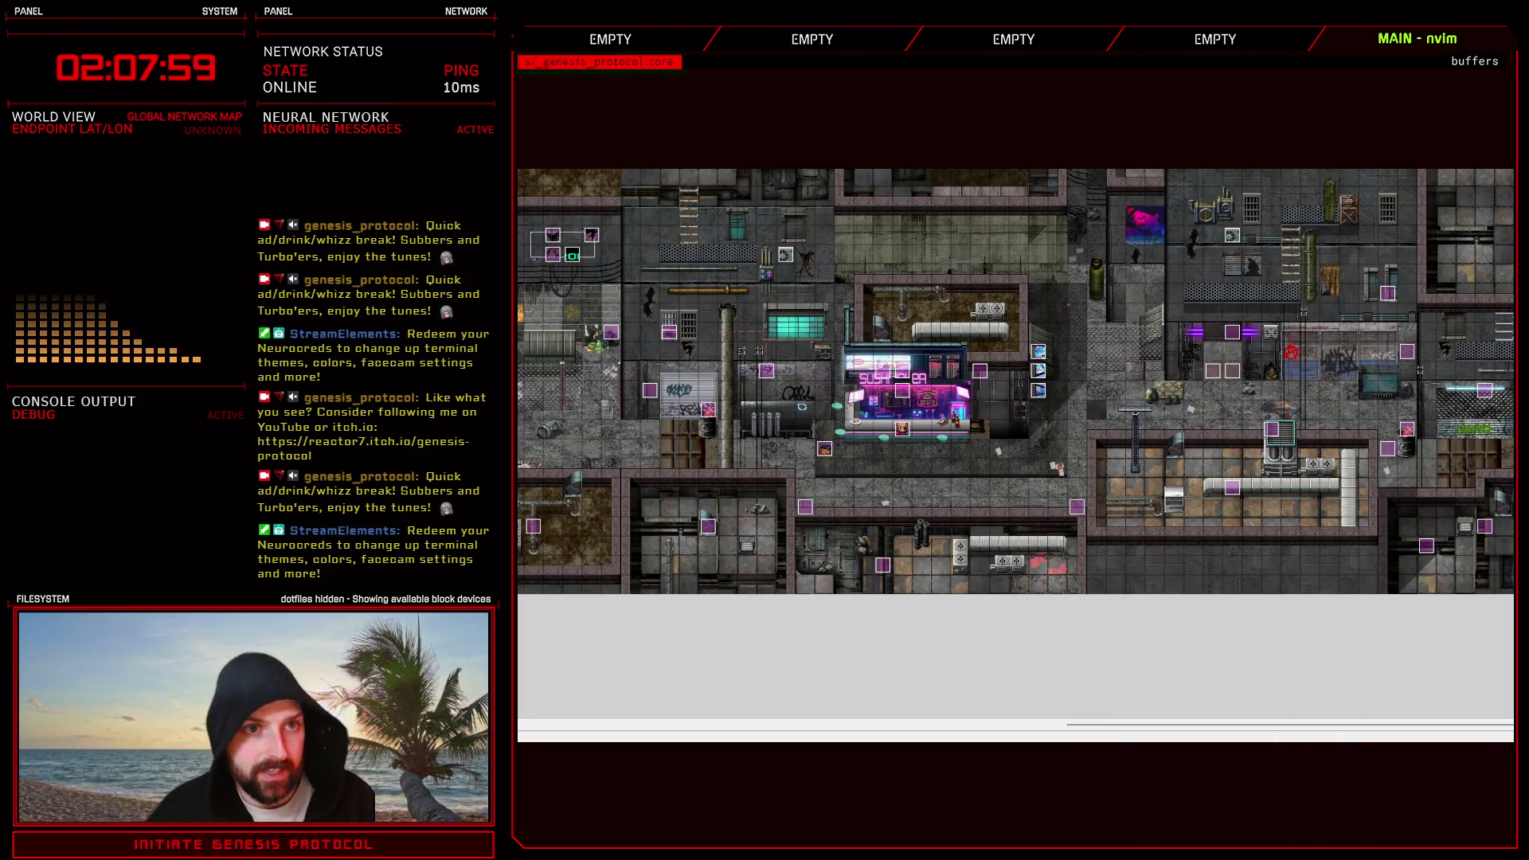
- Battle-test firing Crackshot at Headsplitter to print its headshot area, then reopen Sprite_BattleReticle
{"action": "key", "text": "F9"}
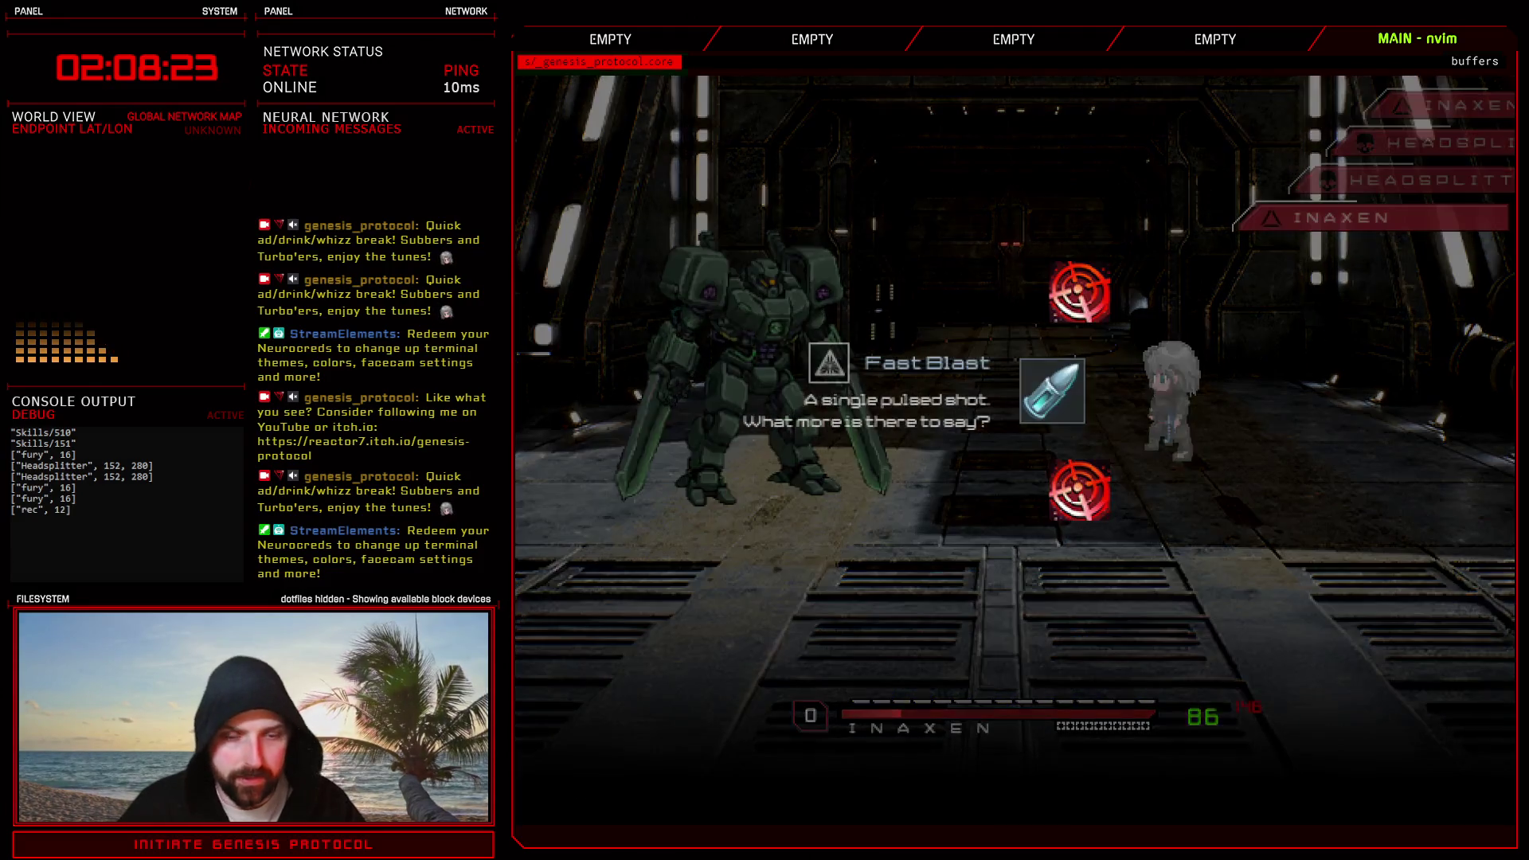
{"action": "key", "text": "Up"}
{"action": "key", "text": "Return"}
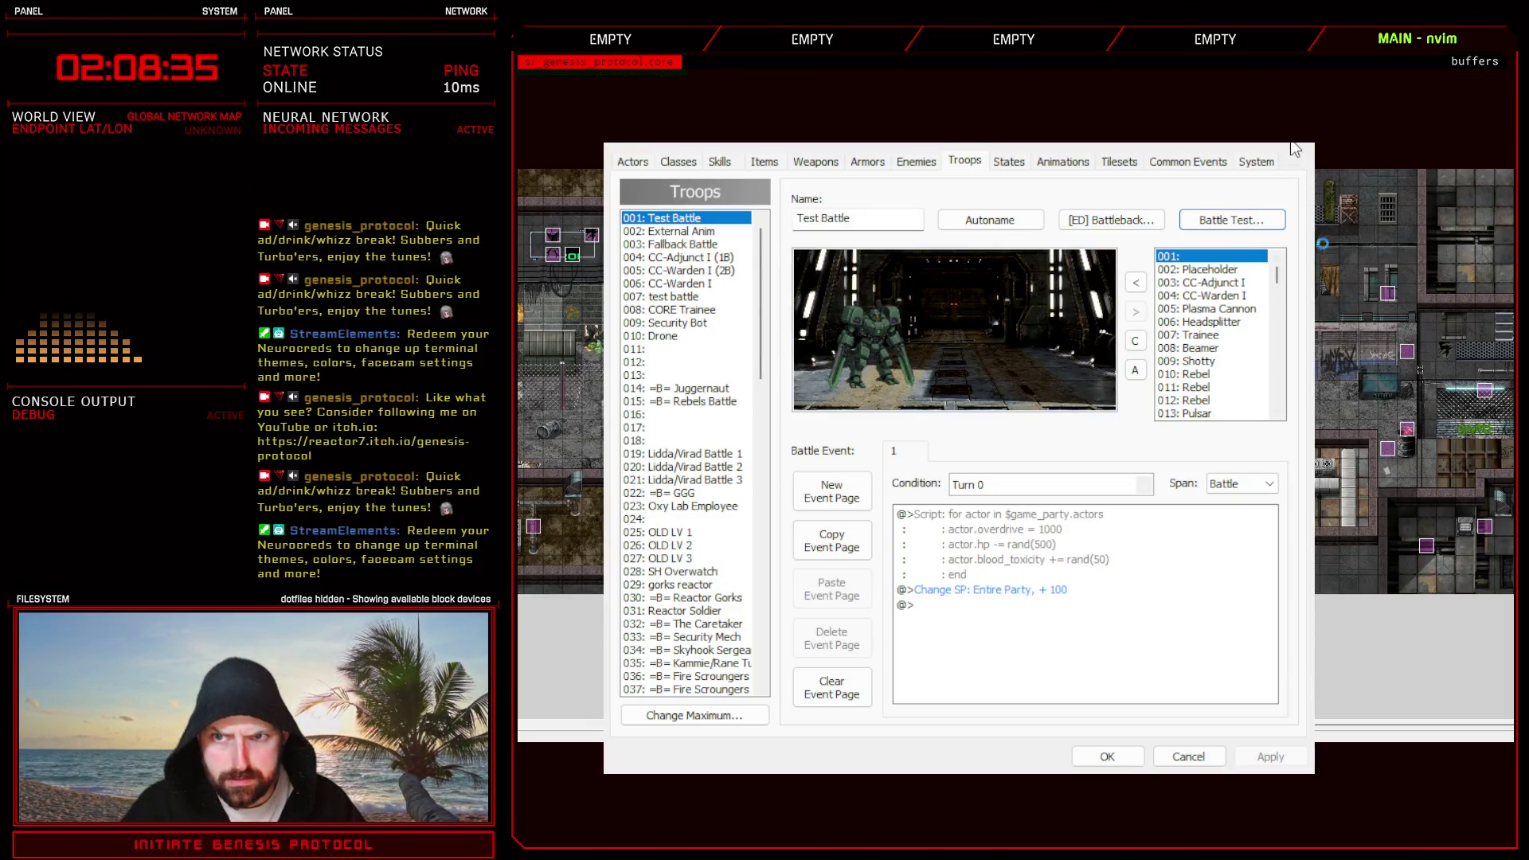
{"action": "left_click", "coordinate": [1300, 152]}
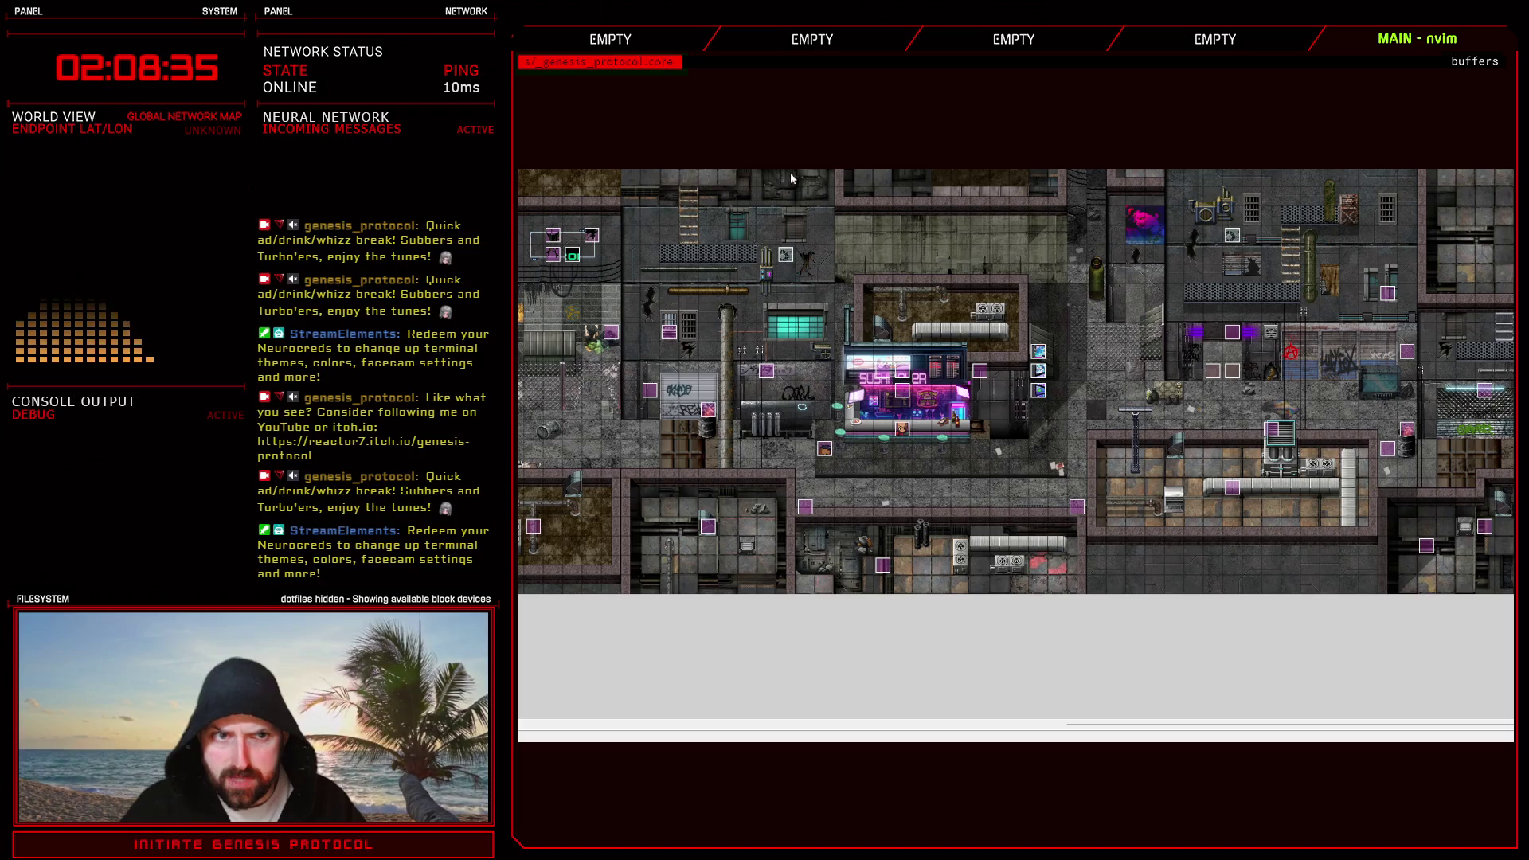
{"action": "key", "text": "F11"}
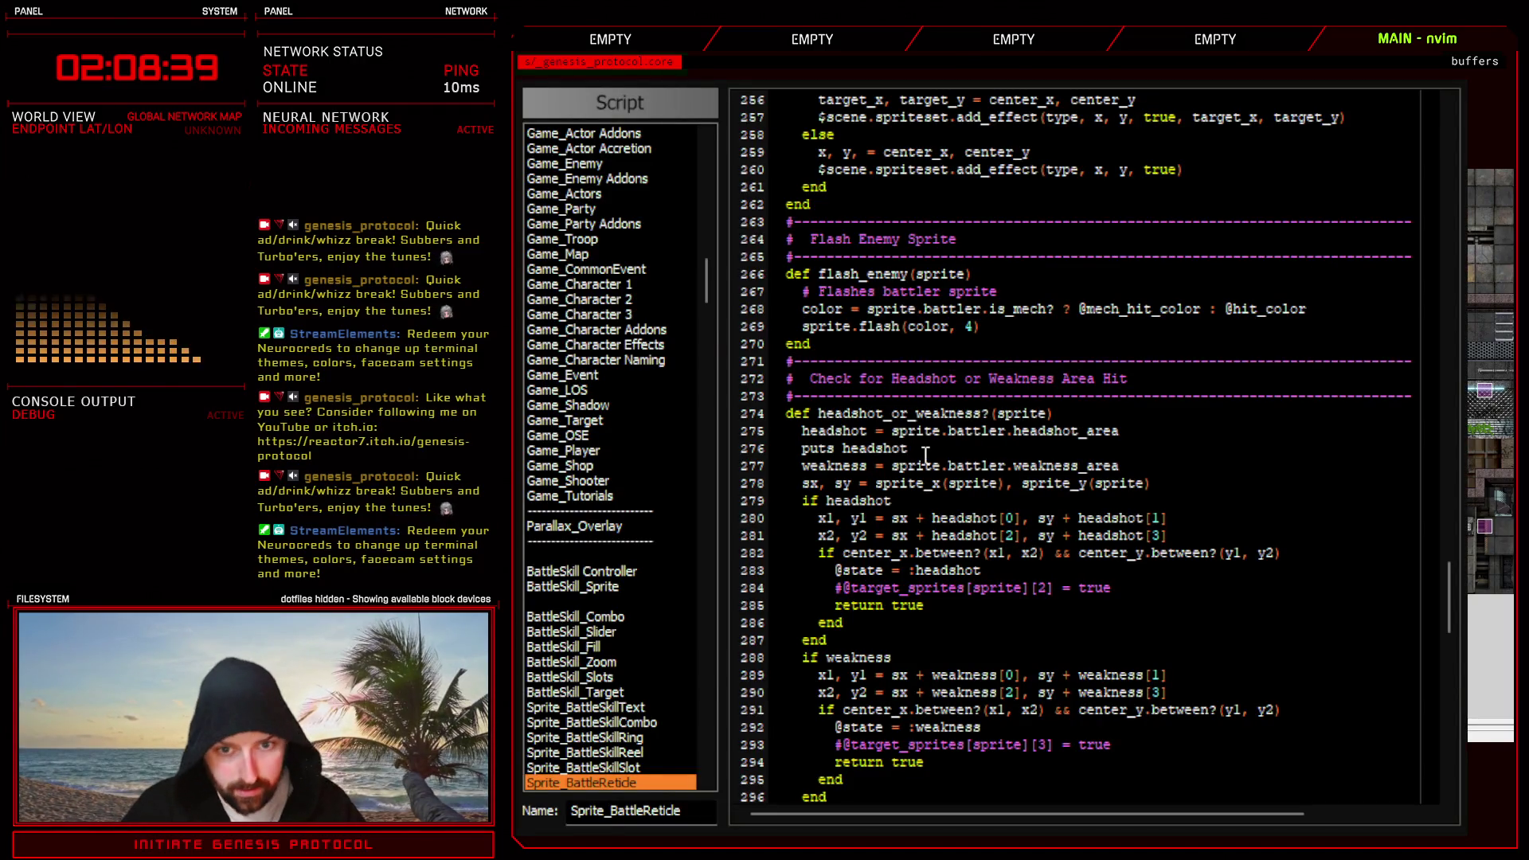
- Delete the 'puts headshot' debug line from the headshot_or_weakness? check
{"action": "left_click_drag", "start_coordinate": [926, 447], "coordinate": [800, 450]}
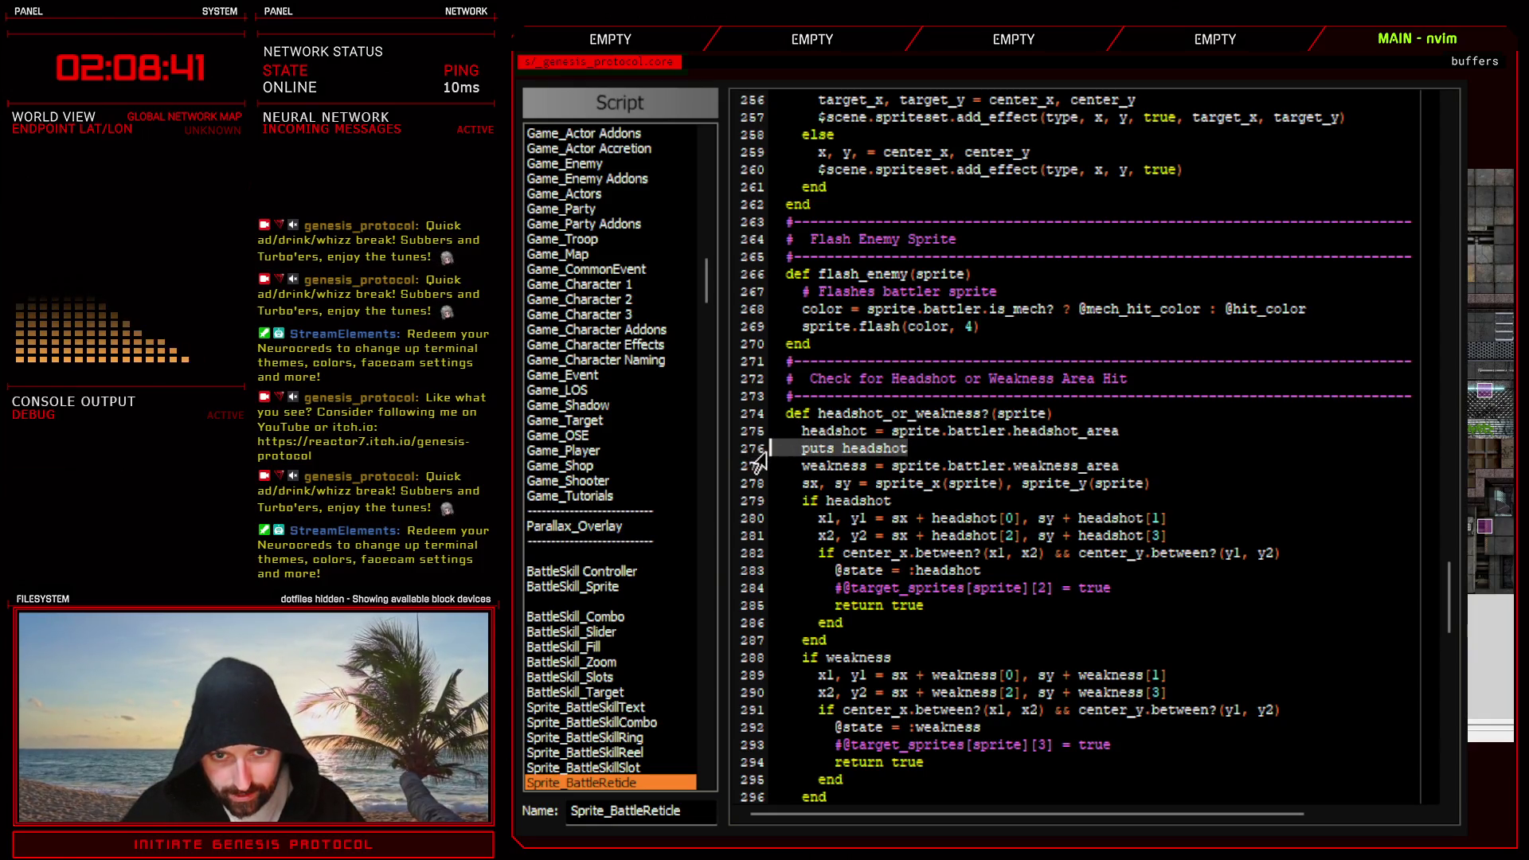
{"action": "key", "text": "BackSpace"}
{"action": "key", "text": "BackSpace"}
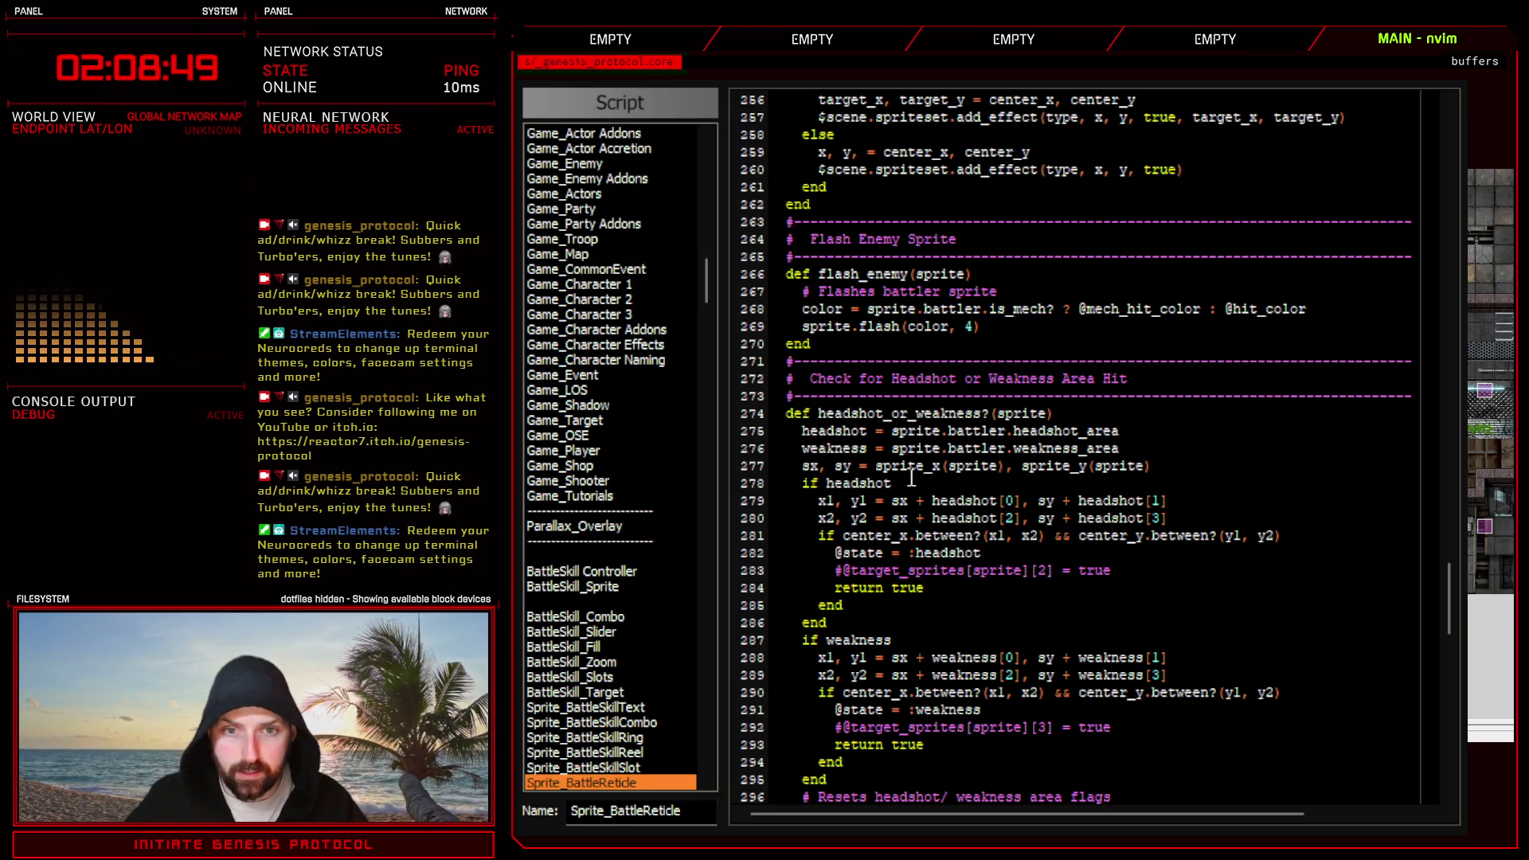
{"action": "left_click", "coordinate": [910, 478]}
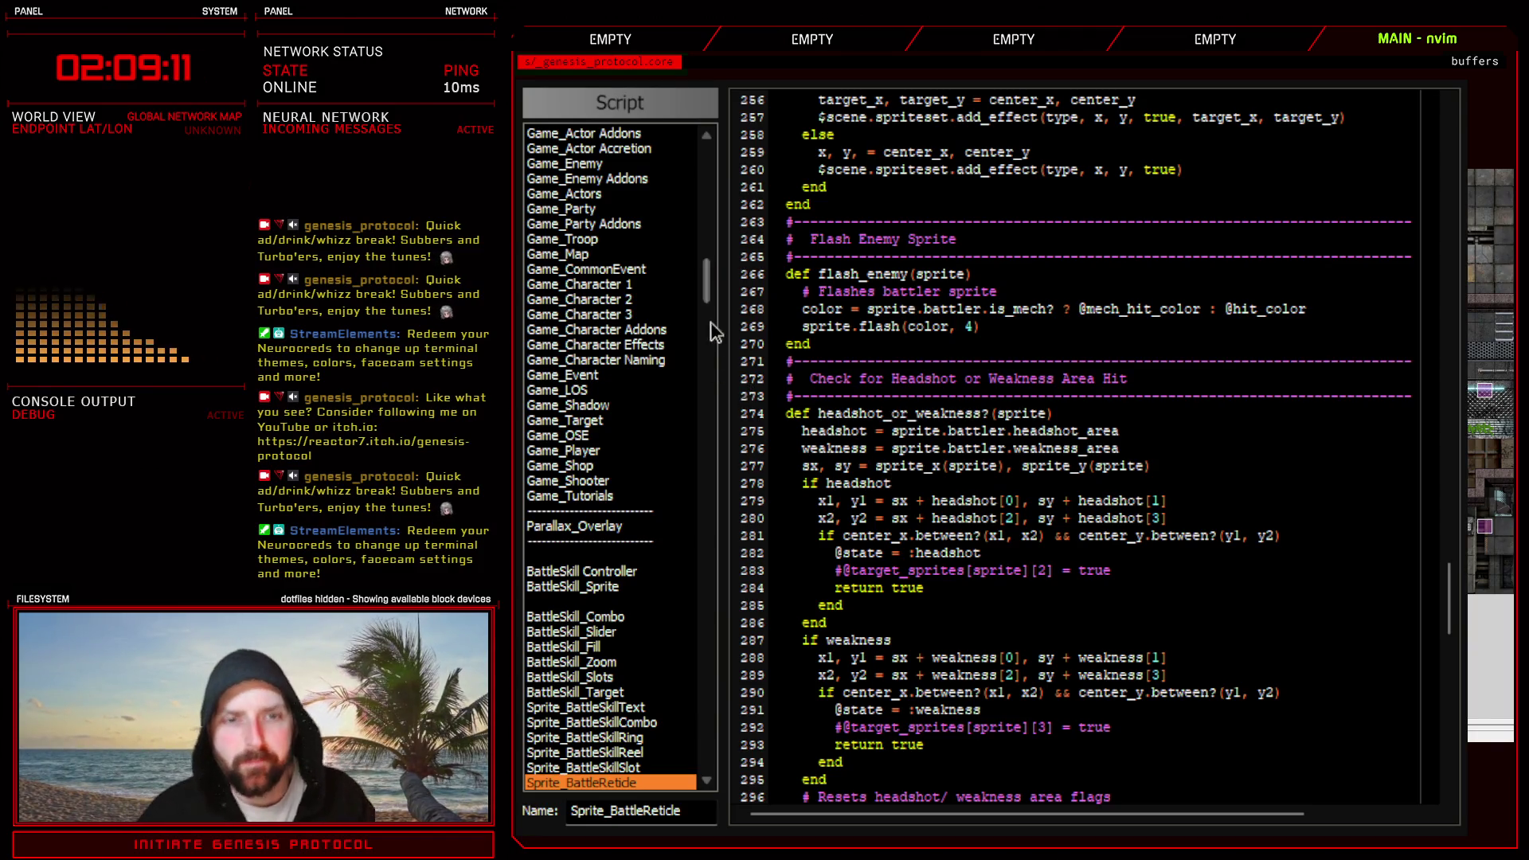
{"action": "left_click_drag", "start_coordinate": [702, 262], "coordinate": [702, 194]}
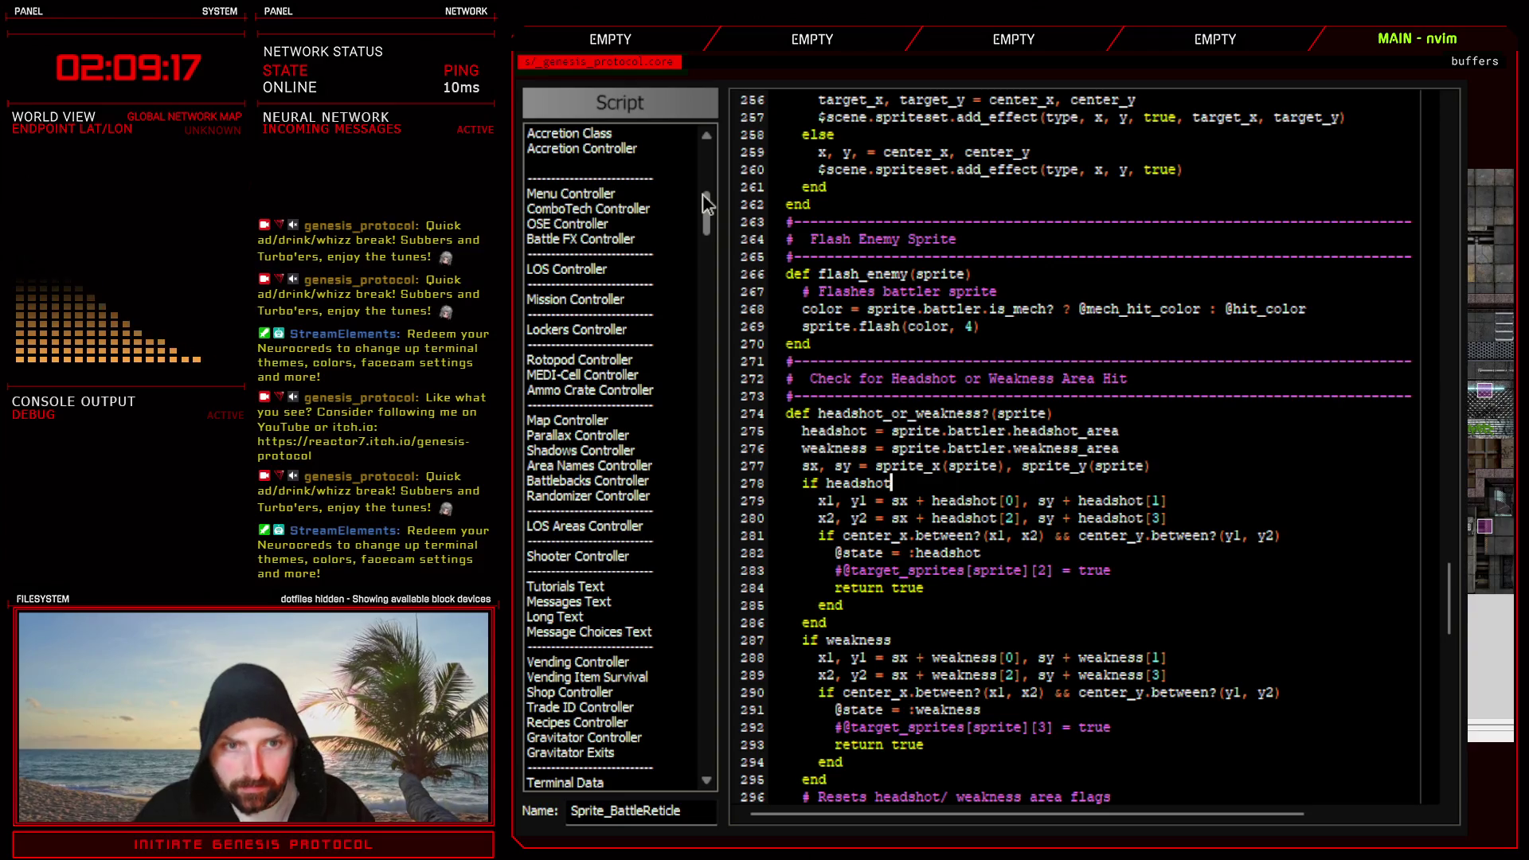
{"action": "scroll", "coordinate": [703, 195], "scroll_direction": "up", "scroll_amount": 4}
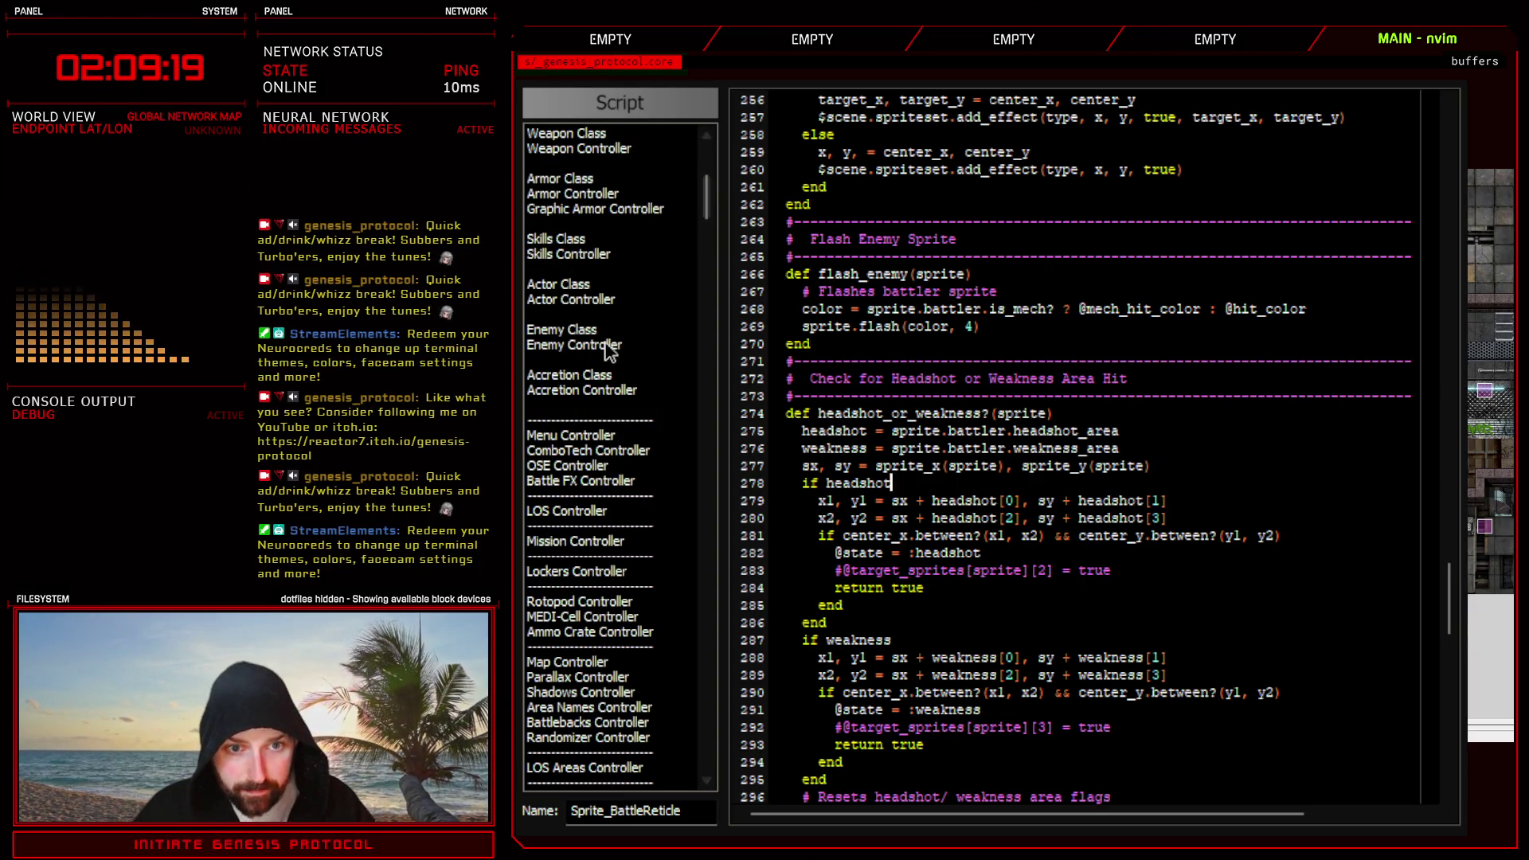
- Reorder Headsplitter's headshot array in Enemy Controller to [93, 30, 116, 54] and close the editor
{"action": "left_click", "coordinate": [575, 344]}
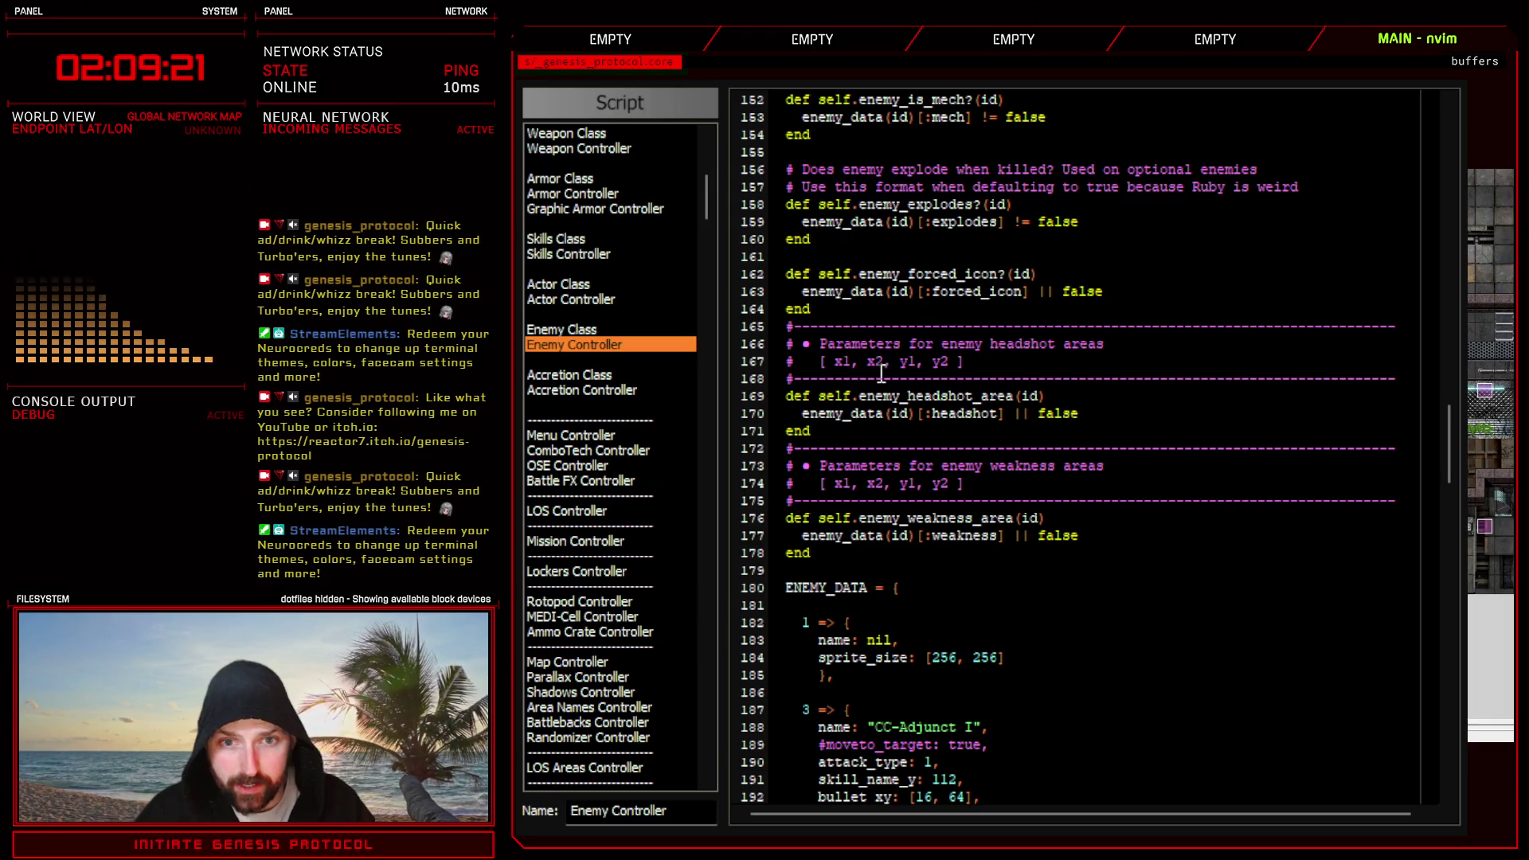
{"action": "left_click", "coordinate": [907, 361]}
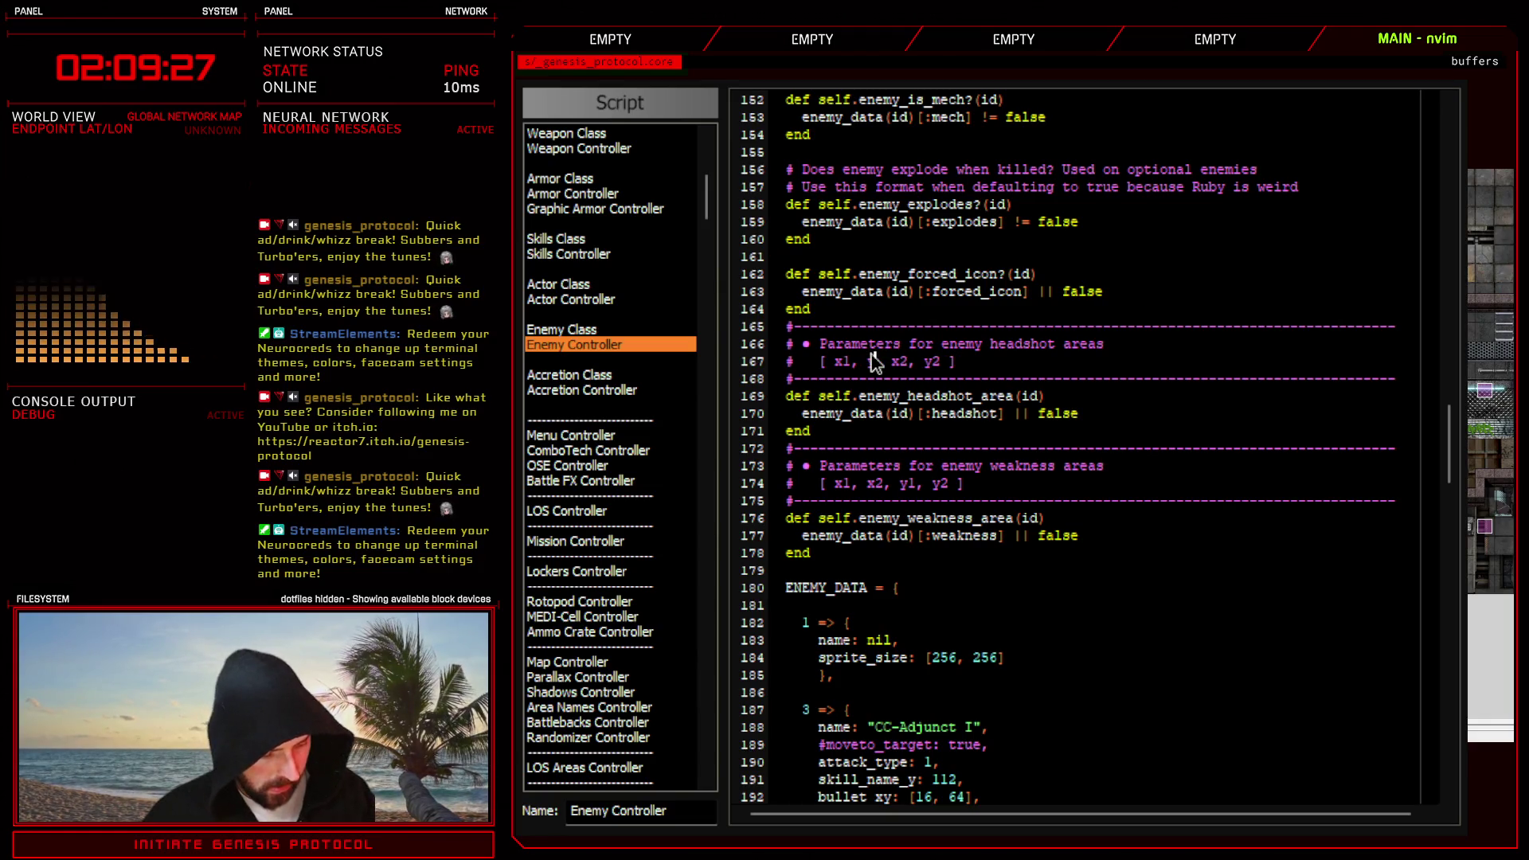
{"action": "scroll", "coordinate": [1069, 479], "scroll_direction": "down", "scroll_amount": 6}
{"action": "scroll", "coordinate": [1099, 597], "scroll_direction": "down", "scroll_amount": 3}
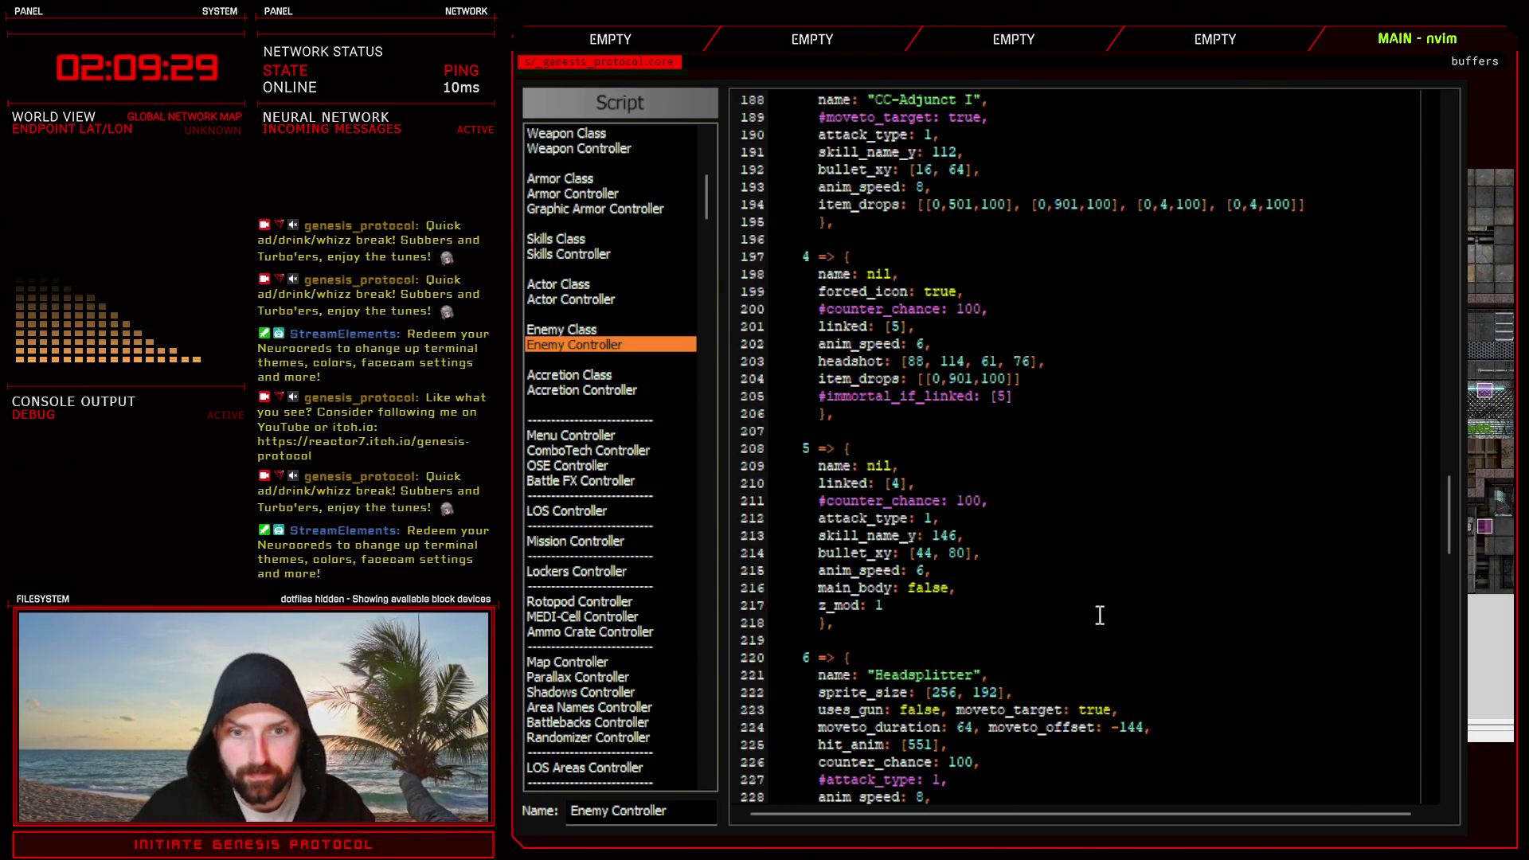
{"action": "scroll", "coordinate": [1112, 681], "scroll_direction": "down", "scroll_amount": 5}
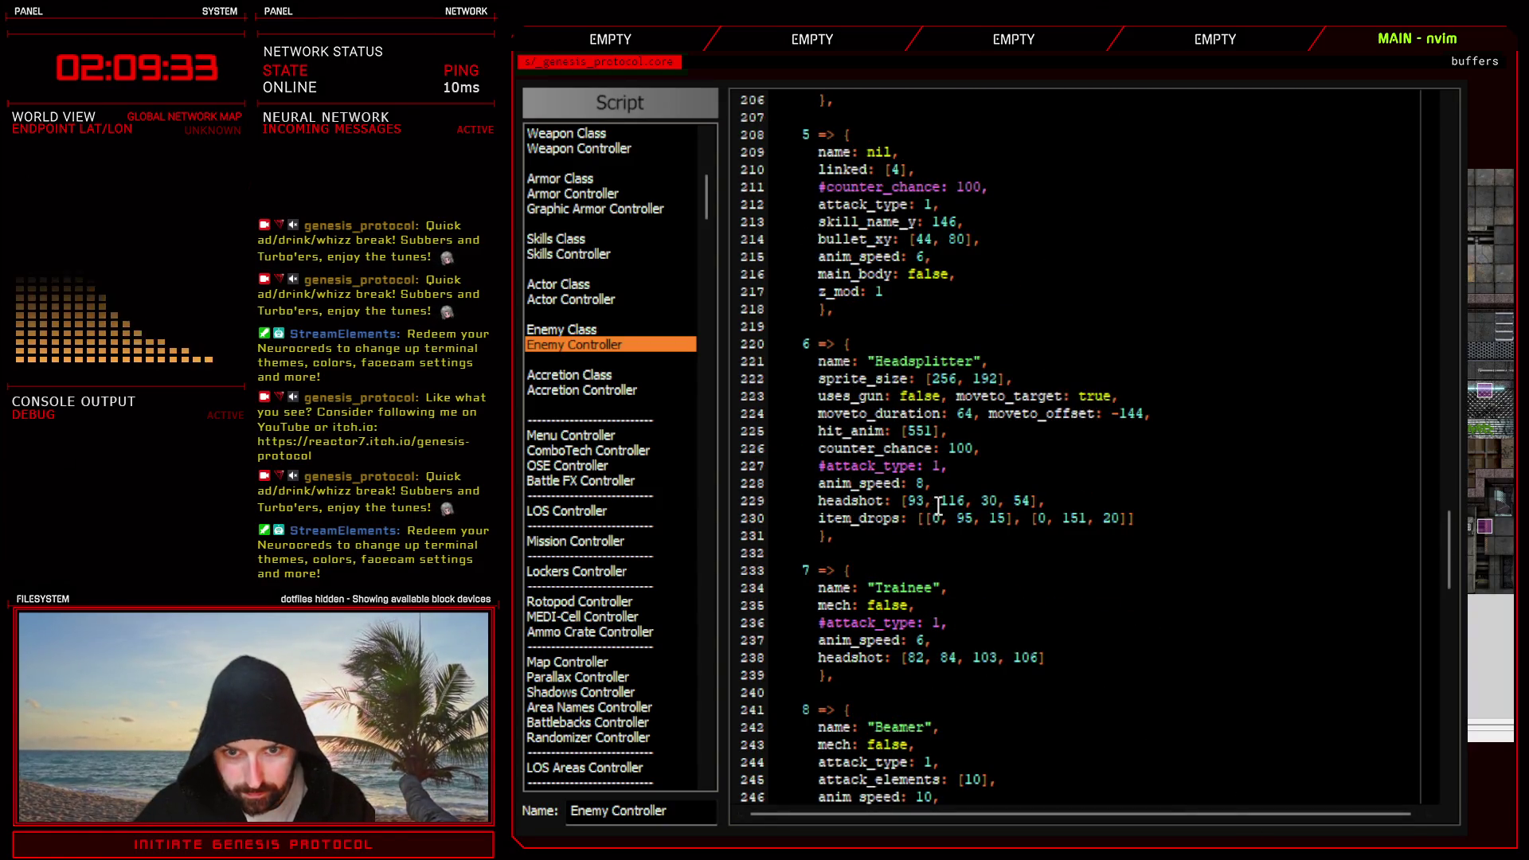
{"action": "left_click_drag", "start_coordinate": [940, 500], "coordinate": [990, 499]}
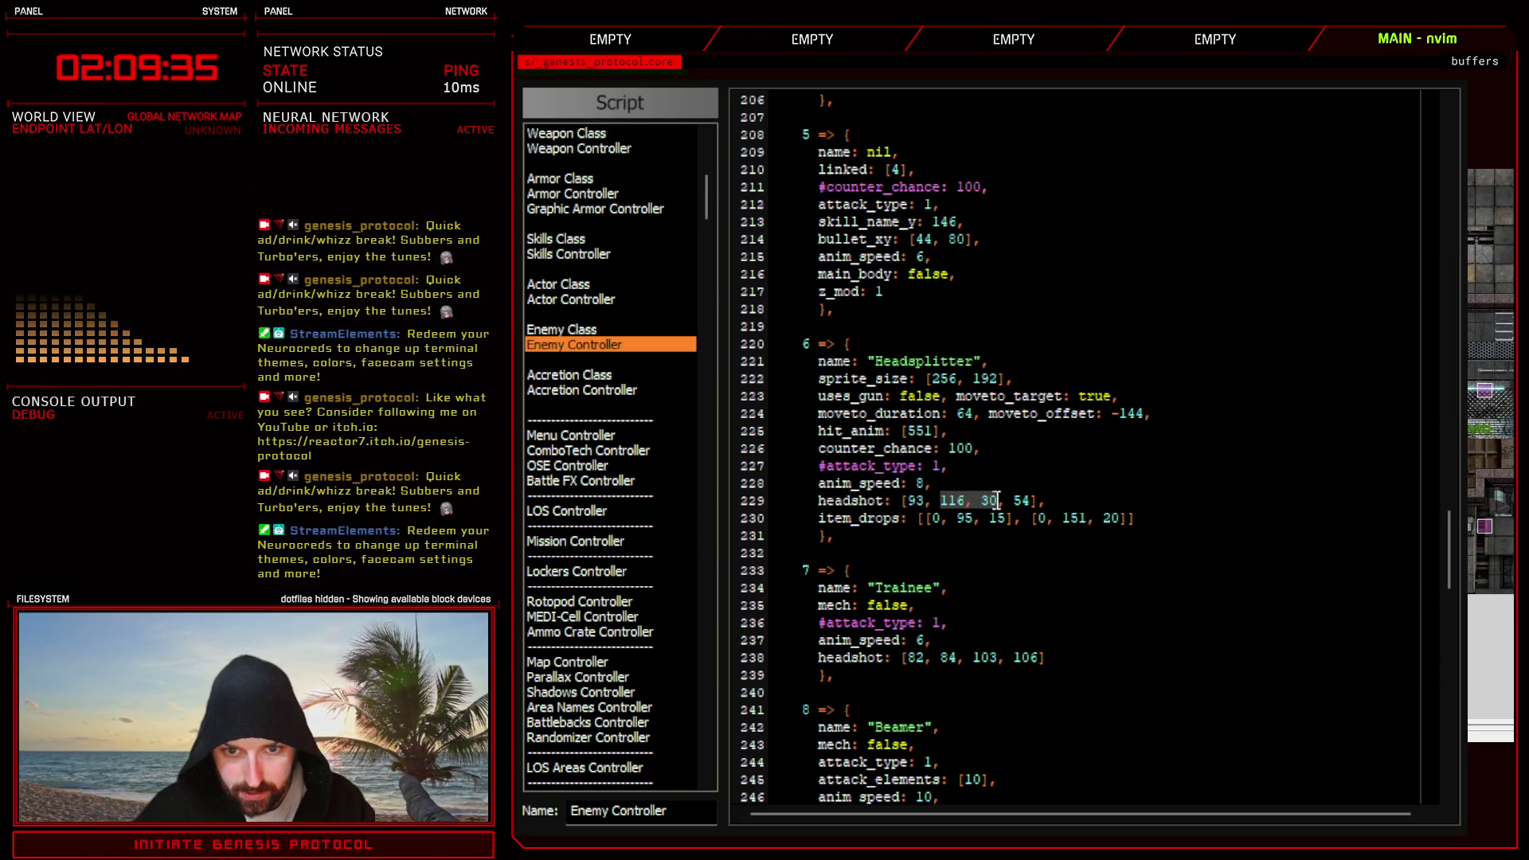
{"action": "key", "text": "BackSpace"}
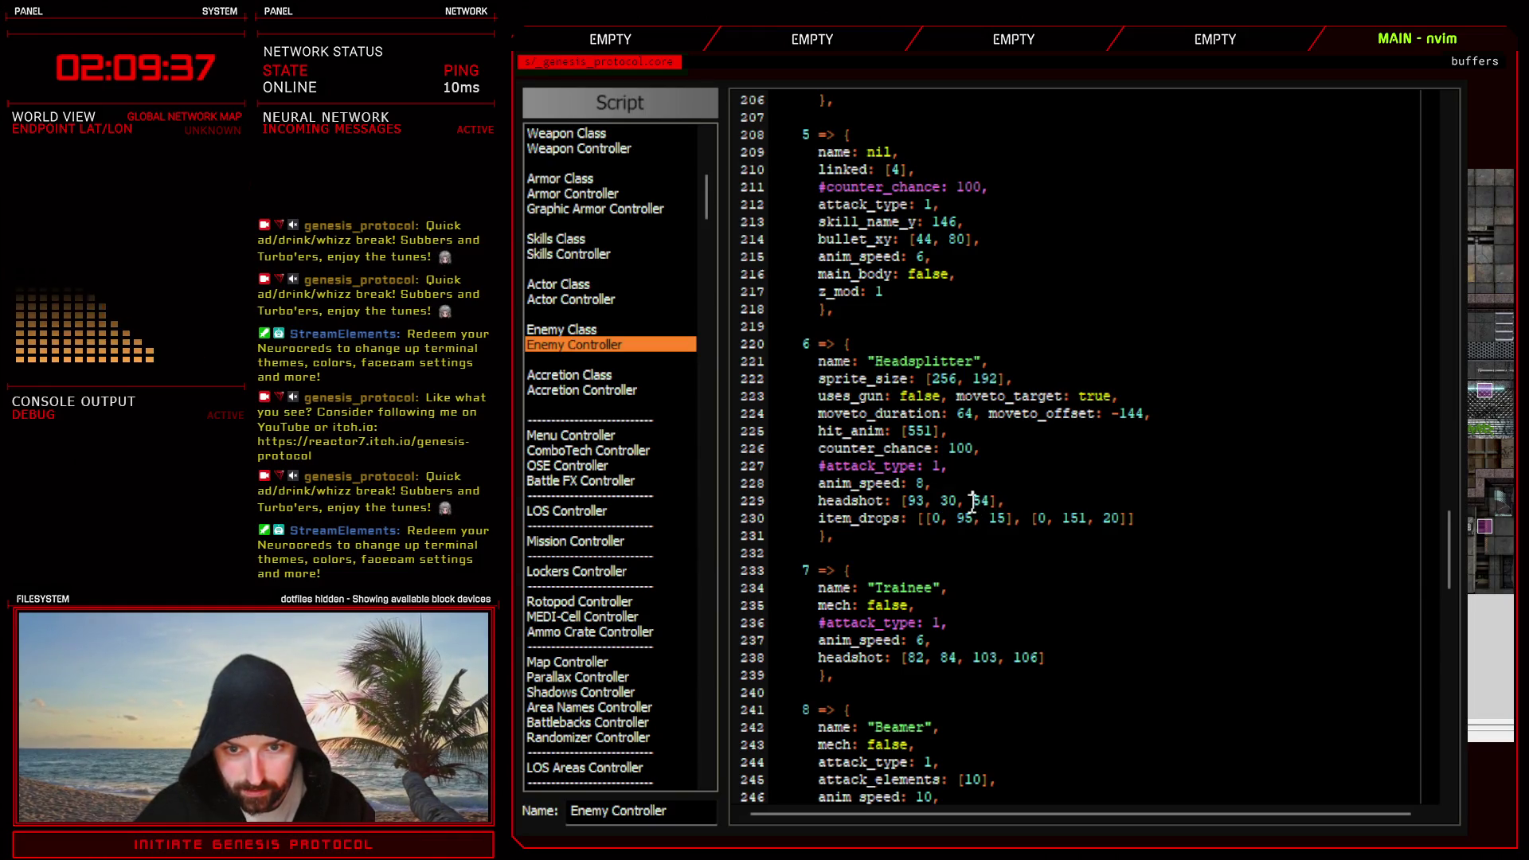
{"action": "type", "text": "116,"}
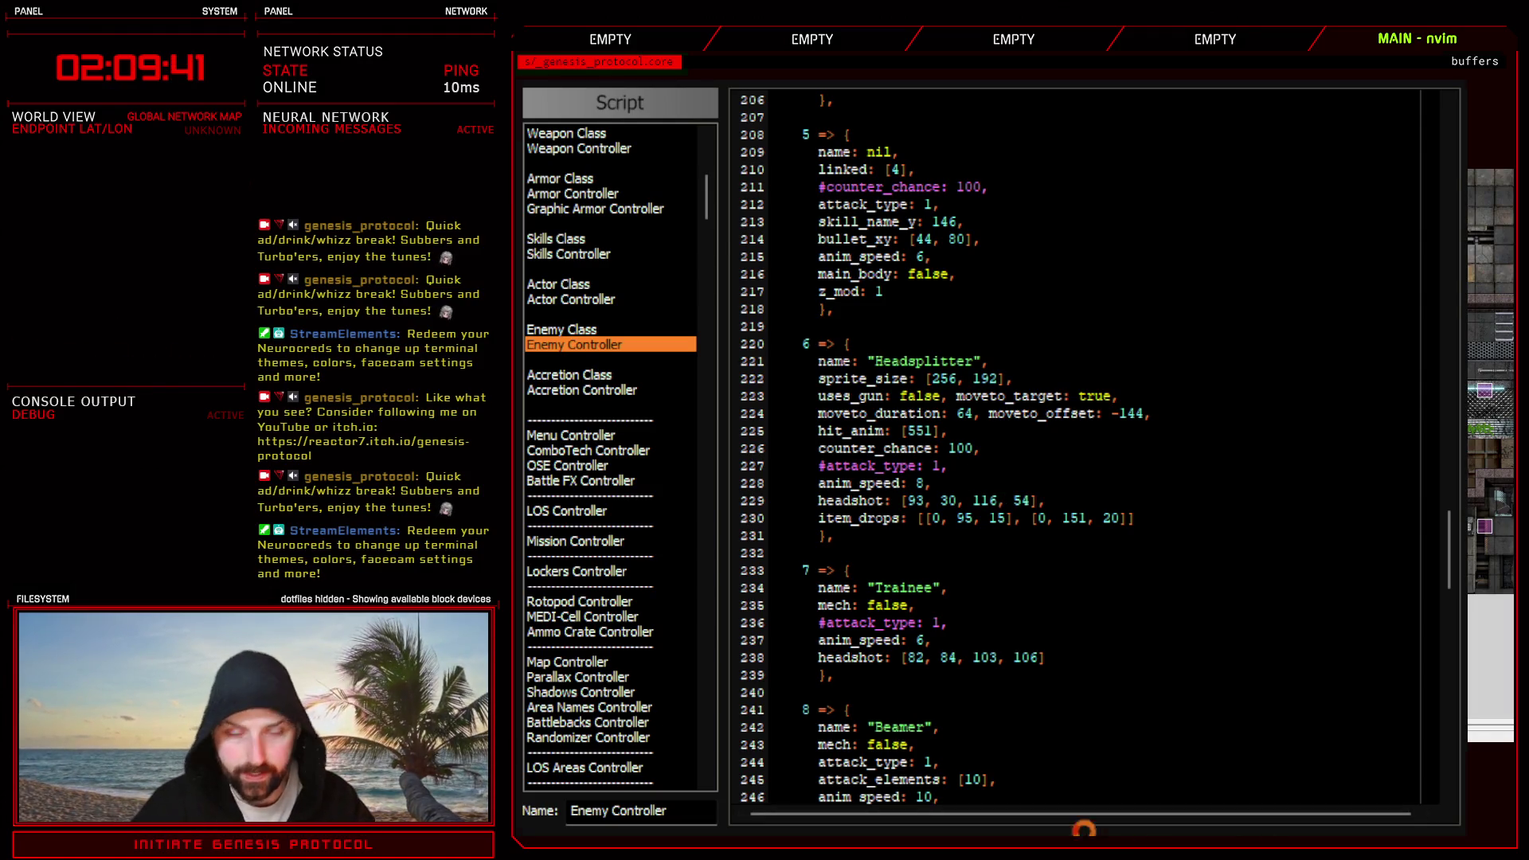
{"action": "key", "text": "Escape"}
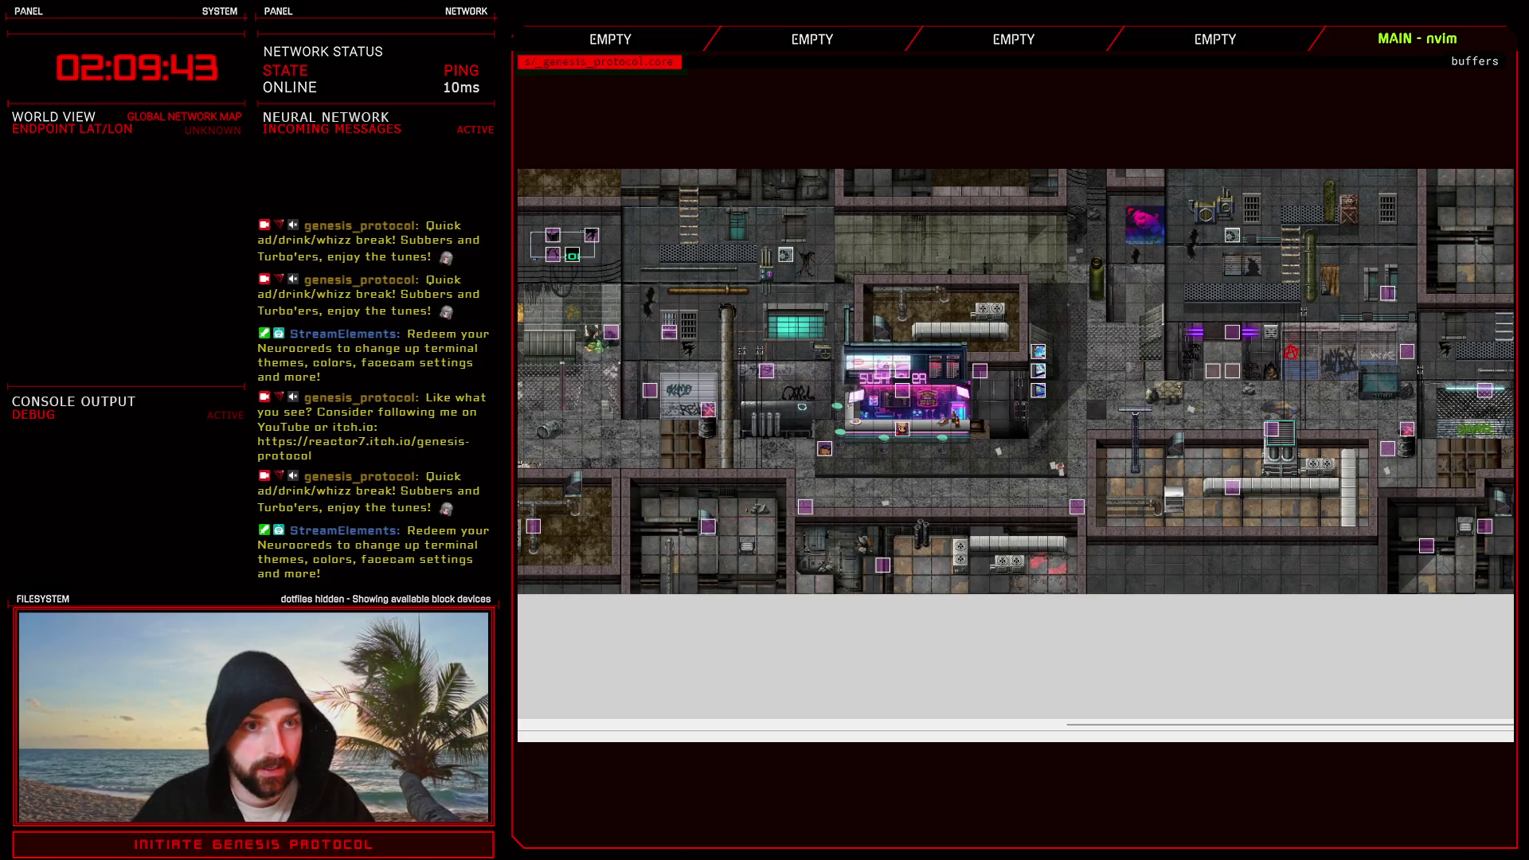
- Run a fresh battle test and land an aimed Crackshot on the Headsplitter mech
{"action": "key", "text": "F9"}
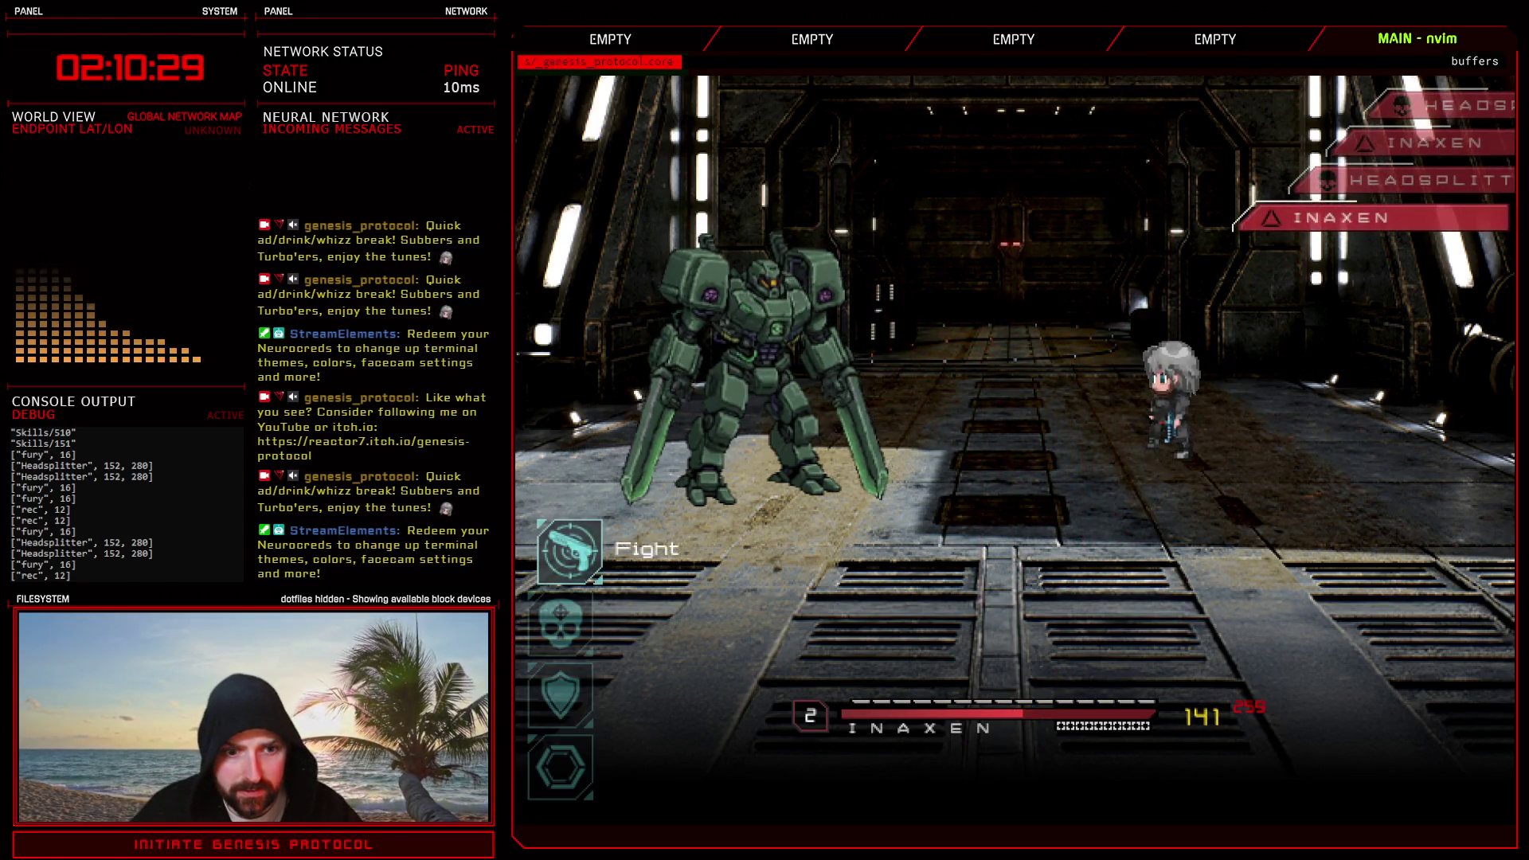
{"action": "key", "text": "Return"}
{"action": "key", "text": "Down"}
{"action": "key", "text": "Return"}
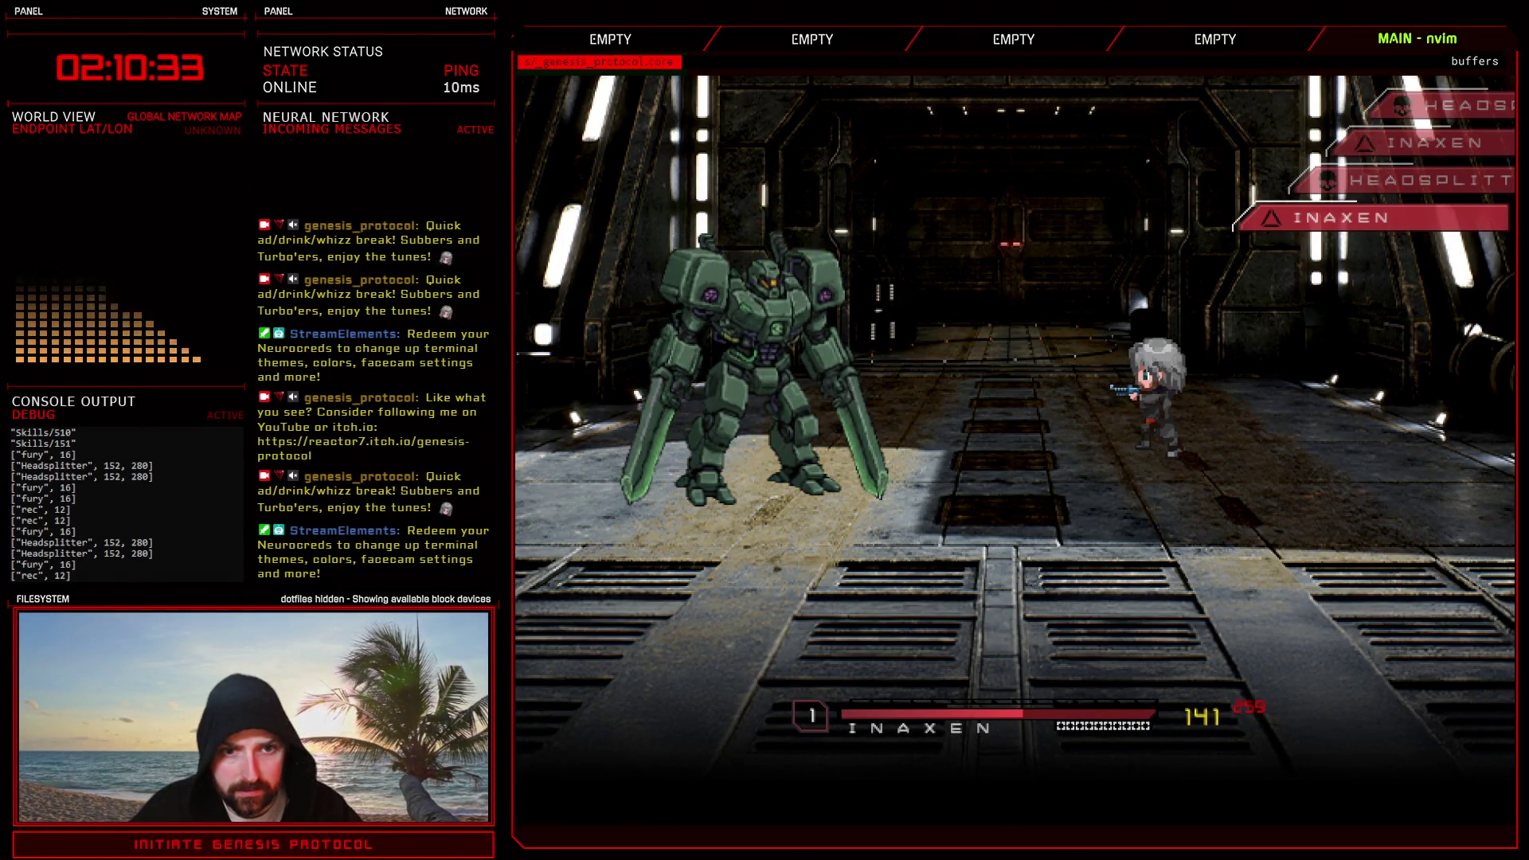
{"action": "key", "text": "Return"}
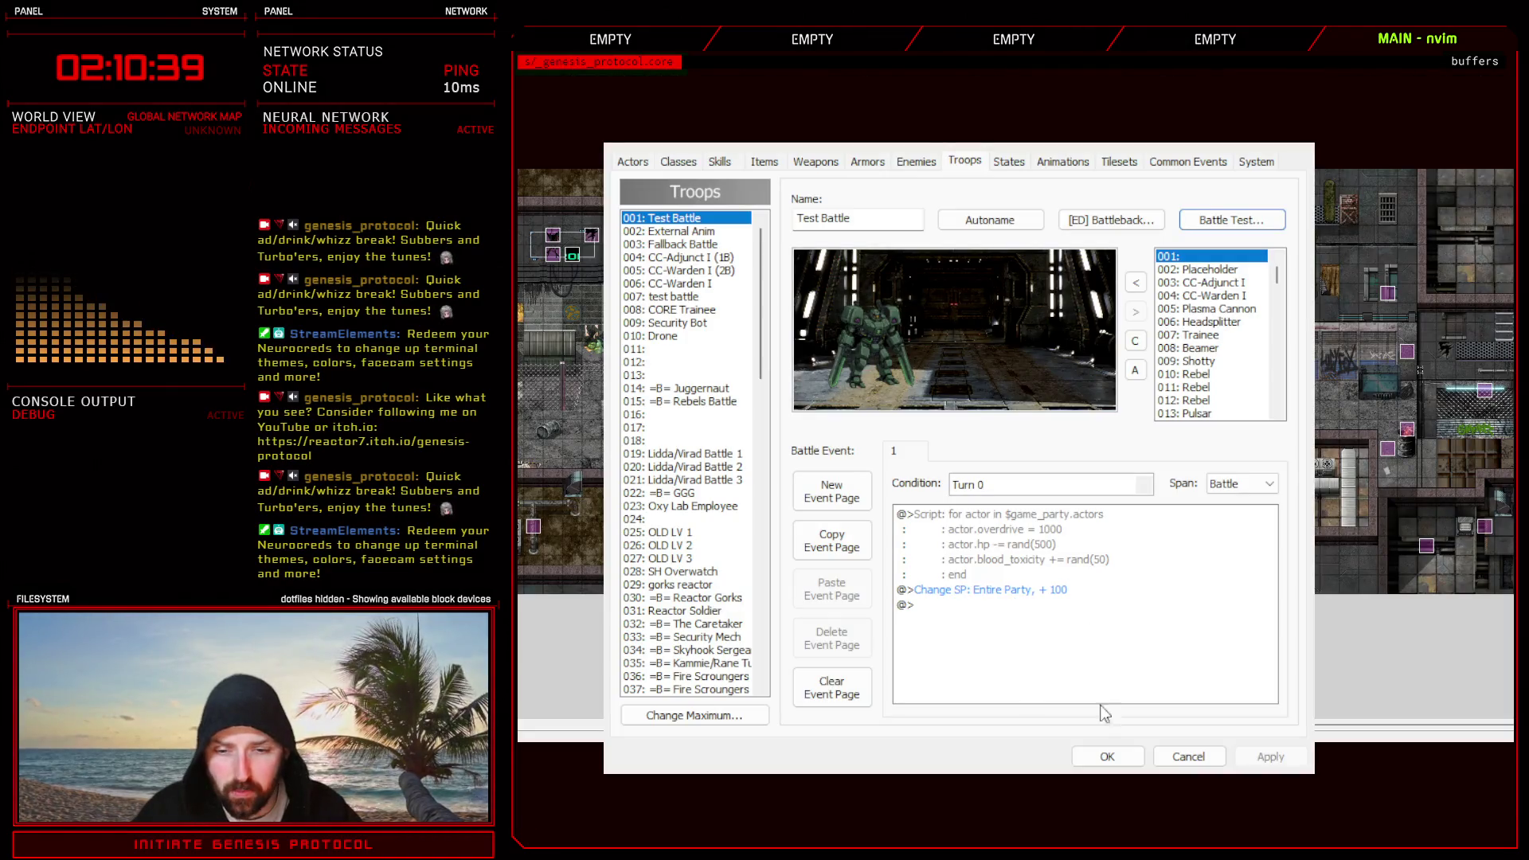
- End the test, search scripts for '.headshot' and jump to Sprite_BattleReticle's headshot check
{"action": "key", "text": "Escape"}
{"action": "key", "text": "F11"}
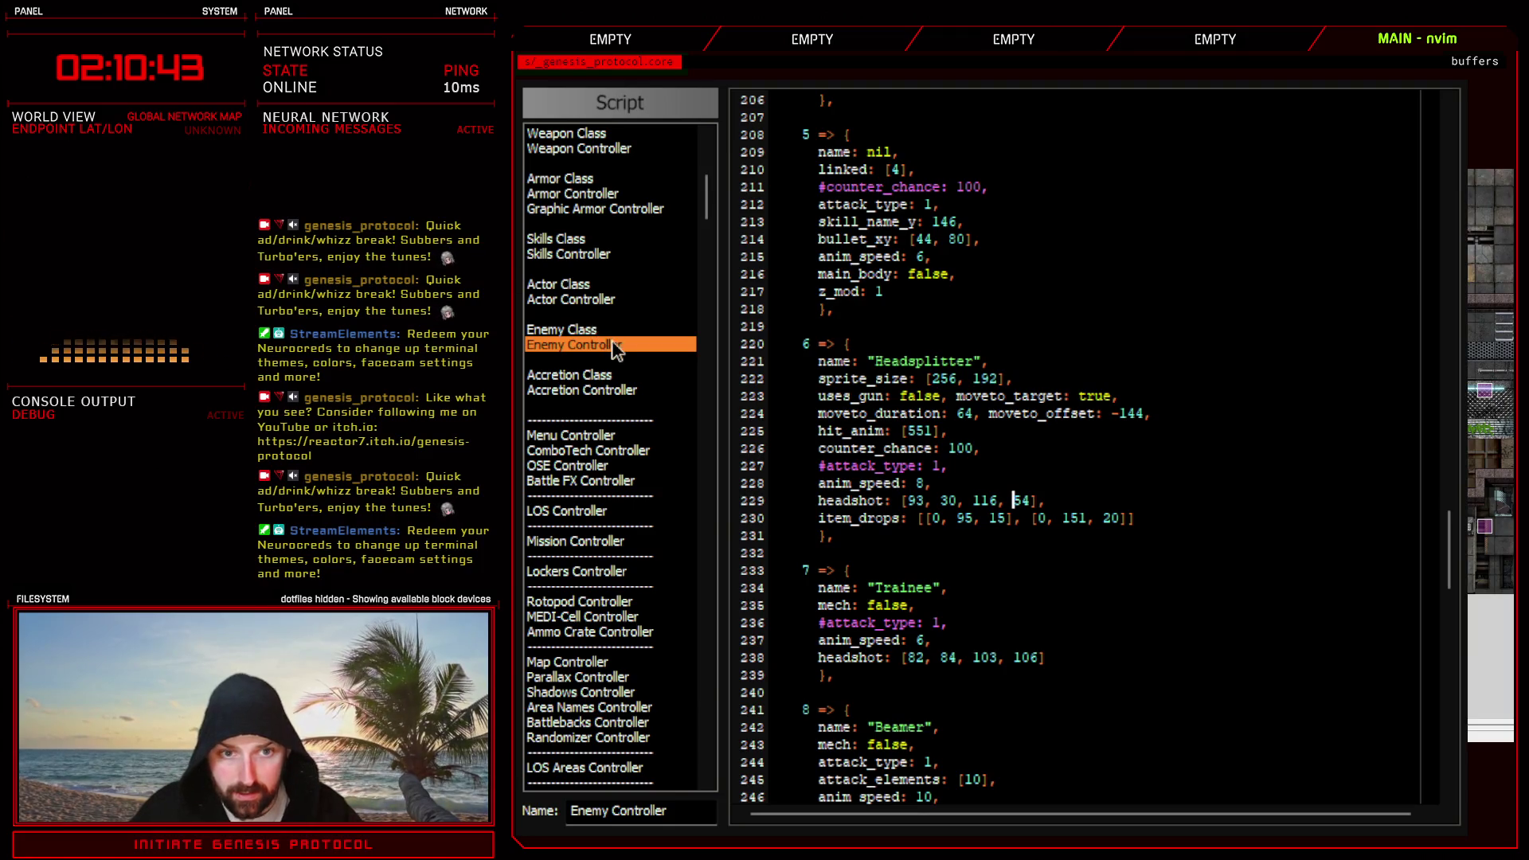
{"action": "key", "text": "ctrl+f"}
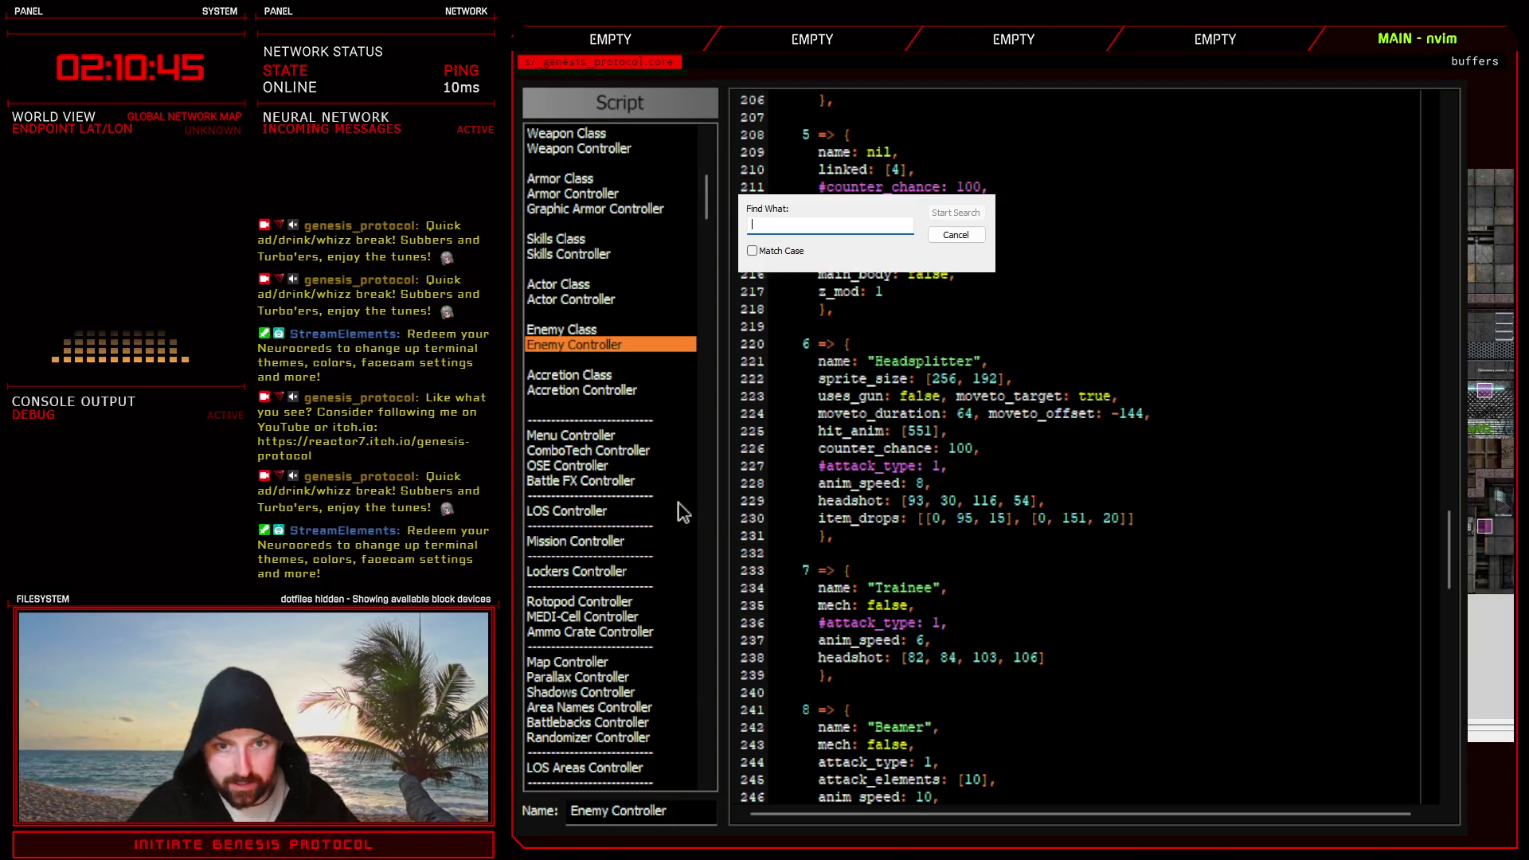
{"action": "type", "text": ".headshot"}
{"action": "key", "text": "Return"}
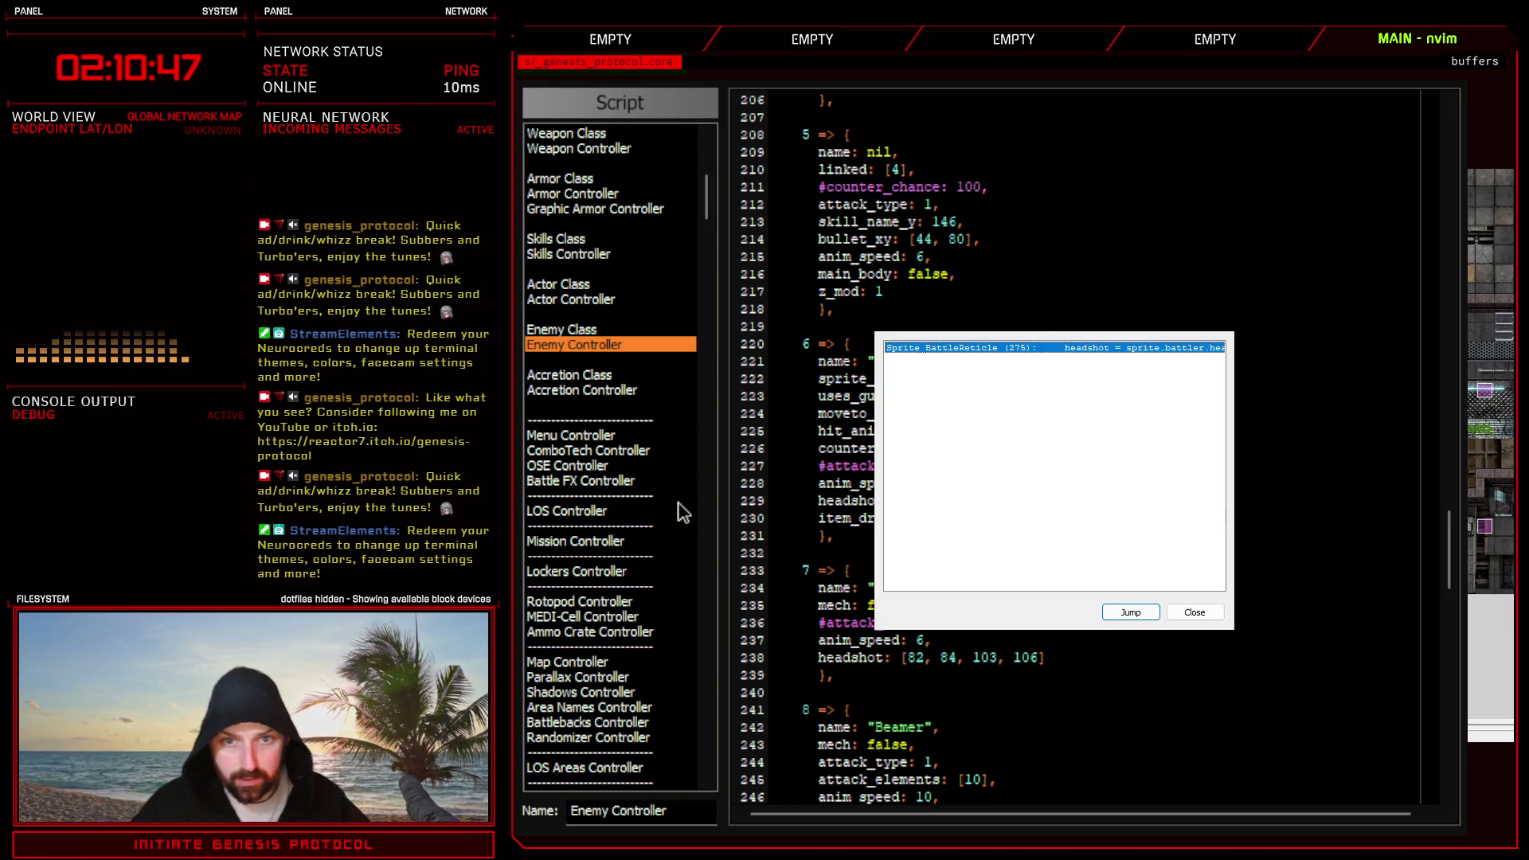
{"action": "double_click", "coordinate": [1097, 349]}
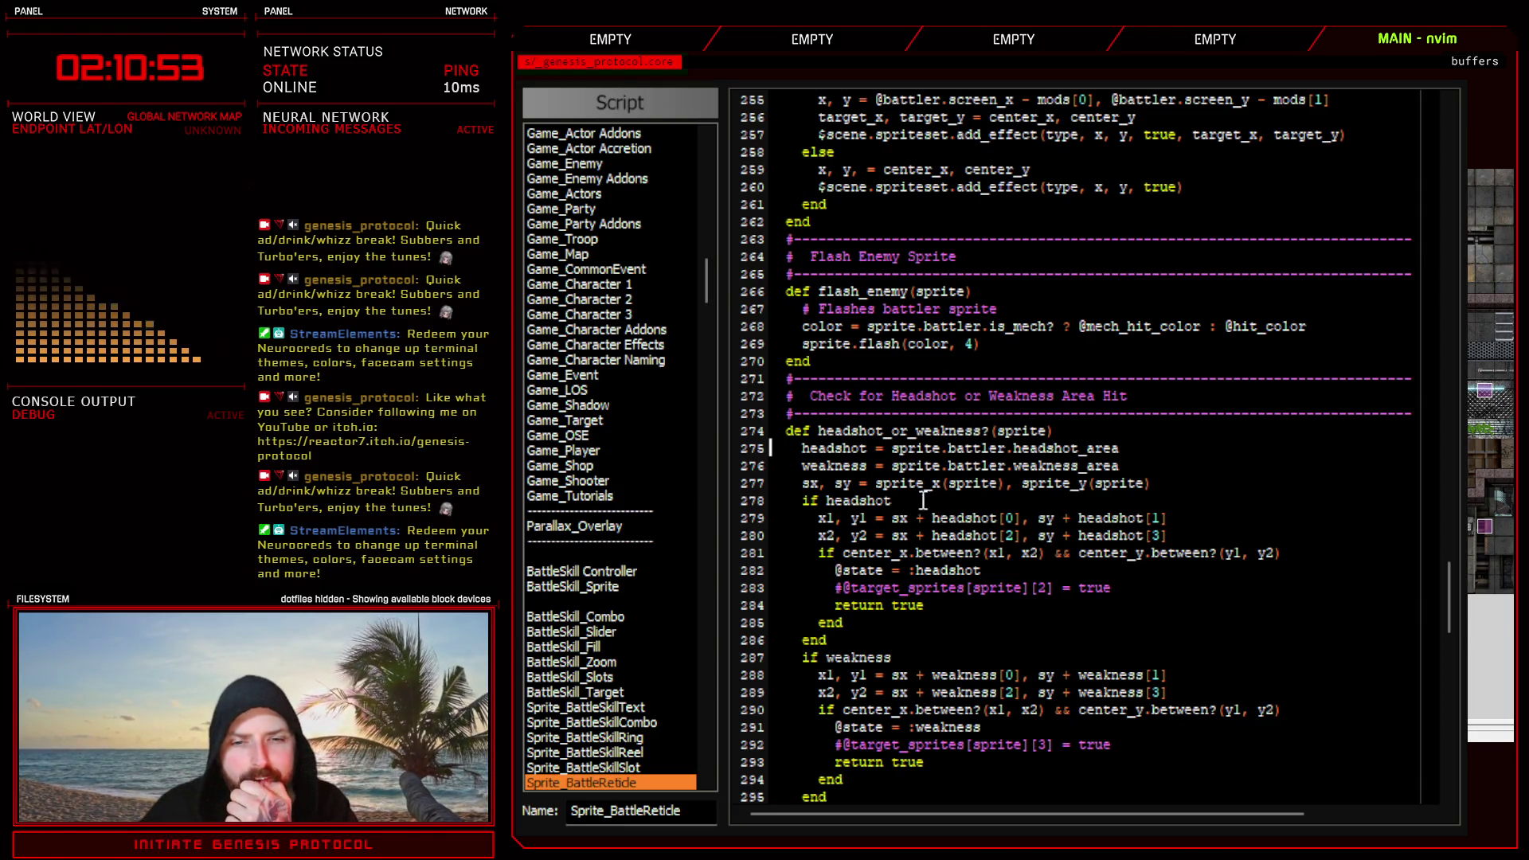
- Inspect headshot[0] and the x1, x2 bounds check on lines 279–281, then close the script editor
{"action": "left_click_drag", "start_coordinate": [928, 517], "coordinate": [1026, 518]}
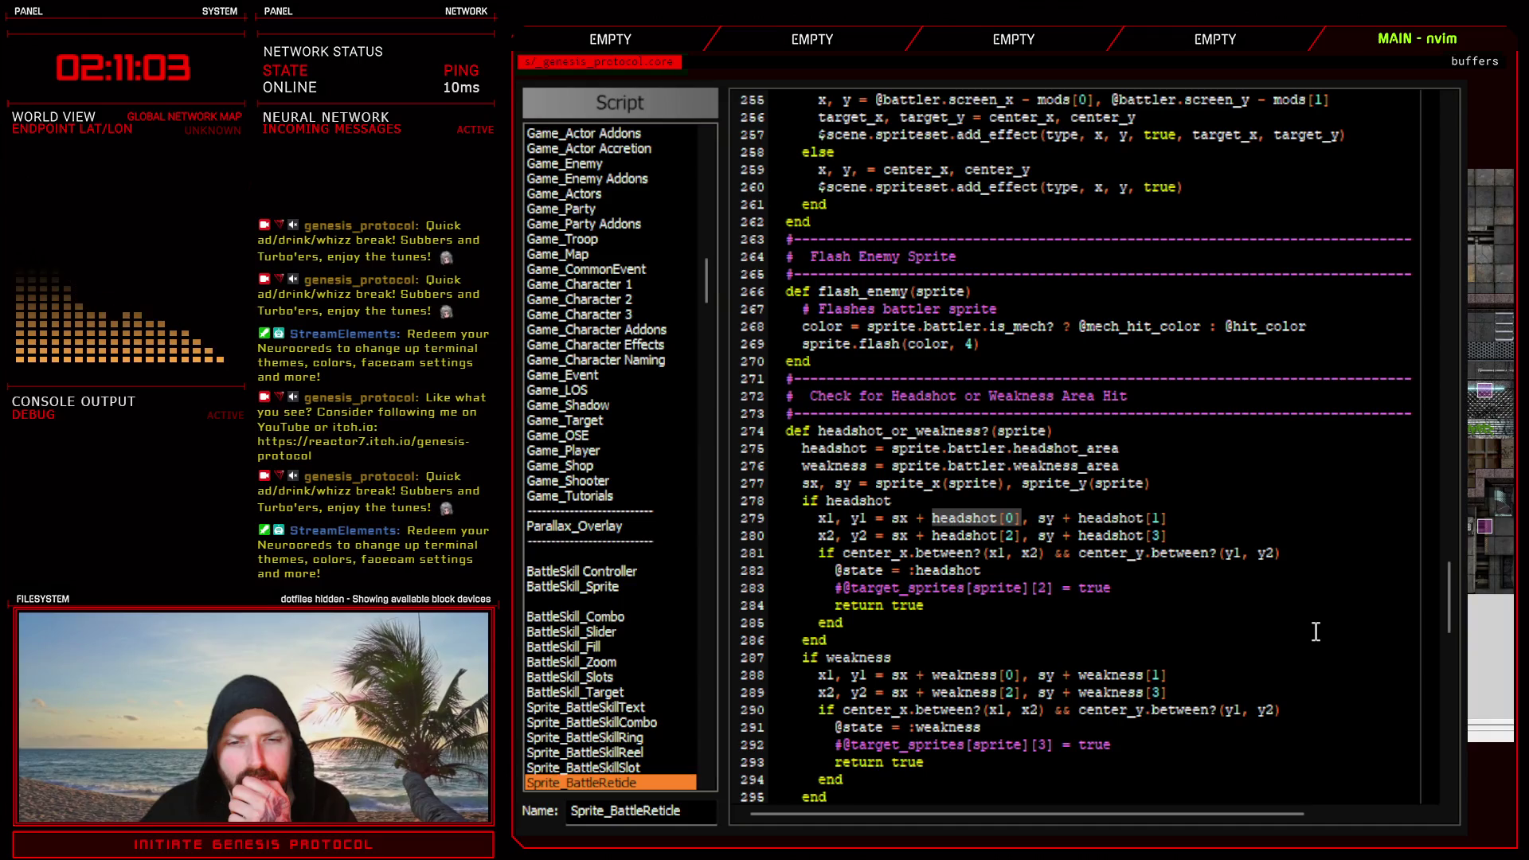
{"action": "left_click", "coordinate": [1006, 571]}
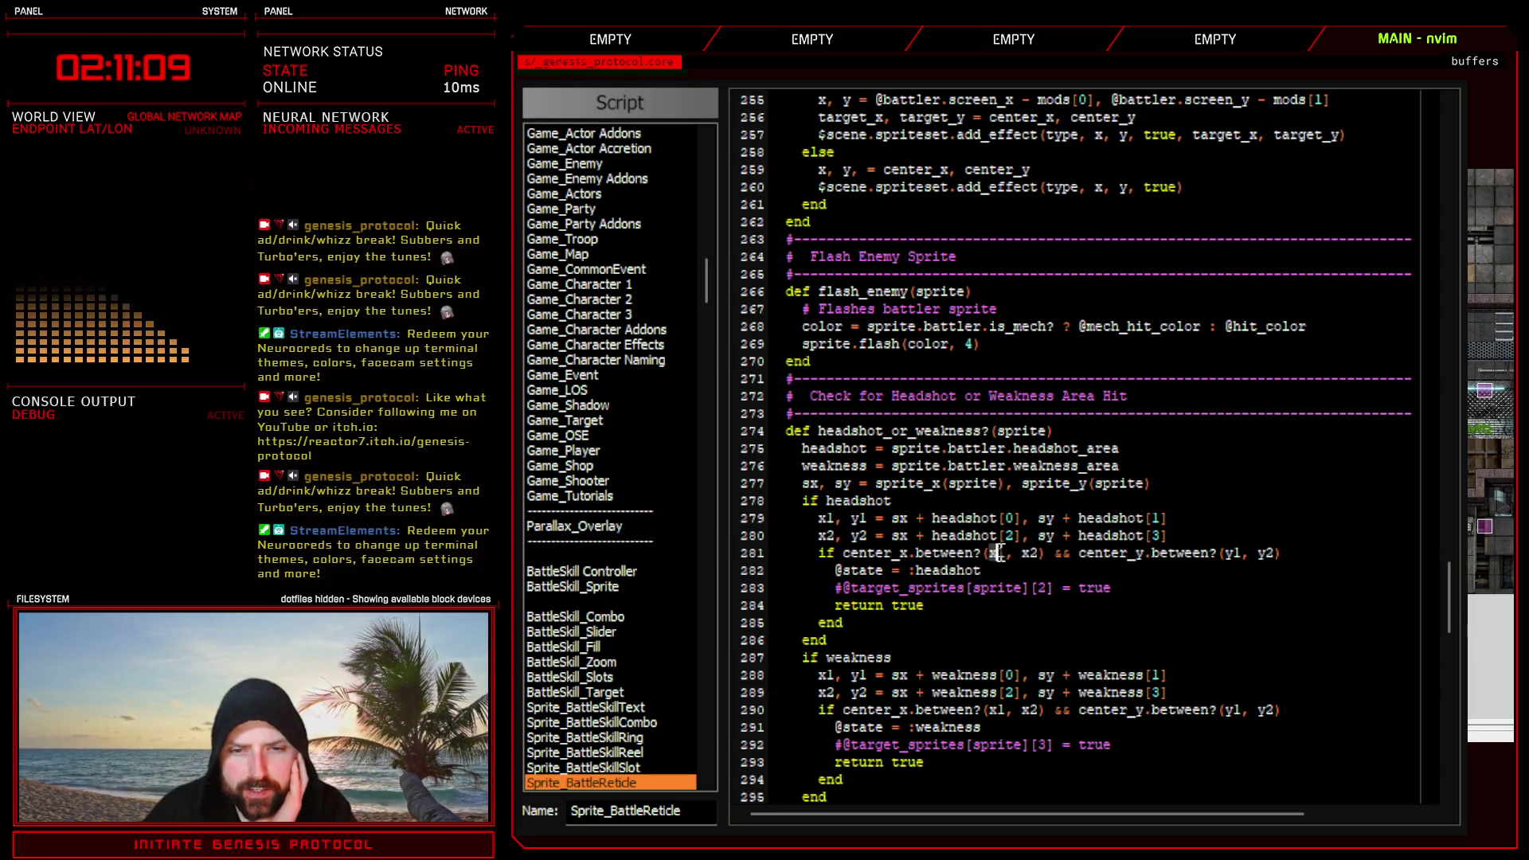
{"action": "left_click_drag", "start_coordinate": [990, 553], "coordinate": [1034, 551]}
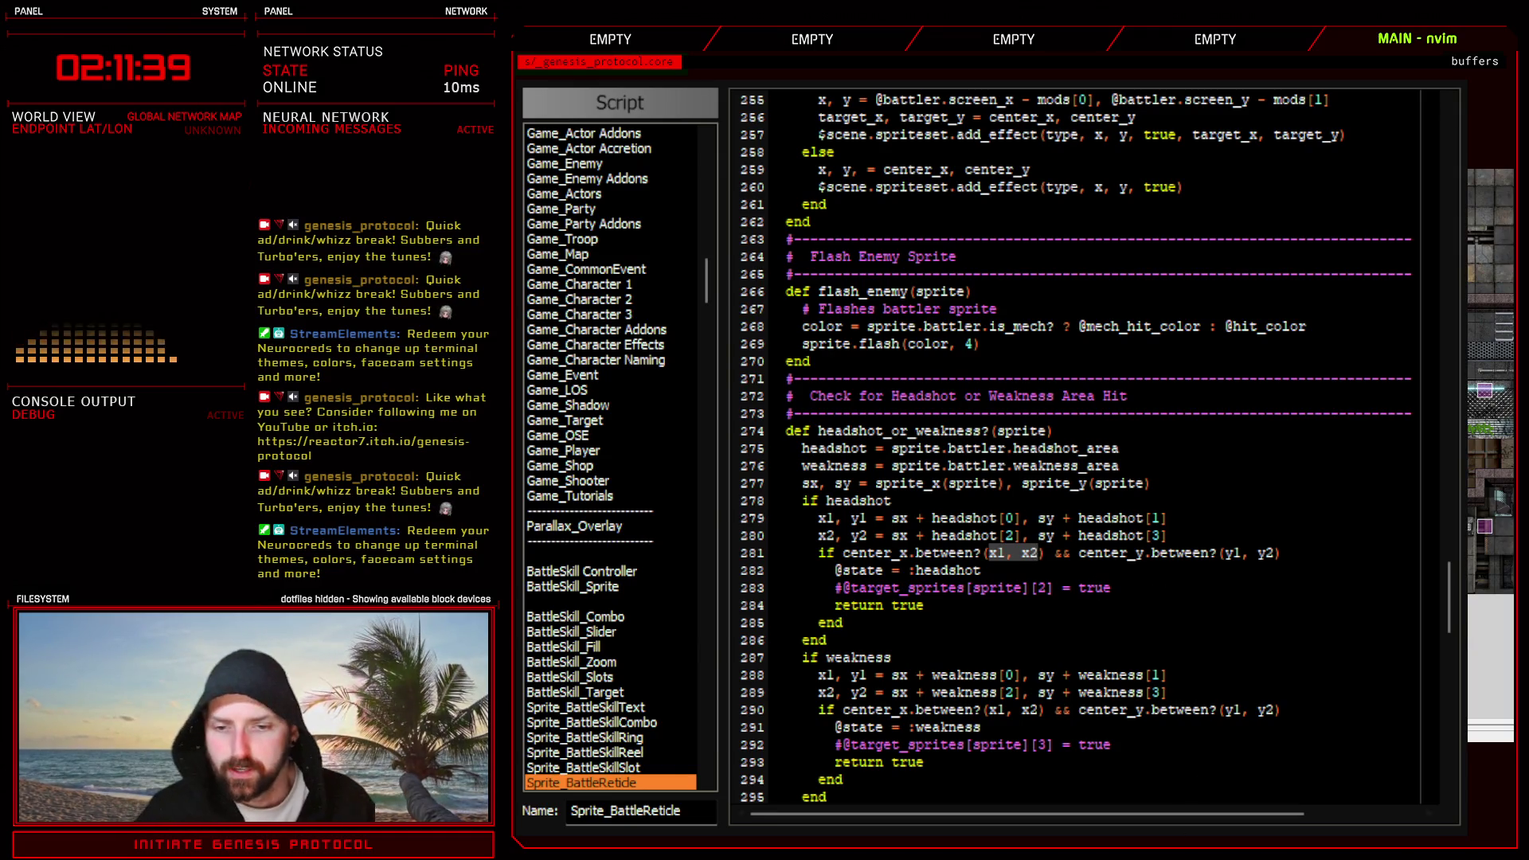
{"action": "key", "text": "Escape"}
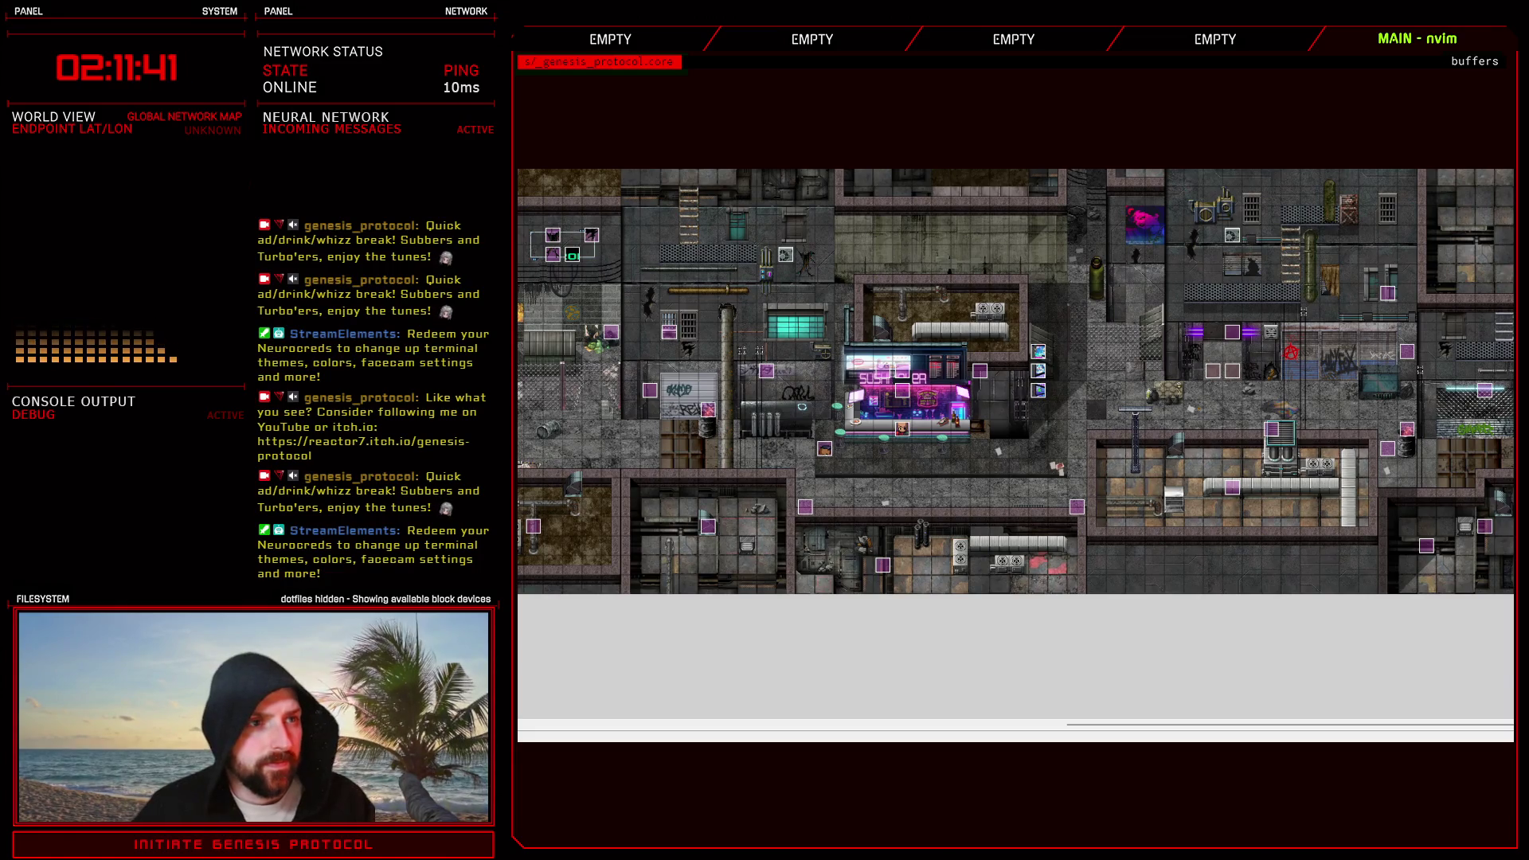